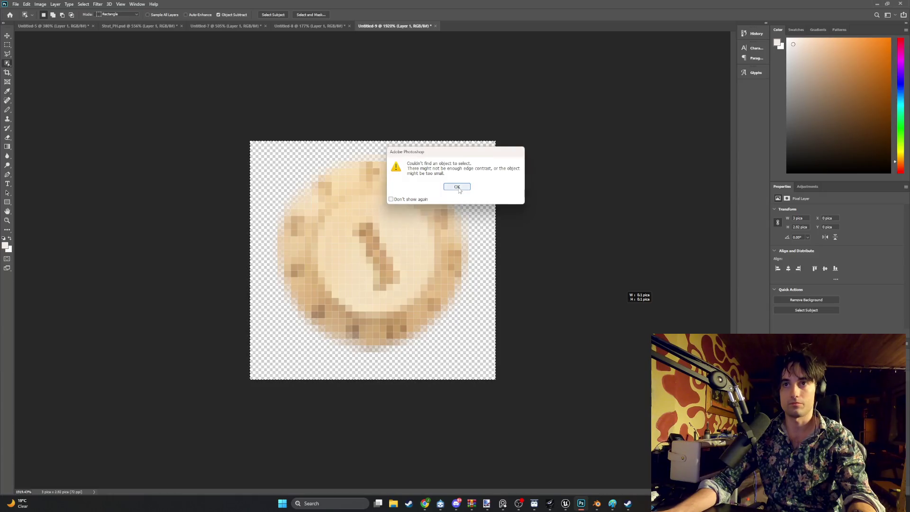
Step: Dismiss the 'Couldn't find an object' alert and keep the current selection tool
{"action": "left_click", "coordinate": [456, 187]}
{"action": "right_click", "coordinate": [462, 213]}
{"action": "left_click", "coordinate": [471, 185]}
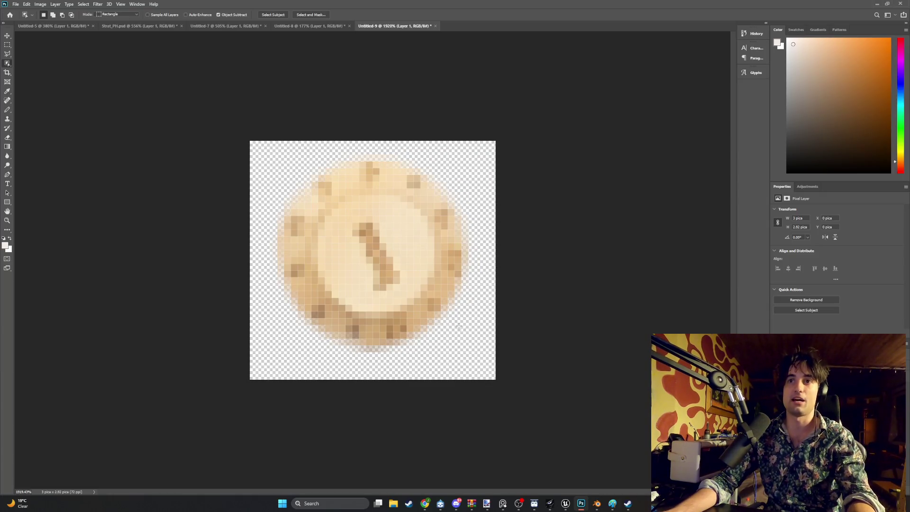
{"action": "right_click", "coordinate": [8, 64]}
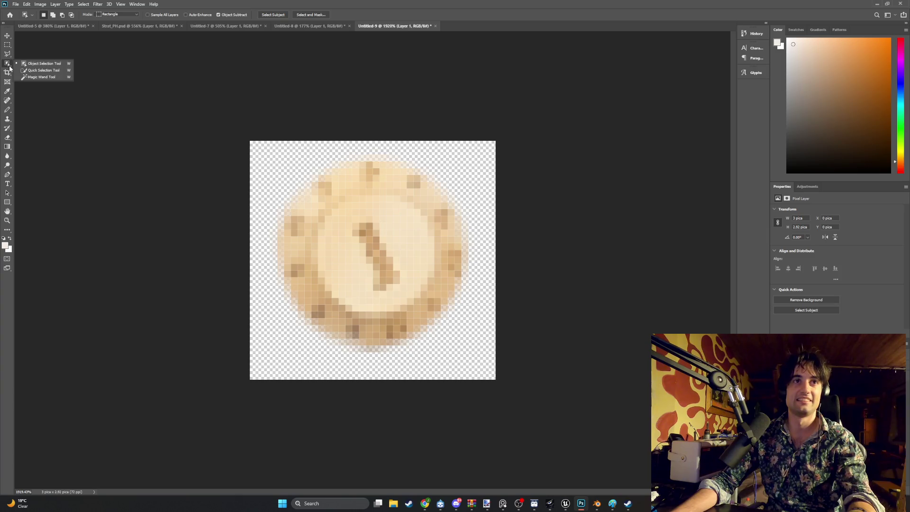
{"action": "left_click", "coordinate": [28, 63]}
Step: Box-select the knob, invert and clear the selection, then drag the knob layer toward another document
{"action": "left_click_drag", "start_coordinate": [411, 289], "coordinate": [273, 151]}
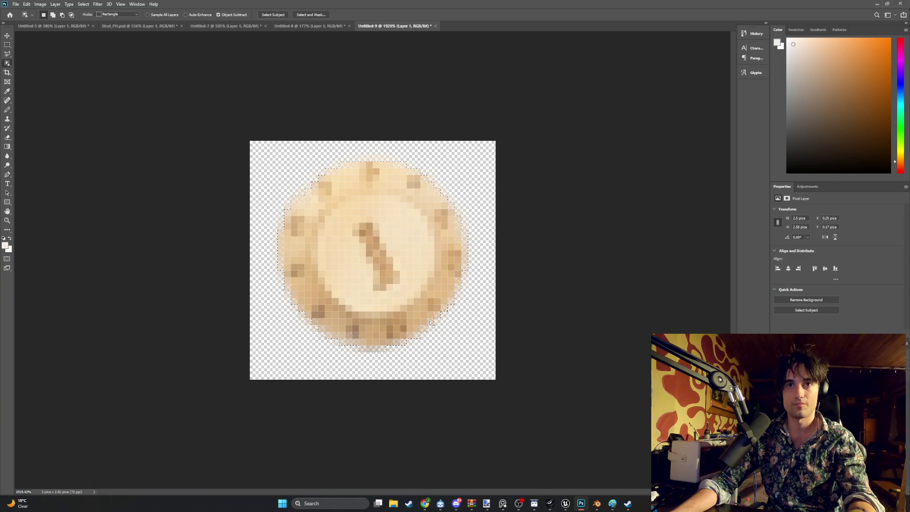
{"action": "left_click_drag", "start_coordinate": [389, 271], "coordinate": [407, 280]}
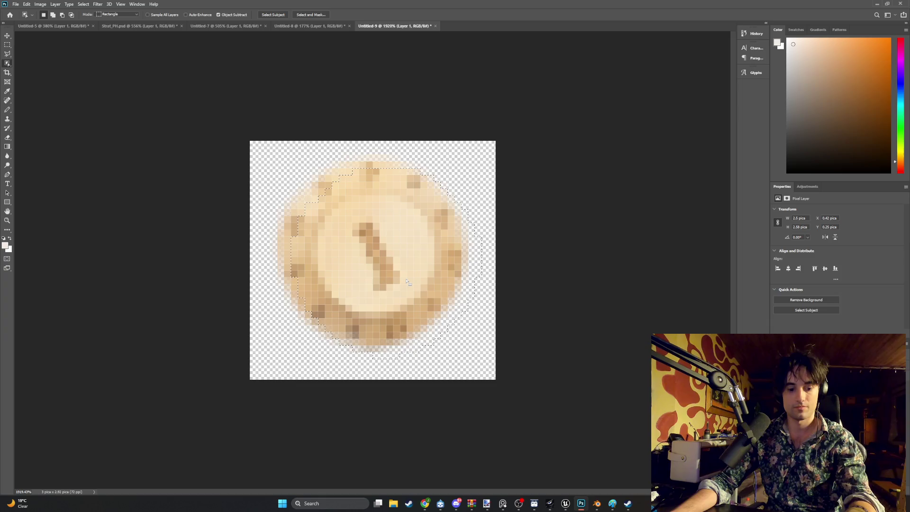
{"action": "right_click", "coordinate": [410, 274]}
{"action": "left_click", "coordinate": [418, 284]}
{"action": "right_click", "coordinate": [418, 283]}
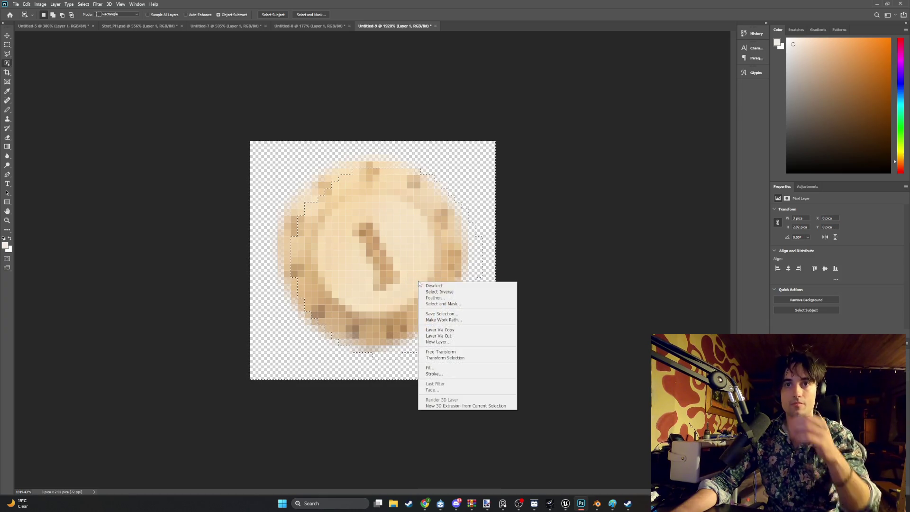
{"action": "left_click", "coordinate": [427, 286]}
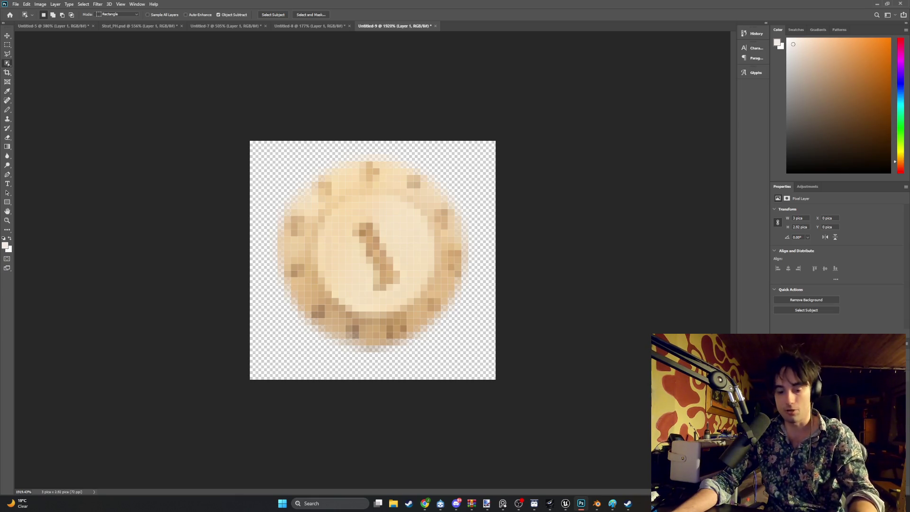
{"action": "mouse_move", "coordinate": [190, 37]}
{"action": "left_mouse_down"}
{"action": "mouse_move", "coordinate": [210, 30]}
{"action": "mouse_move", "coordinate": [376, 211]}
{"action": "left_mouse_up"}
Step: Drop the knob into Strat_PH.psd and transform it into place right of the body
{"action": "mouse_move", "coordinate": [169, 56]}
{"action": "left_mouse_down"}
{"action": "mouse_move", "coordinate": [115, 29]}
{"action": "mouse_move", "coordinate": [374, 260]}
{"action": "mouse_move", "coordinate": [501, 321]}
{"action": "mouse_move", "coordinate": [498, 313]}
{"action": "left_mouse_up"}
{"action": "key", "text": "ctrl+t"}
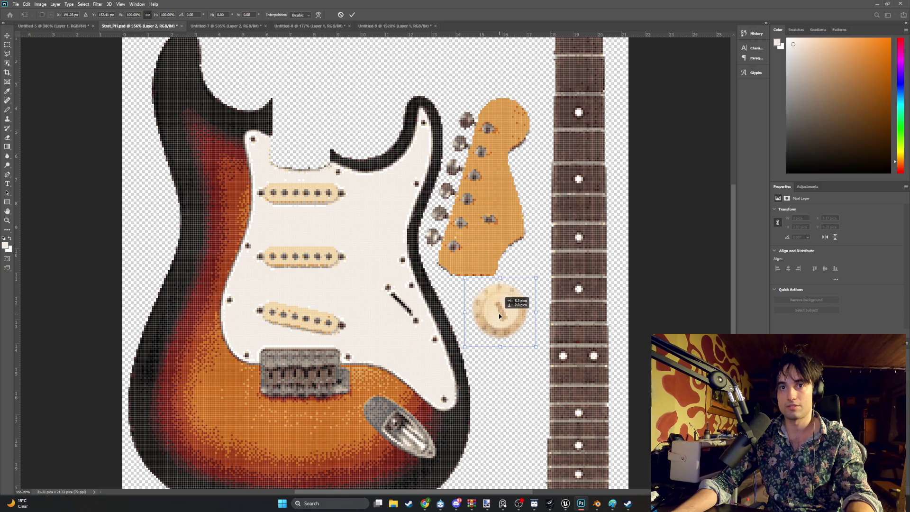
{"action": "left_click_drag", "start_coordinate": [498, 314], "coordinate": [499, 314]}
{"action": "scroll", "coordinate": [407, 248], "scroll_direction": "up", "scroll_amount": 2}
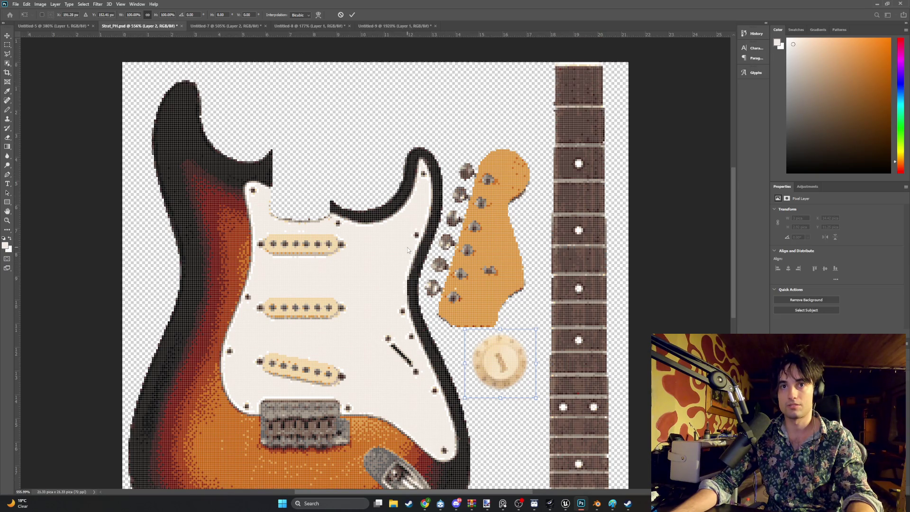
{"action": "scroll", "coordinate": [408, 247], "scroll_direction": "up", "scroll_amount": 1}
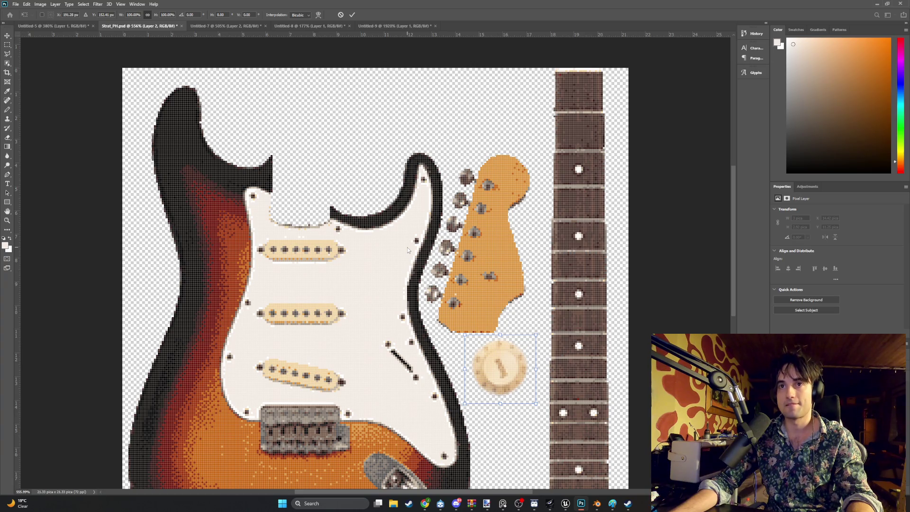
{"action": "scroll", "coordinate": [280, 261], "scroll_direction": "up", "scroll_amount": 3, "text": "alt"}
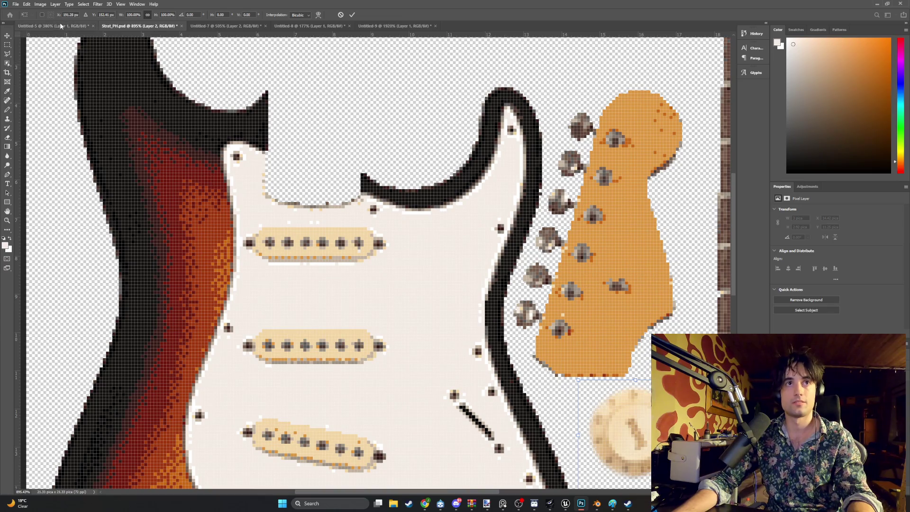
Step: Switch to the Untitled-5 guitar photo and zoom in
{"action": "left_click", "coordinate": [65, 26]}
{"action": "scroll", "coordinate": [250, 195], "scroll_direction": "up", "scroll_amount": 3}
{"action": "scroll", "coordinate": [250, 195], "scroll_direction": "up", "scroll_amount": 3}
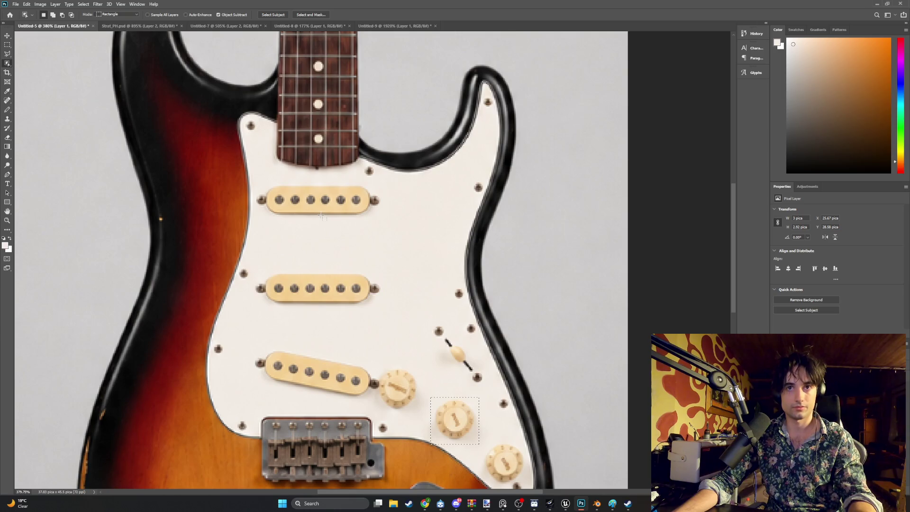
Step: Clear a failed auto-selection and draw a rectangular marquee around the top pickup
{"action": "scroll", "coordinate": [321, 216], "scroll_direction": "up", "scroll_amount": 4, "text": "alt"}
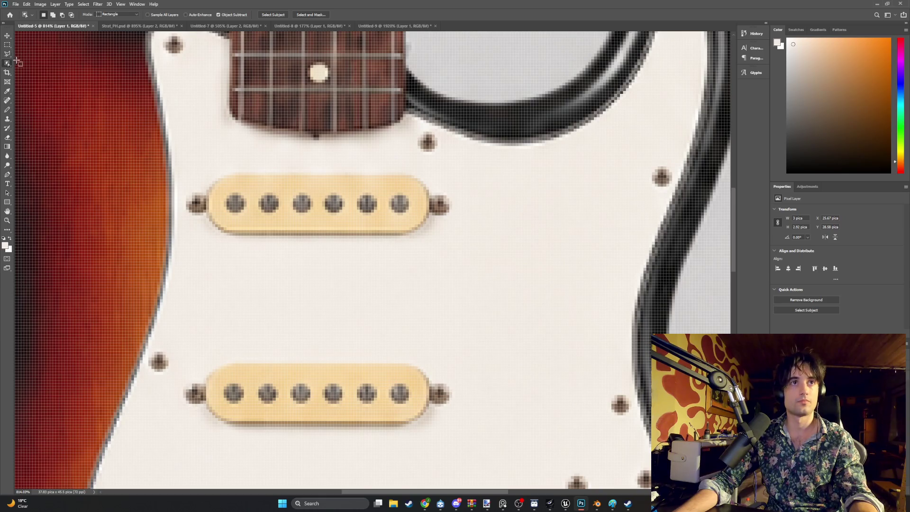
{"action": "mouse_move", "coordinate": [476, 265]}
{"action": "left_mouse_down"}
{"action": "mouse_move", "coordinate": [396, 197]}
{"action": "mouse_move", "coordinate": [174, 153]}
{"action": "left_mouse_up"}
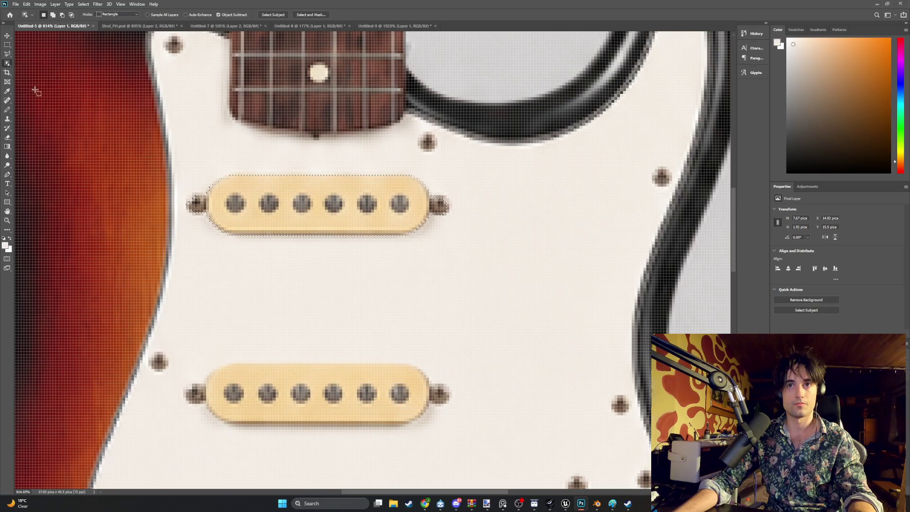
{"action": "right_click", "coordinate": [8, 63]}
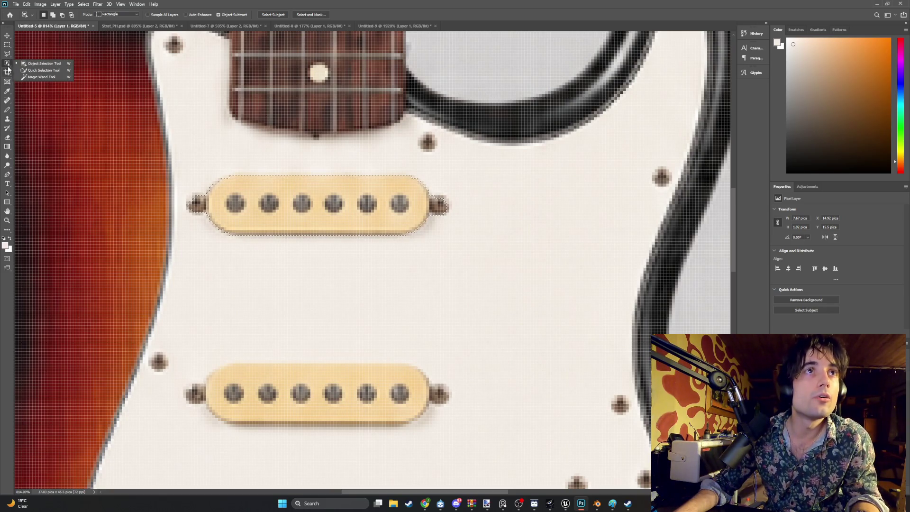
{"action": "key", "text": "m"}
{"action": "right_click", "coordinate": [223, 142]}
{"action": "left_click", "coordinate": [242, 146]}
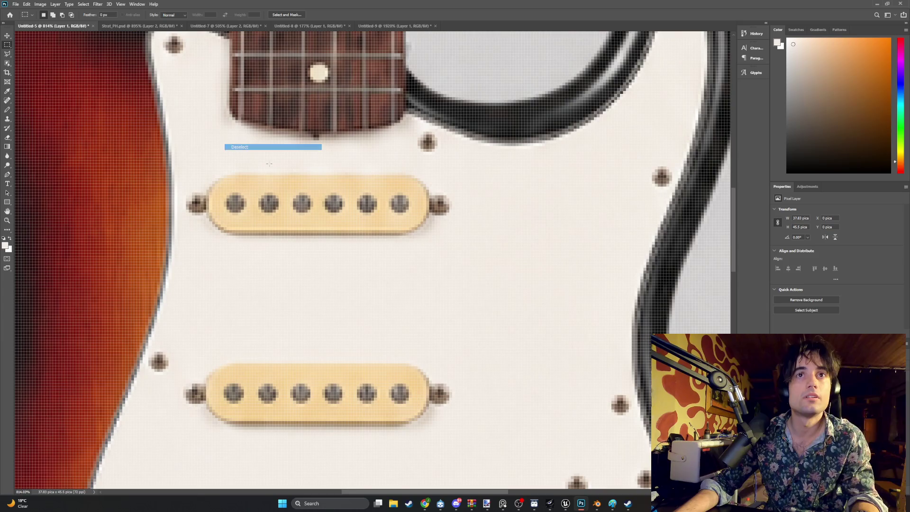
{"action": "left_click_drag", "start_coordinate": [475, 258], "coordinate": [158, 149]}
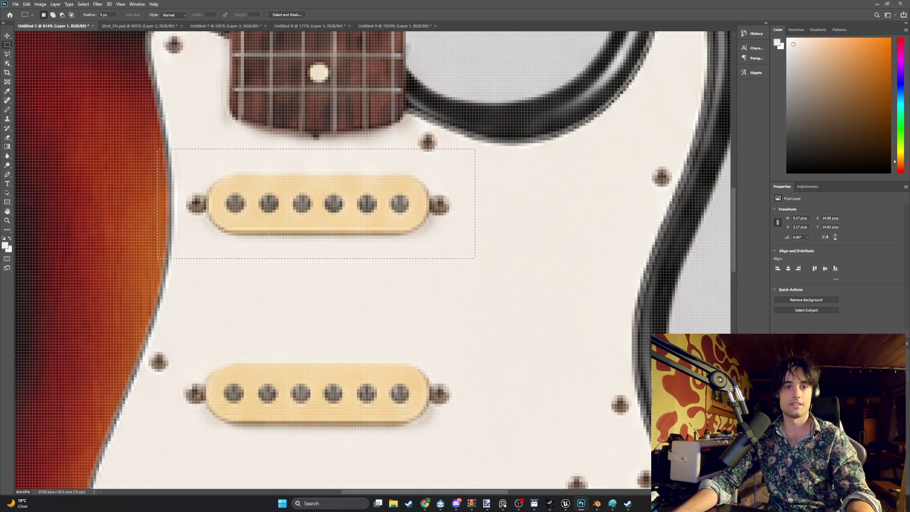
Step: Paste the selected pickup area into a new clipboard-sized document
{"action": "left_click", "coordinate": [15, 4]}
{"action": "left_click", "coordinate": [207, 137]}
{"action": "key", "text": "ctrl+n"}
{"action": "key", "text": "Return"}
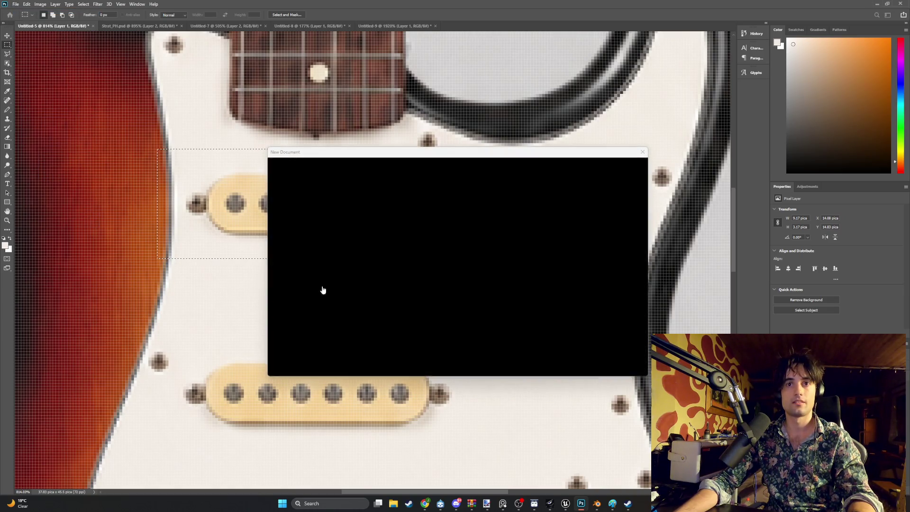
{"action": "key", "text": "ctrl+v"}
{"action": "scroll", "coordinate": [369, 265], "scroll_direction": "up", "scroll_amount": 6, "text": "alt"}
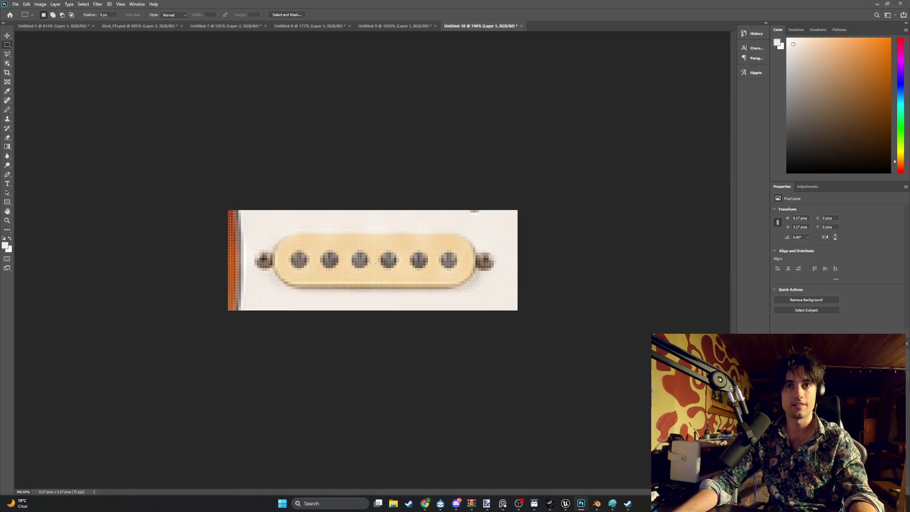
Step: Undo a Remove Background attempt and start a Quick Selection on the pickup
{"action": "left_click", "coordinate": [822, 301]}
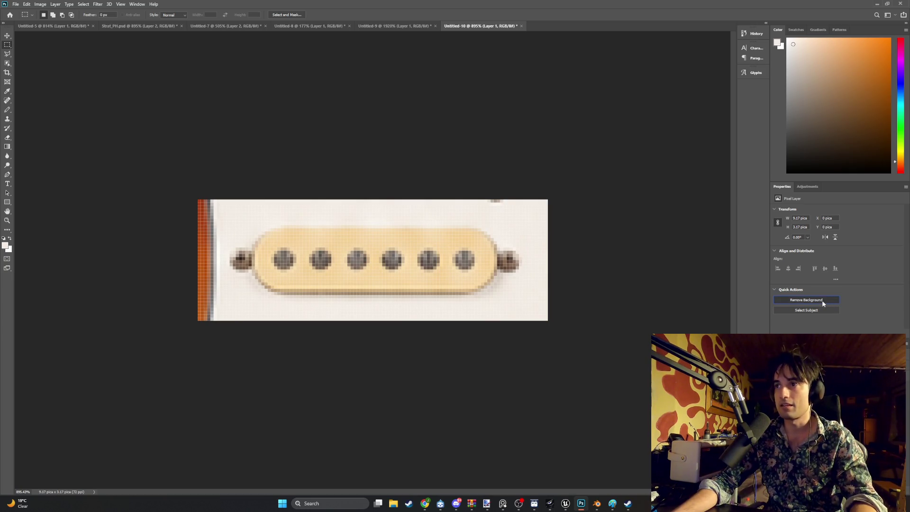
{"action": "key", "text": "ctrl+z"}
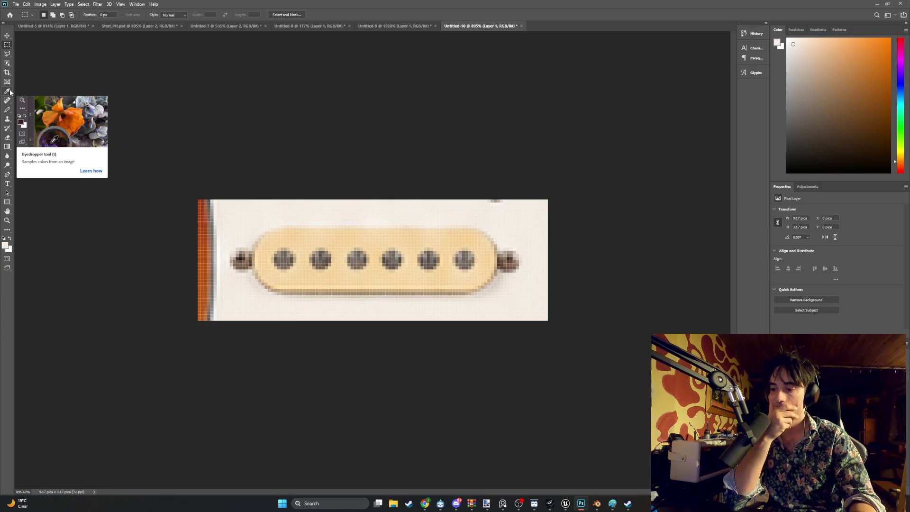
{"action": "left_click", "coordinate": [9, 65]}
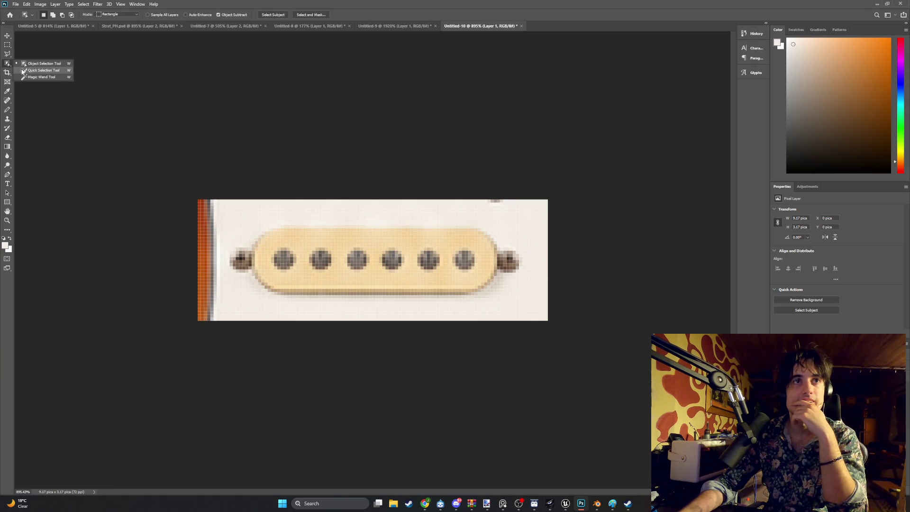
{"action": "left_click", "coordinate": [42, 70]}
{"action": "left_click", "coordinate": [309, 266]}
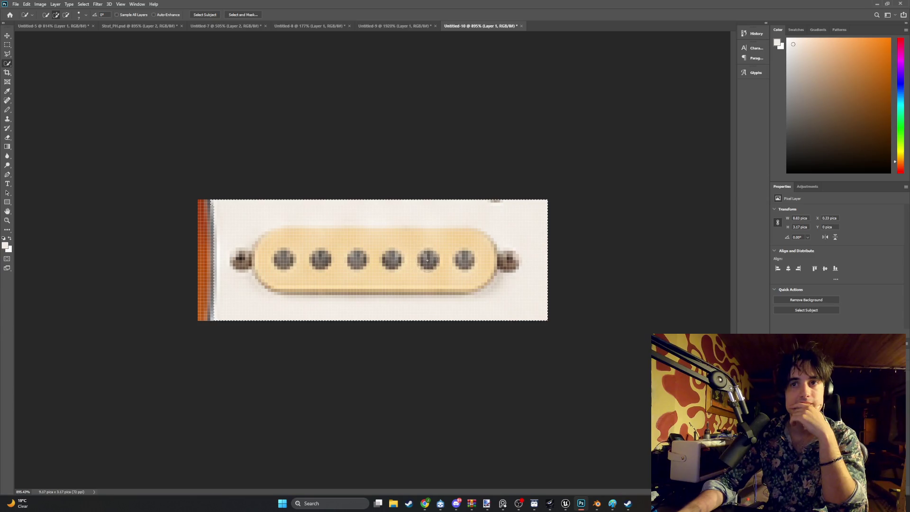
Step: Subtract the orange strip and background from the pickup selection, then return to Untitled-5
{"action": "mouse_move", "coordinate": [204, 299]}
{"action": "left_mouse_down", "text": "alt"}
{"action": "mouse_move", "coordinate": [205, 251]}
{"action": "mouse_move", "coordinate": [231, 247]}
{"action": "mouse_move", "coordinate": [237, 256]}
{"action": "left_mouse_up", "text": "alt"}
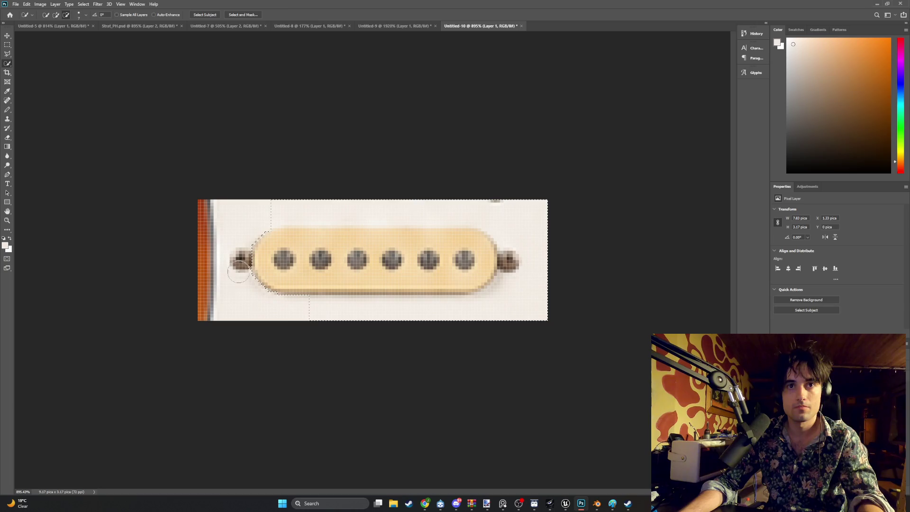
{"action": "left_click_drag", "start_coordinate": [286, 203], "coordinate": [328, 205], "text": "alt"}
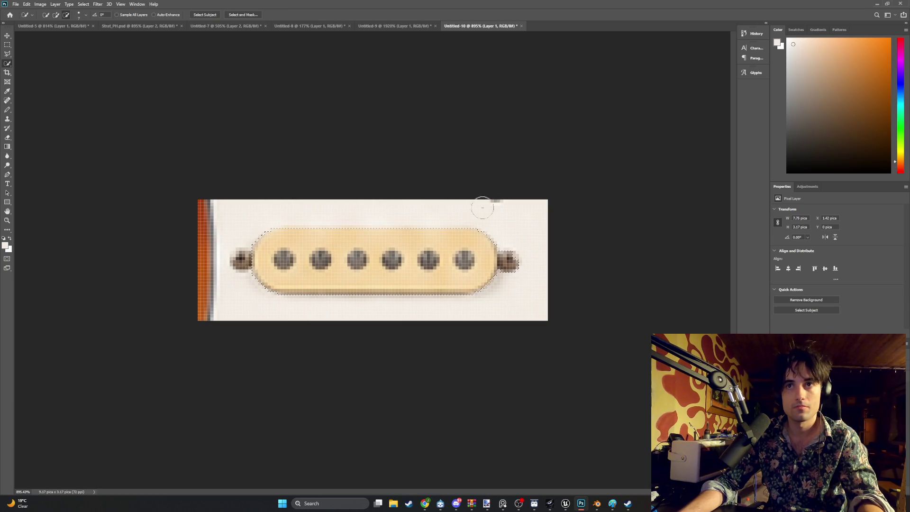
{"action": "left_click", "coordinate": [516, 253], "text": "alt"}
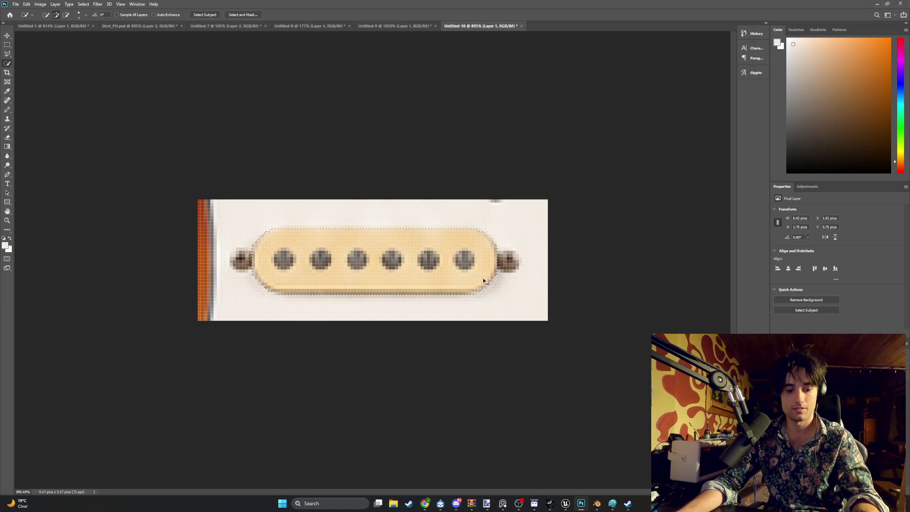
{"action": "left_click", "coordinate": [76, 25]}
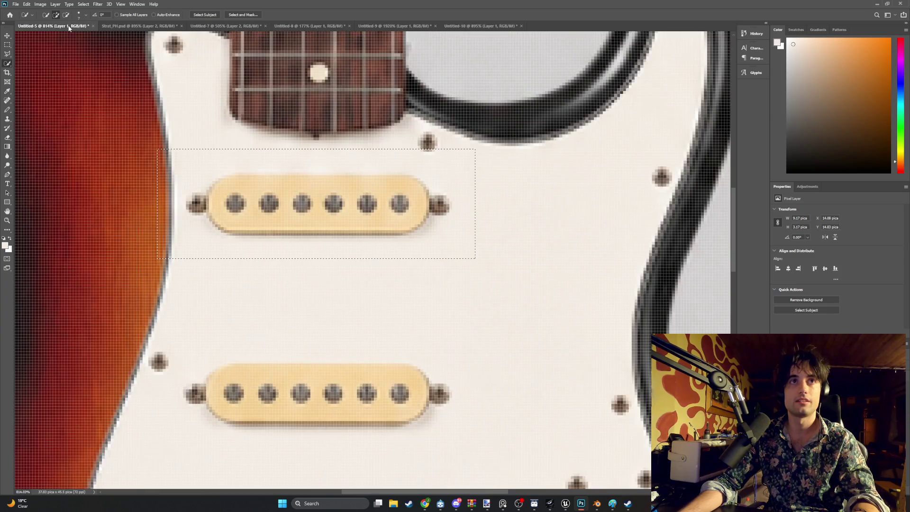
Step: Paste the pickup into Strat_PH.psd and move it up toward the neck pocket
{"action": "left_click", "coordinate": [145, 26]}
{"action": "key", "text": "ctrl+v"}
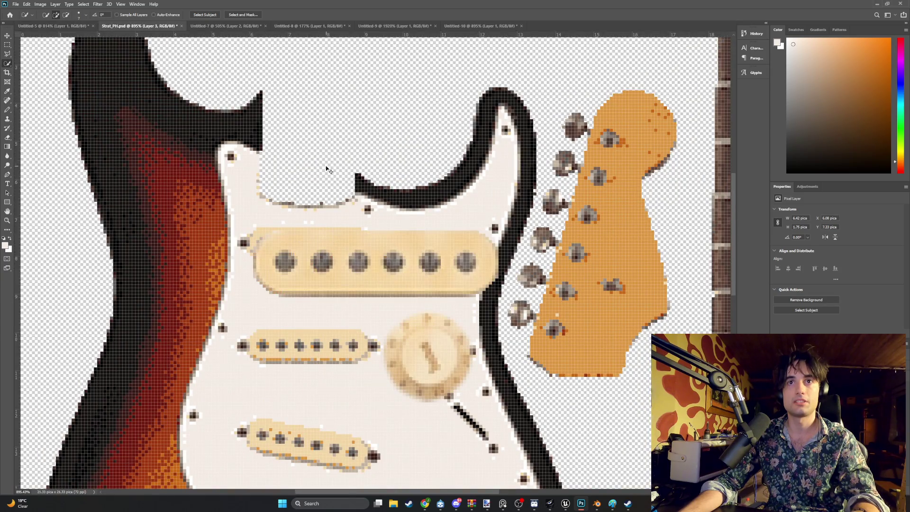
{"action": "scroll", "coordinate": [355, 221], "scroll_direction": "down", "scroll_amount": 2, "text": "alt"}
{"action": "scroll", "coordinate": [355, 221], "scroll_direction": "down", "scroll_amount": 1, "text": "alt"}
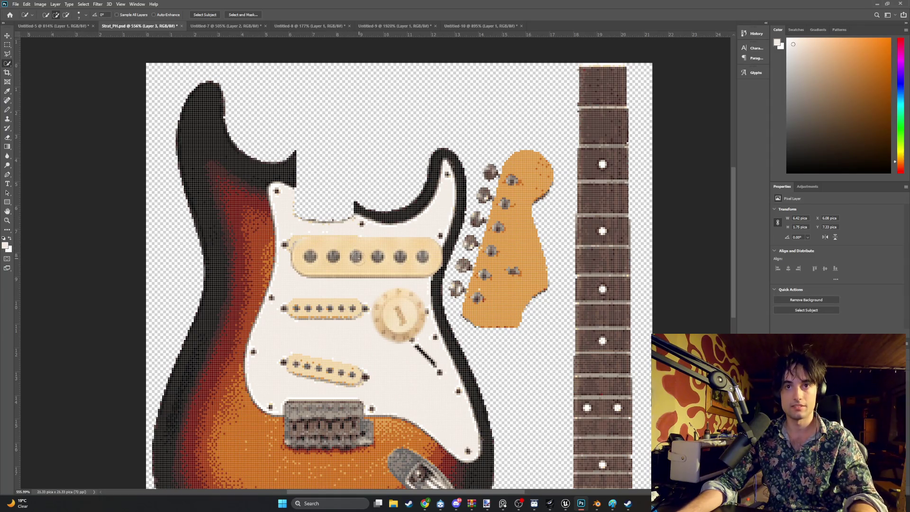
{"action": "key", "text": "ctrl+t"}
{"action": "mouse_move", "coordinate": [372, 257]}
{"action": "left_mouse_down"}
{"action": "mouse_move", "coordinate": [370, 229]}
{"action": "mouse_move", "coordinate": [429, 222]}
{"action": "mouse_move", "coordinate": [416, 219]}
{"action": "mouse_move", "coordinate": [384, 131]}
{"action": "left_mouse_up"}
{"action": "scroll", "coordinate": [442, 220], "scroll_direction": "down", "scroll_amount": 1}
{"action": "scroll", "coordinate": [441, 221], "scroll_direction": "down", "scroll_amount": 1}
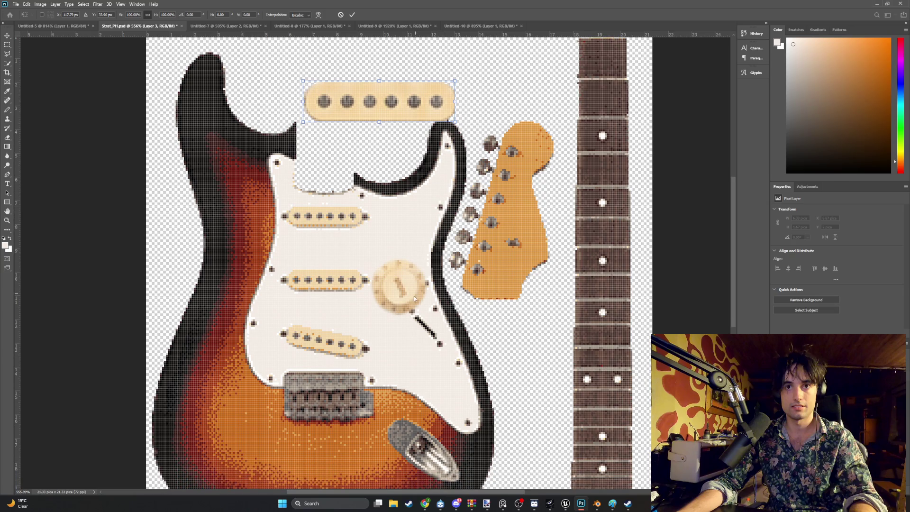
{"action": "key", "text": "Return"}
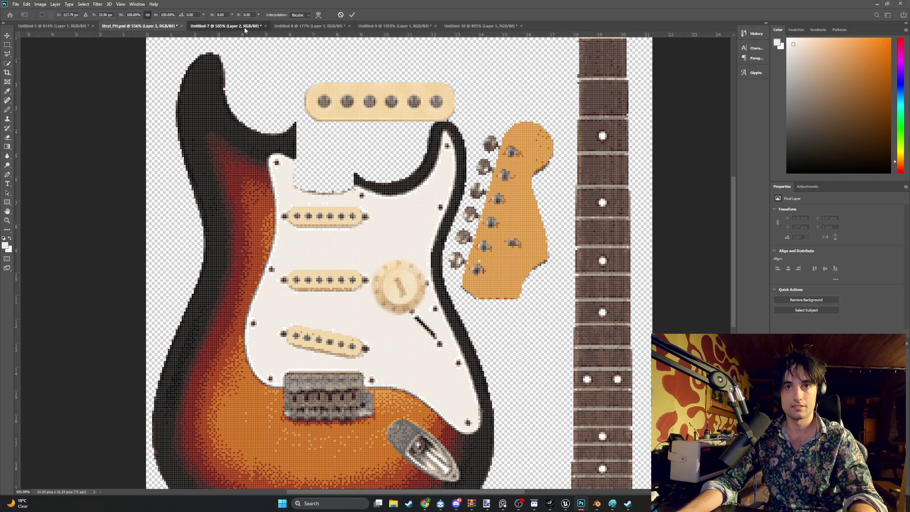
Step: Check the headstock and fretboard documents, then move the large pickup above the body
{"action": "left_click", "coordinate": [244, 27]}
{"action": "left_click", "coordinate": [291, 28]}
{"action": "left_click", "coordinate": [227, 27]}
{"action": "left_click", "coordinate": [142, 27]}
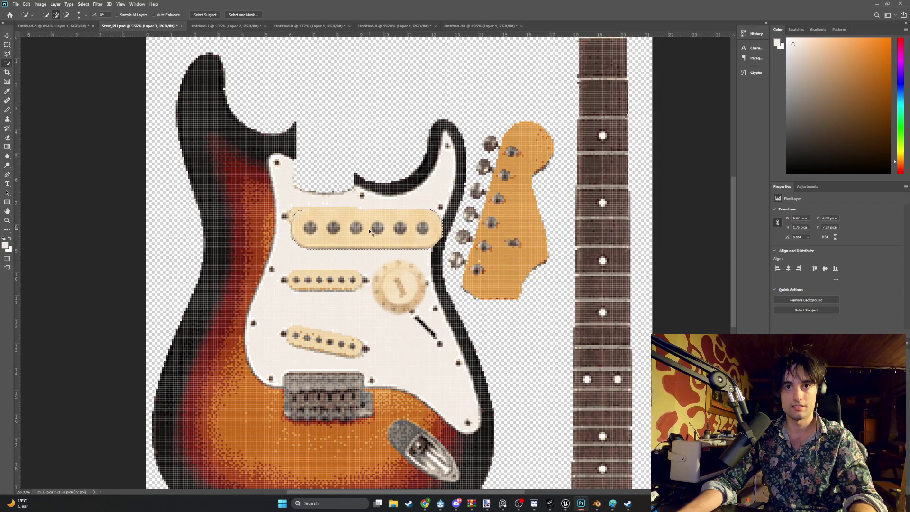
{"action": "left_click_drag", "start_coordinate": [369, 232], "coordinate": [374, 93], "text": "ctrl"}
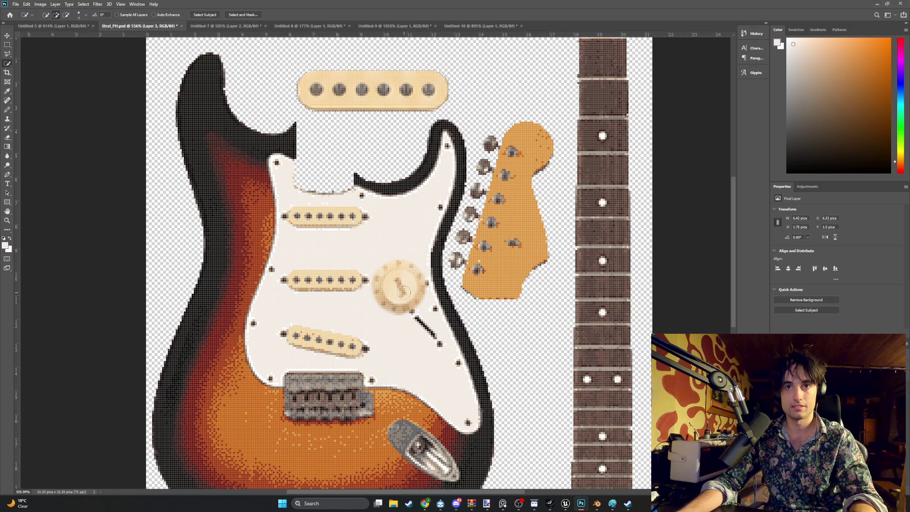
Step: Rotate the top pickup slightly with Free Transform
{"action": "key", "text": "ctrl+t"}
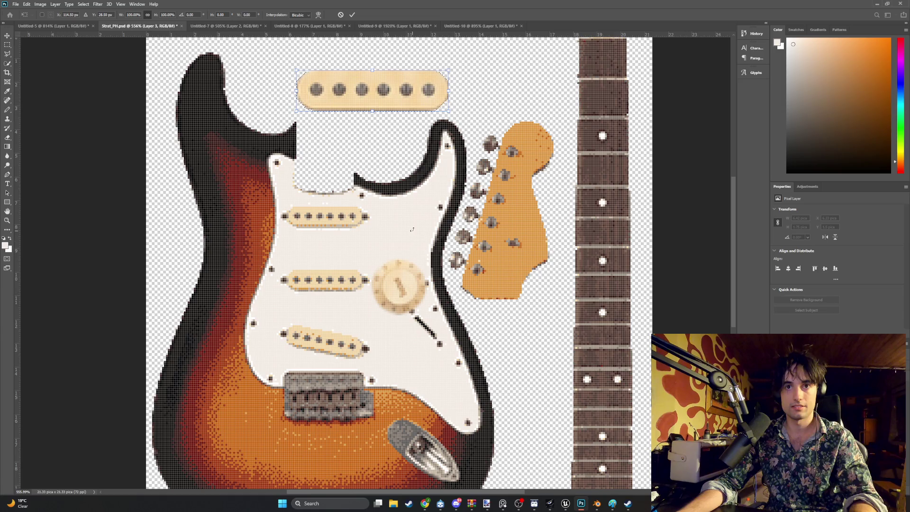
{"action": "left_click_drag", "start_coordinate": [368, 164], "coordinate": [371, 138]}
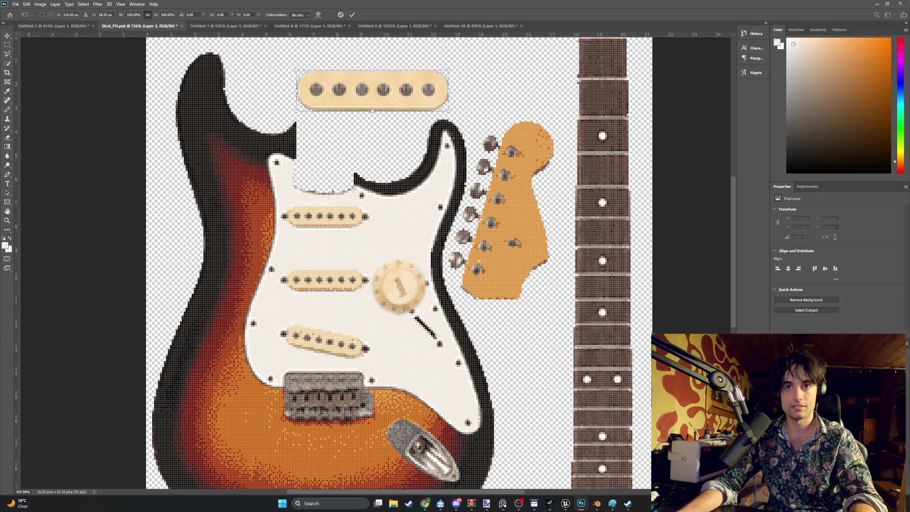
{"action": "key", "text": "Return"}
Step: Shift the top pickup left and move the knob, undoing an accidental pickup deletion
{"action": "key", "text": "w"}
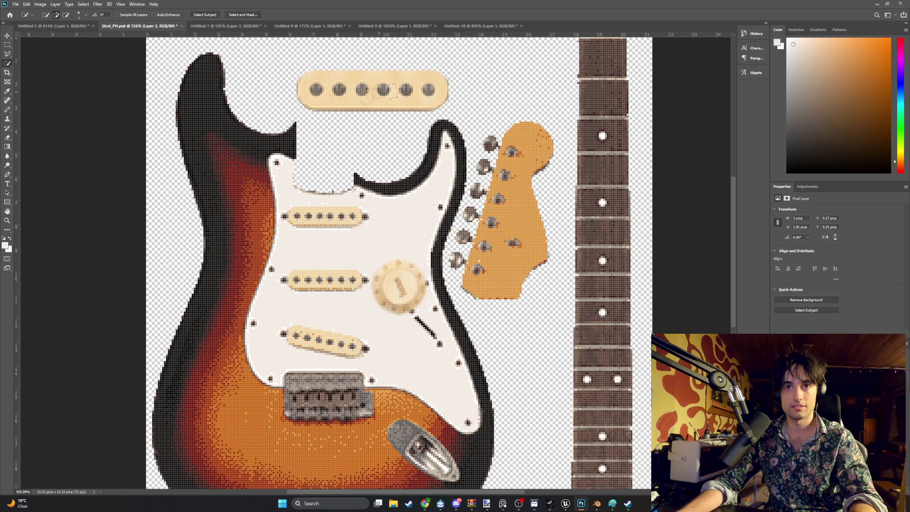
{"action": "left_click", "coordinate": [8, 35]}
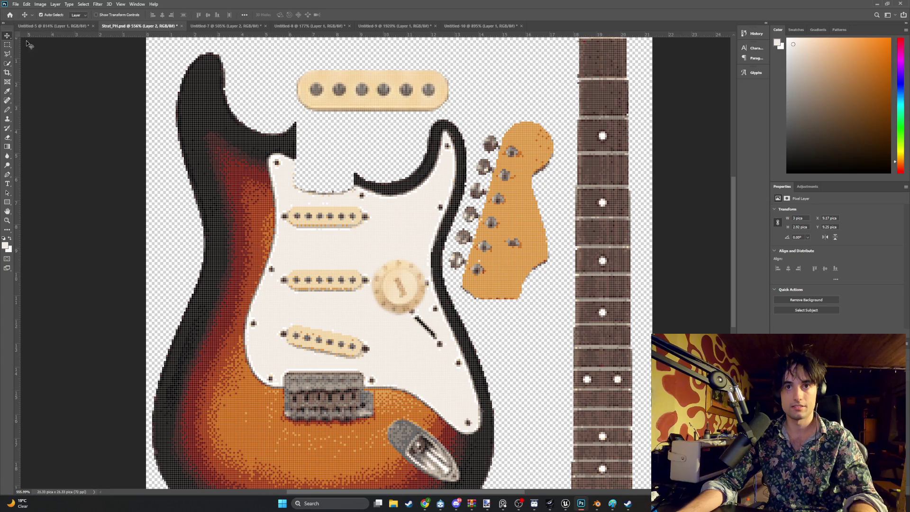
{"action": "left_click_drag", "start_coordinate": [363, 104], "coordinate": [338, 102]}
{"action": "key", "text": "Delete"}
{"action": "mouse_move", "coordinate": [411, 283]}
{"action": "left_mouse_down"}
{"action": "mouse_move", "coordinate": [429, 270]}
{"action": "mouse_move", "coordinate": [534, 345]}
{"action": "left_mouse_up"}
{"action": "key", "text": "ctrl+z"}
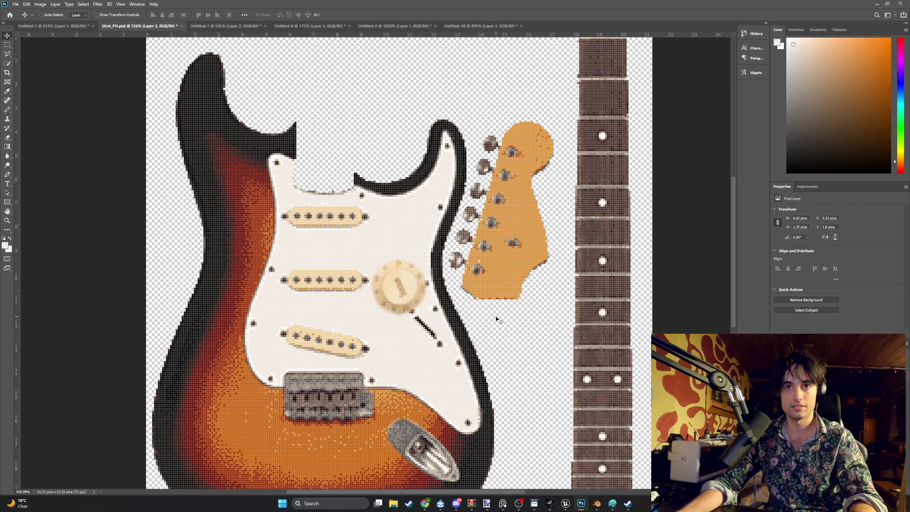
{"action": "key", "text": "ctrl+z"}
Step: Place the cream knob right of the body and shift the top pickup up-left
{"action": "mouse_move", "coordinate": [396, 287]}
{"action": "left_mouse_down"}
{"action": "mouse_move", "coordinate": [522, 353]}
{"action": "mouse_move", "coordinate": [526, 386]}
{"action": "mouse_move", "coordinate": [527, 359]}
{"action": "left_mouse_up"}
{"action": "left_click", "coordinate": [316, 66]}
{"action": "mouse_move", "coordinate": [341, 92]}
{"action": "left_mouse_down"}
{"action": "mouse_move", "coordinate": [362, 92]}
{"action": "mouse_move", "coordinate": [303, 71]}
{"action": "left_mouse_up"}
{"action": "left_click", "coordinate": [393, 135]}
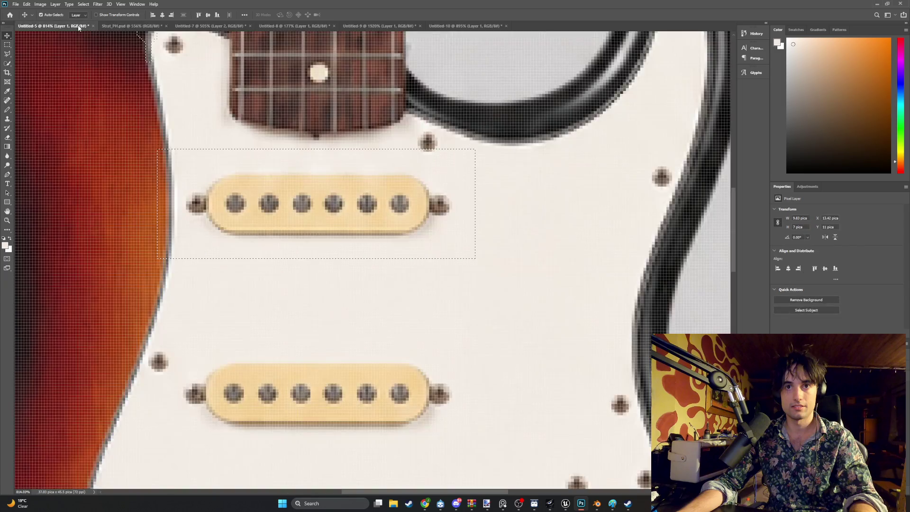
Step: Marquee the jack plate on the zoomed guitar photo and create a new document
{"action": "left_click", "coordinate": [52, 25]}
{"action": "scroll", "coordinate": [352, 179], "scroll_direction": "down", "scroll_amount": 10}
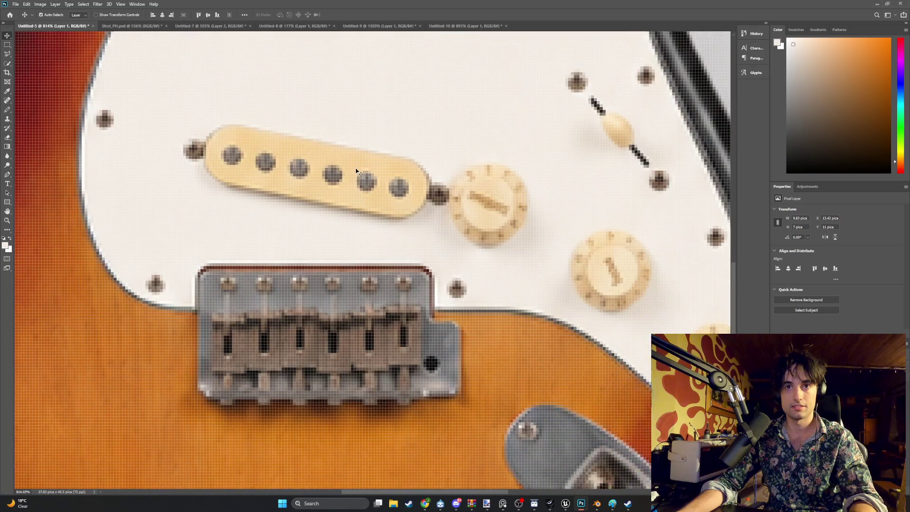
{"action": "scroll", "coordinate": [362, 177], "scroll_direction": "down", "scroll_amount": 2}
{"action": "scroll", "coordinate": [503, 242], "scroll_direction": "down", "scroll_amount": 4}
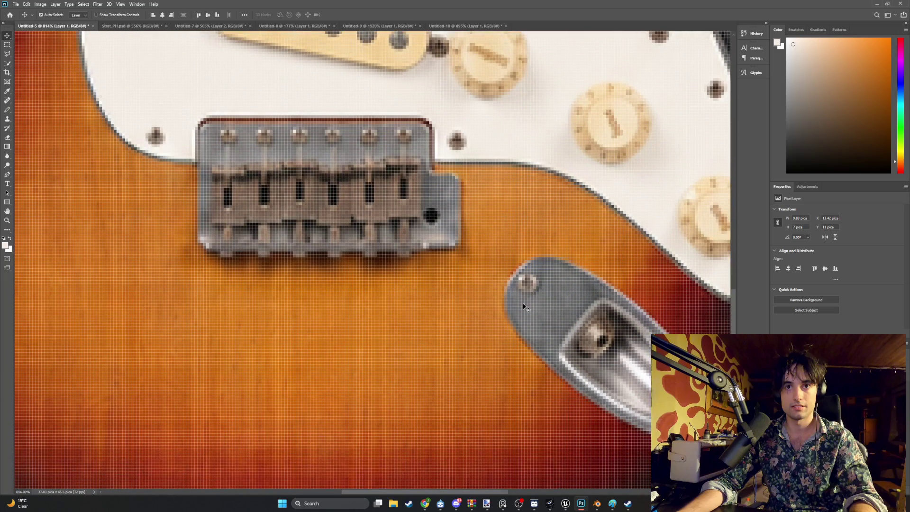
{"action": "left_click_drag", "start_coordinate": [456, 494], "coordinate": [493, 493]}
{"action": "scroll", "coordinate": [493, 312], "scroll_direction": "down", "scroll_amount": 3}
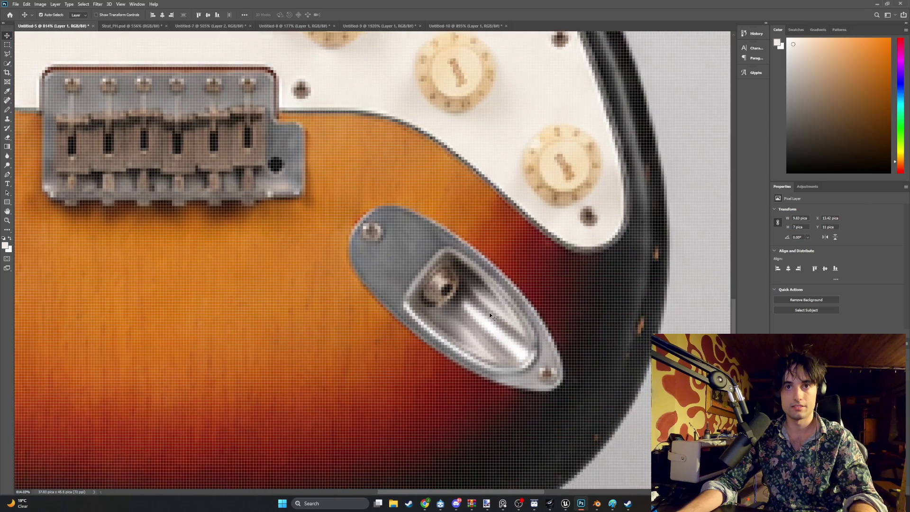
{"action": "left_click_drag", "start_coordinate": [582, 388], "coordinate": [318, 176]}
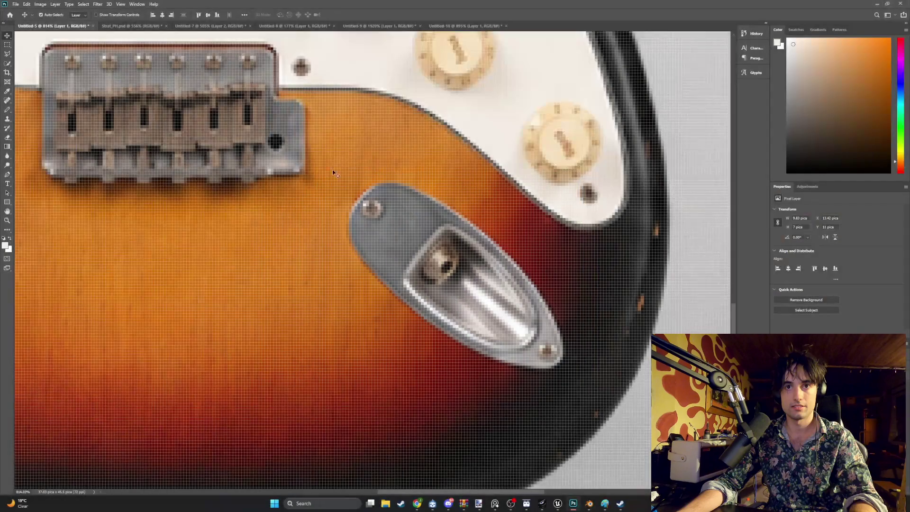
{"action": "left_click", "coordinate": [16, 4]}
{"action": "left_click", "coordinate": [21, 13]}
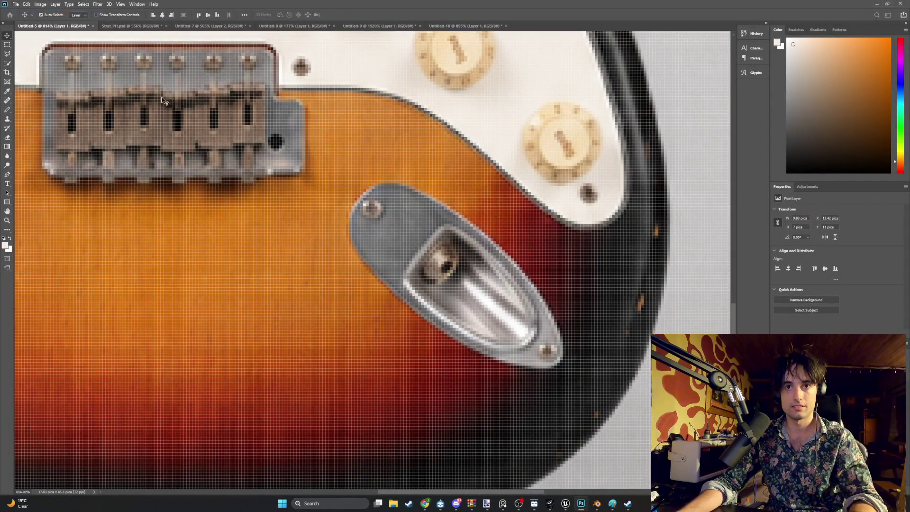
{"action": "double_click", "coordinate": [307, 300]}
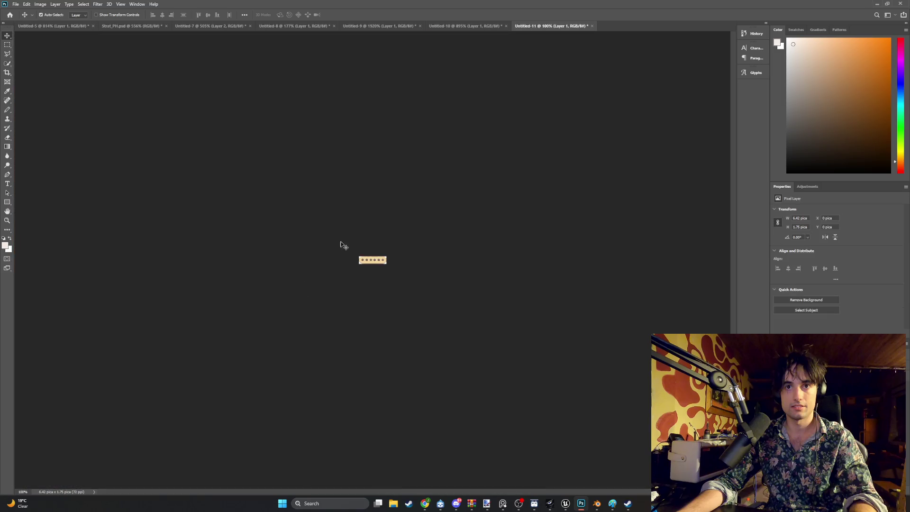
Step: Snip the jack plate region and paste it into new document Untitled-12
{"action": "left_click", "coordinate": [47, 26]}
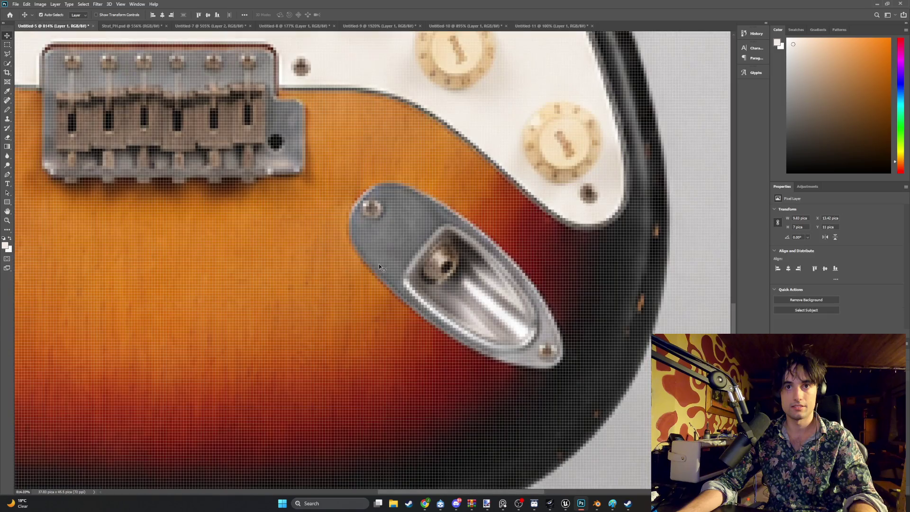
{"action": "key", "text": "super+shift+s"}
{"action": "left_click_drag", "start_coordinate": [598, 395], "coordinate": [309, 167]}
{"action": "left_click", "coordinate": [15, 4]}
{"action": "left_click", "coordinate": [21, 11]}
{"action": "double_click", "coordinate": [305, 286]}
{"action": "key", "text": "ctrl+v"}
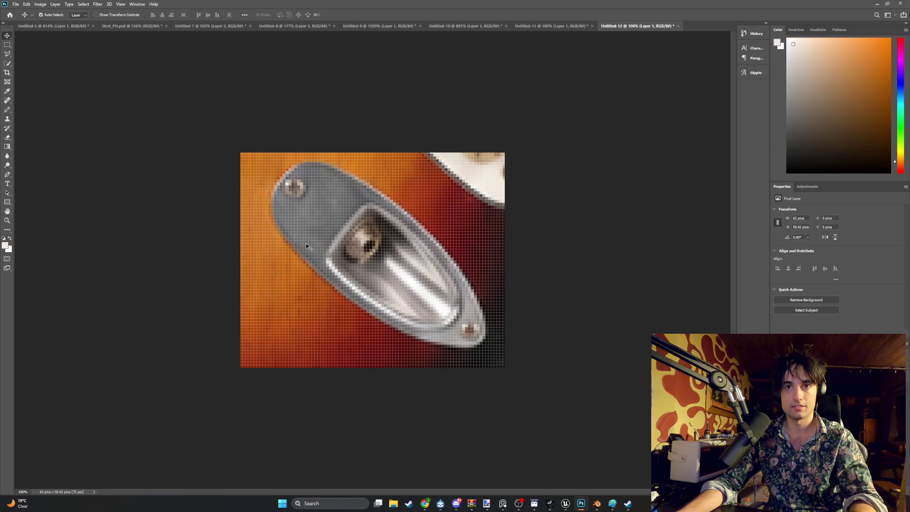
Step: Close Untitled-11 and Untitled-10 without saving
{"action": "left_click", "coordinate": [532, 27]}
{"action": "left_click", "coordinate": [591, 26]}
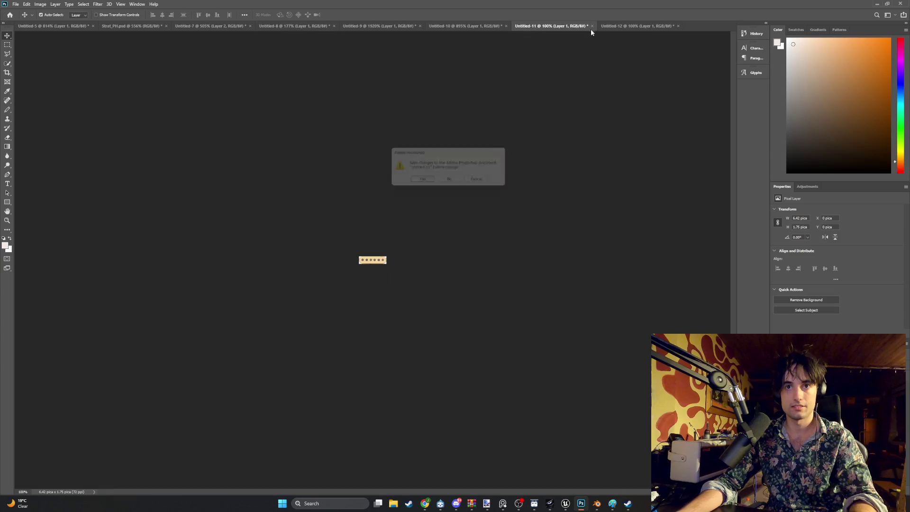
{"action": "left_click", "coordinate": [451, 183]}
{"action": "left_click", "coordinate": [473, 27]}
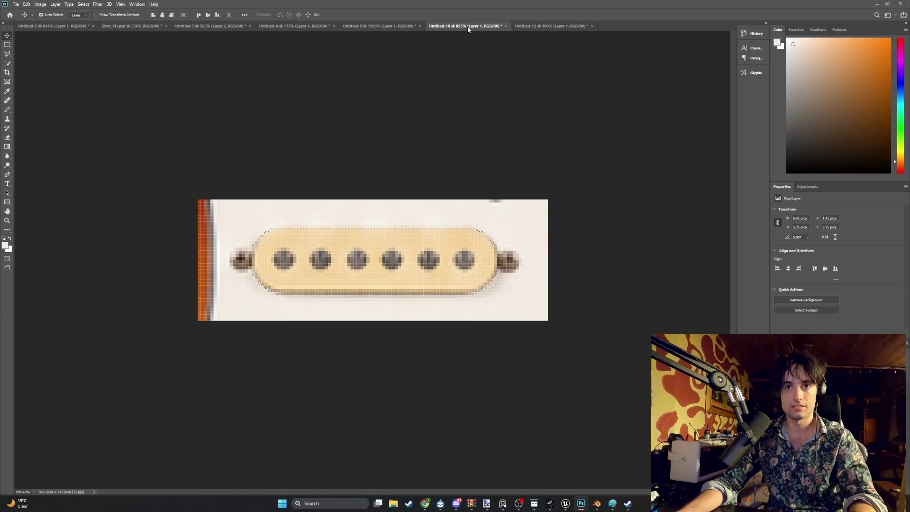
{"action": "left_click", "coordinate": [505, 26]}
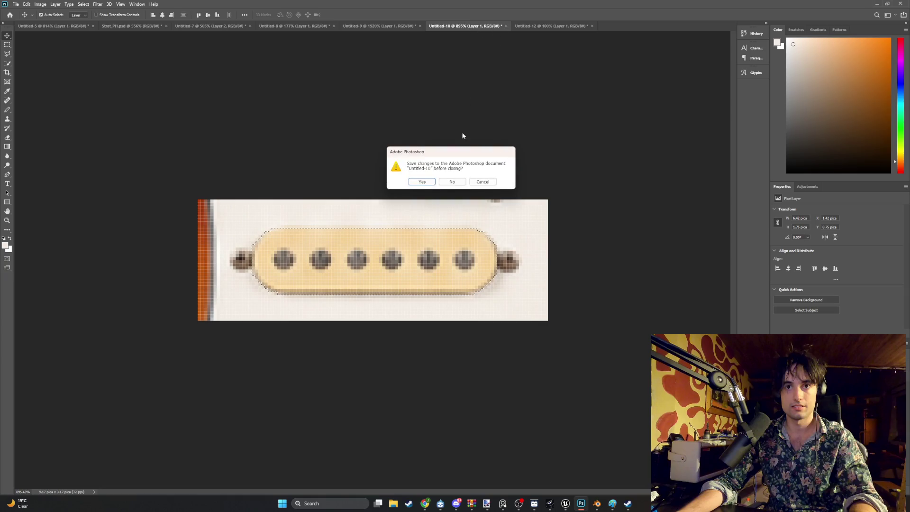
{"action": "left_click", "coordinate": [451, 182]}
Step: Close Untitled-9 and Untitled-8 without saving
{"action": "left_click", "coordinate": [385, 27]}
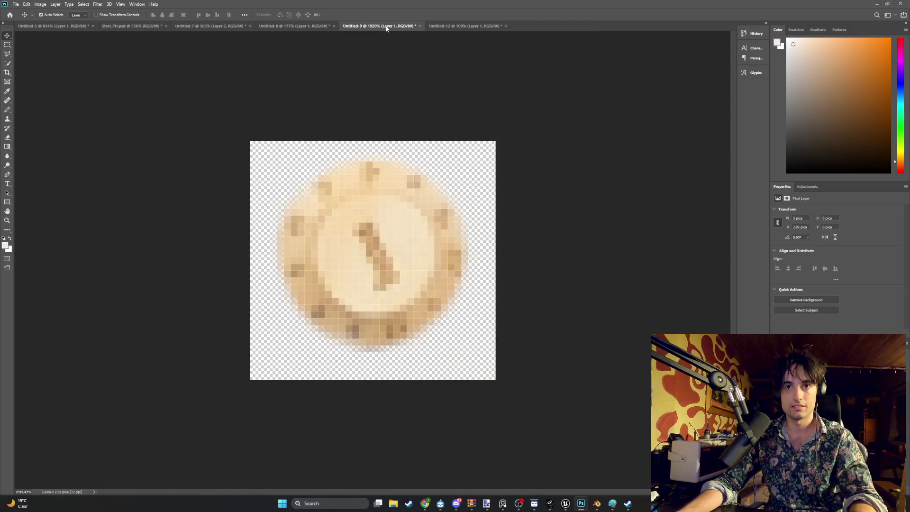
{"action": "left_click", "coordinate": [420, 26]}
{"action": "left_click", "coordinate": [452, 181]}
{"action": "left_click", "coordinate": [294, 27]}
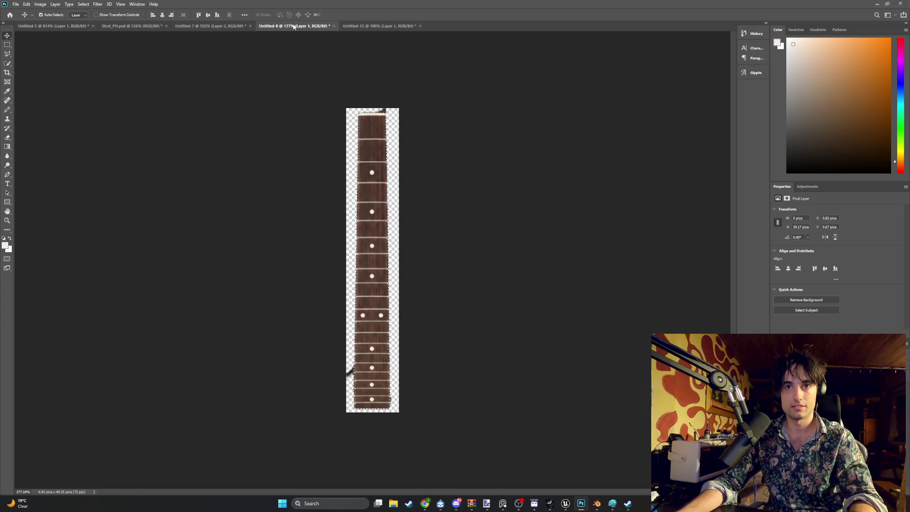
{"action": "left_click", "coordinate": [333, 26]}
{"action": "left_click", "coordinate": [449, 181]}
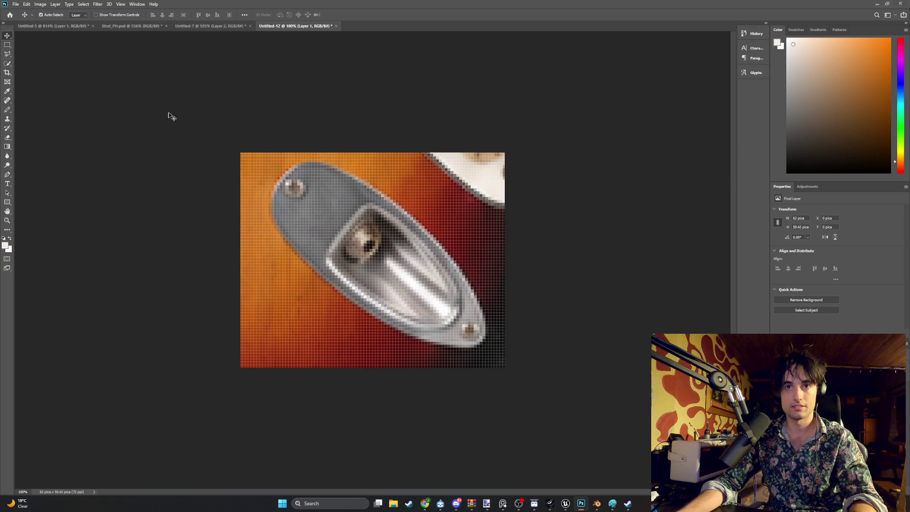
Step: Quick-select the jack plate from its upper screw over the jack hole to its top edge
{"action": "left_click", "coordinate": [9, 65]}
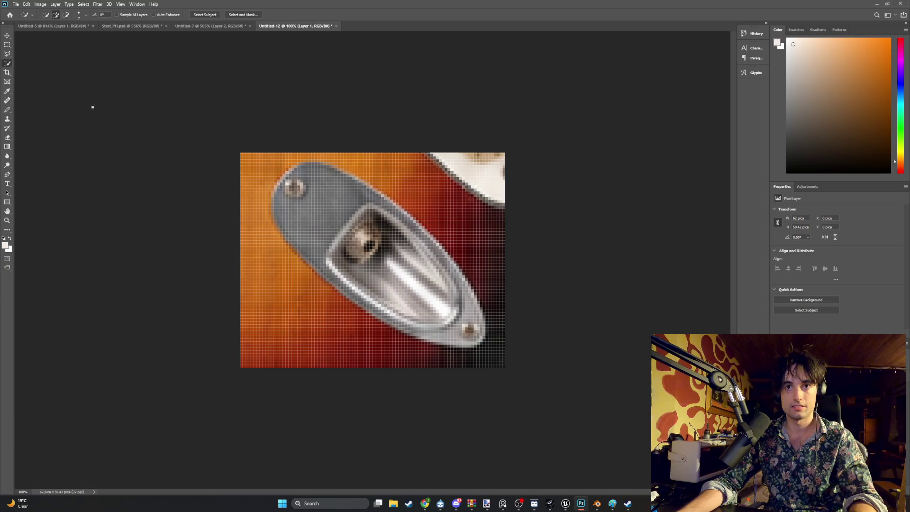
{"action": "left_click_drag", "start_coordinate": [292, 192], "coordinate": [353, 273]}
{"action": "mouse_move", "coordinate": [300, 175]}
{"action": "left_mouse_down"}
{"action": "mouse_move", "coordinate": [322, 166]}
{"action": "mouse_move", "coordinate": [379, 199]}
{"action": "mouse_move", "coordinate": [454, 285]}
{"action": "mouse_move", "coordinate": [471, 332]}
{"action": "mouse_move", "coordinate": [374, 313]}
{"action": "mouse_move", "coordinate": [318, 268]}
{"action": "left_mouse_up"}
{"action": "left_click", "coordinate": [297, 166]}
Step: Paste the jack plate into Strat_PH.psd and start transforming it
{"action": "left_click", "coordinate": [127, 26]}
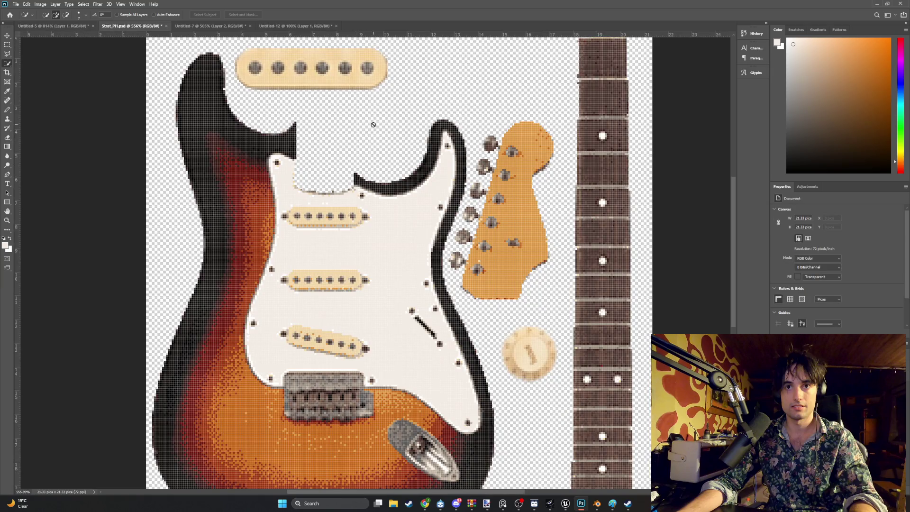
{"action": "key", "text": "ctrl+v"}
{"action": "scroll", "coordinate": [361, 149], "scroll_direction": "down", "scroll_amount": 5, "text": "alt"}
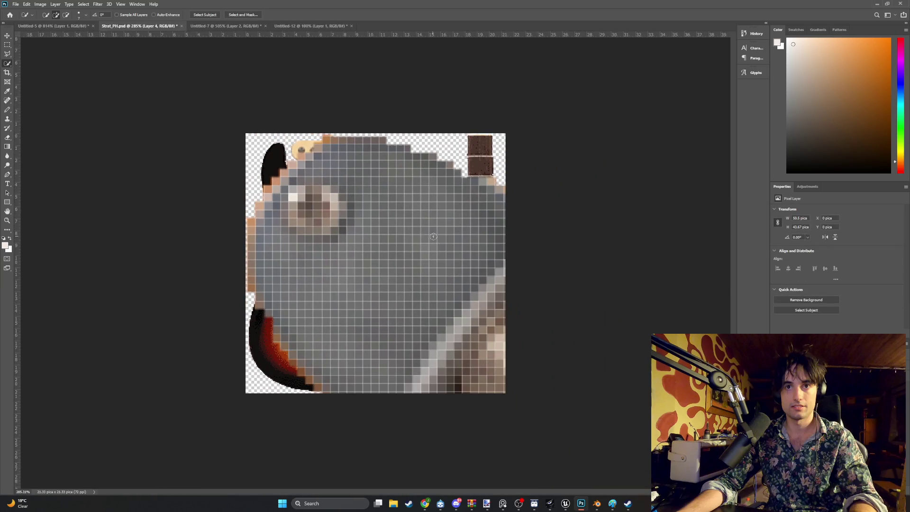
{"action": "key", "text": "ctrl+r"}
{"action": "key", "text": "ctrl+r"}
{"action": "key", "text": "ctrl+t"}
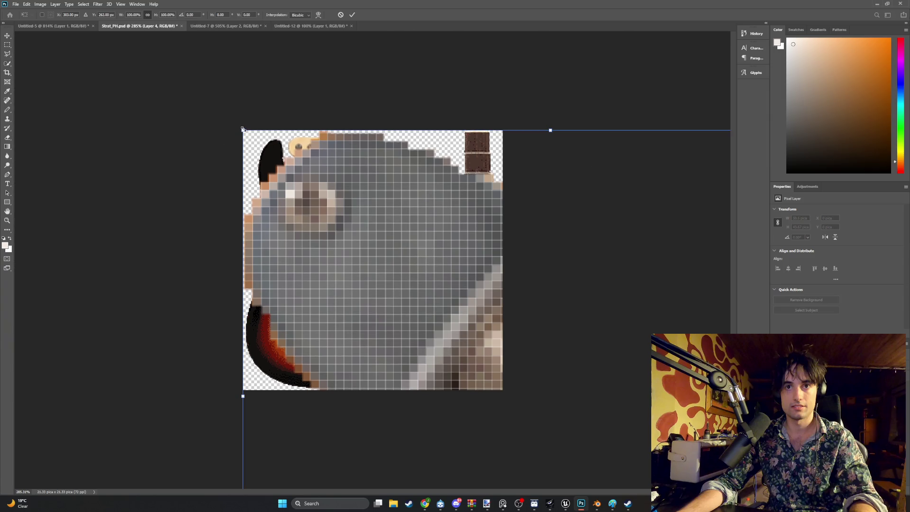
Step: Scale the jack plate down to about 10% and move it up-left near the top pickup
{"action": "mouse_move", "coordinate": [243, 129]}
{"action": "left_mouse_down"}
{"action": "mouse_move", "coordinate": [417, 278]}
{"action": "mouse_move", "coordinate": [406, 284]}
{"action": "mouse_move", "coordinate": [196, 154]}
{"action": "mouse_move", "coordinate": [223, 151]}
{"action": "mouse_move", "coordinate": [413, 320]}
{"action": "left_mouse_up"}
{"action": "left_click_drag", "start_coordinate": [452, 361], "coordinate": [329, 201]}
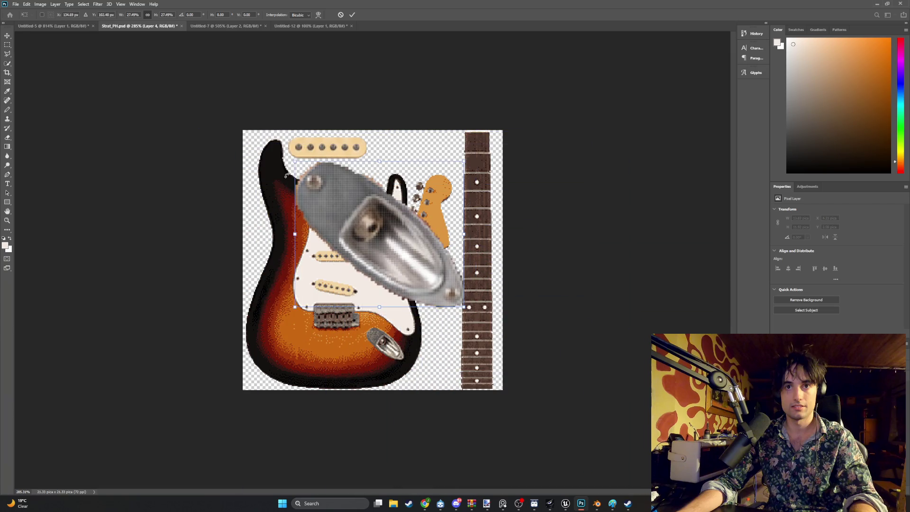
{"action": "mouse_move", "coordinate": [295, 160]}
{"action": "left_mouse_down"}
{"action": "mouse_move", "coordinate": [374, 230]}
{"action": "mouse_move", "coordinate": [395, 185]}
{"action": "mouse_move", "coordinate": [393, 161]}
{"action": "left_mouse_up"}
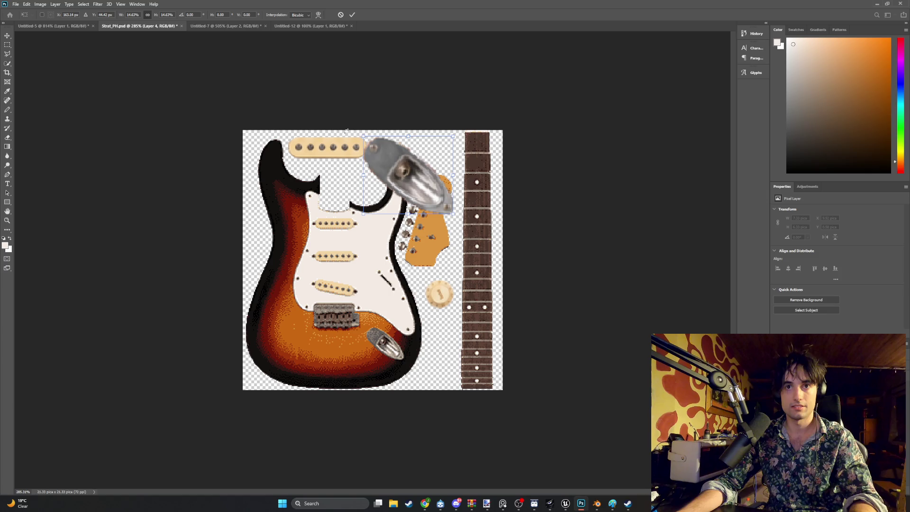
{"action": "left_click_drag", "start_coordinate": [362, 135], "coordinate": [374, 147]}
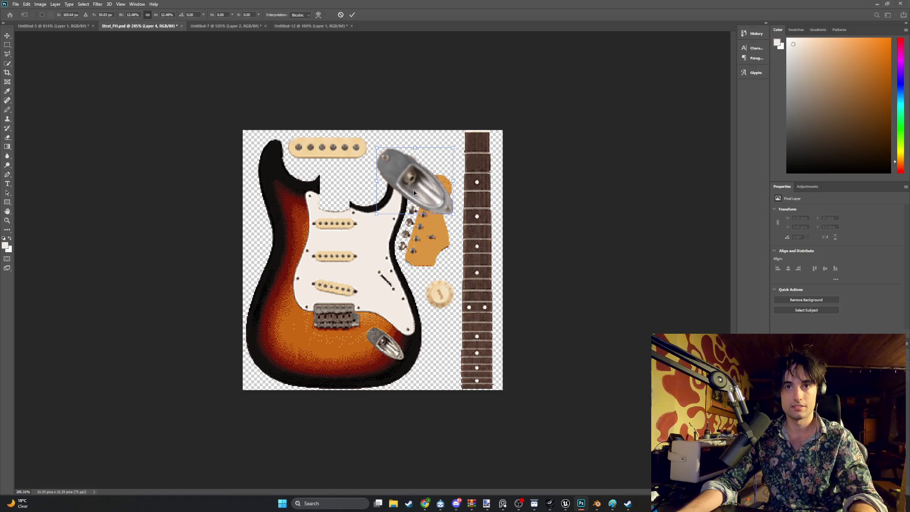
{"action": "mouse_move", "coordinate": [415, 194]}
{"action": "left_mouse_down"}
{"action": "mouse_move", "coordinate": [407, 166]}
{"action": "mouse_move", "coordinate": [396, 164]}
{"action": "mouse_move", "coordinate": [417, 232]}
{"action": "mouse_move", "coordinate": [362, 191]}
{"action": "mouse_move", "coordinate": [371, 193]}
{"action": "left_mouse_up"}
{"action": "scroll", "coordinate": [362, 170], "scroll_direction": "up", "scroll_amount": 3, "text": "alt"}
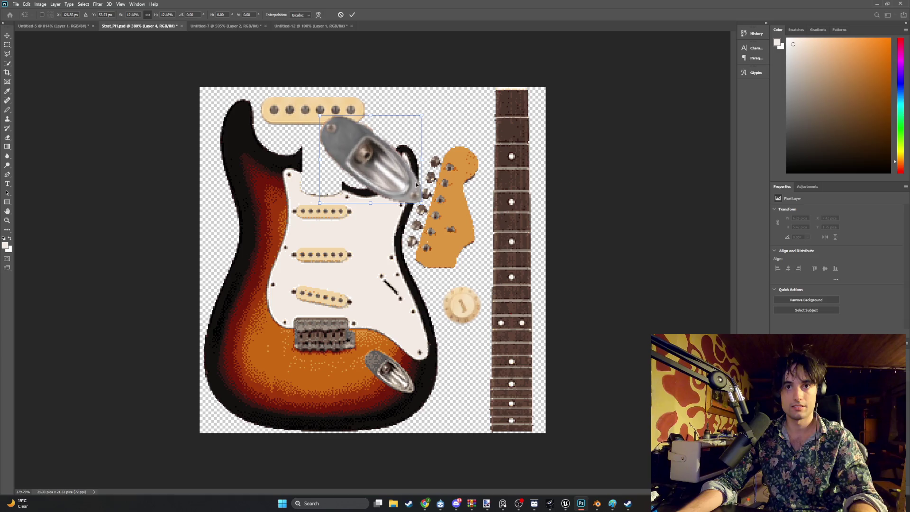
{"action": "mouse_move", "coordinate": [422, 203]}
{"action": "left_mouse_down"}
{"action": "mouse_move", "coordinate": [384, 174]}
{"action": "mouse_move", "coordinate": [422, 201]}
{"action": "mouse_move", "coordinate": [434, 188]}
{"action": "mouse_move", "coordinate": [437, 166]}
{"action": "mouse_move", "coordinate": [428, 156]}
{"action": "mouse_move", "coordinate": [436, 154]}
{"action": "mouse_move", "coordinate": [428, 198]}
{"action": "left_mouse_up"}
{"action": "mouse_move", "coordinate": [377, 171]}
{"action": "left_mouse_down"}
{"action": "mouse_move", "coordinate": [380, 149]}
{"action": "mouse_move", "coordinate": [334, 141]}
{"action": "left_mouse_up"}
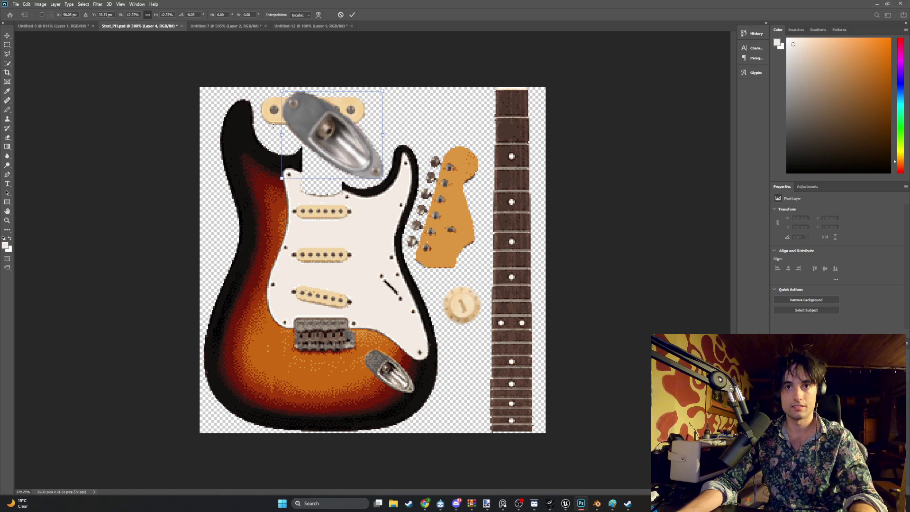
Step: Commit the jack plate's transform, then move the top pickup right and deselect it
{"action": "key", "text": "Return"}
{"action": "key", "text": "w"}
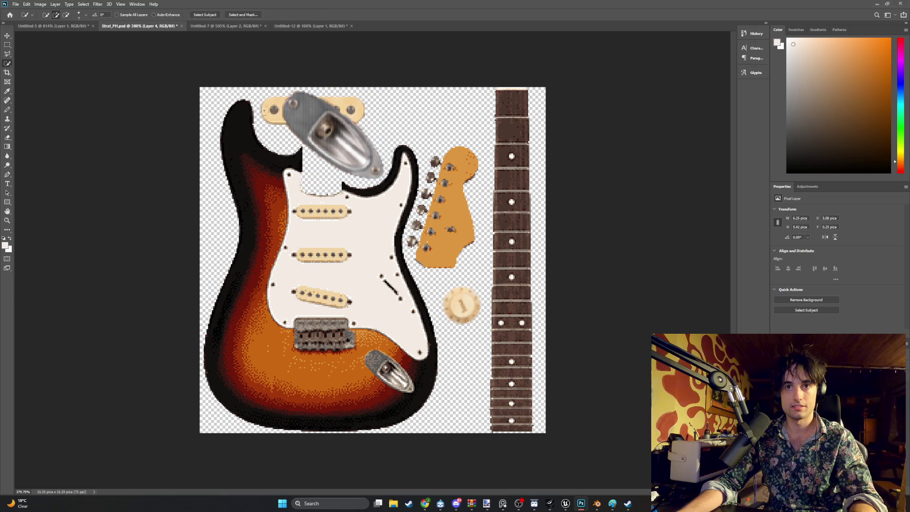
{"action": "left_click", "coordinate": [7, 36]}
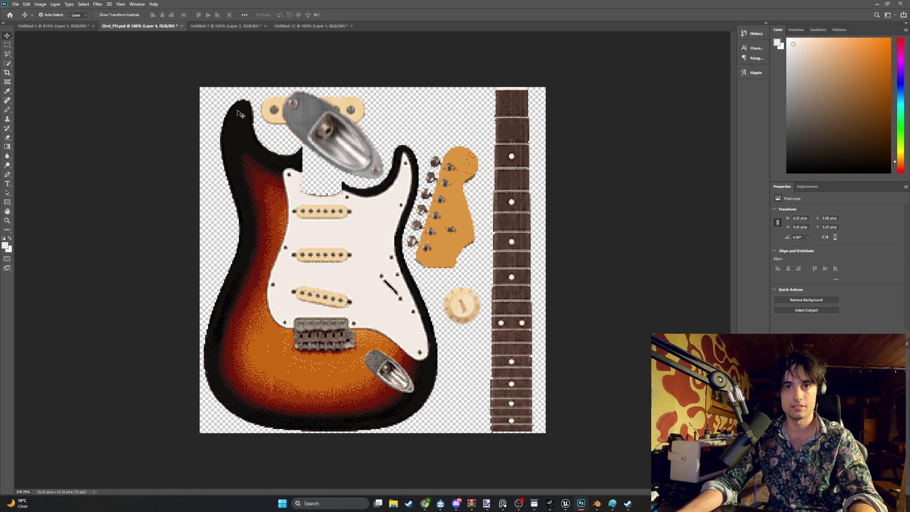
{"action": "mouse_move", "coordinate": [271, 114]}
{"action": "left_mouse_down"}
{"action": "mouse_move", "coordinate": [342, 123]}
{"action": "mouse_move", "coordinate": [377, 108]}
{"action": "left_mouse_up"}
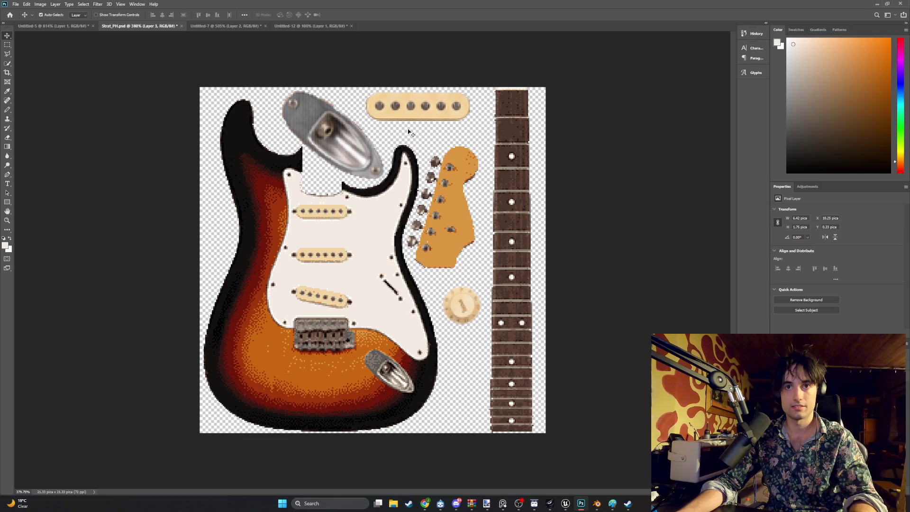
{"action": "left_click", "coordinate": [411, 133]}
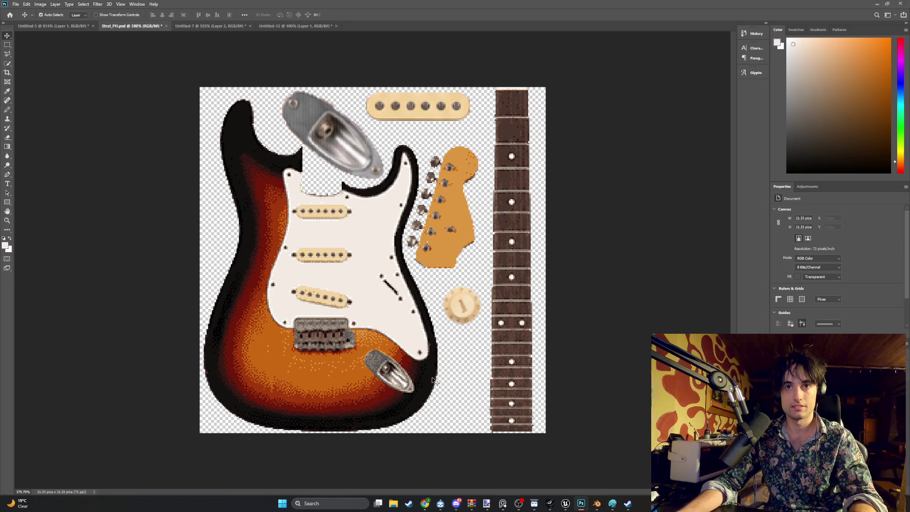
Step: Snip the jack plate area from the bridge photo and paste it into a new clipboard-sized document
{"action": "left_click", "coordinate": [53, 26]}
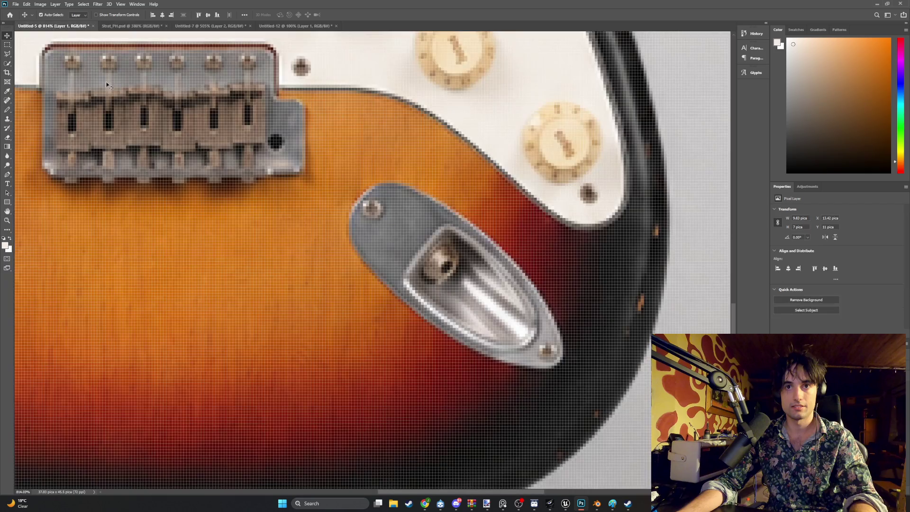
{"action": "scroll", "coordinate": [161, 195], "scroll_direction": "up", "scroll_amount": 2}
{"action": "scroll", "coordinate": [161, 195], "scroll_direction": "up", "scroll_amount": 1}
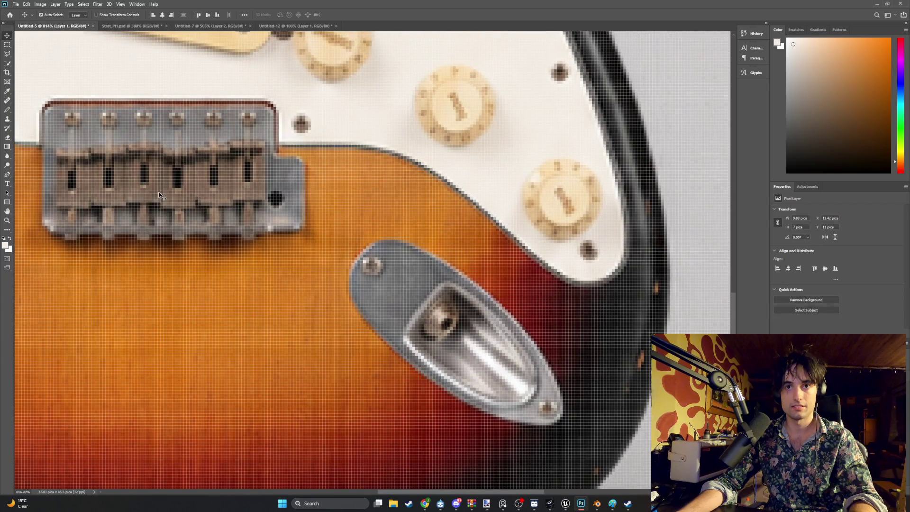
{"action": "key", "text": "super+shift+s"}
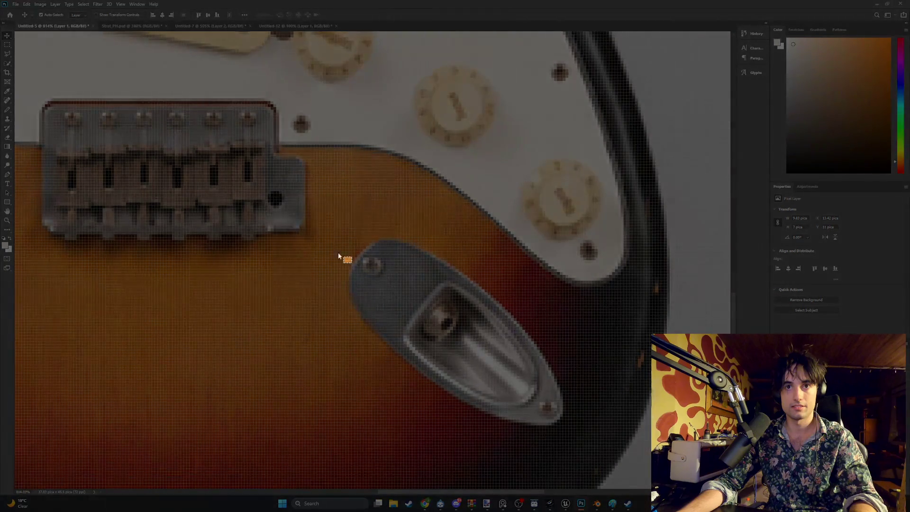
{"action": "left_click_drag", "start_coordinate": [352, 262], "coordinate": [24, 89]}
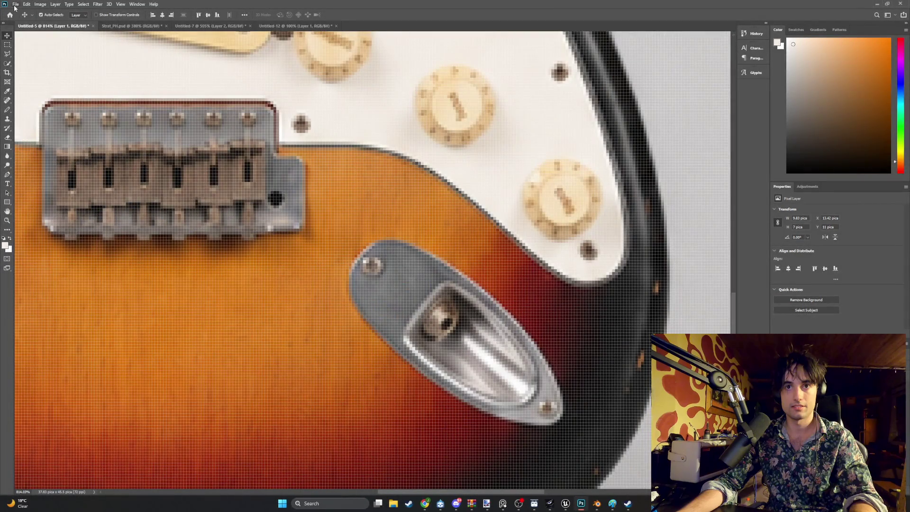
{"action": "left_click", "coordinate": [16, 4]}
{"action": "left_click", "coordinate": [48, 12]}
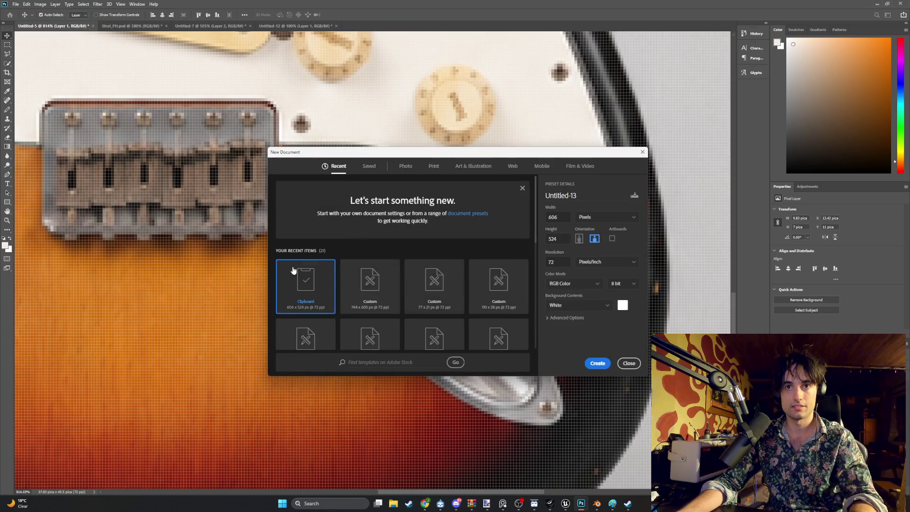
{"action": "double_click", "coordinate": [294, 270]}
{"action": "key", "text": "ctrl+v"}
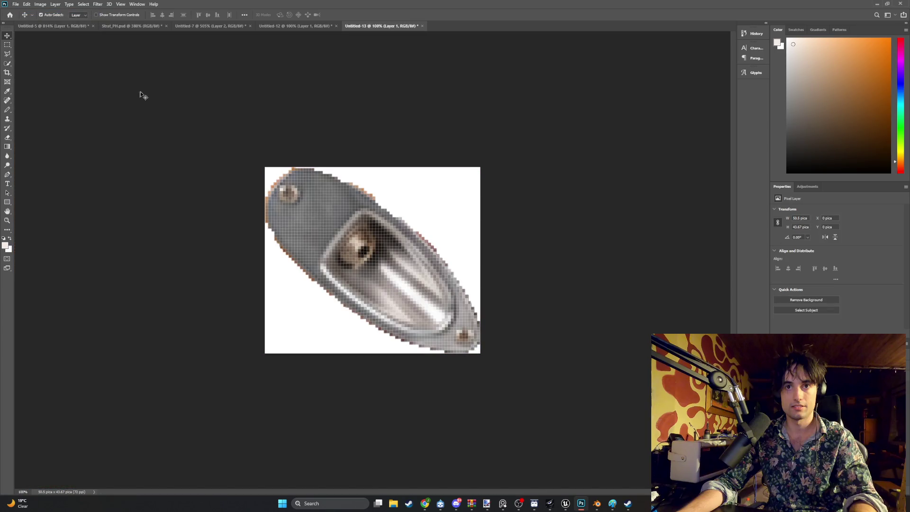
Step: Snip the bridge from Untitled-5 and paste it into Untitled-13, clearing the marquee
{"action": "left_click", "coordinate": [15, 4]}
{"action": "left_click", "coordinate": [119, 27]}
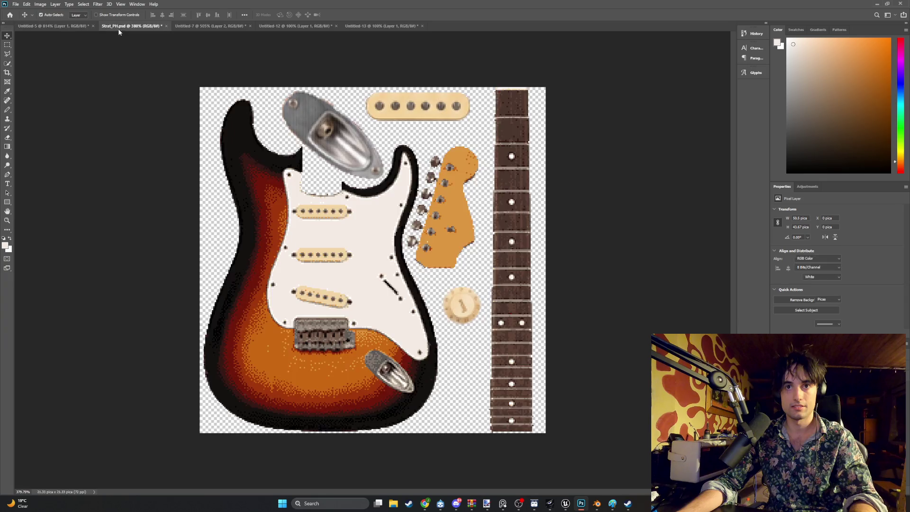
{"action": "left_click", "coordinate": [52, 25]}
{"action": "key", "text": "super+shift+s"}
{"action": "left_click_drag", "start_coordinate": [330, 265], "coordinate": [98, 115]}
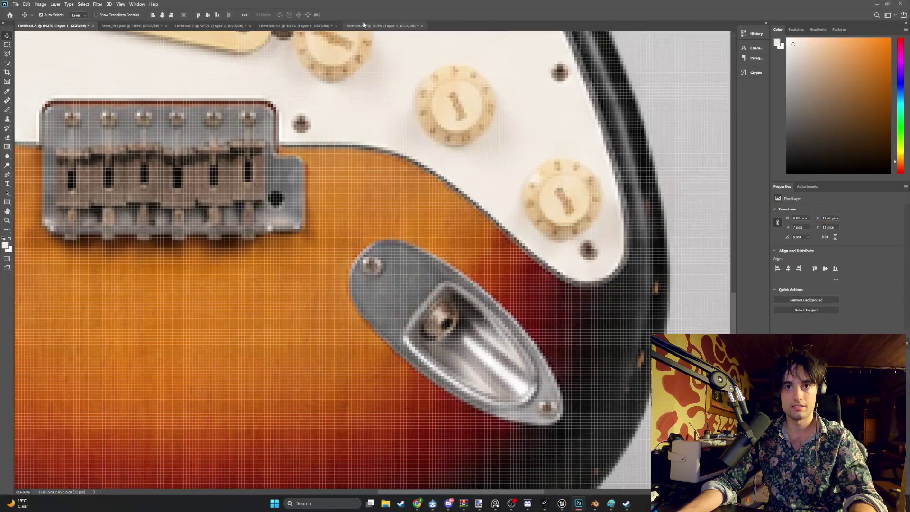
{"action": "left_click", "coordinate": [381, 25]}
{"action": "key", "text": "ctrl+v"}
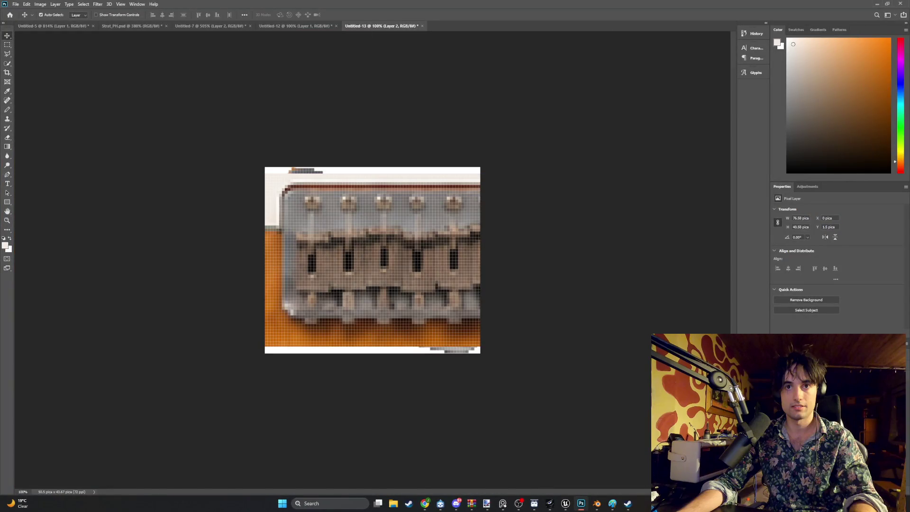
{"action": "key", "text": "ctrl+z"}
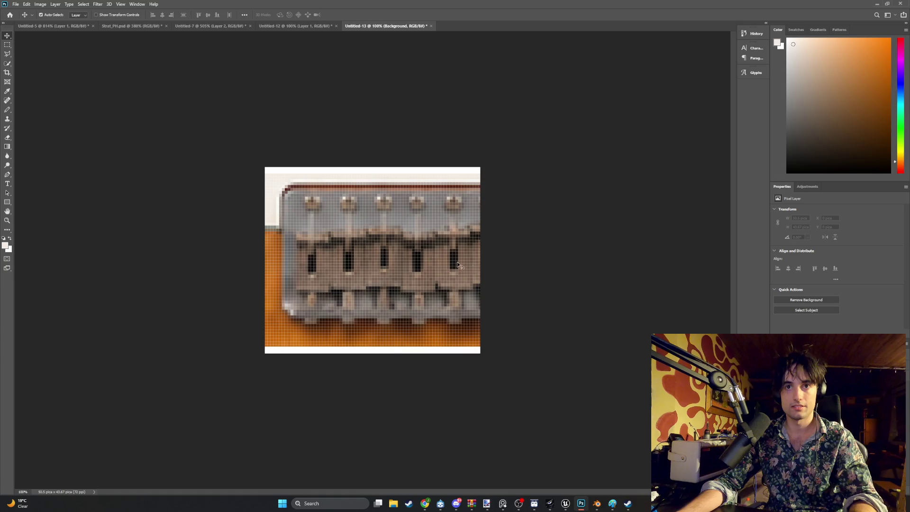
Step: Scale the pasted bridge layer to about 80% so it spans the canvas, nudge it left and commit
{"action": "left_click", "coordinate": [428, 264], "text": "ctrl"}
{"action": "left_click_drag", "start_coordinate": [436, 259], "coordinate": [409, 263], "text": "ctrl"}
{"action": "key", "text": "ctrl+t"}
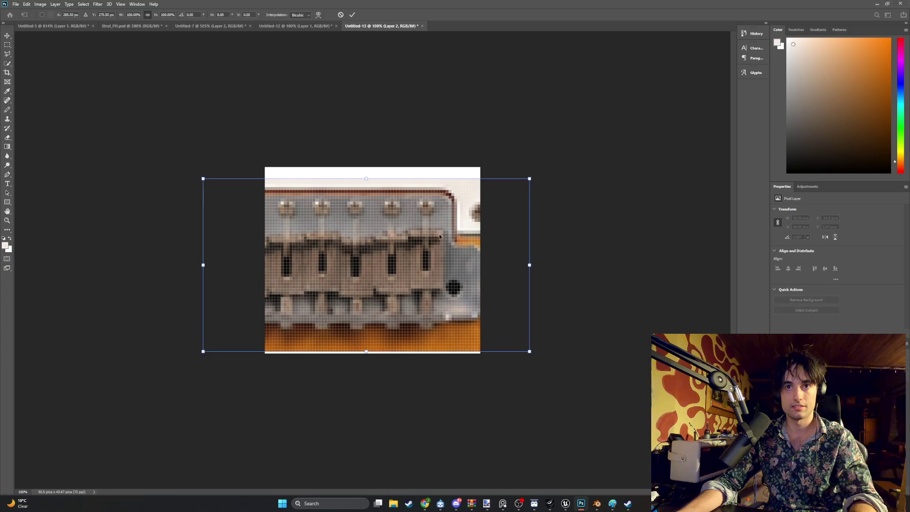
{"action": "left_click_drag", "start_coordinate": [530, 178], "coordinate": [406, 244]}
{"action": "mouse_move", "coordinate": [341, 286]}
{"action": "left_mouse_down"}
{"action": "mouse_move", "coordinate": [406, 239]}
{"action": "mouse_move", "coordinate": [410, 252]}
{"action": "left_mouse_up"}
{"action": "left_click_drag", "start_coordinate": [473, 316], "coordinate": [504, 331]}
{"action": "left_click_drag", "start_coordinate": [453, 297], "coordinate": [448, 284]}
{"action": "mouse_move", "coordinate": [500, 321]}
{"action": "left_mouse_down"}
{"action": "mouse_move", "coordinate": [525, 331]}
{"action": "mouse_move", "coordinate": [513, 328]}
{"action": "left_mouse_up"}
{"action": "left_click_drag", "start_coordinate": [403, 274], "coordinate": [401, 274]}
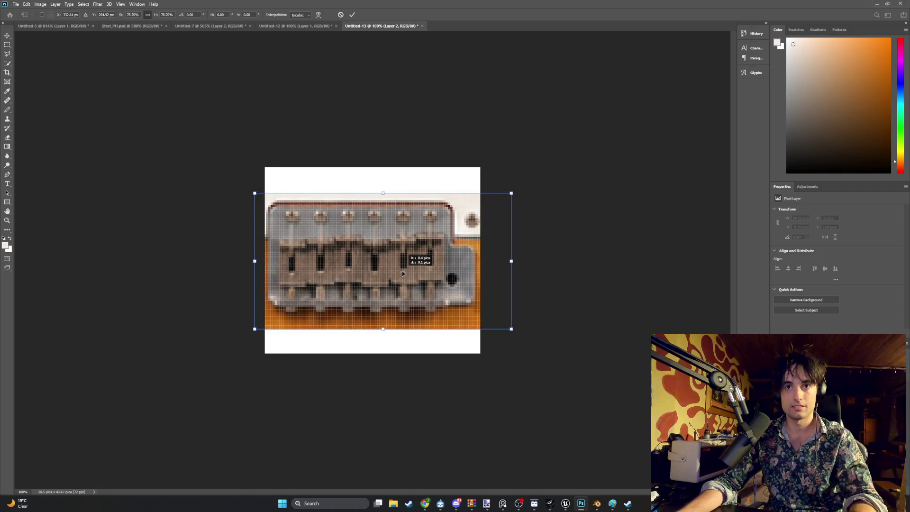
{"action": "left_click_drag", "start_coordinate": [512, 329], "coordinate": [516, 331]}
{"action": "key", "text": "Left"}
{"action": "key", "text": "Left"}
{"action": "key", "text": "Left"}
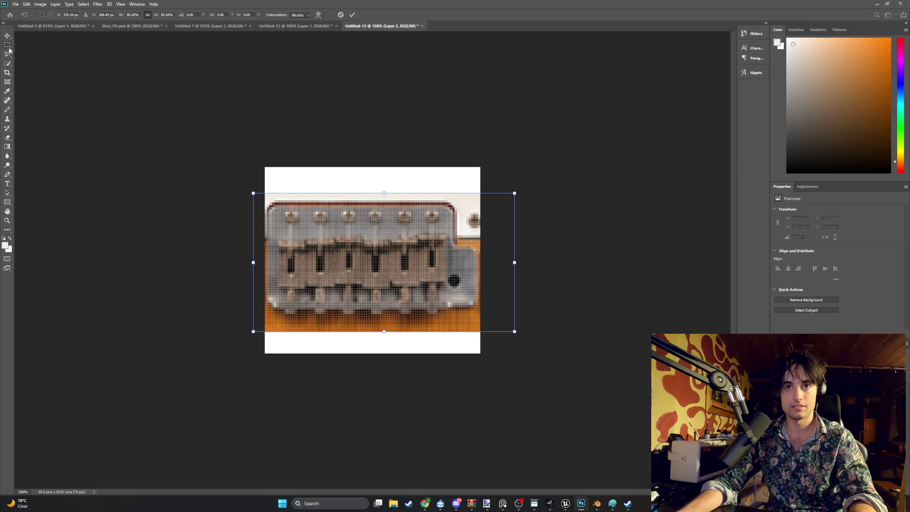
{"action": "left_click", "coordinate": [7, 63]}
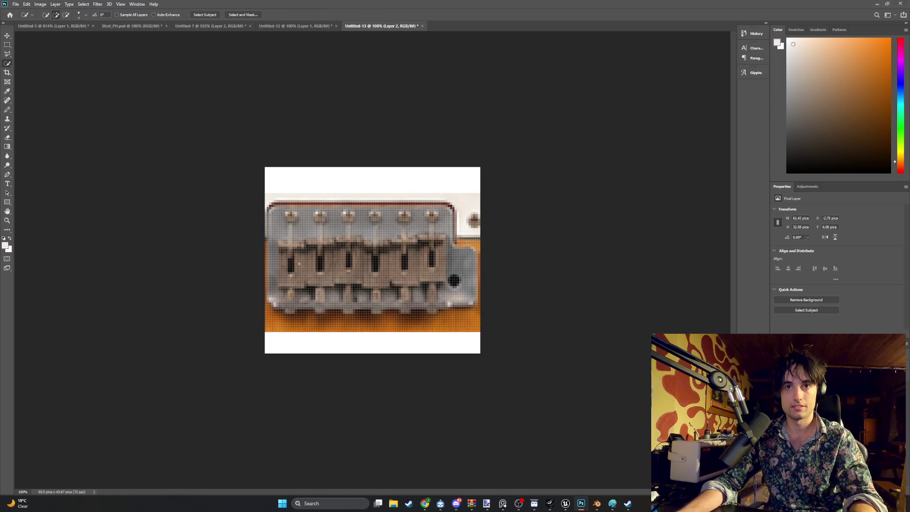
Step: Quick-select the bridge plate, then subtract the orange corner, top edge, saddle screw area and right edge
{"action": "mouse_move", "coordinate": [279, 305]}
{"action": "left_mouse_down"}
{"action": "mouse_move", "coordinate": [462, 289]}
{"action": "mouse_move", "coordinate": [466, 277]}
{"action": "mouse_move", "coordinate": [427, 218]}
{"action": "mouse_move", "coordinate": [280, 228]}
{"action": "left_mouse_up"}
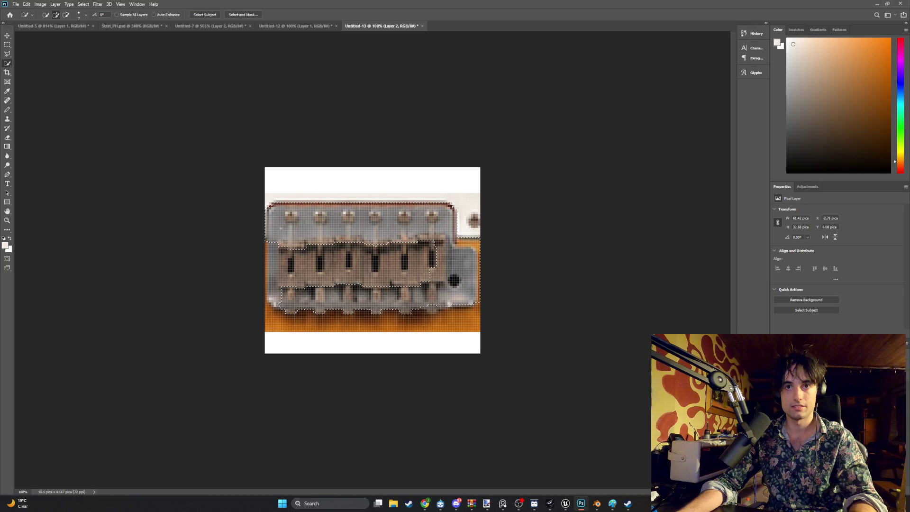
{"action": "mouse_move", "coordinate": [286, 269]}
{"action": "left_mouse_down"}
{"action": "mouse_move", "coordinate": [308, 280]}
{"action": "mouse_move", "coordinate": [429, 284]}
{"action": "left_mouse_up"}
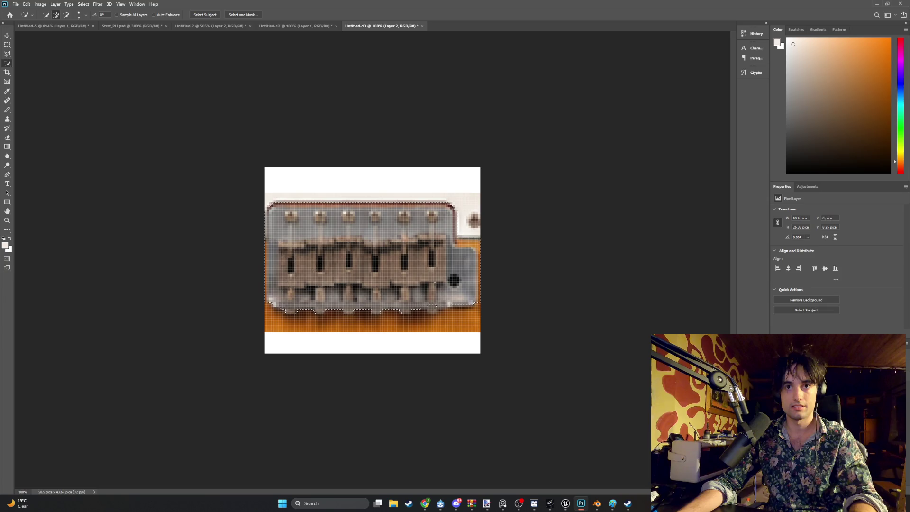
{"action": "key", "text": "alt"}
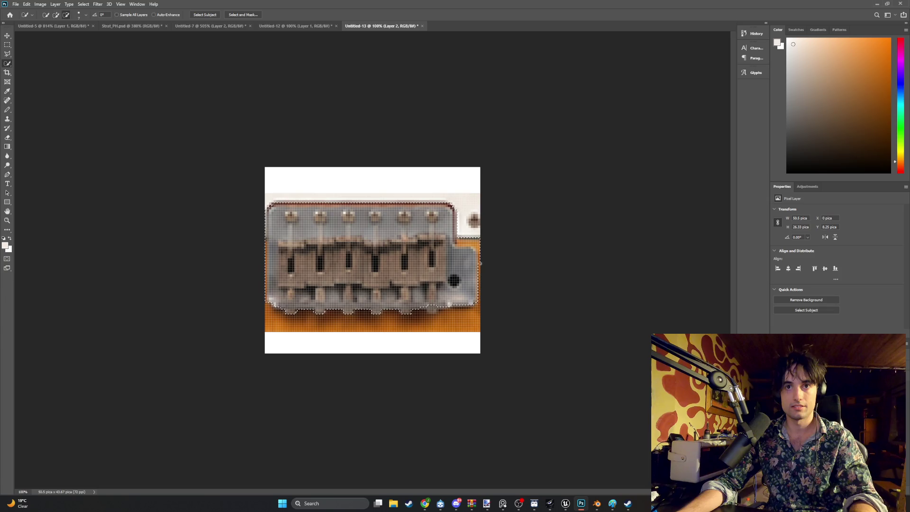
{"action": "left_click_drag", "start_coordinate": [476, 245], "coordinate": [471, 242], "text": "alt"}
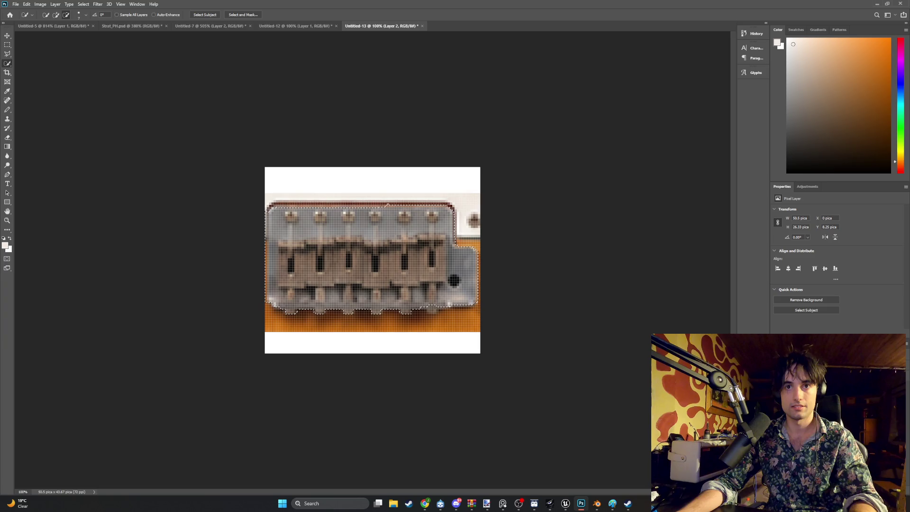
{"action": "left_click_drag", "start_coordinate": [387, 205], "coordinate": [422, 206], "text": "alt"}
{"action": "left_click", "coordinate": [405, 217], "text": "alt"}
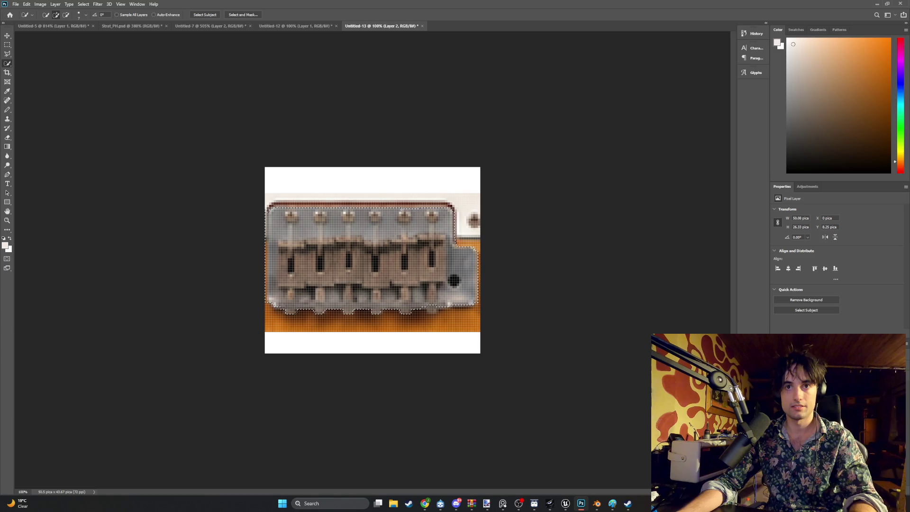
{"action": "key", "text": "alt"}
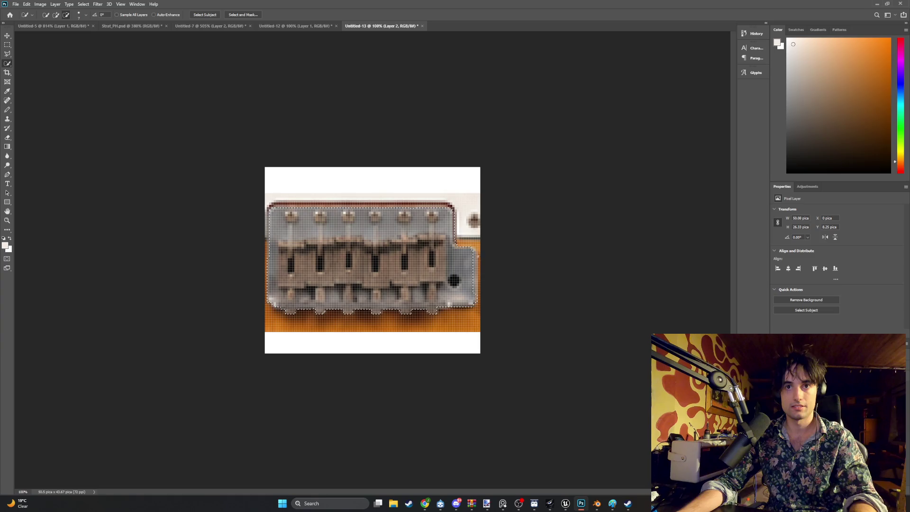
{"action": "left_click", "coordinate": [478, 256], "text": "alt"}
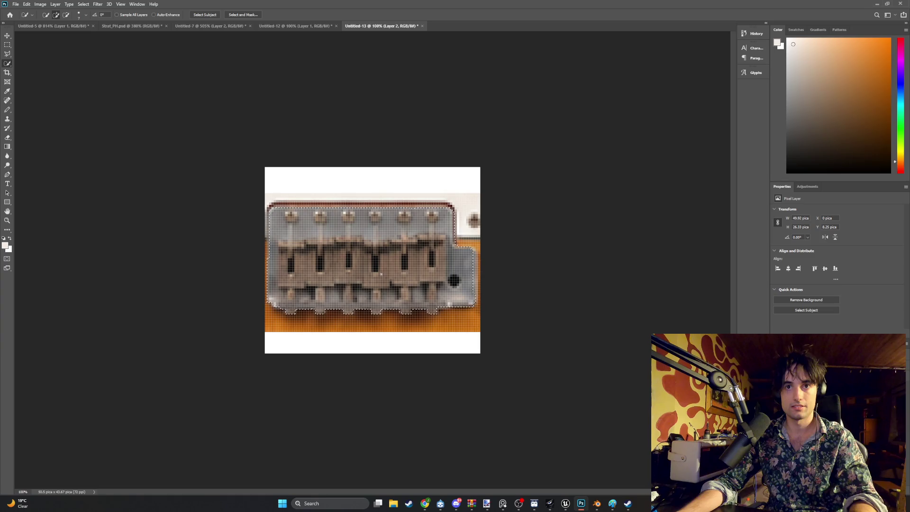
Step: In Strat_PH.psd, scale the pasted bridge to about 12.5%, rotate it 90° and place it beside the lower body
{"action": "left_click", "coordinate": [118, 27]}
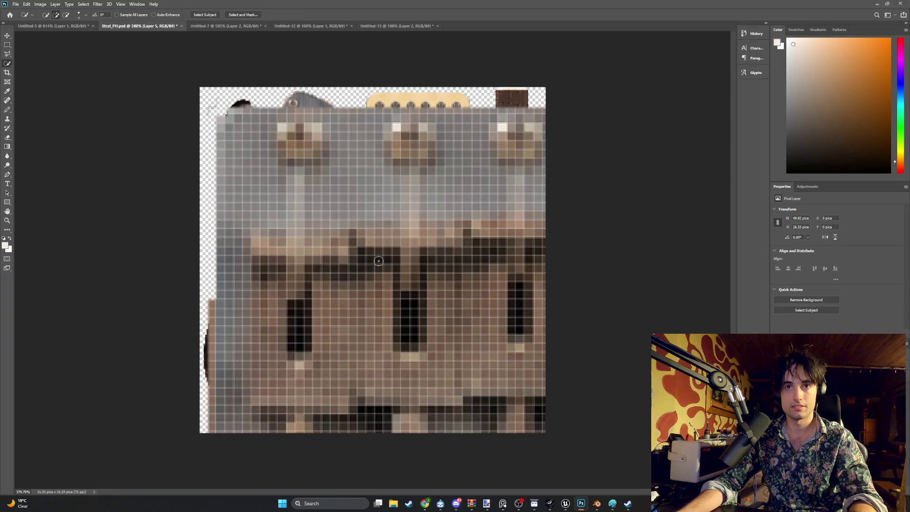
{"action": "key", "text": "ctrl+t"}
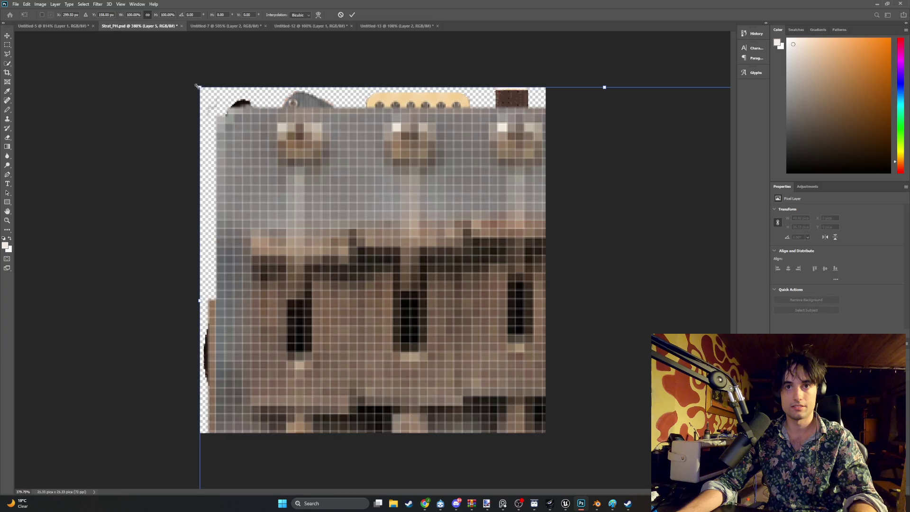
{"action": "left_click_drag", "start_coordinate": [198, 84], "coordinate": [621, 309]}
{"action": "left_click_drag", "start_coordinate": [689, 393], "coordinate": [301, 218]}
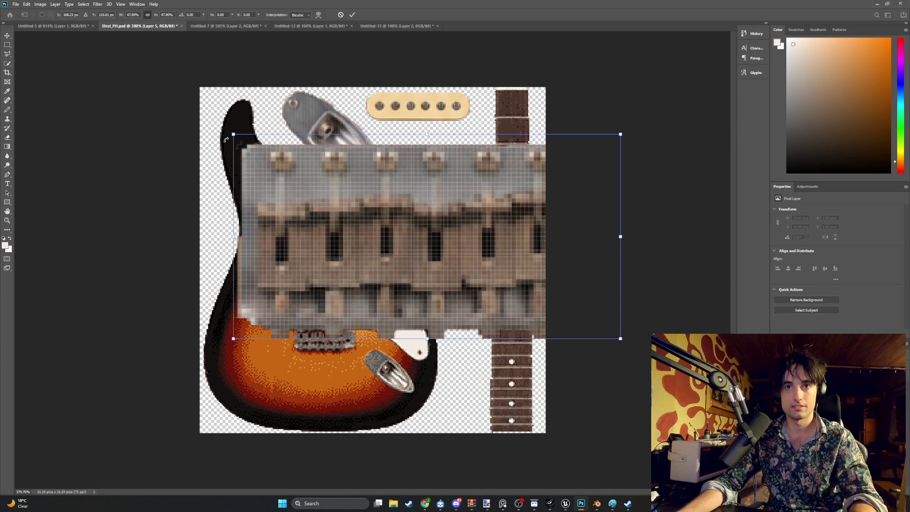
{"action": "left_click_drag", "start_coordinate": [233, 134], "coordinate": [523, 294]}
{"action": "mouse_move", "coordinate": [553, 327]}
{"action": "left_mouse_down"}
{"action": "mouse_move", "coordinate": [470, 338]}
{"action": "mouse_move", "coordinate": [459, 386]}
{"action": "left_mouse_up"}
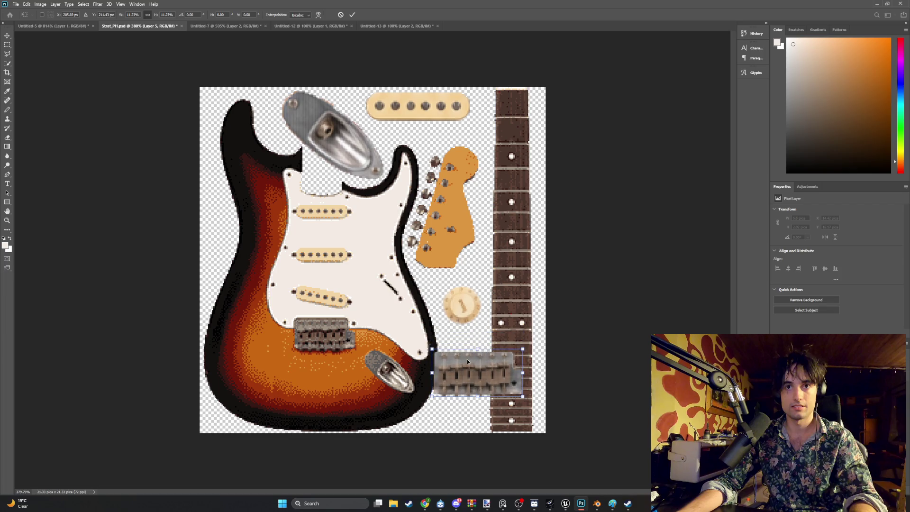
{"action": "mouse_move", "coordinate": [417, 339]}
{"action": "left_mouse_down"}
{"action": "mouse_move", "coordinate": [453, 311]}
{"action": "mouse_move", "coordinate": [504, 331]}
{"action": "left_mouse_up"}
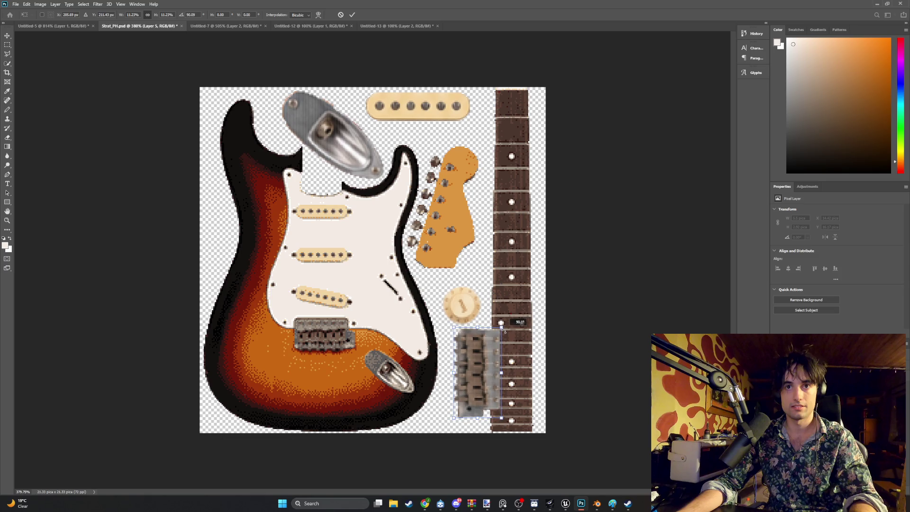
{"action": "left_click_drag", "start_coordinate": [484, 360], "coordinate": [471, 364]}
{"action": "left_click_drag", "start_coordinate": [488, 332], "coordinate": [484, 350], "text": "alt"}
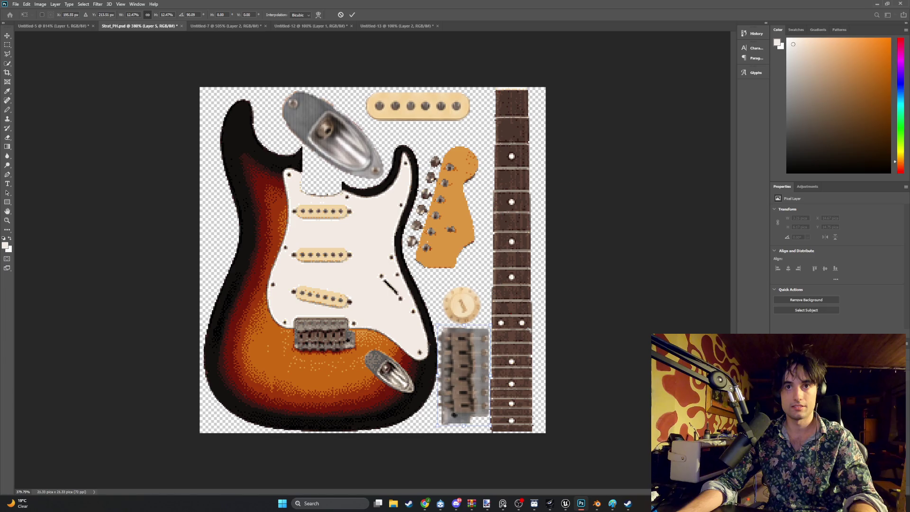
Step: Commit the bridge placement and save Strat_PH.psd
{"action": "left_click", "coordinate": [16, 3]}
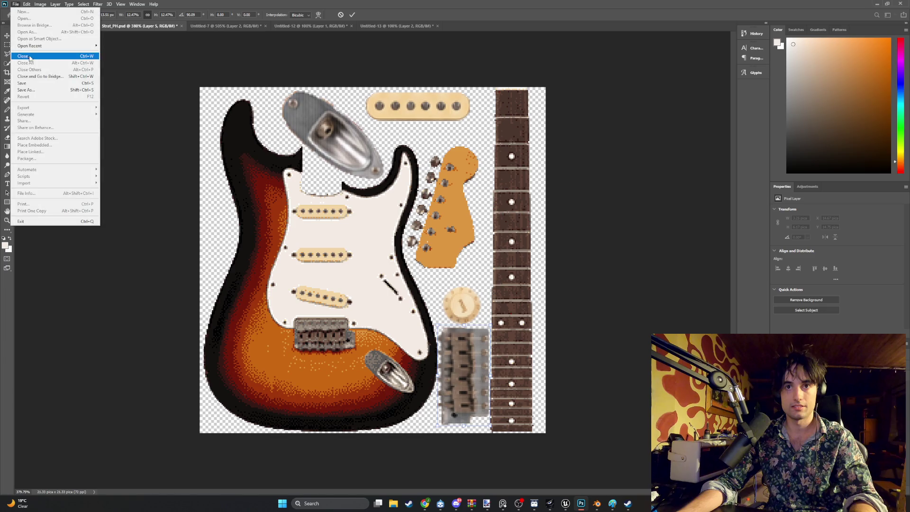
{"action": "key", "text": "ctrl+s"}
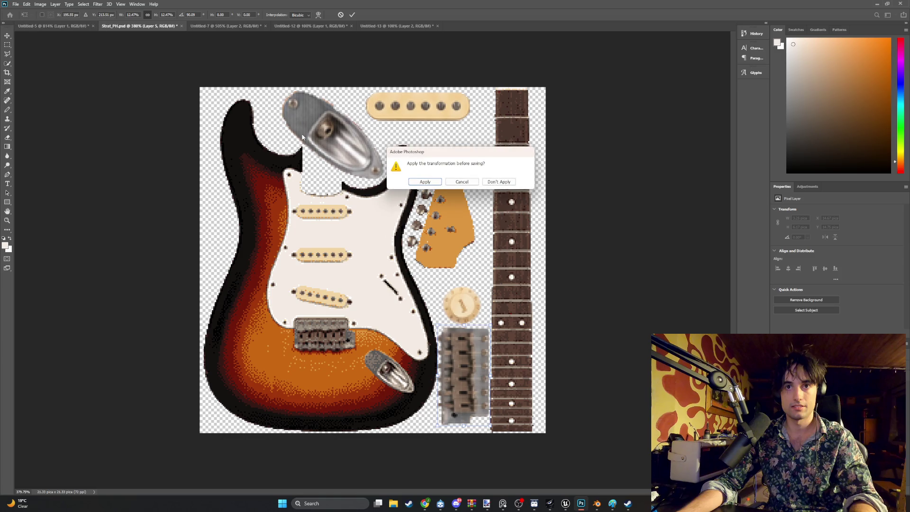
{"action": "left_click", "coordinate": [429, 182]}
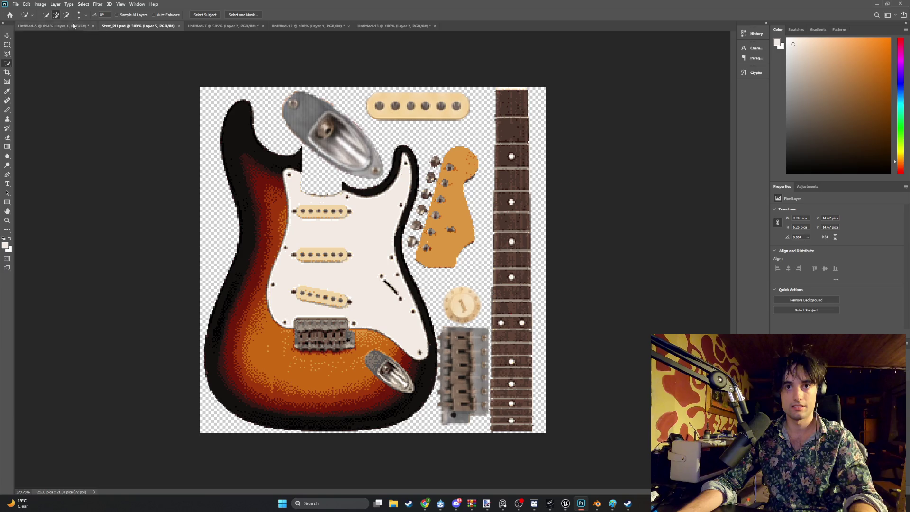
Step: Export the sheet via Export As as a 256×256 PNG named Strat_18c_V3 in Guitars
{"action": "left_click", "coordinate": [15, 4]}
{"action": "mouse_move", "coordinate": [44, 109]}
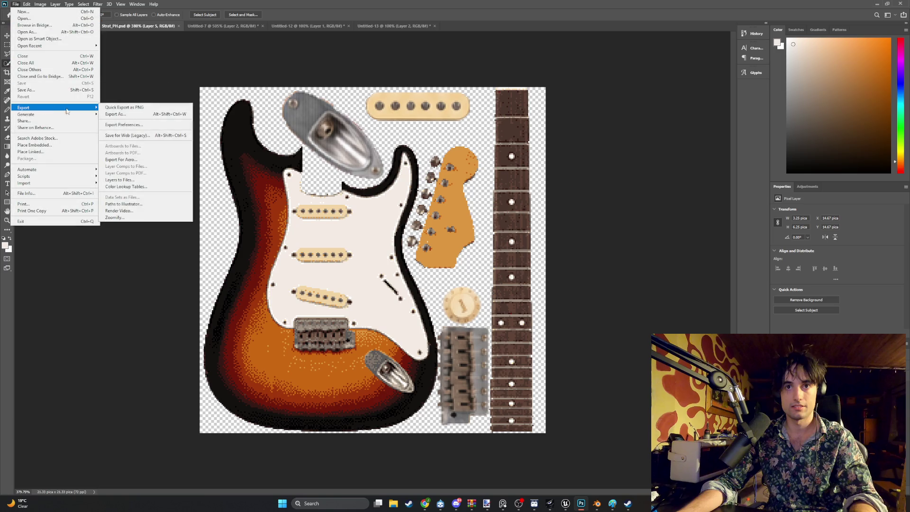
{"action": "left_click", "coordinate": [124, 116]}
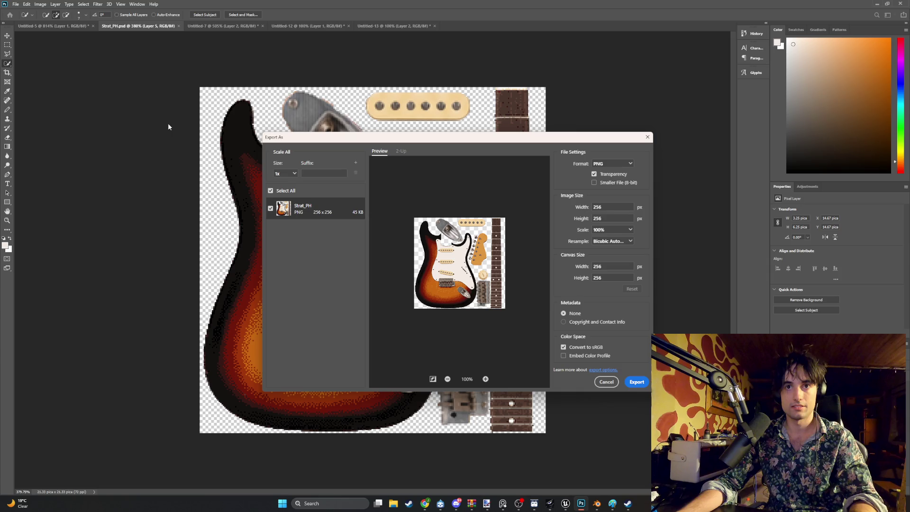
{"action": "left_click", "coordinate": [636, 382]}
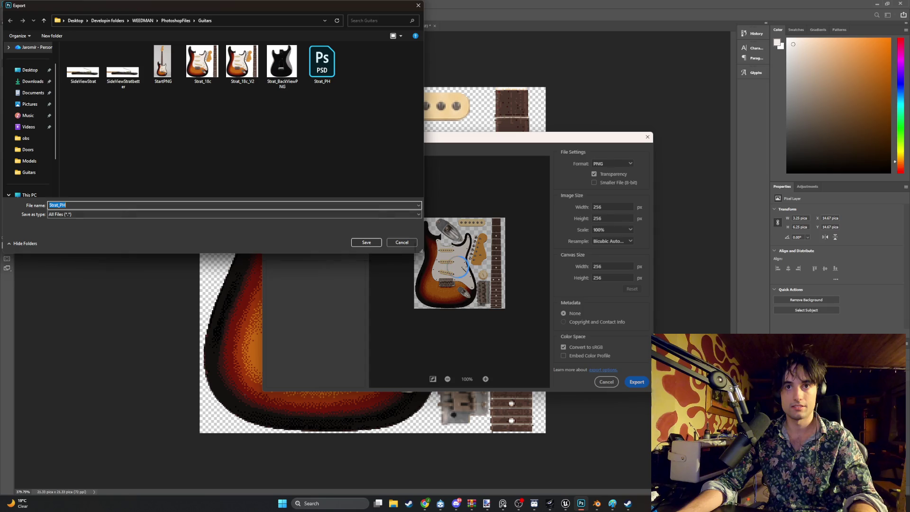
{"action": "type", "text": "Strat"}
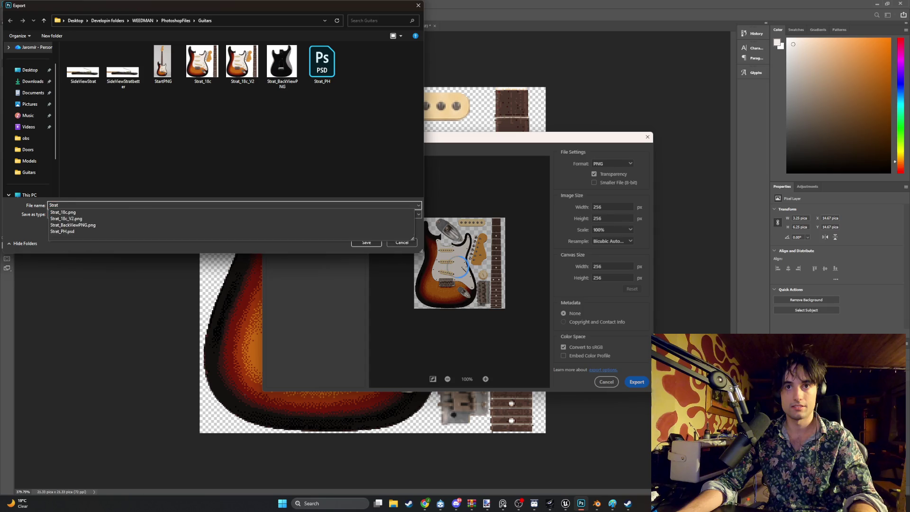
{"action": "type", "text": "_18c"}
{"action": "type", "text": "_"}
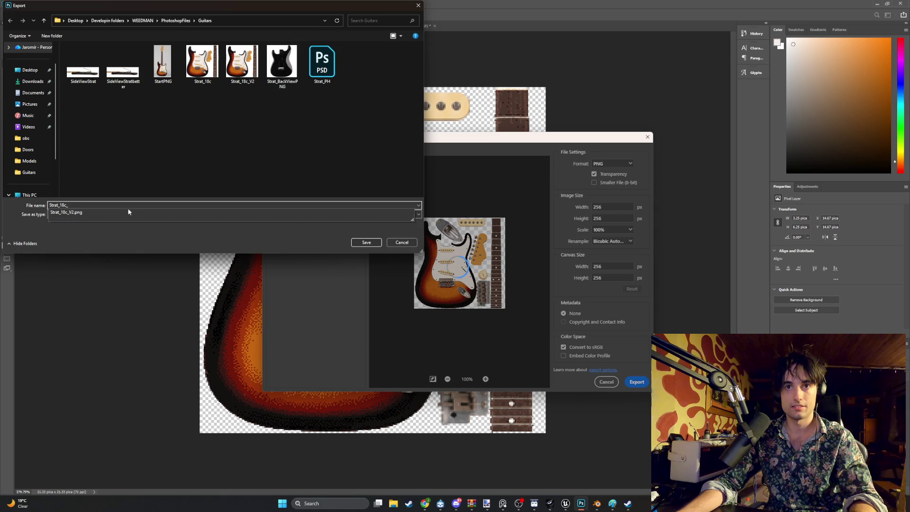
{"action": "type", "text": "V3"}
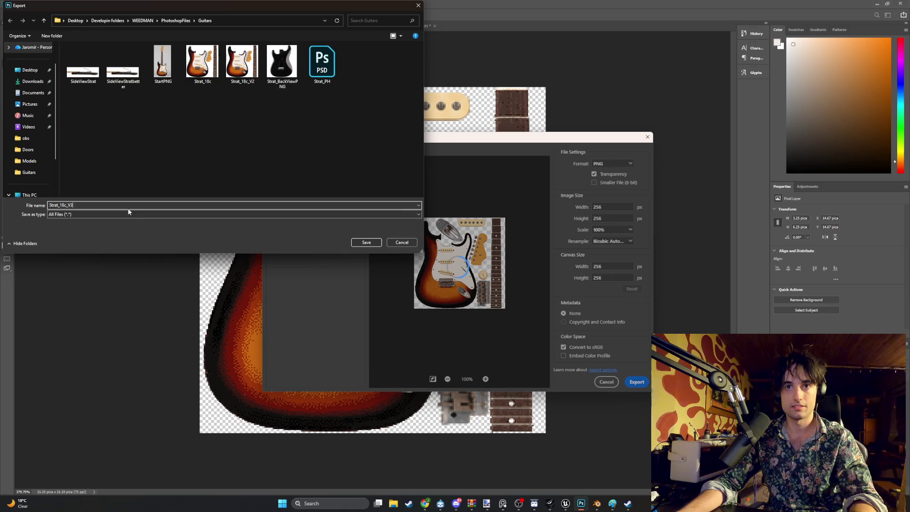
{"action": "left_click", "coordinate": [366, 242]}
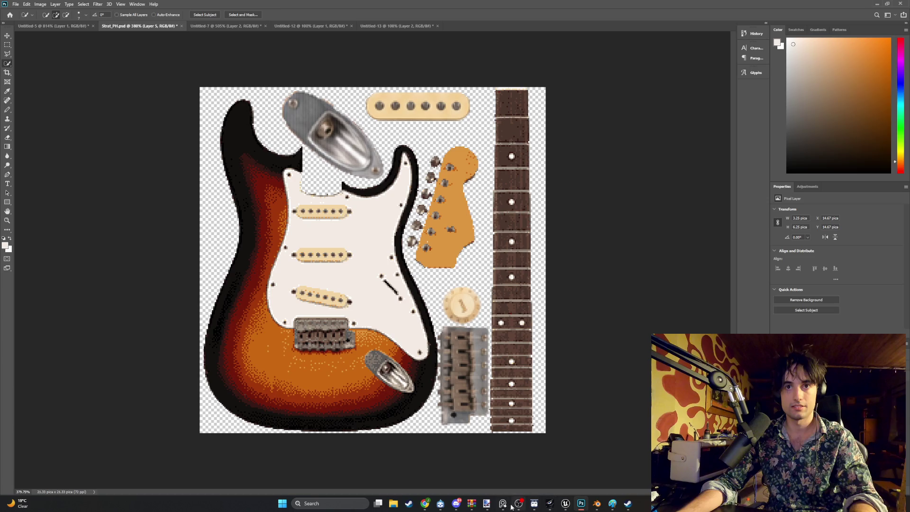
Step: In Blender's UV Editor, open Strat_18c_V3.png as the displayed image and frame the pickguard knobs
{"action": "left_click", "coordinate": [597, 503]}
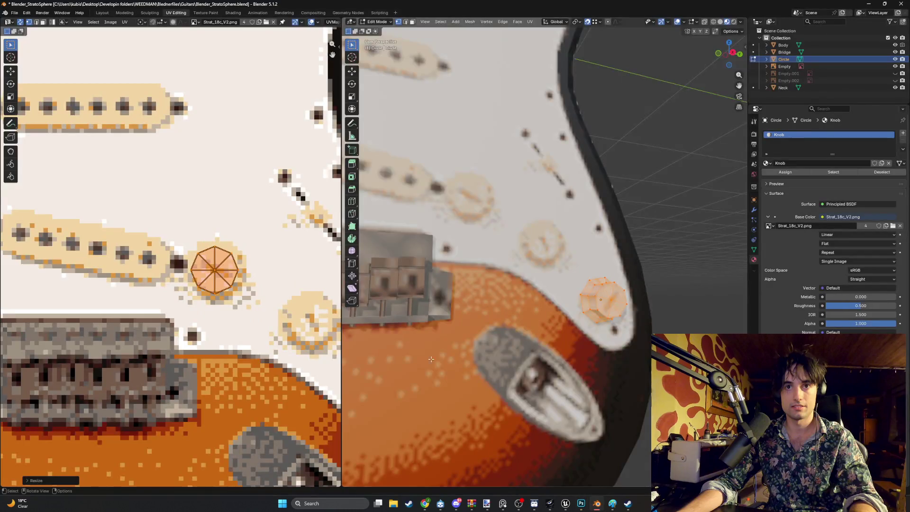
{"action": "scroll", "coordinate": [431, 359], "scroll_direction": "down", "scroll_amount": 5}
{"action": "mouse_move", "coordinate": [431, 359]}
{"action": "middle_mouse_down"}
{"action": "mouse_move", "coordinate": [565, 352]}
{"action": "mouse_move", "coordinate": [626, 327]}
{"action": "middle_mouse_up"}
{"action": "scroll", "coordinate": [164, 262], "scroll_direction": "down", "scroll_amount": 2}
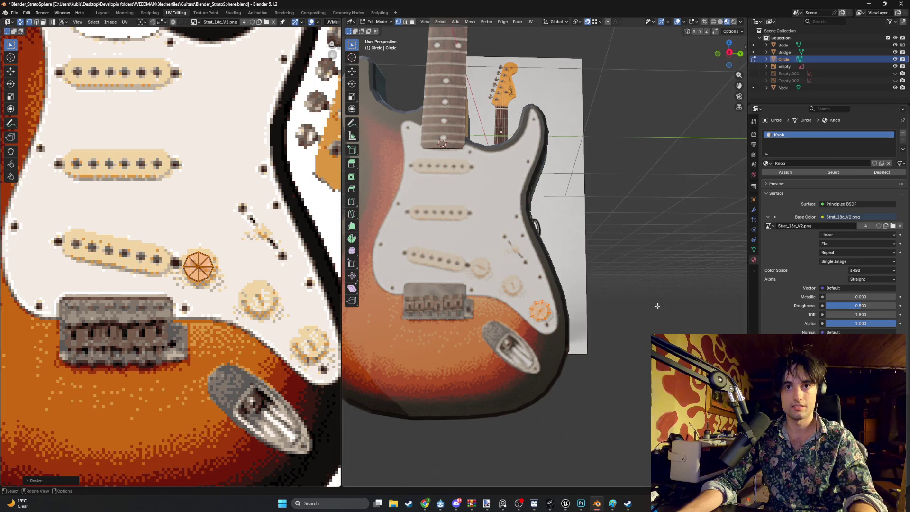
{"action": "key", "text": "Home"}
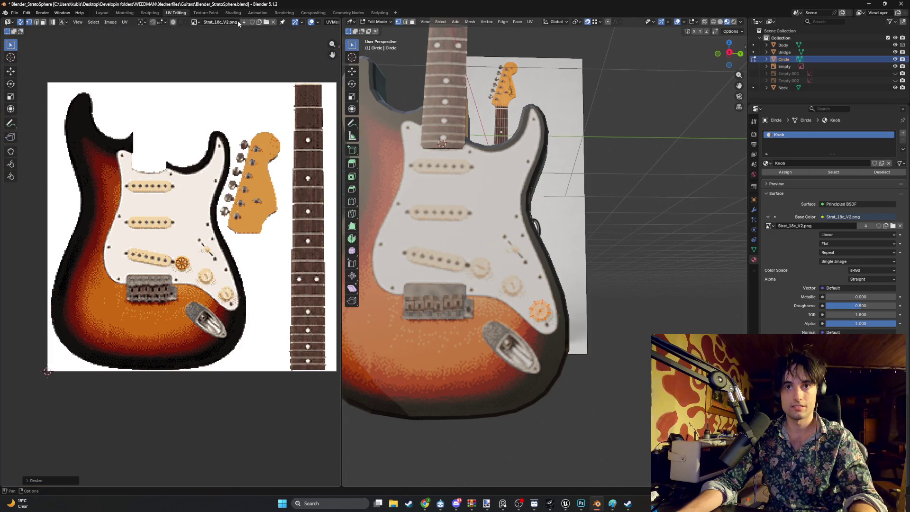
{"action": "left_click", "coordinate": [266, 22]}
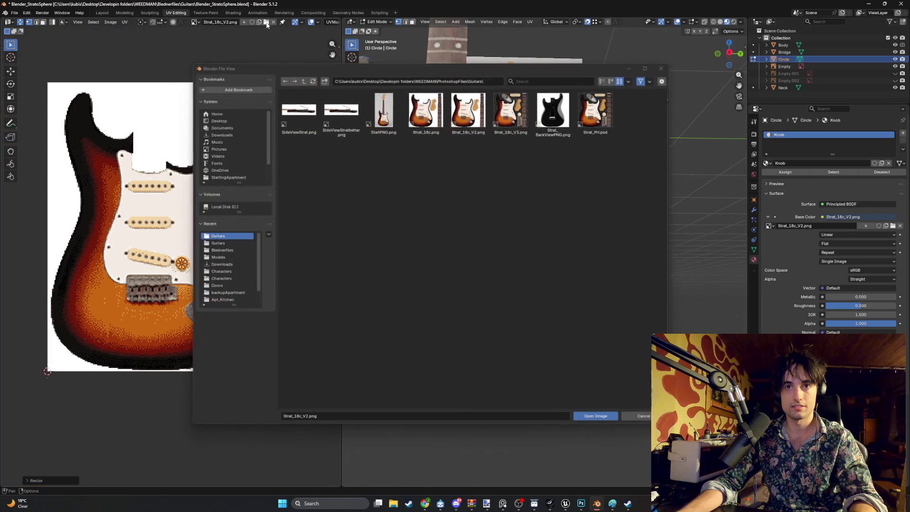
{"action": "double_click", "coordinate": [501, 123]}
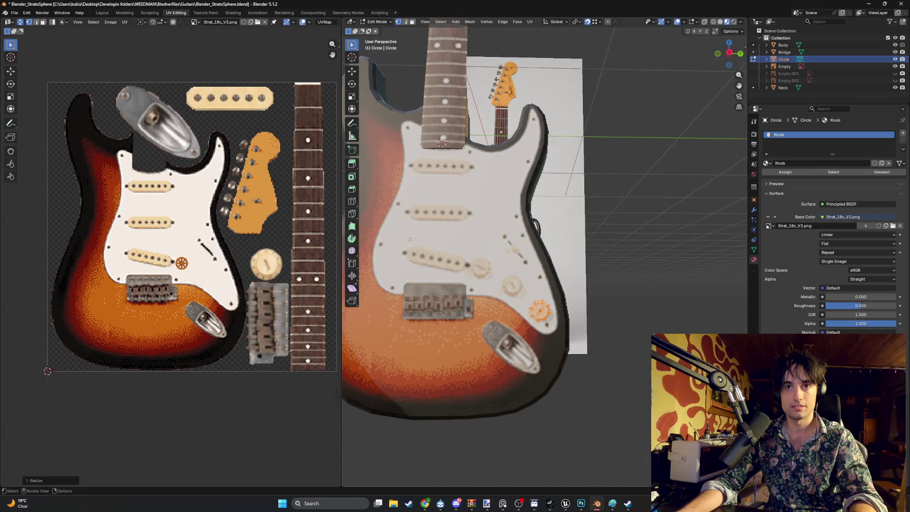
{"action": "scroll", "coordinate": [409, 239], "scroll_direction": "up", "scroll_amount": 4}
{"action": "middle_click_drag", "start_coordinate": [474, 275], "coordinate": [502, 284]}
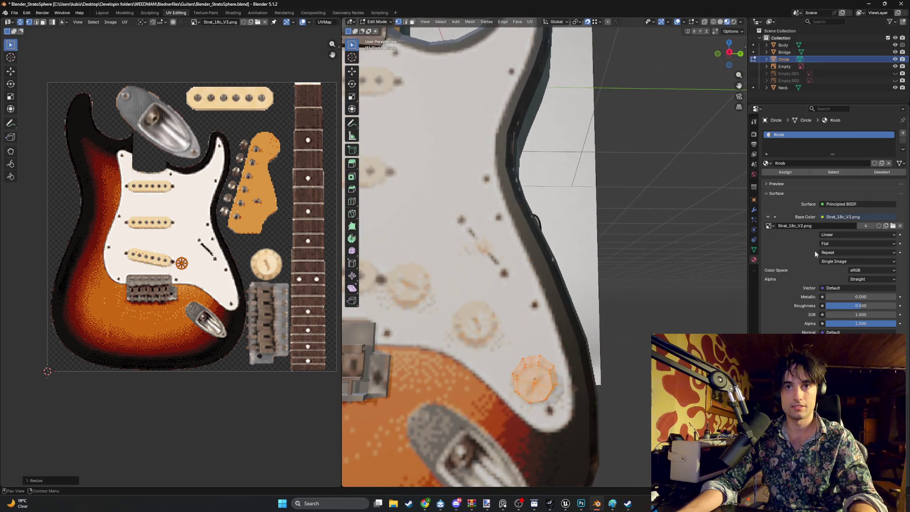
Step: Load Strat_18c_V3.png into the knob material's image, leaving the Bridge unchanged for now
{"action": "left_click", "coordinate": [893, 228]}
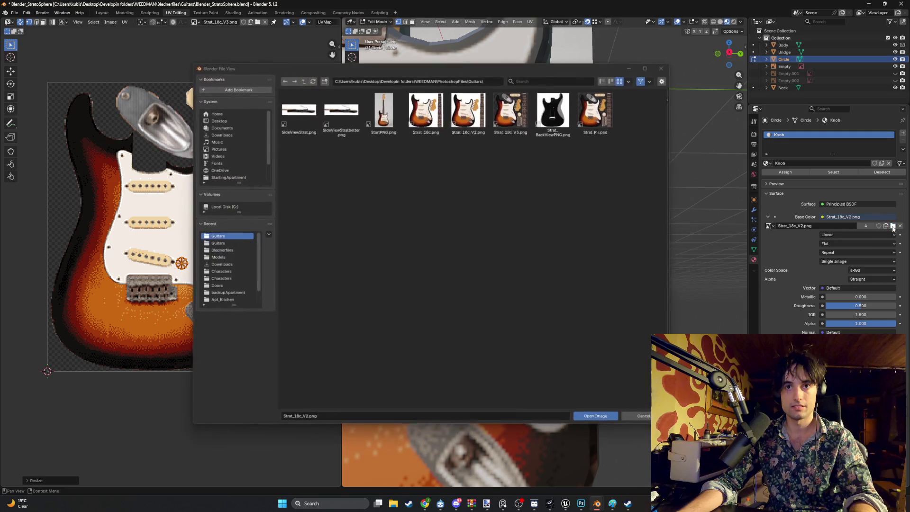
{"action": "left_click", "coordinate": [521, 116]}
{"action": "double_click", "coordinate": [521, 116]}
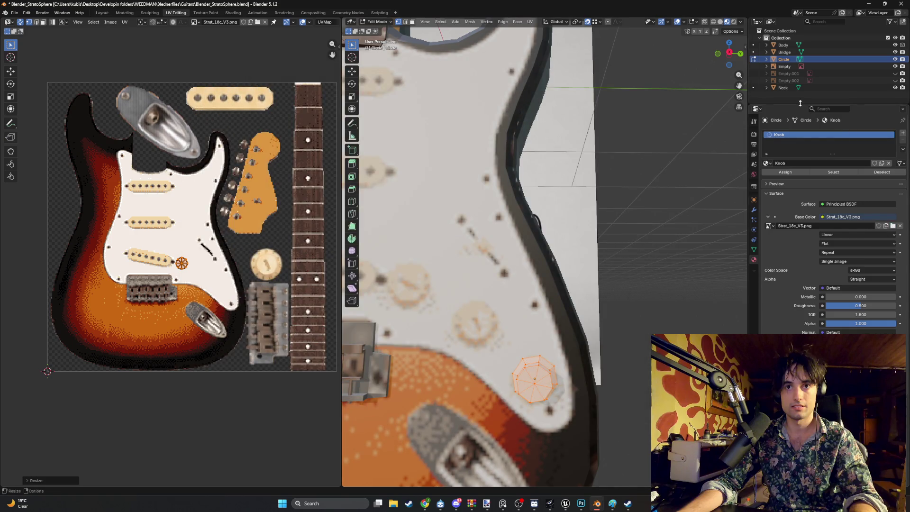
{"action": "left_click", "coordinate": [779, 56]}
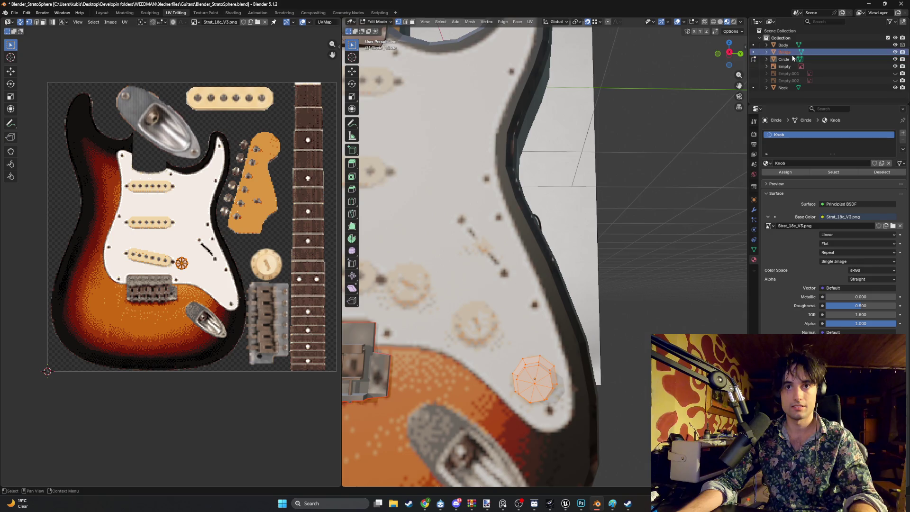
{"action": "left_click", "coordinate": [893, 226]}
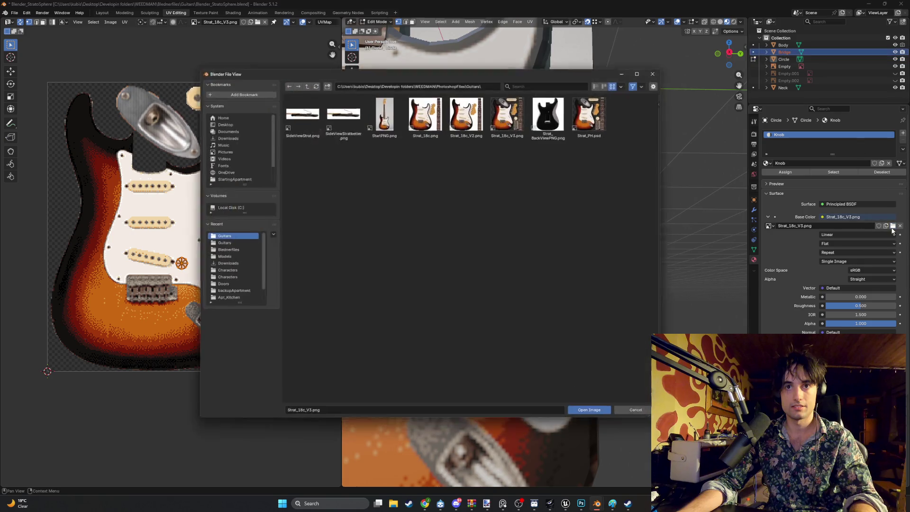
{"action": "left_click", "coordinate": [662, 67]}
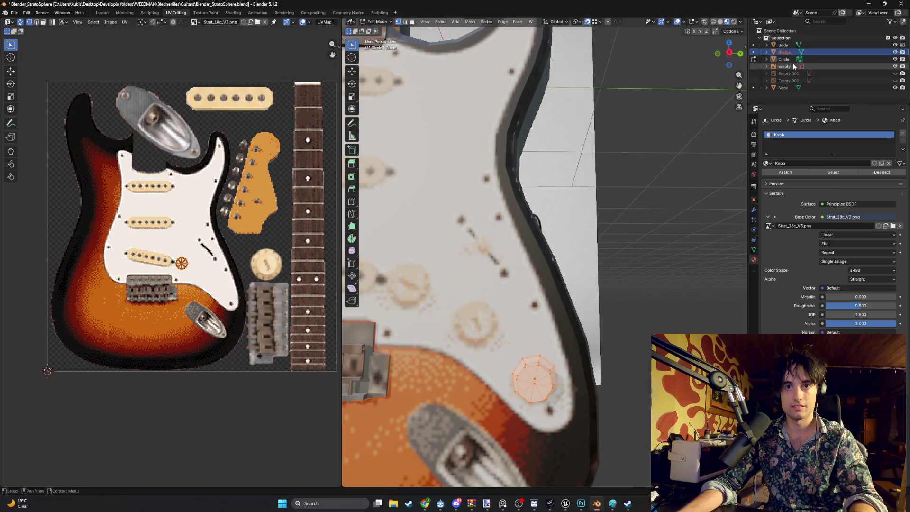
Step: Return to Object Mode and set Strat_18c_V3.png as the Body's base colour image
{"action": "left_click", "coordinate": [786, 66]}
{"action": "left_click", "coordinate": [787, 89]}
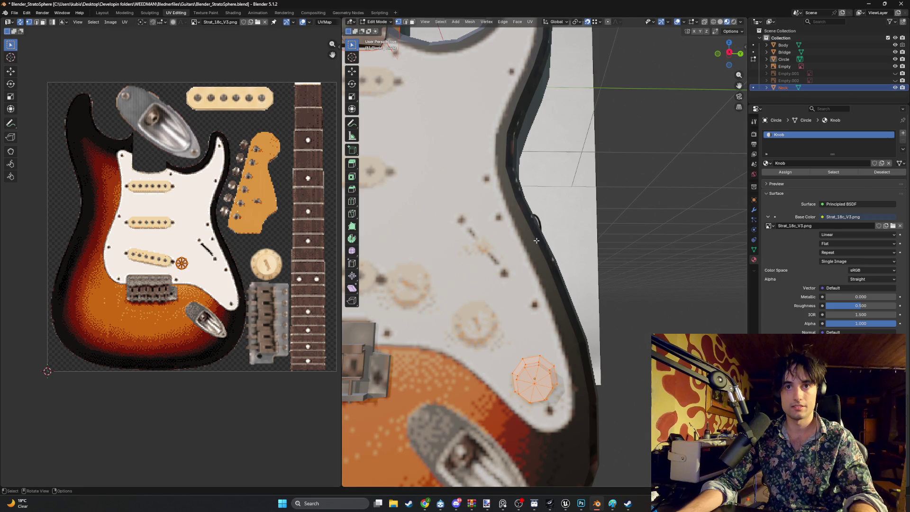
{"action": "left_click", "coordinate": [783, 45]}
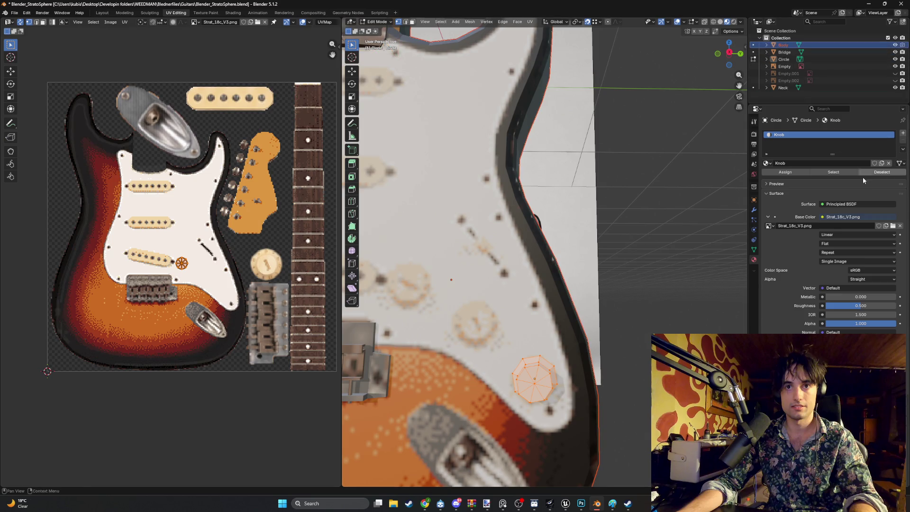
{"action": "left_click", "coordinate": [893, 226]}
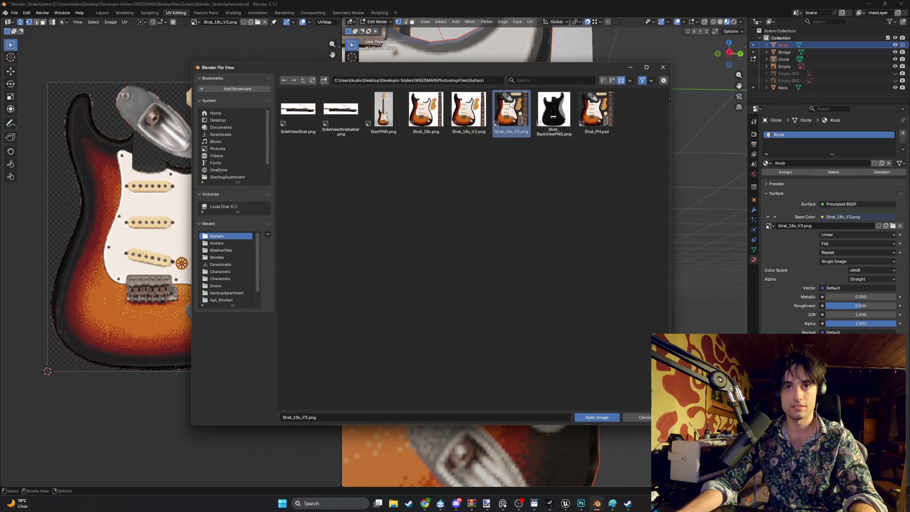
{"action": "double_click", "coordinate": [509, 101]}
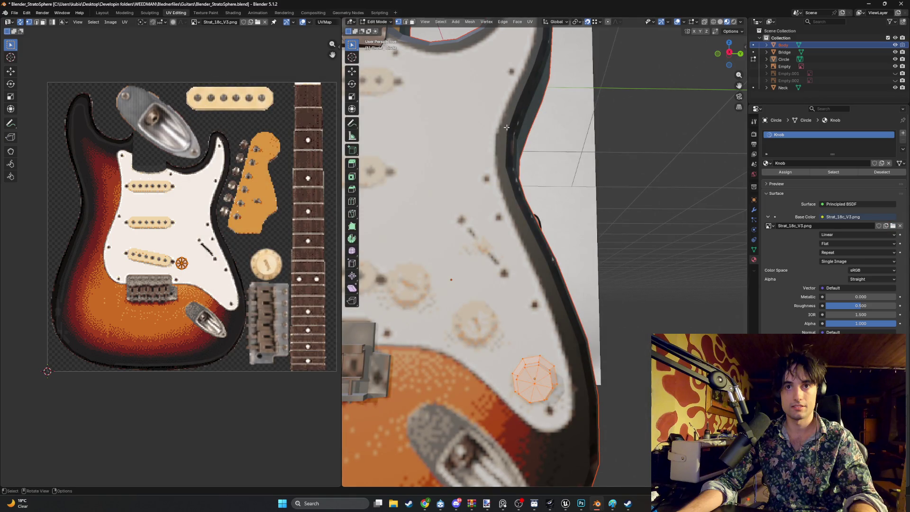
{"action": "left_click", "coordinate": [461, 206]}
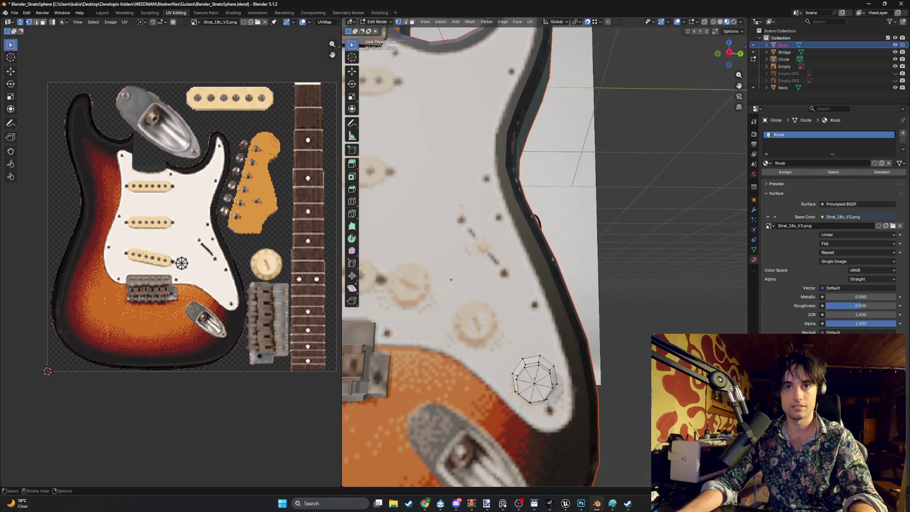
{"action": "key", "text": "Tab"}
{"action": "left_click", "coordinate": [459, 209]}
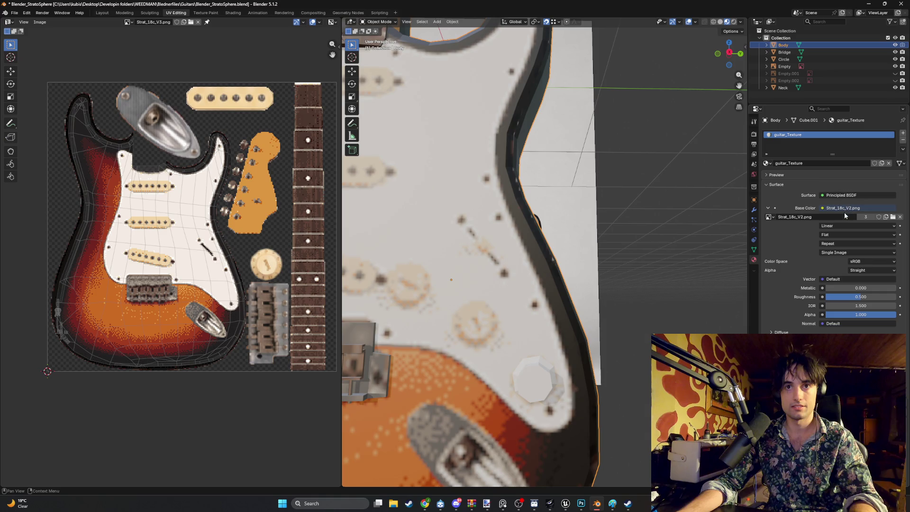
{"action": "left_click", "coordinate": [892, 217]}
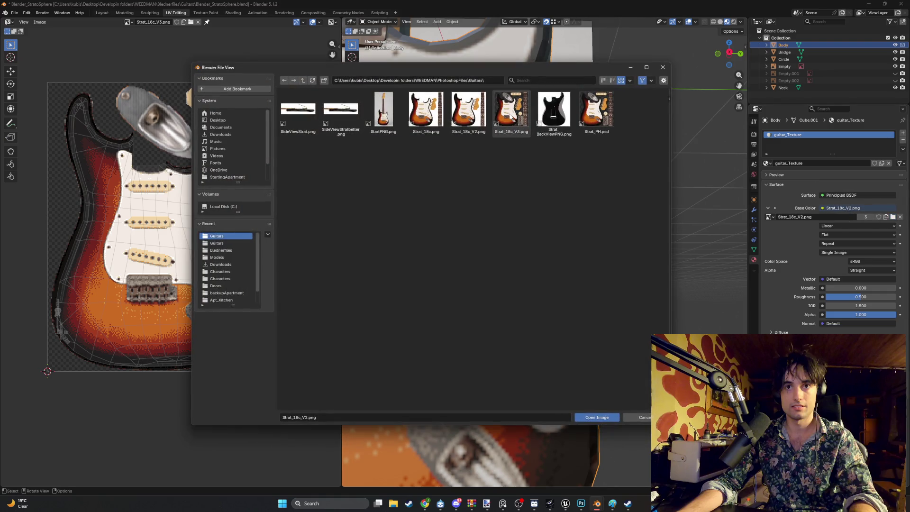
{"action": "double_click", "coordinate": [510, 116]}
Step: Set Strat_18c_V3.png as the Bridge's base colour image
{"action": "left_click", "coordinate": [784, 52]}
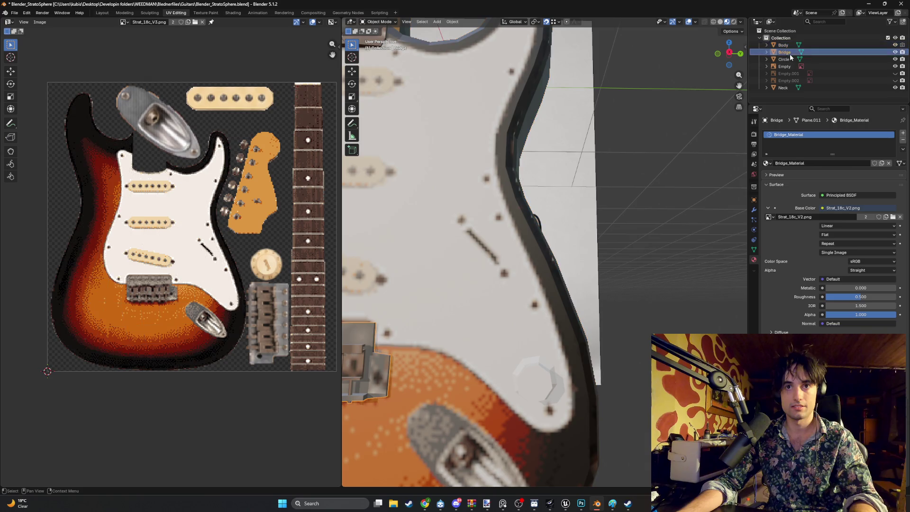
{"action": "left_click", "coordinate": [468, 185]}
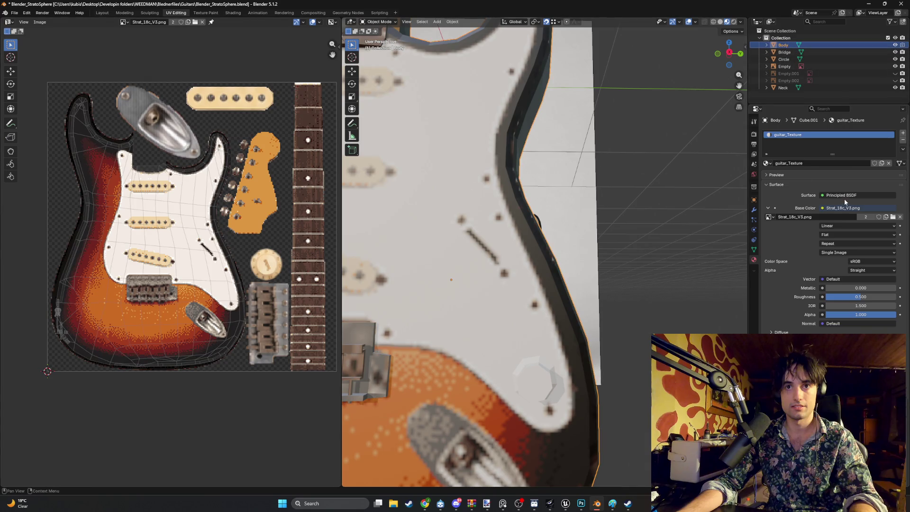
{"action": "left_click", "coordinate": [782, 52]}
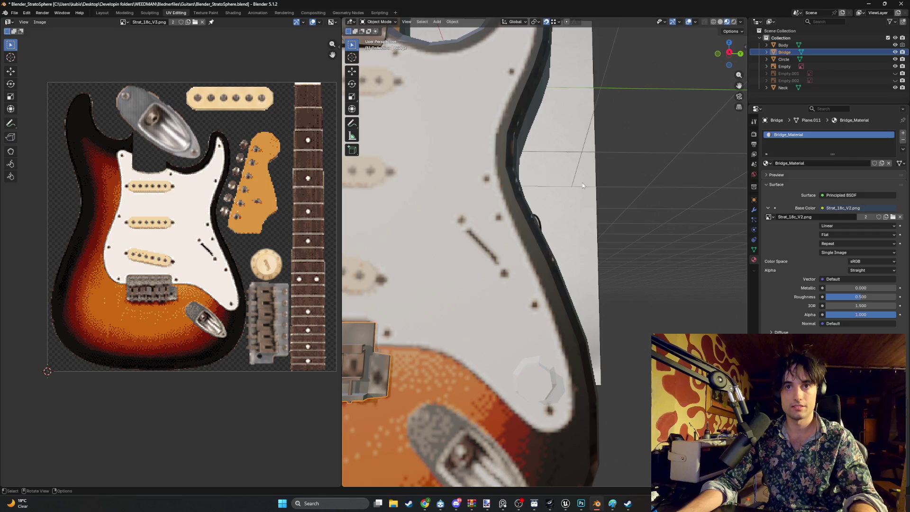
{"action": "left_click", "coordinate": [893, 217]}
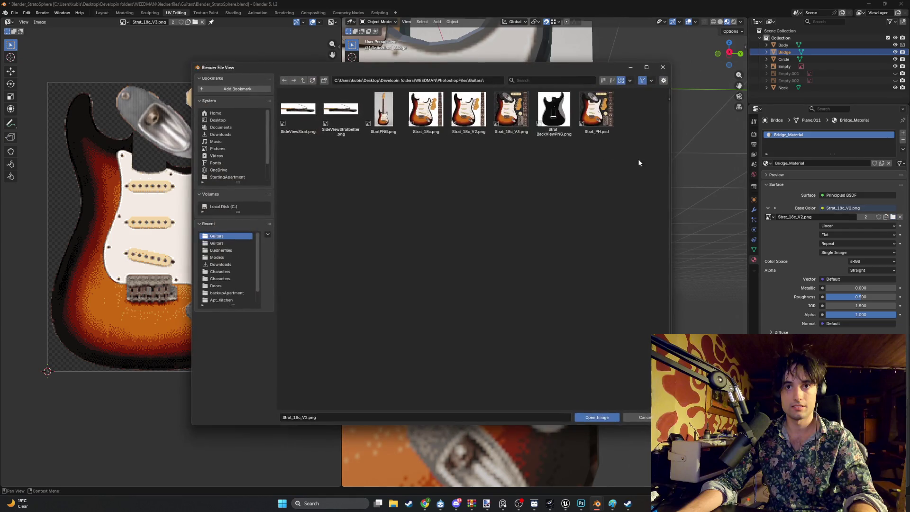
{"action": "double_click", "coordinate": [507, 114]}
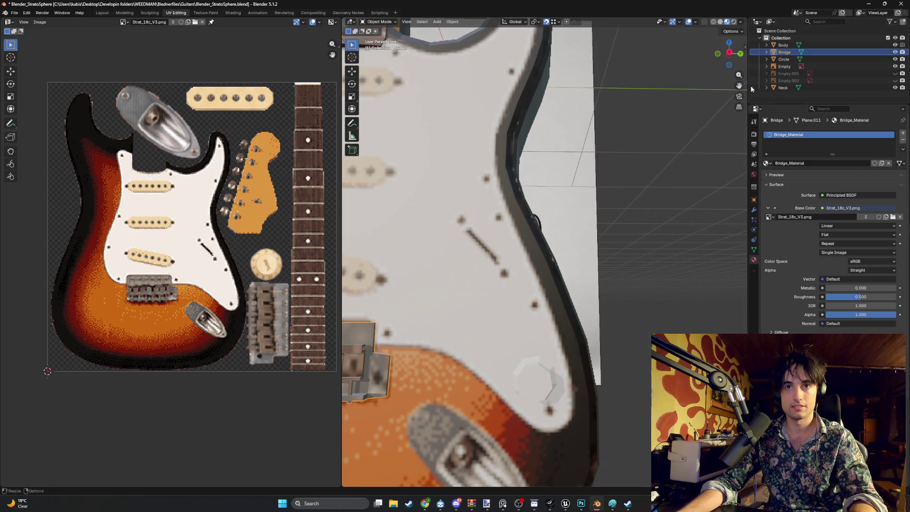
Step: In the Neck's Material Properties, replace the base colour image with Strat_18c_V3.png
{"action": "left_click", "coordinate": [783, 59]}
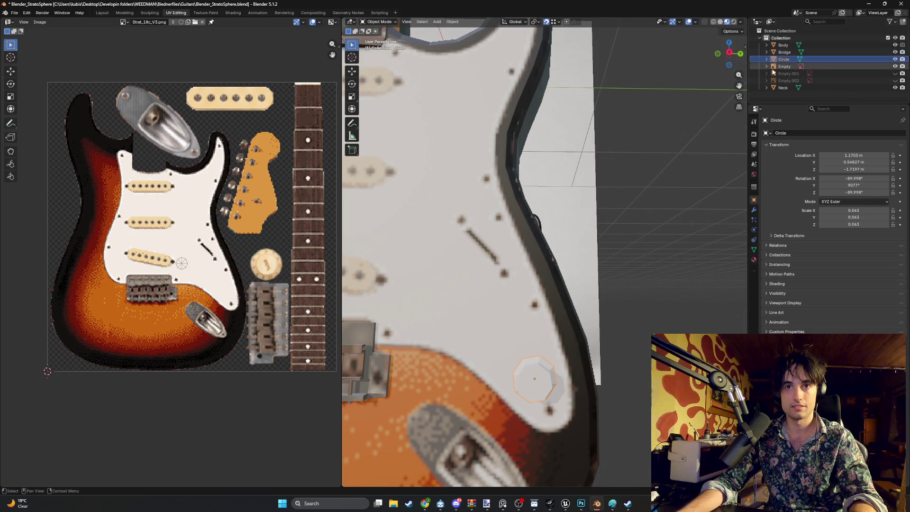
{"action": "left_click", "coordinate": [784, 66]}
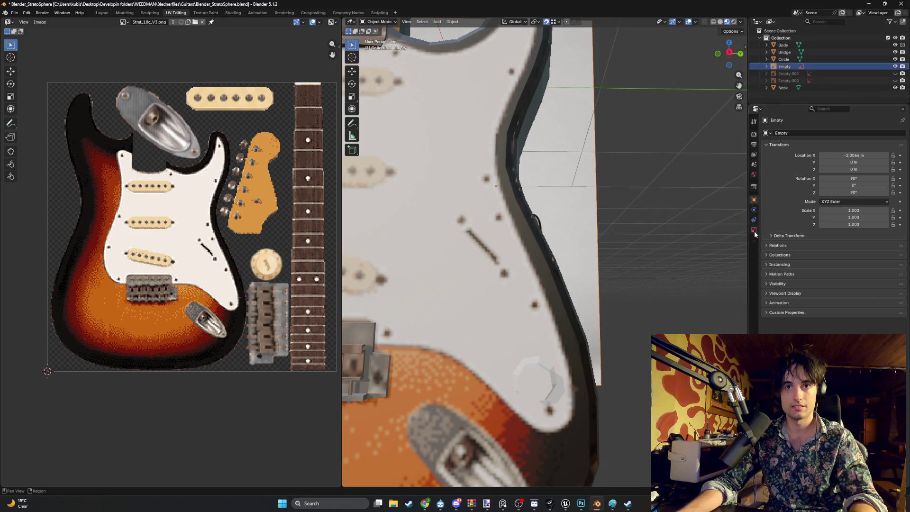
{"action": "left_click", "coordinate": [787, 73]}
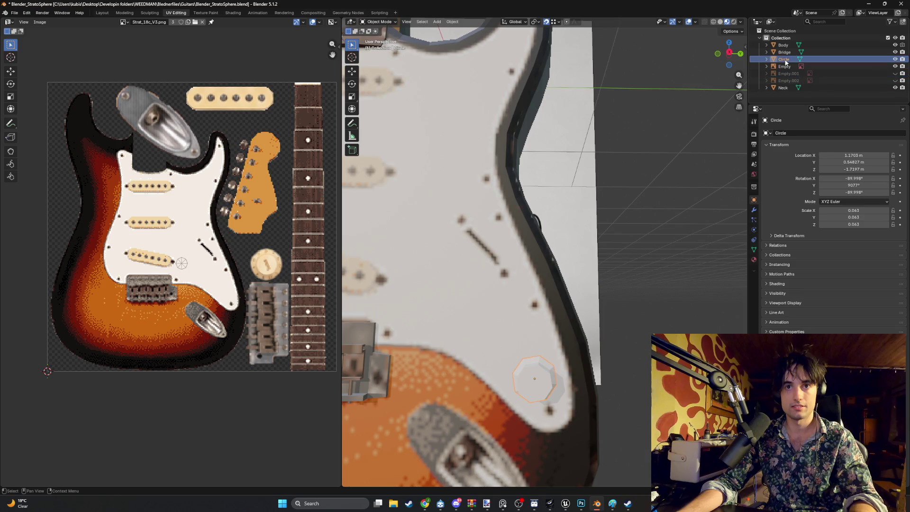
{"action": "left_click", "coordinate": [787, 88]}
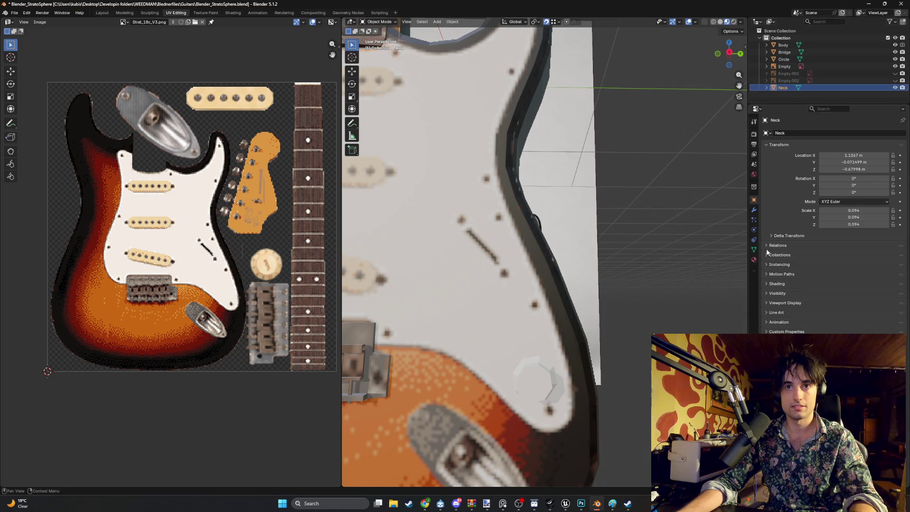
{"action": "left_click", "coordinate": [754, 259]}
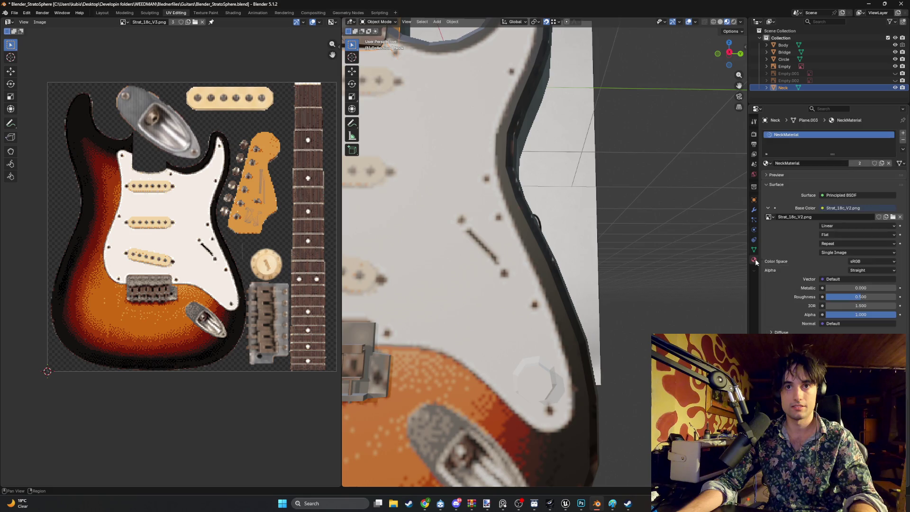
{"action": "left_click", "coordinate": [893, 216]}
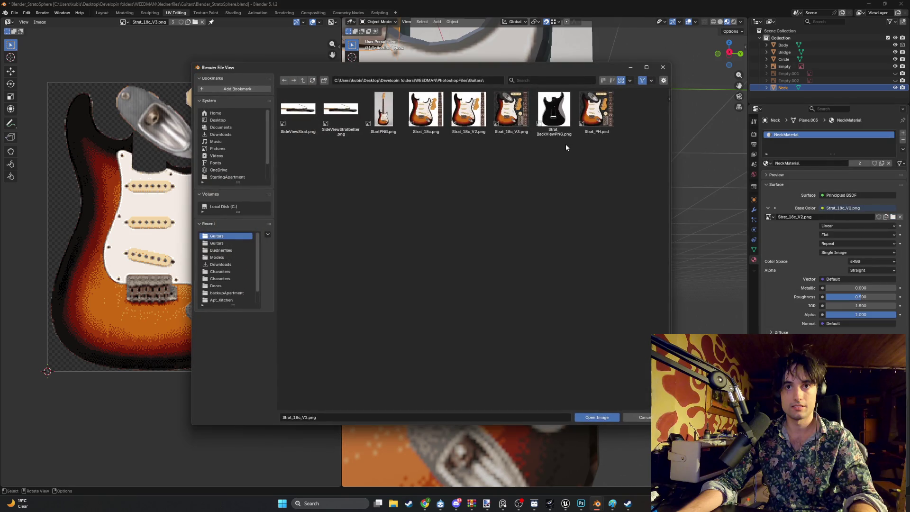
{"action": "double_click", "coordinate": [502, 114]}
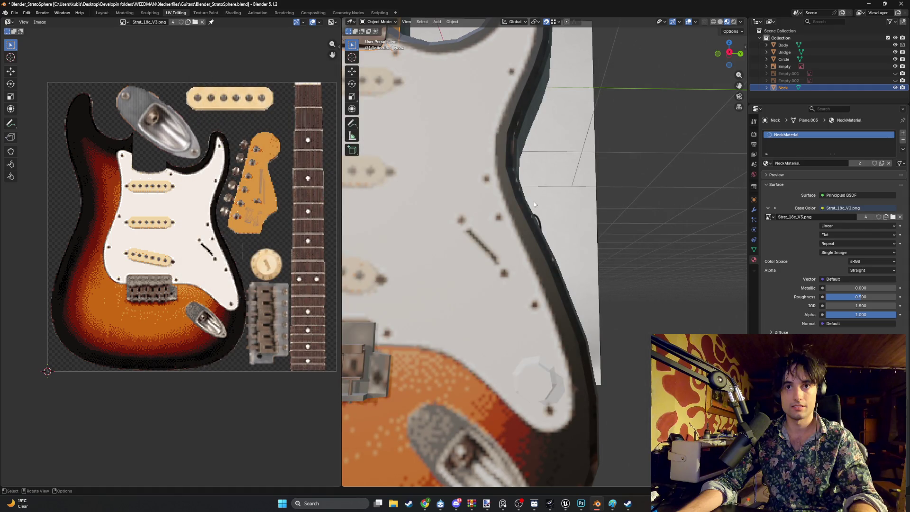
{"action": "scroll", "coordinate": [533, 201], "scroll_direction": "down", "scroll_amount": 3}
Step: Select the Body and enter Edit Mode with nothing selected, viewing the lower edge
{"action": "scroll", "coordinate": [542, 214], "scroll_direction": "down", "scroll_amount": 3}
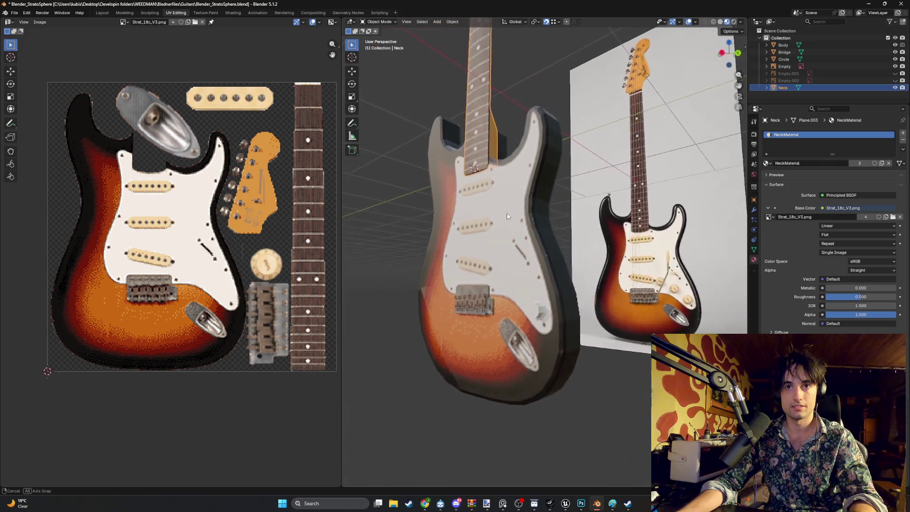
{"action": "mouse_move", "coordinate": [543, 215]}
{"action": "middle_mouse_down"}
{"action": "mouse_move", "coordinate": [508, 201]}
{"action": "mouse_move", "coordinate": [554, 294]}
{"action": "mouse_move", "coordinate": [555, 305]}
{"action": "mouse_move", "coordinate": [539, 306]}
{"action": "mouse_move", "coordinate": [569, 345]}
{"action": "mouse_move", "coordinate": [555, 278]}
{"action": "middle_mouse_up"}
{"action": "scroll", "coordinate": [554, 294], "scroll_direction": "up", "scroll_amount": 4}
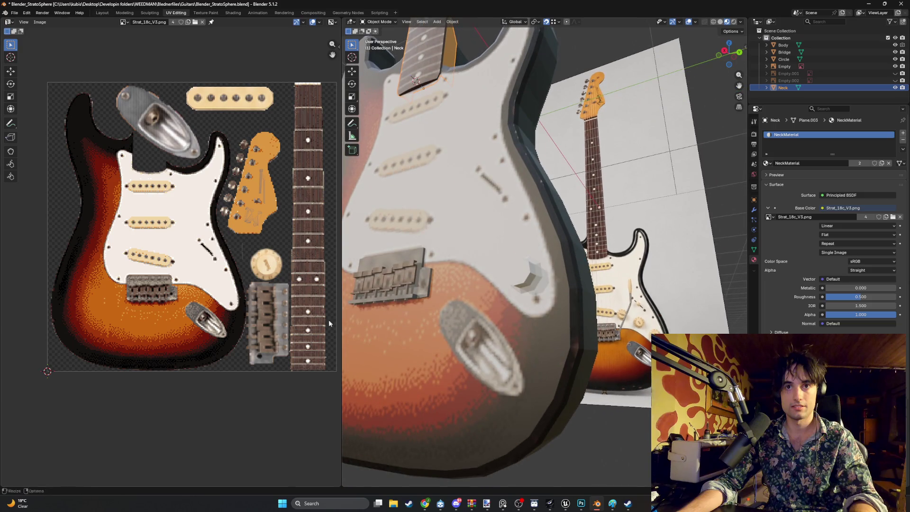
{"action": "scroll", "coordinate": [328, 319], "scroll_direction": "up", "scroll_amount": 3}
{"action": "middle_click_drag", "start_coordinate": [280, 322], "coordinate": [244, 301]}
{"action": "left_click", "coordinate": [509, 346]}
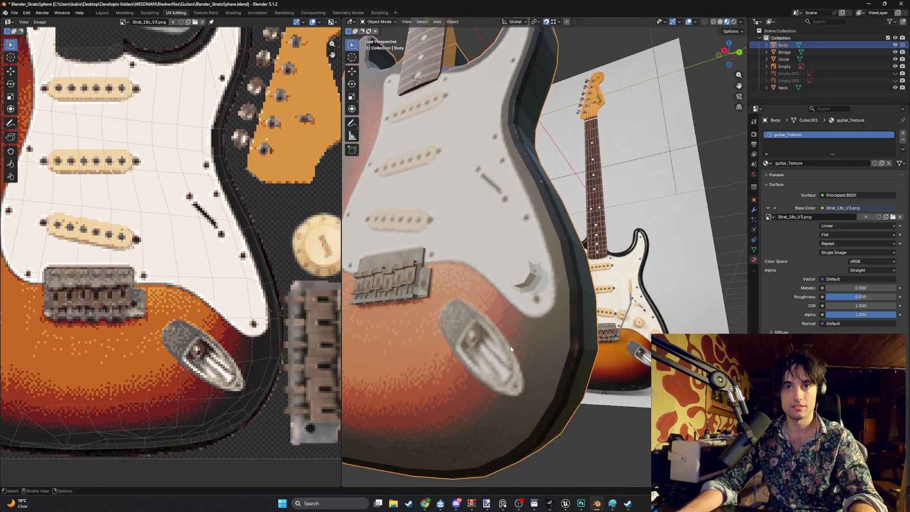
{"action": "key", "text": "Tab"}
{"action": "scroll", "coordinate": [309, 374], "scroll_direction": "up", "scroll_amount": 2}
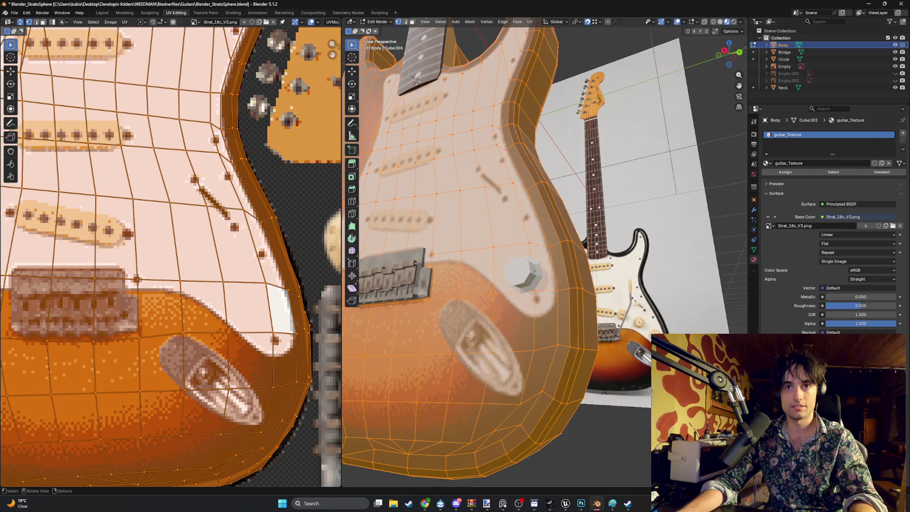
{"action": "scroll", "coordinate": [311, 379], "scroll_direction": "up", "scroll_amount": 4}
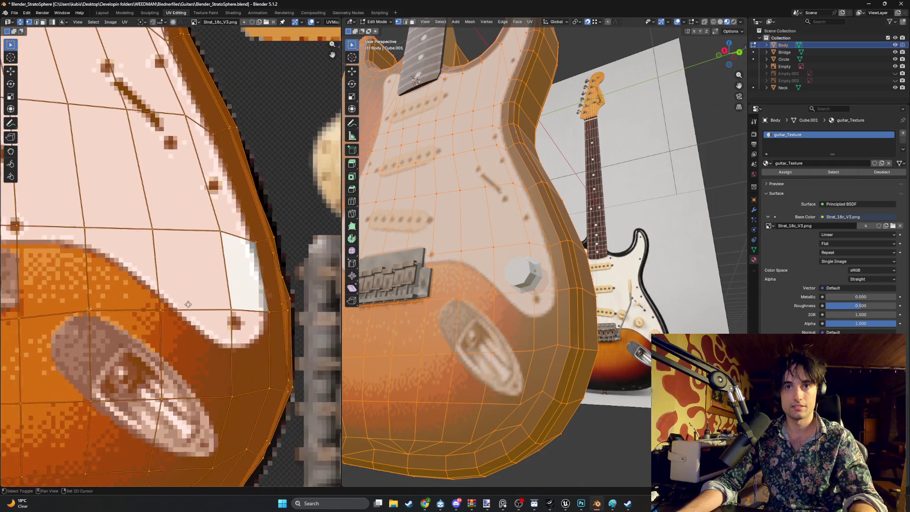
{"action": "left_click", "coordinate": [611, 351]}
{"action": "middle_click_drag", "start_coordinate": [612, 352], "coordinate": [607, 353]}
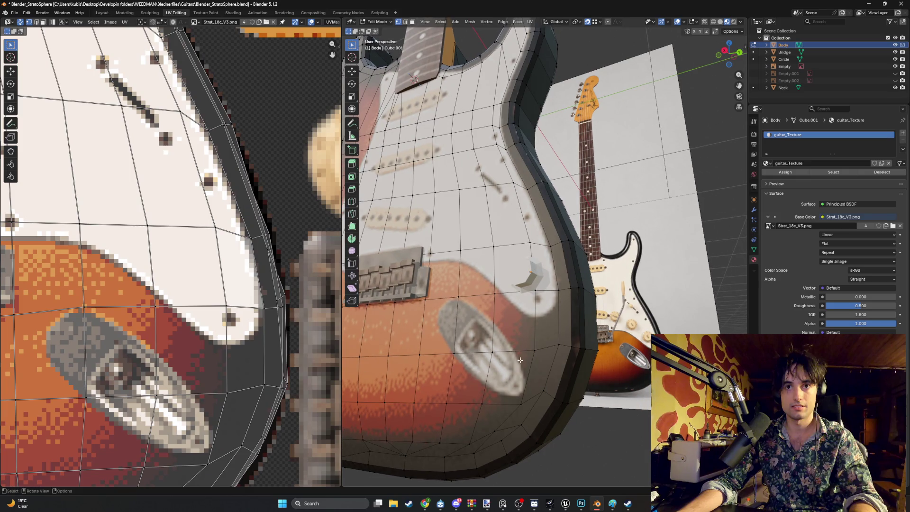
Step: In face mode, select rim faces on the lower edge and move their UVs
{"action": "key", "text": "3"}
{"action": "left_click", "coordinate": [576, 332]}
{"action": "left_click", "coordinate": [582, 349], "text": "shift"}
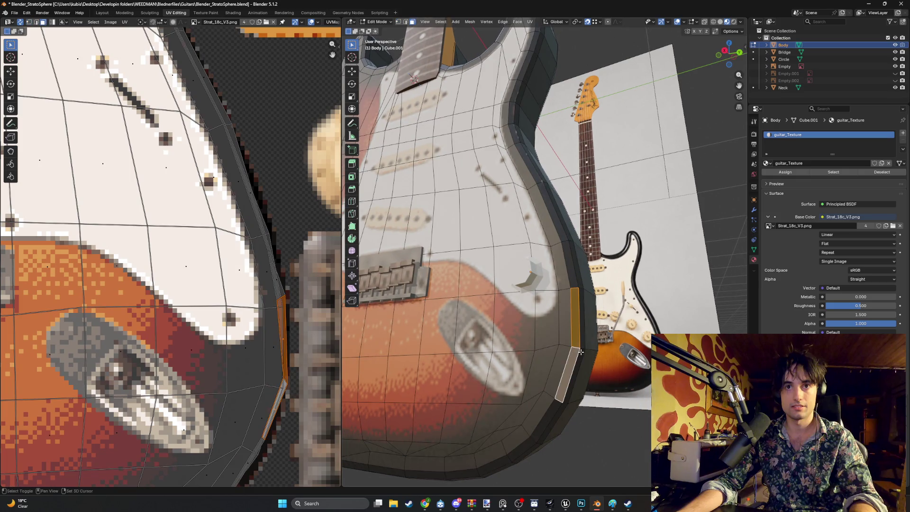
{"action": "left_click", "coordinate": [583, 342], "text": "shift"}
{"action": "key", "text": "g"}
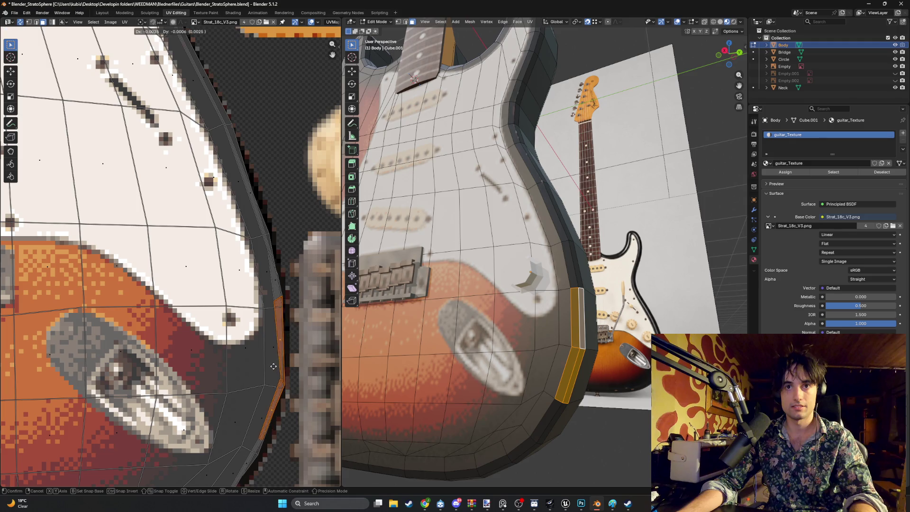
{"action": "left_click", "coordinate": [269, 366]}
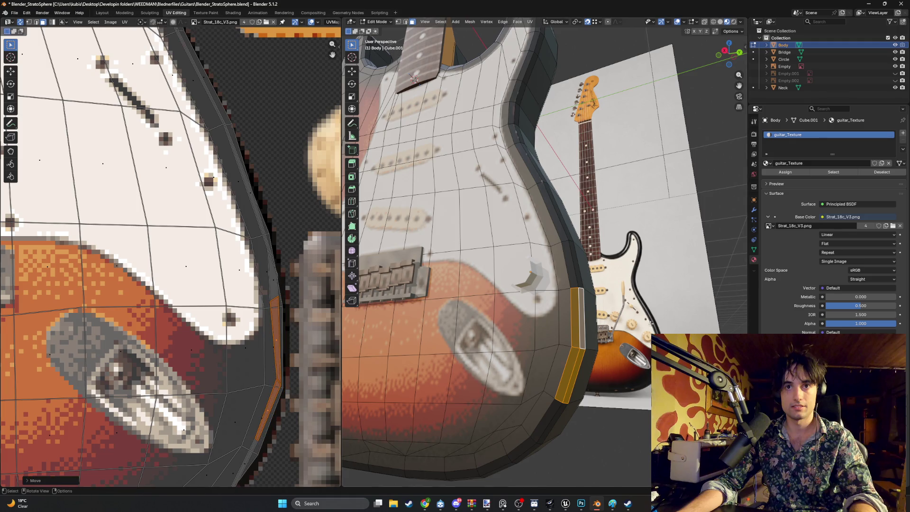
{"action": "key", "text": "alt+a"}
{"action": "middle_click_drag", "start_coordinate": [545, 327], "coordinate": [635, 327]}
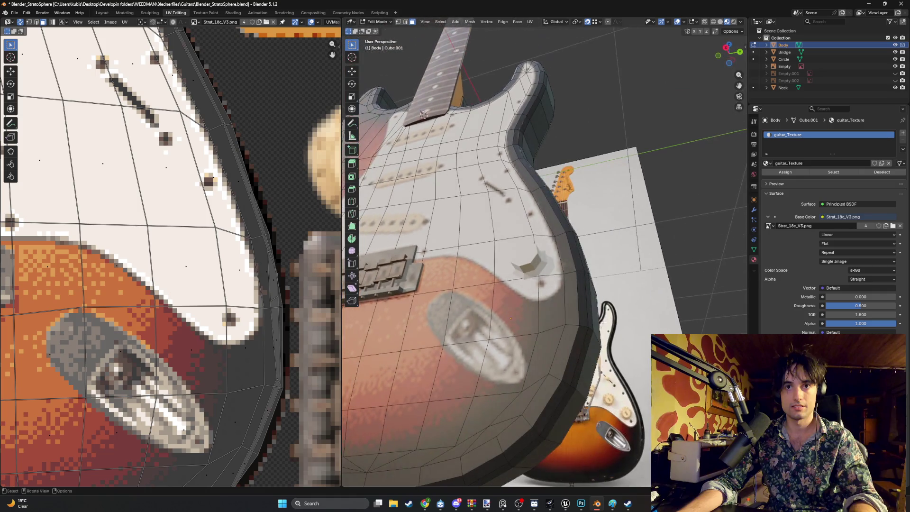
{"action": "left_click", "coordinate": [572, 355]}
{"action": "key", "text": "g"}
{"action": "left_click", "coordinate": [245, 402]}
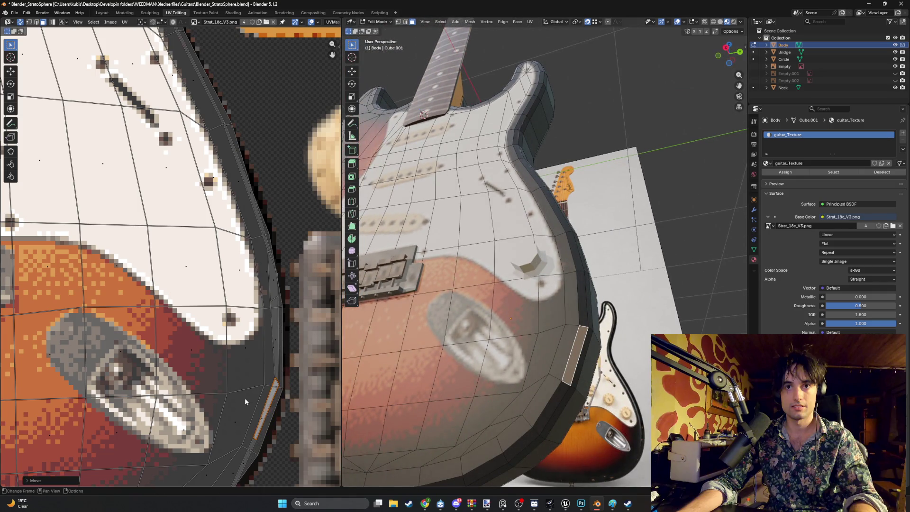
Step: Shift the inner rim face's UVs left onto the dark border texture
{"action": "left_click", "coordinate": [636, 337]}
{"action": "left_click", "coordinate": [571, 356]}
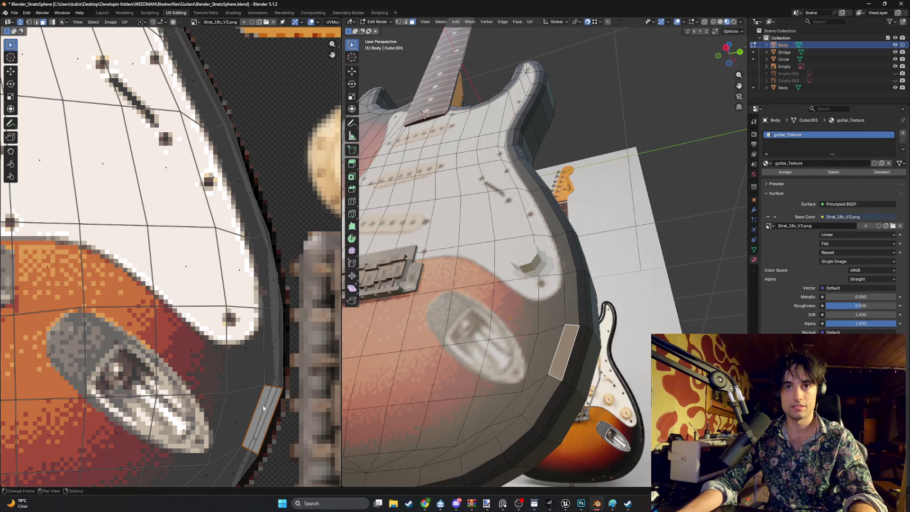
{"action": "left_click", "coordinate": [580, 357]}
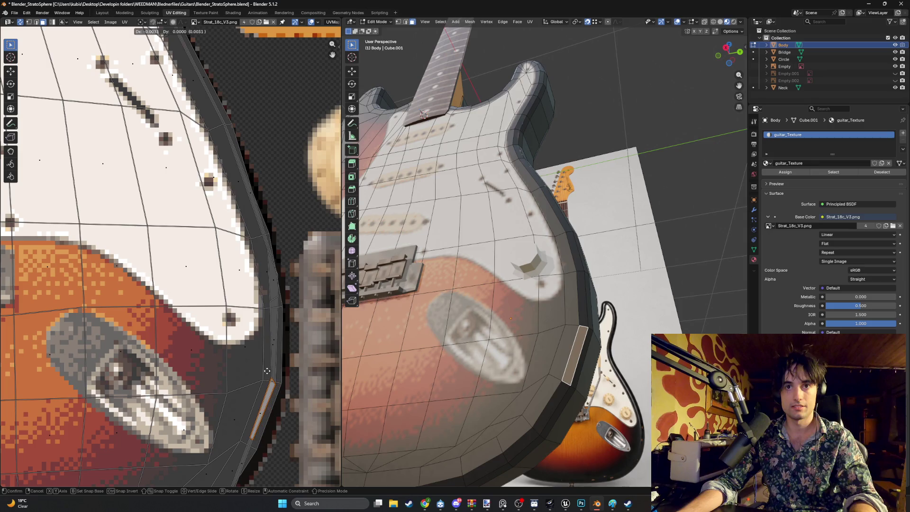
{"action": "left_click", "coordinate": [646, 303]}
{"action": "left_click", "coordinate": [567, 338]}
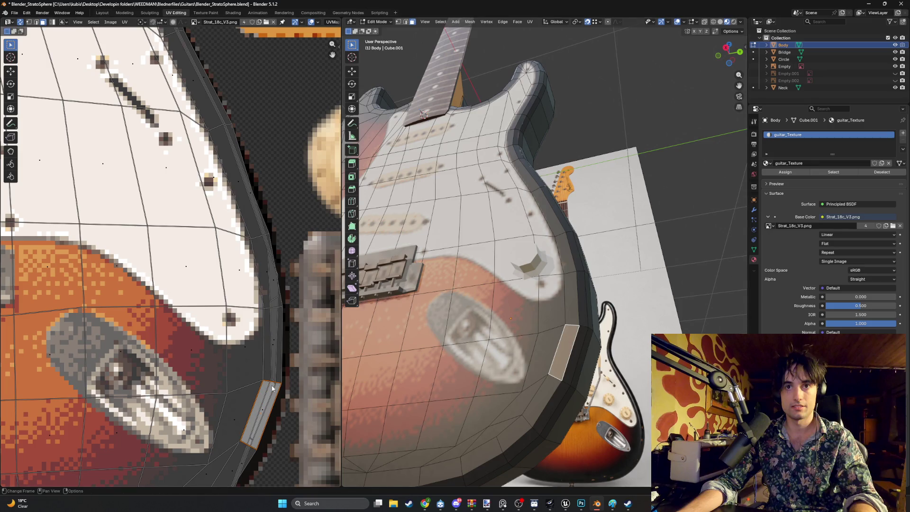
{"action": "left_click_drag", "start_coordinate": [272, 388], "coordinate": [266, 387]}
{"action": "left_click", "coordinate": [321, 381]}
Step: Return to Object Mode and check the textured edge around the body
{"action": "middle_click_drag", "start_coordinate": [571, 320], "coordinate": [592, 345]}
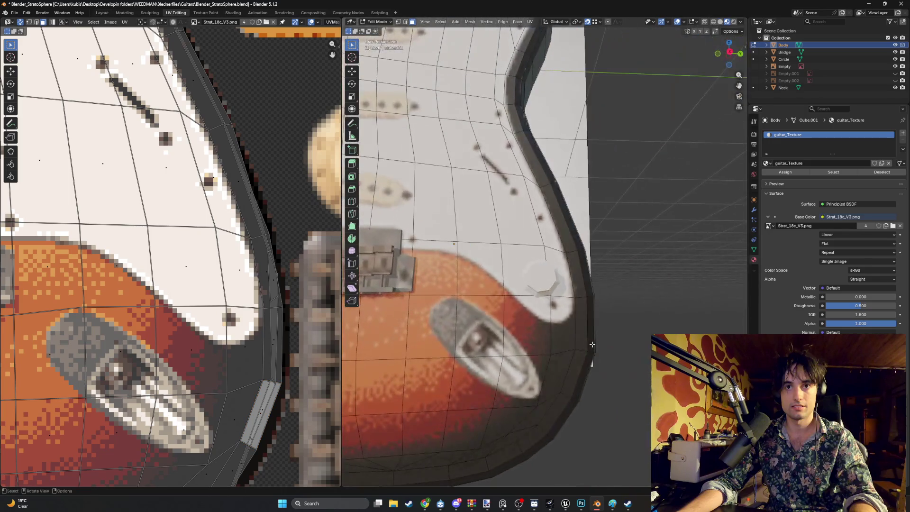
{"action": "key", "text": "Tab"}
{"action": "scroll", "coordinate": [629, 346], "scroll_direction": "down", "scroll_amount": 6}
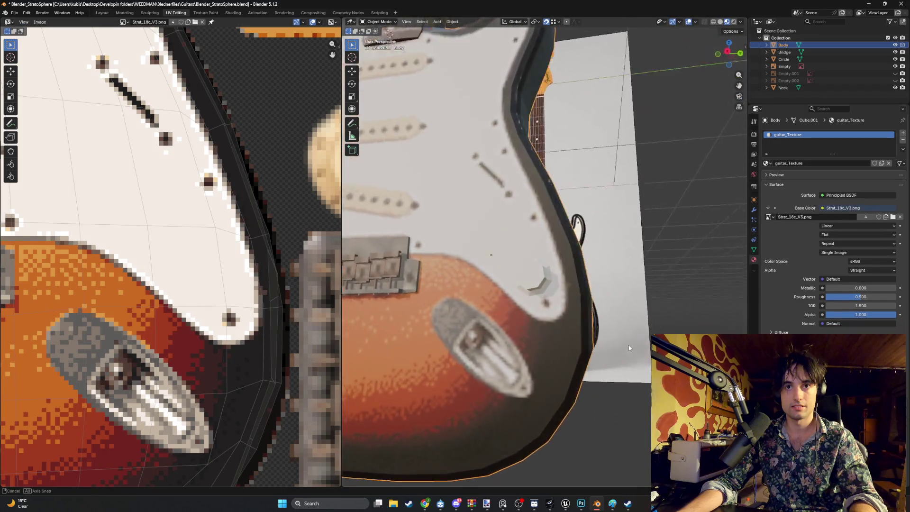
{"action": "scroll", "coordinate": [611, 334], "scroll_direction": "up", "scroll_amount": 3}
{"action": "mouse_move", "coordinate": [590, 324]}
{"action": "middle_mouse_down"}
{"action": "mouse_move", "coordinate": [573, 321]}
{"action": "mouse_move", "coordinate": [588, 296]}
{"action": "mouse_move", "coordinate": [593, 319]}
{"action": "mouse_move", "coordinate": [577, 308]}
{"action": "mouse_move", "coordinate": [576, 266]}
{"action": "middle_mouse_up"}
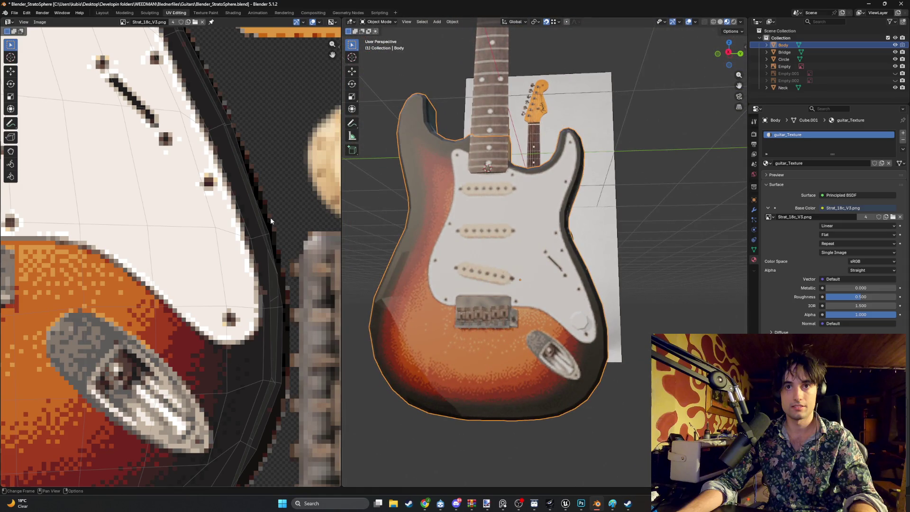
{"action": "scroll", "coordinate": [270, 218], "scroll_direction": "down", "scroll_amount": 5}
Step: Select the whole knob mesh in Edit Mode and move its UVs onto the knob texture
{"action": "left_click", "coordinate": [577, 322]}
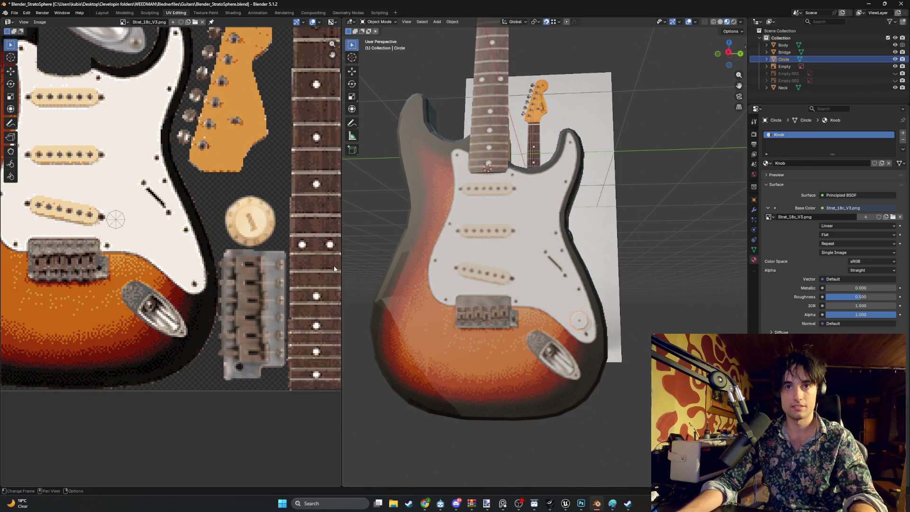
{"action": "key", "text": "Tab"}
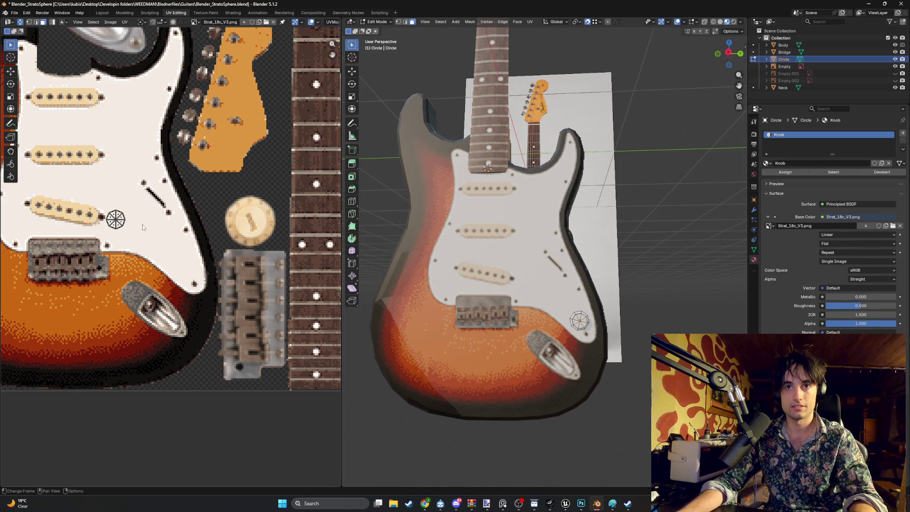
{"action": "key", "text": "a"}
{"action": "key", "text": "g"}
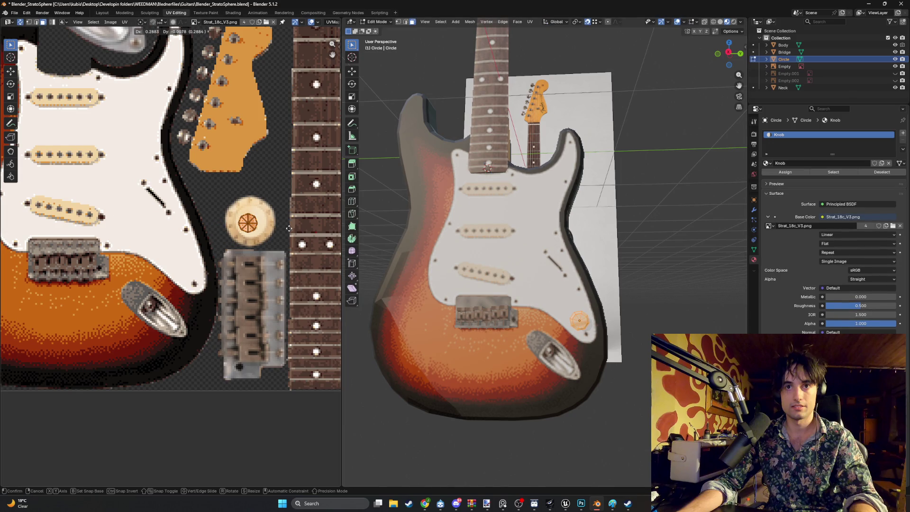
{"action": "left_click", "coordinate": [273, 218]}
{"action": "scroll", "coordinate": [273, 217], "scroll_direction": "up", "scroll_amount": 1}
{"action": "scroll", "coordinate": [284, 209], "scroll_direction": "up", "scroll_amount": 4}
Step: Rescale the knob's UVs until they fit the cream knob circle
{"action": "key", "text": "s"}
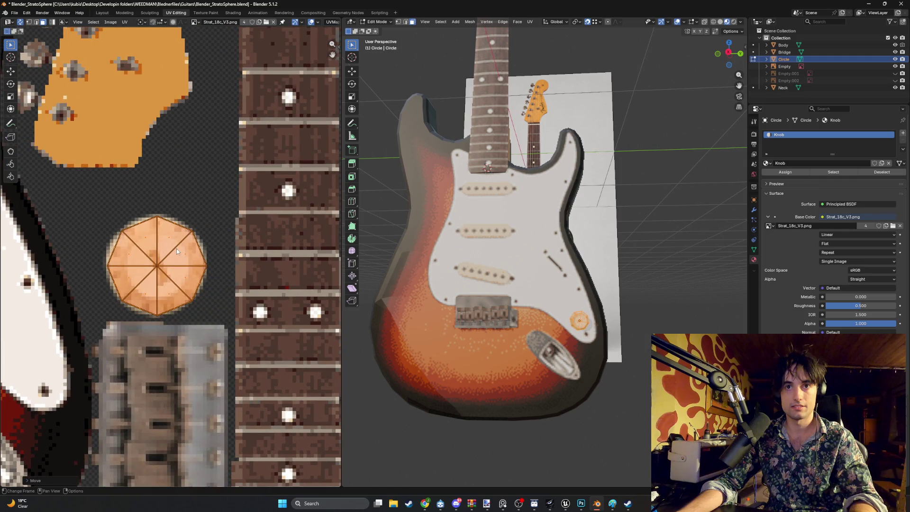
{"action": "left_click", "coordinate": [177, 249]}
{"action": "scroll", "coordinate": [627, 336], "scroll_direction": "up", "scroll_amount": 5}
{"action": "scroll", "coordinate": [628, 337], "scroll_direction": "down", "scroll_amount": 2}
{"action": "scroll", "coordinate": [563, 313], "scroll_direction": "up", "scroll_amount": 4}
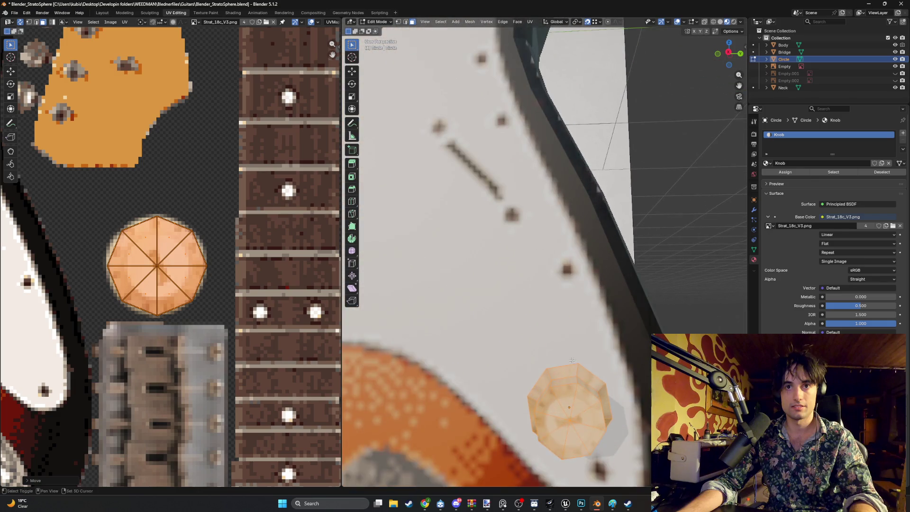
{"action": "key", "text": "s"}
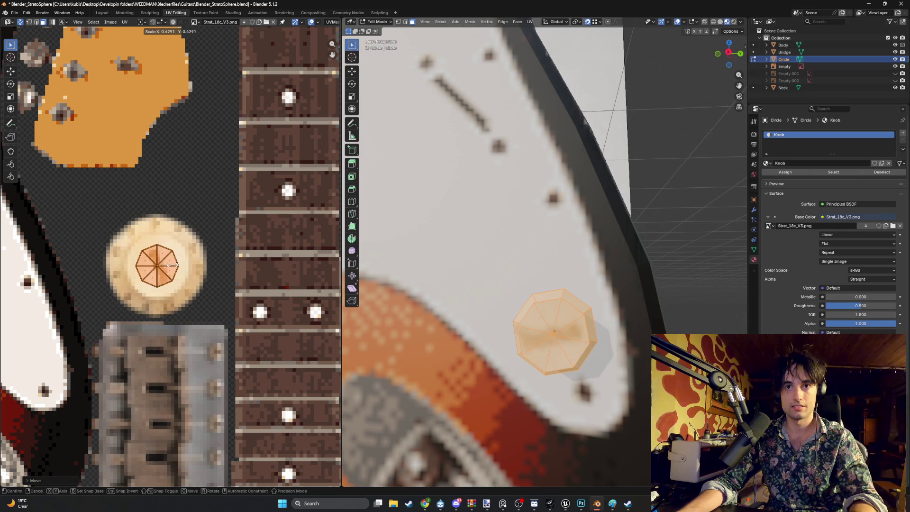
{"action": "left_click", "coordinate": [187, 259]}
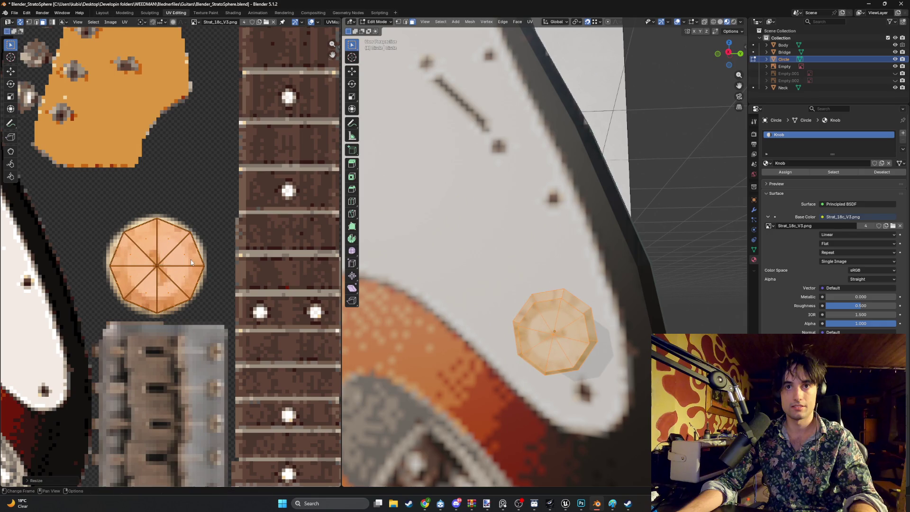
{"action": "mouse_move", "coordinate": [512, 303]}
{"action": "middle_mouse_down"}
{"action": "mouse_move", "coordinate": [535, 310]}
{"action": "mouse_move", "coordinate": [507, 295]}
{"action": "mouse_move", "coordinate": [524, 321]}
{"action": "mouse_move", "coordinate": [454, 325]}
{"action": "middle_mouse_up"}
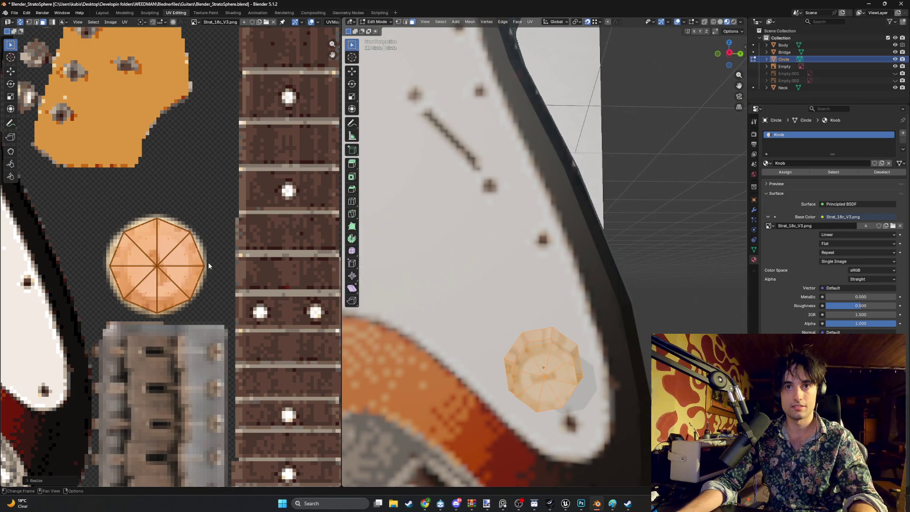
{"action": "key", "text": "s"}
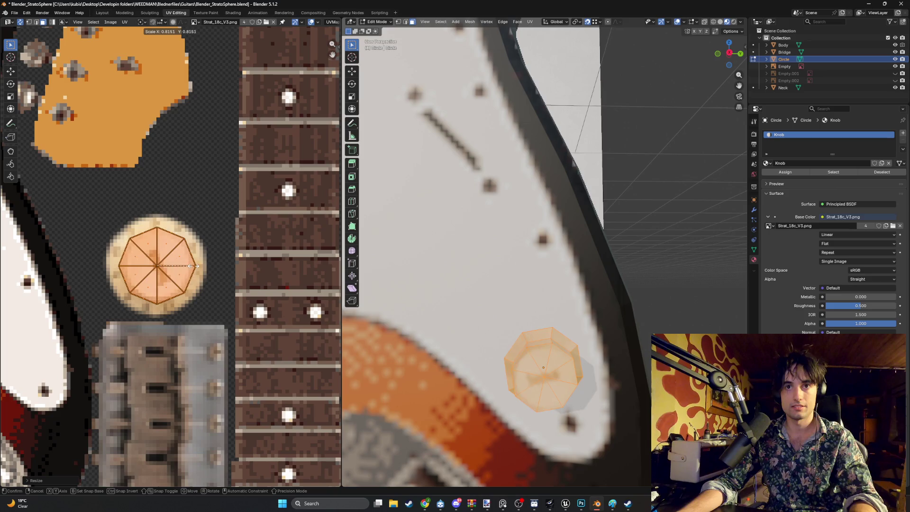
{"action": "left_click", "coordinate": [199, 267]}
Step: Select the knob's faces and bring up the UV Mapping menu
{"action": "left_click", "coordinate": [520, 349]}
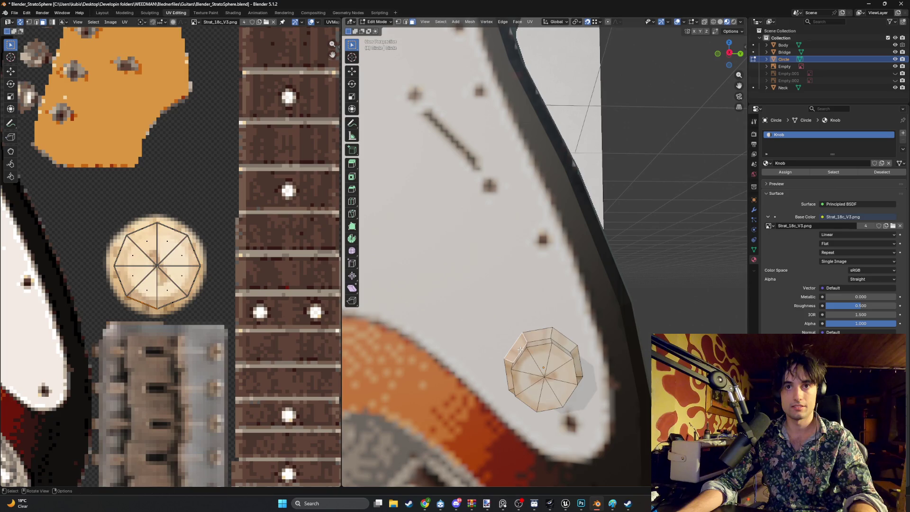
{"action": "key", "text": "a"}
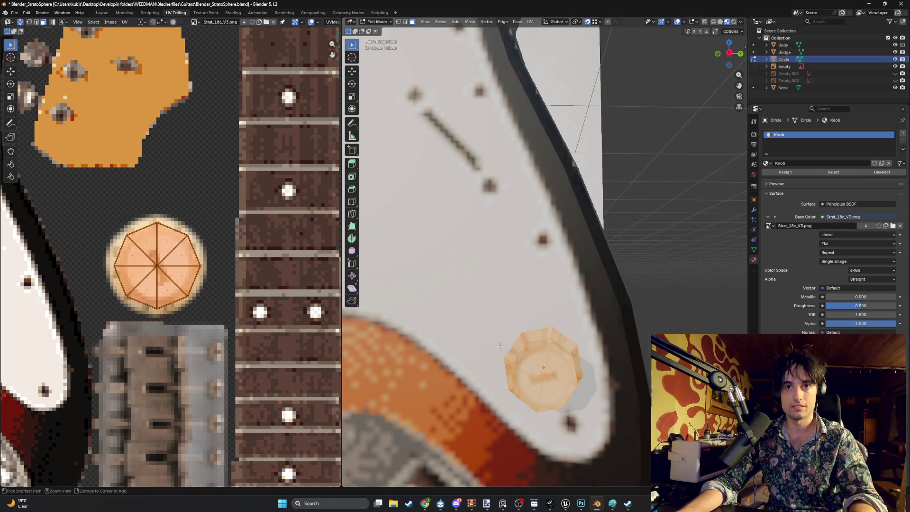
{"action": "left_click", "coordinate": [559, 396]}
{"action": "left_click", "coordinate": [528, 364], "text": "ctrl"}
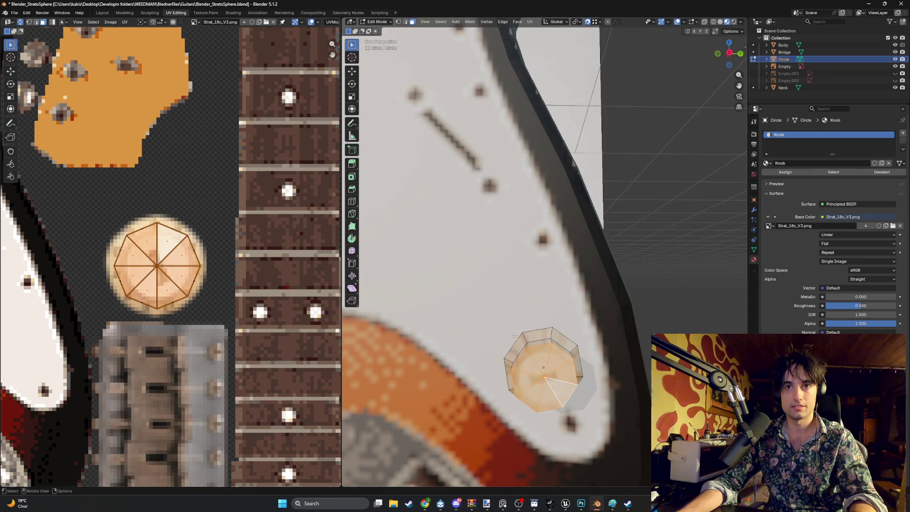
{"action": "key", "text": "u"}
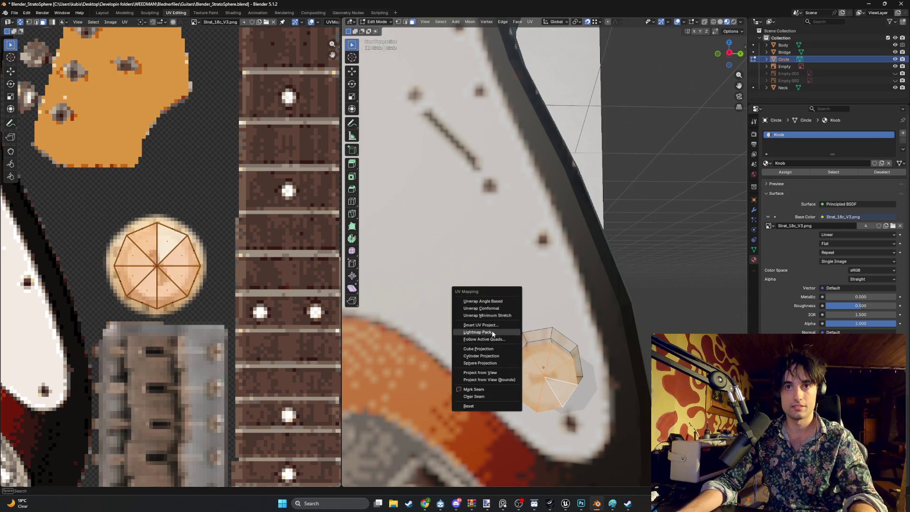
Step: Re-unwrap the knob with Smart UV Project and shrink its UV island
{"action": "left_click", "coordinate": [492, 326]}
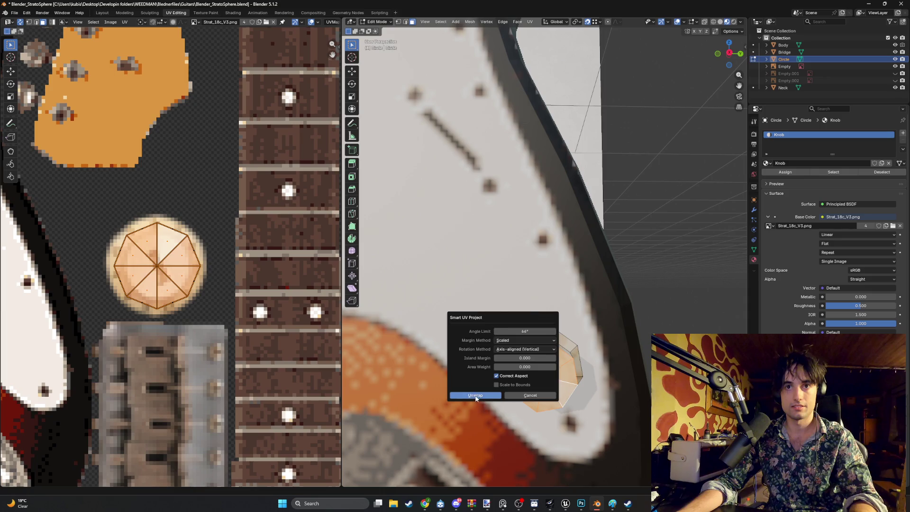
{"action": "left_click", "coordinate": [477, 397]}
{"action": "scroll", "coordinate": [240, 309], "scroll_direction": "down", "scroll_amount": 5}
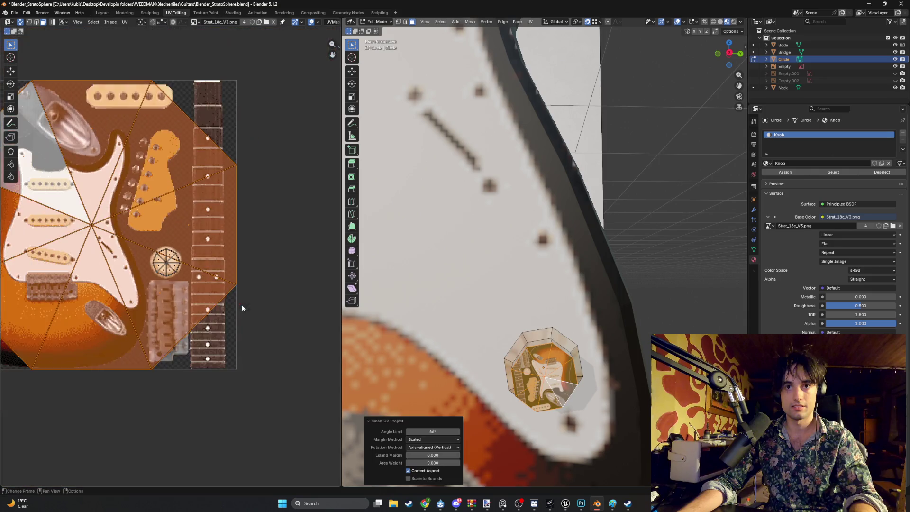
{"action": "key", "text": "s"}
{"action": "left_click", "coordinate": [147, 231]}
{"action": "scroll", "coordinate": [101, 216], "scroll_direction": "up", "scroll_amount": 4}
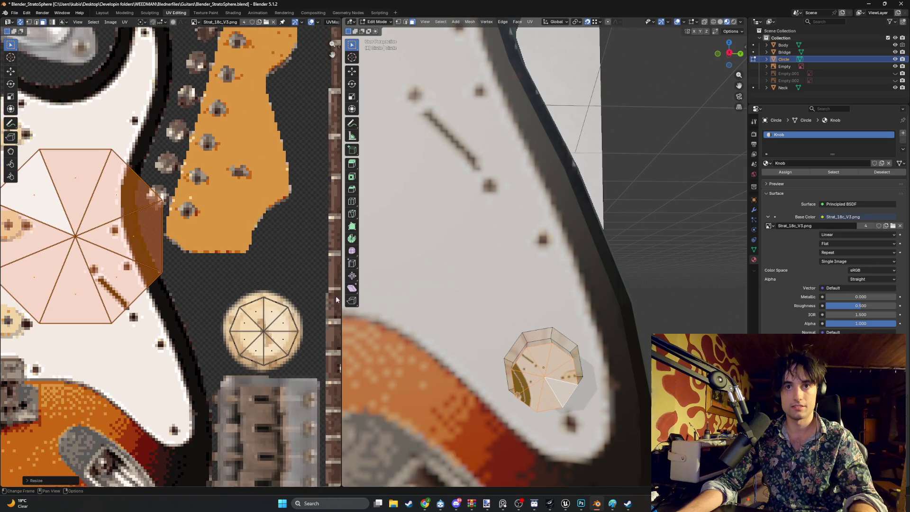
{"action": "key", "text": "g"}
{"action": "key", "text": "Escape"}
{"action": "key", "text": "alt+a"}
{"action": "key", "text": "a"}
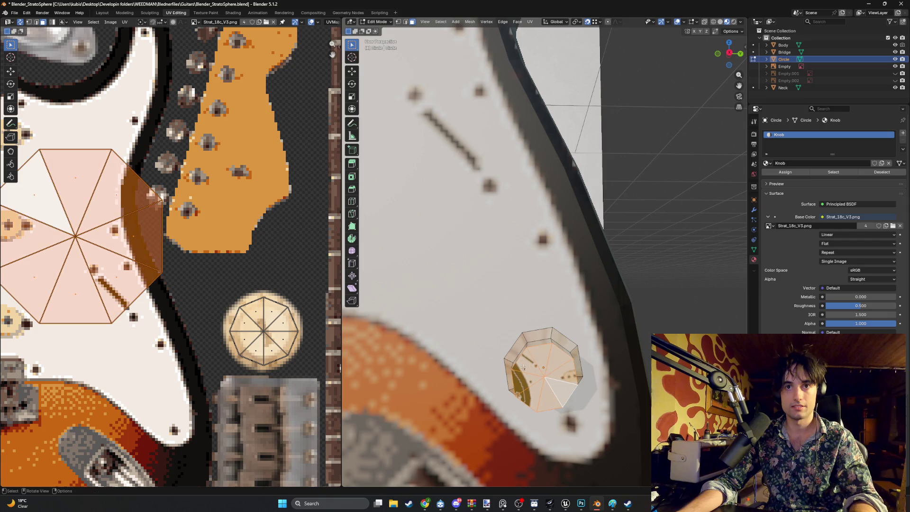
Step: Try moving a single knob UV face, then reselect all the knob's UVs
{"action": "left_click", "coordinate": [529, 383]}
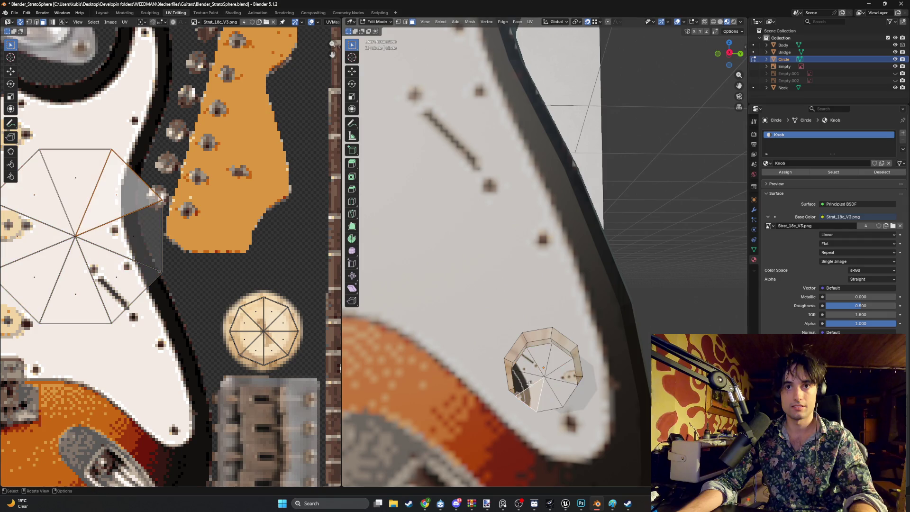
{"action": "left_click", "coordinate": [35, 197]}
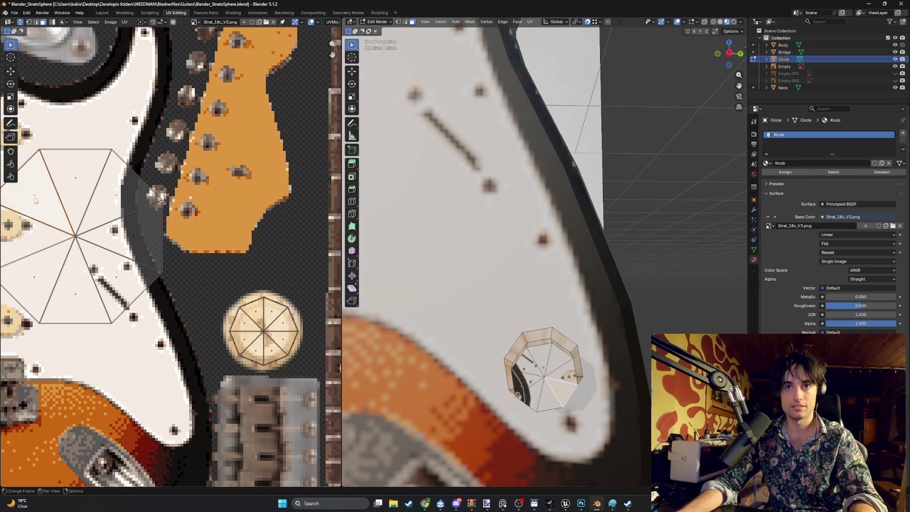
{"action": "scroll", "coordinate": [46, 211], "scroll_direction": "down", "scroll_amount": 1}
{"action": "key", "text": "g"}
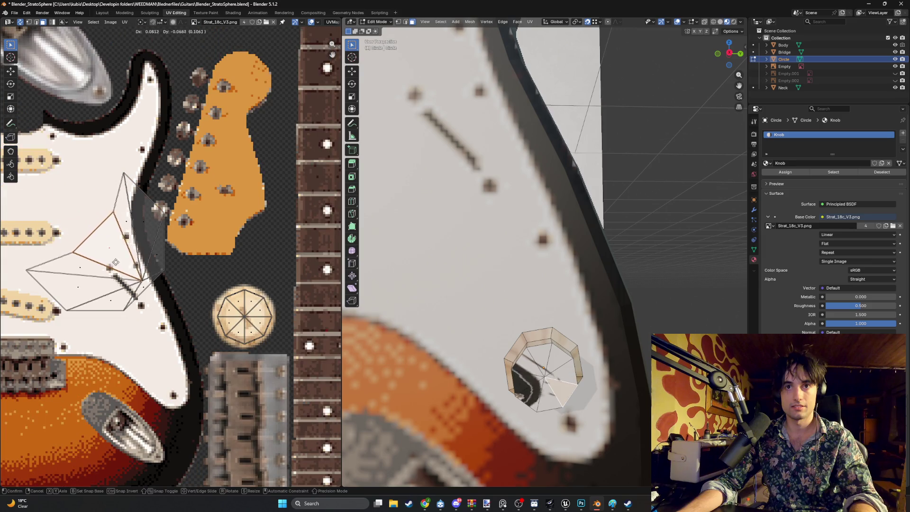
{"action": "right_click", "coordinate": [109, 265]}
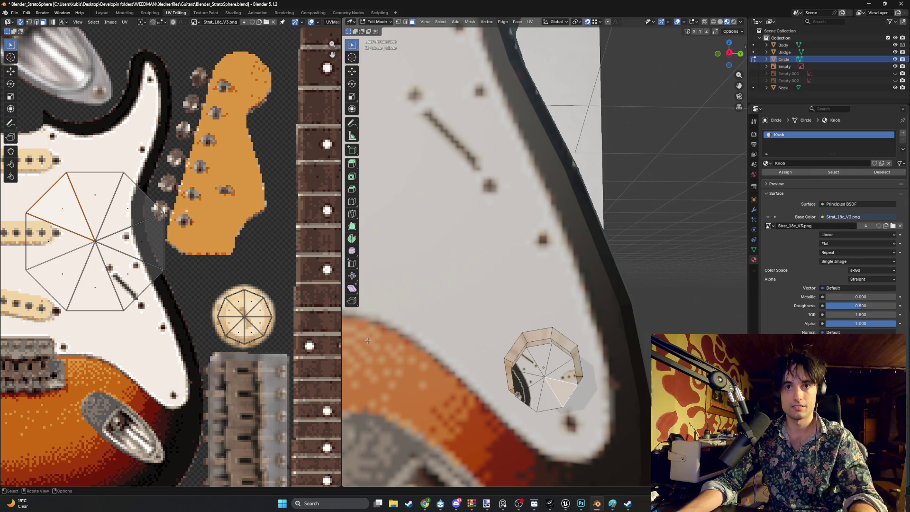
{"action": "key", "text": "a"}
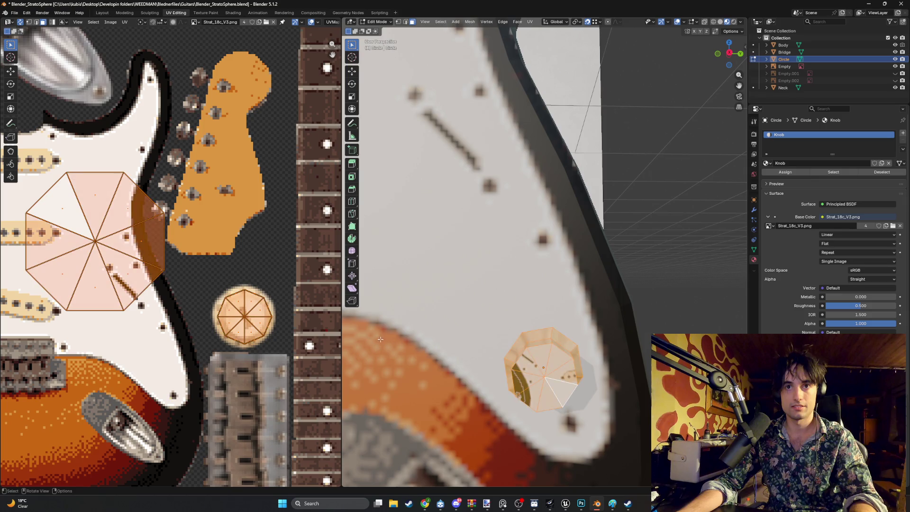
{"action": "key", "text": "alt+a"}
{"action": "key", "text": "a"}
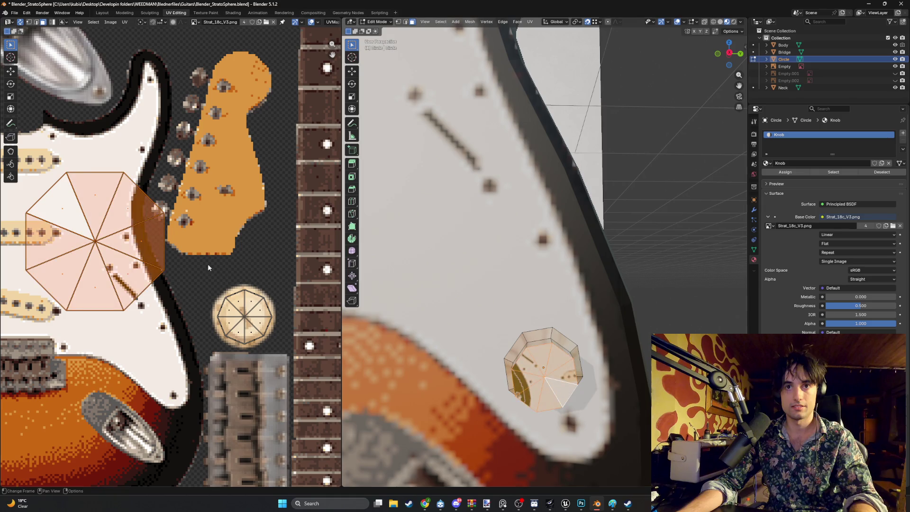
Step: Move and scale the knob's UV octagon to fit snugly over the knob picture
{"action": "key", "text": "g"}
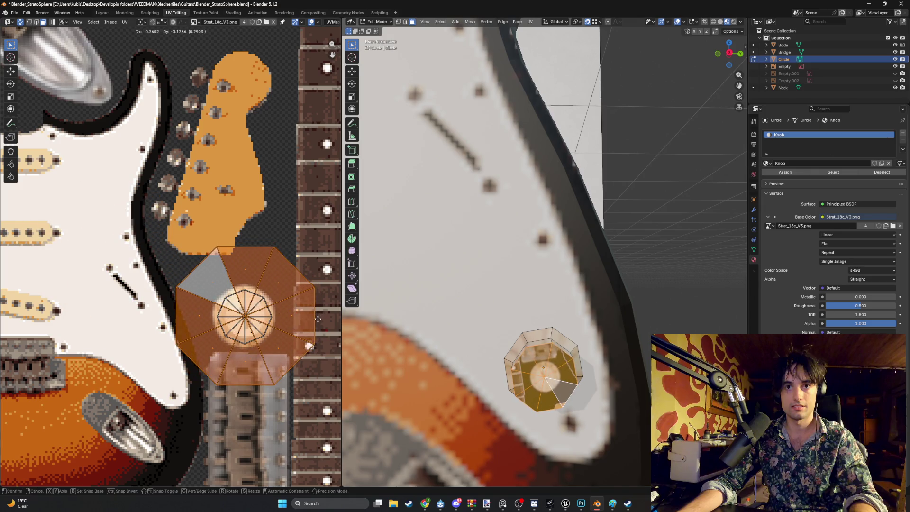
{"action": "left_click", "coordinate": [302, 308]}
{"action": "scroll", "coordinate": [310, 300], "scroll_direction": "up", "scroll_amount": 2}
{"action": "middle_click_drag", "start_coordinate": [310, 301], "coordinate": [254, 247]}
{"action": "key", "text": "s"}
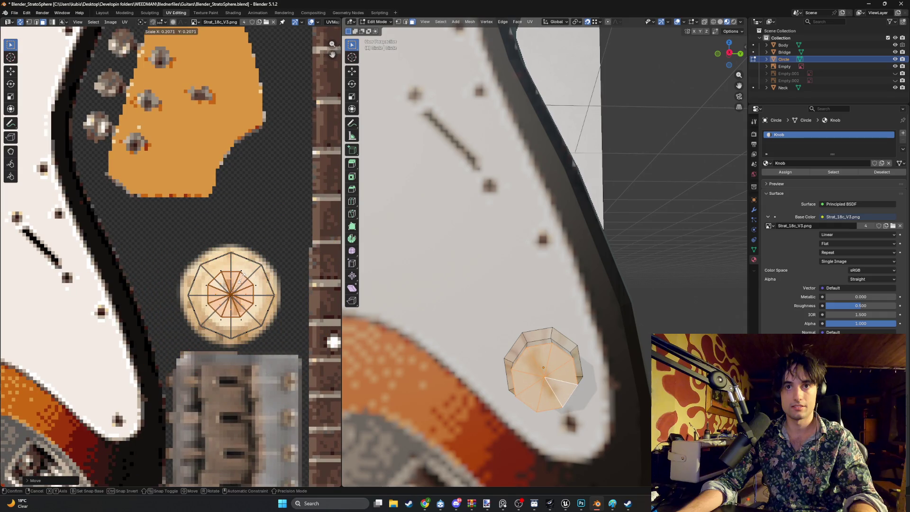
{"action": "left_click", "coordinate": [241, 283]}
{"action": "key", "text": "g"}
{"action": "left_click", "coordinate": [241, 284]}
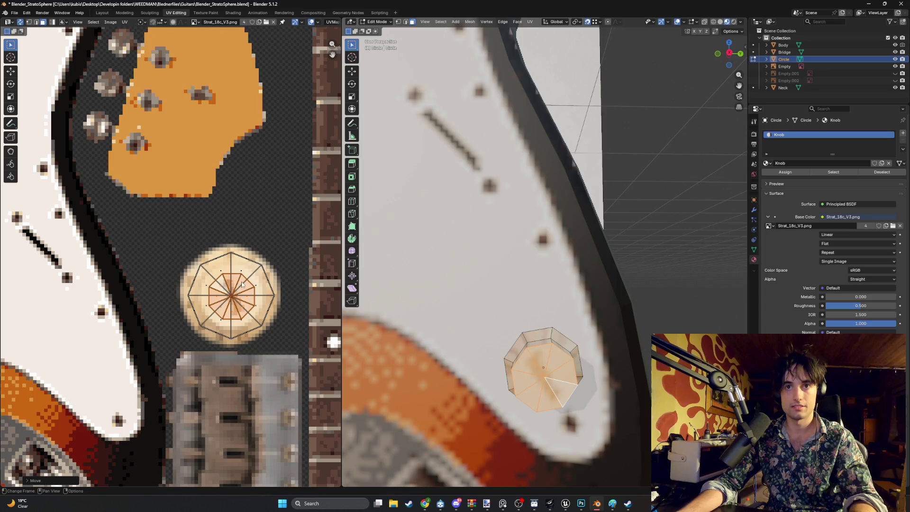
{"action": "key", "text": "s"}
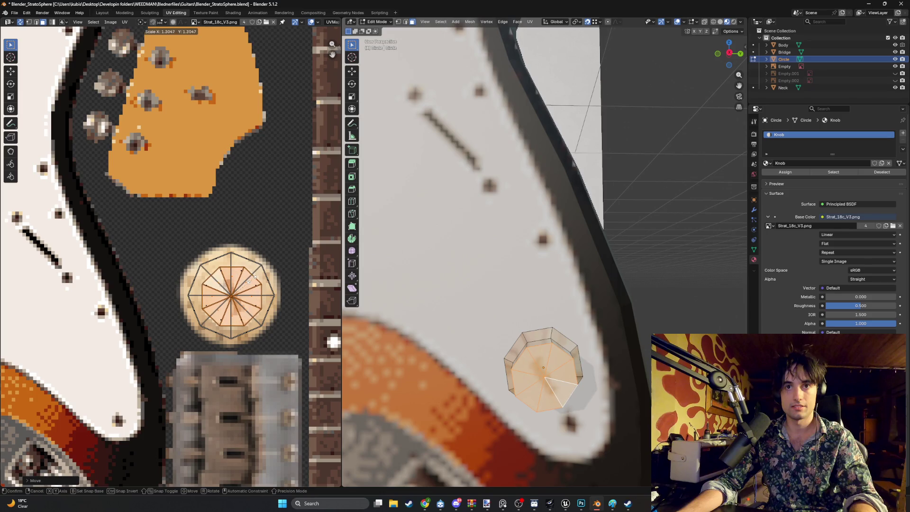
{"action": "left_click", "coordinate": [244, 284]}
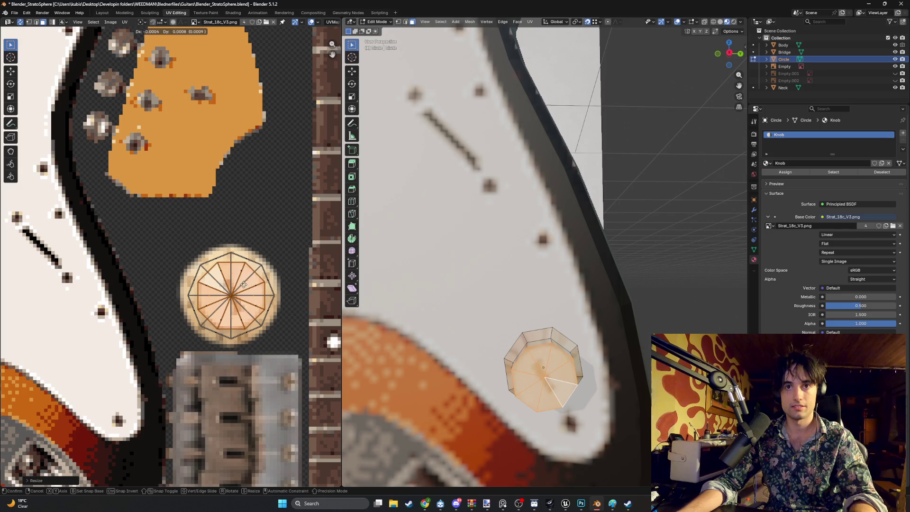
{"action": "key", "text": "g"}
{"action": "left_click", "coordinate": [245, 285]}
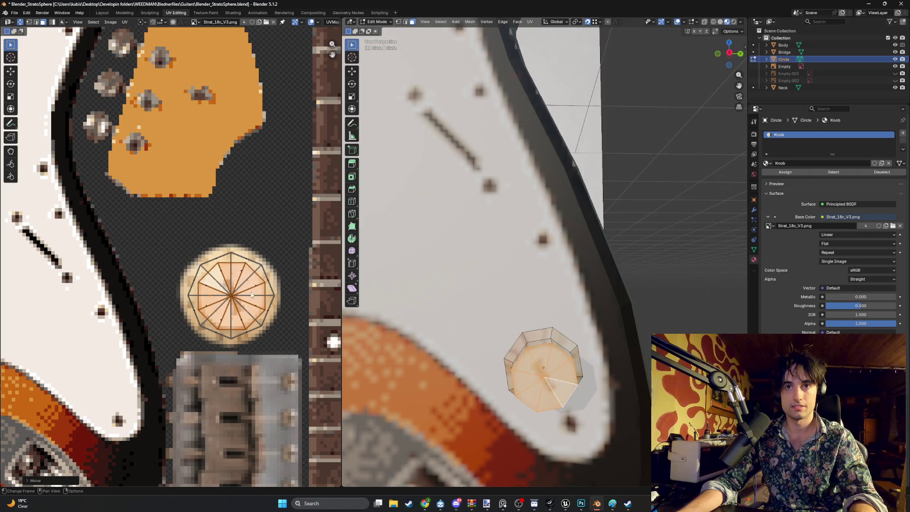
Step: Frame the knob and select its lower ring of side faces
{"action": "middle_click_drag", "start_coordinate": [551, 349], "coordinate": [511, 315]}
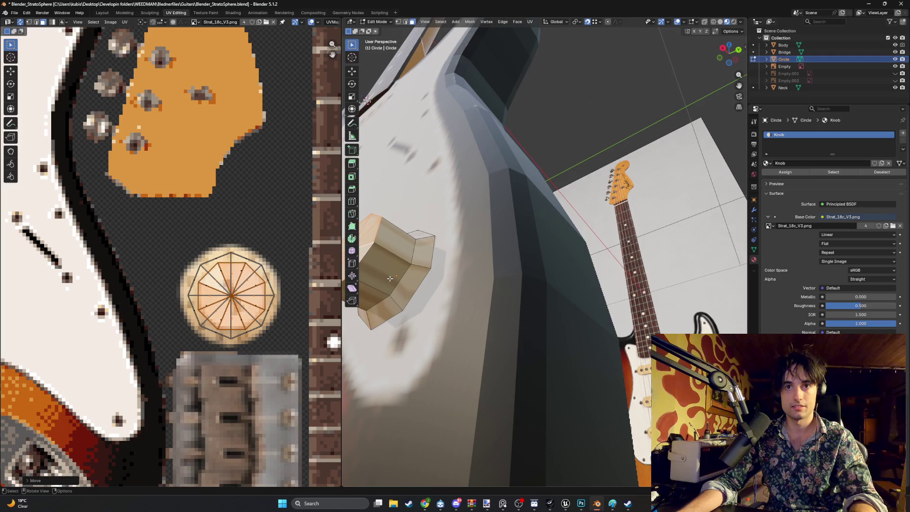
{"action": "key", "text": "KP_Decimal"}
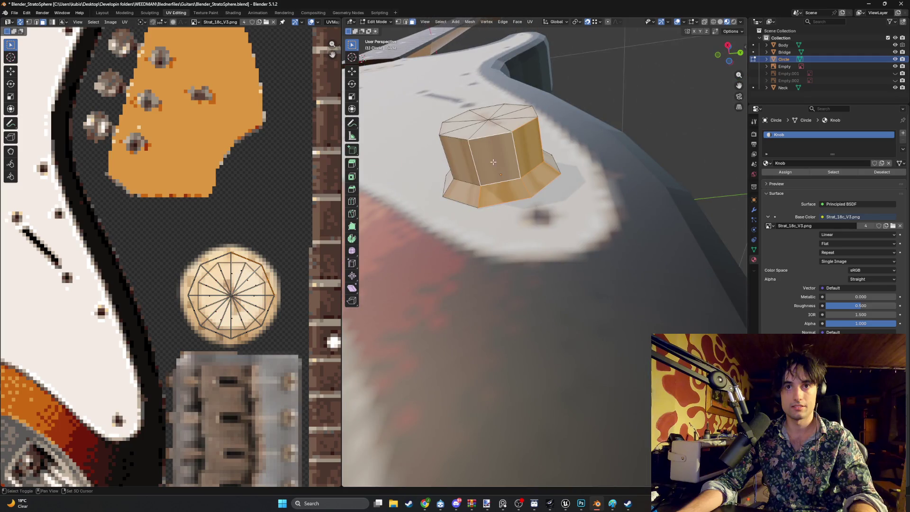
{"action": "mouse_move", "coordinate": [493, 162]}
{"action": "middle_mouse_down"}
{"action": "mouse_move", "coordinate": [642, 316]}
{"action": "mouse_move", "coordinate": [506, 404]}
{"action": "mouse_move", "coordinate": [465, 369]}
{"action": "mouse_move", "coordinate": [569, 388]}
{"action": "middle_mouse_up"}
{"action": "left_click", "coordinate": [643, 316], "text": "alt"}
{"action": "left_click", "coordinate": [576, 350], "text": "alt+shift"}
Step: Unwrap the selected side faces with Smart UV Project and view the whole texture
{"action": "scroll", "coordinate": [200, 247], "scroll_direction": "down", "scroll_amount": 1}
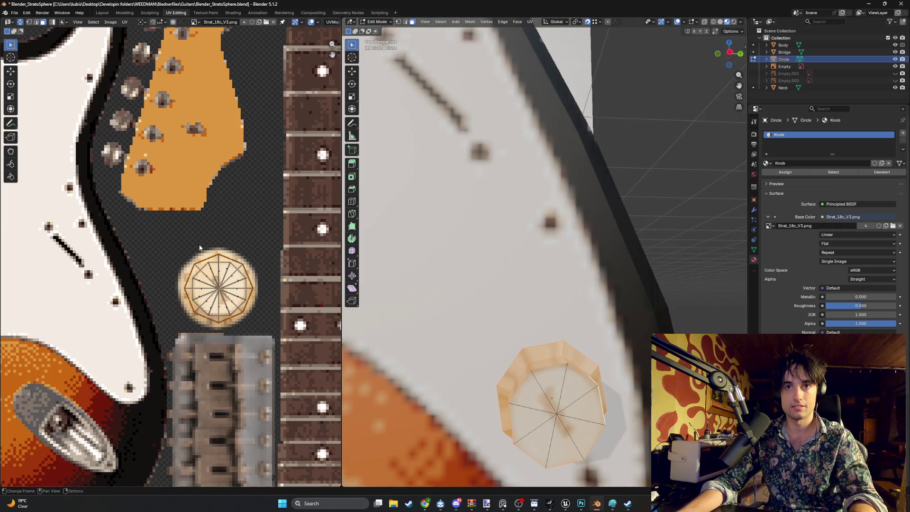
{"action": "key", "text": "u"}
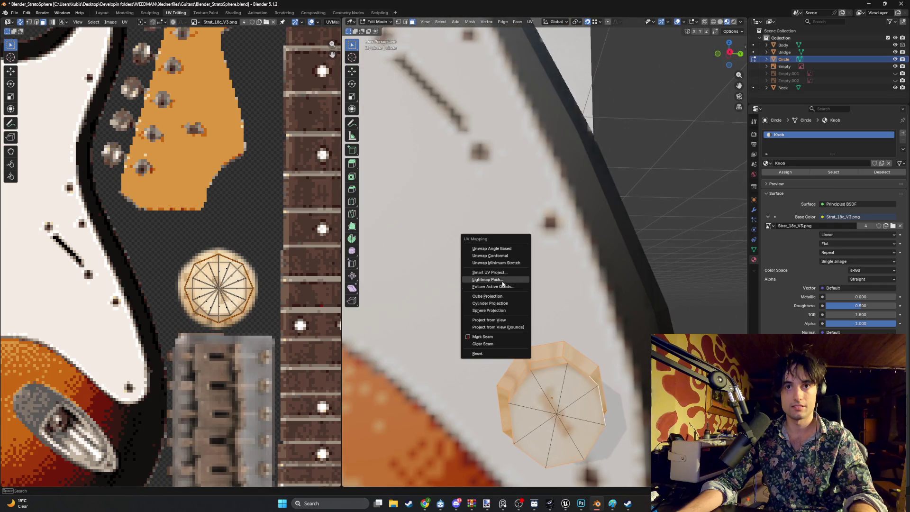
{"action": "left_click", "coordinate": [503, 277]}
{"action": "left_click", "coordinate": [484, 343]}
{"action": "key", "text": "Home"}
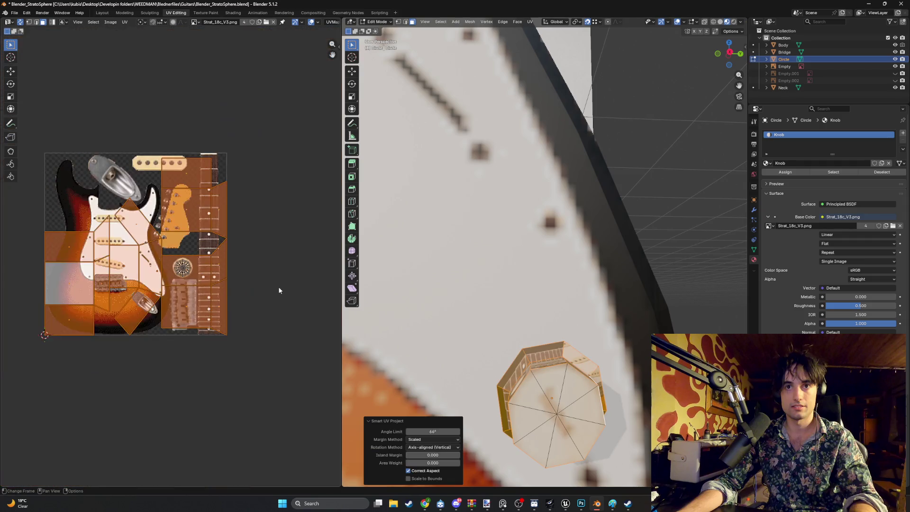
{"action": "scroll", "coordinate": [267, 277], "scroll_direction": "up", "scroll_amount": 1}
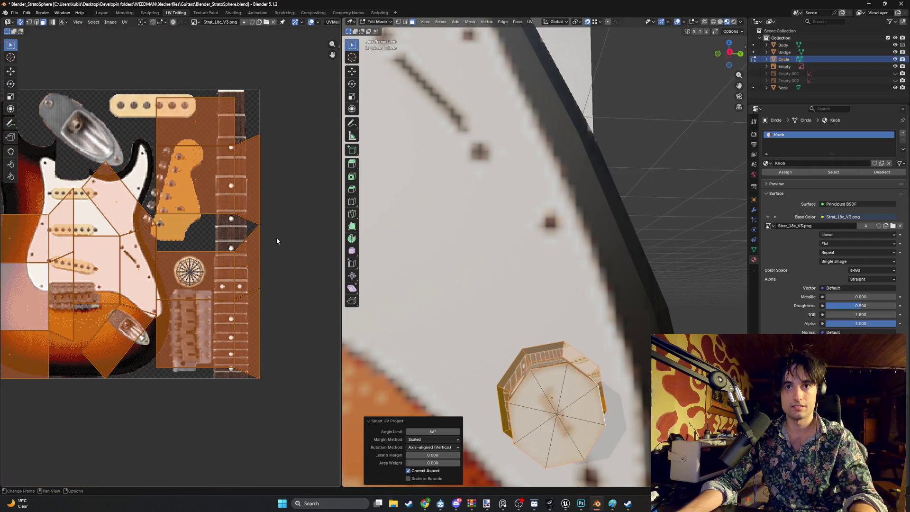
{"action": "middle_click_drag", "start_coordinate": [260, 250], "coordinate": [237, 250]}
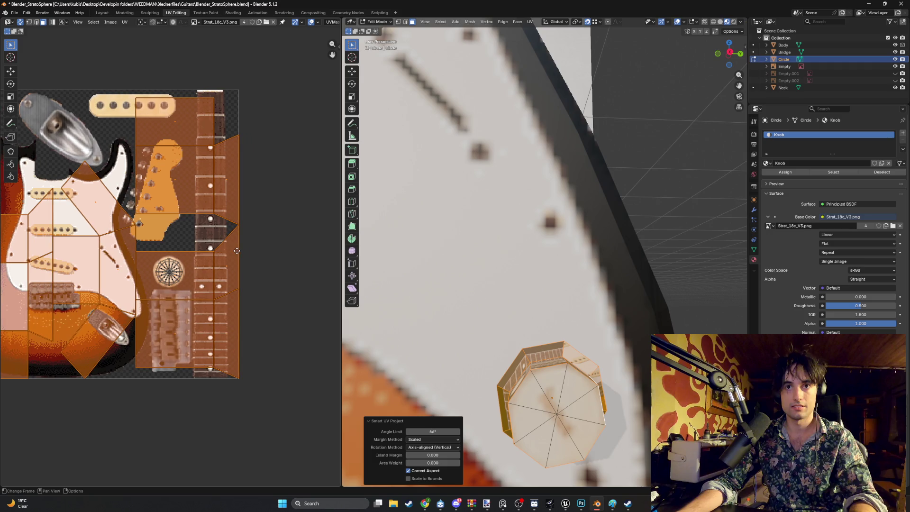
Step: Check the knob's UVs and the textured knob in 3D, then deselect its faces
{"action": "left_click", "coordinate": [263, 237]}
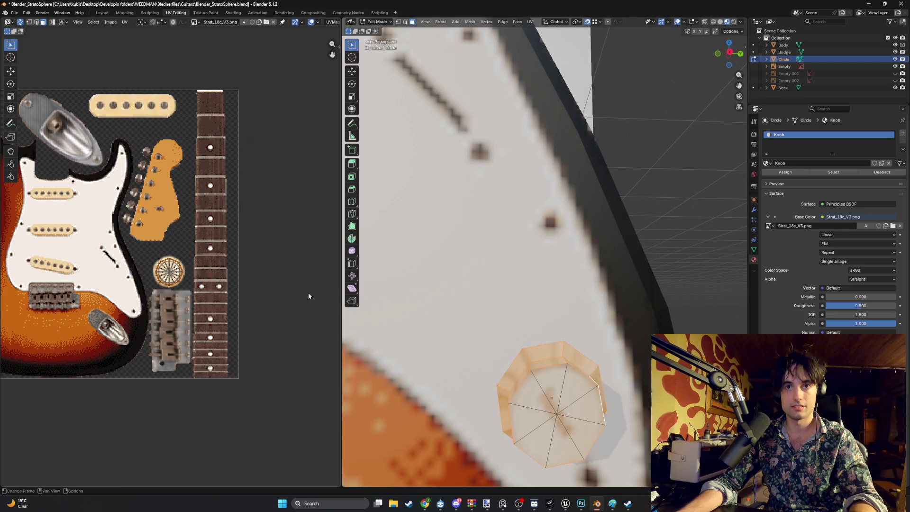
{"action": "key", "text": "KP_Decimal"}
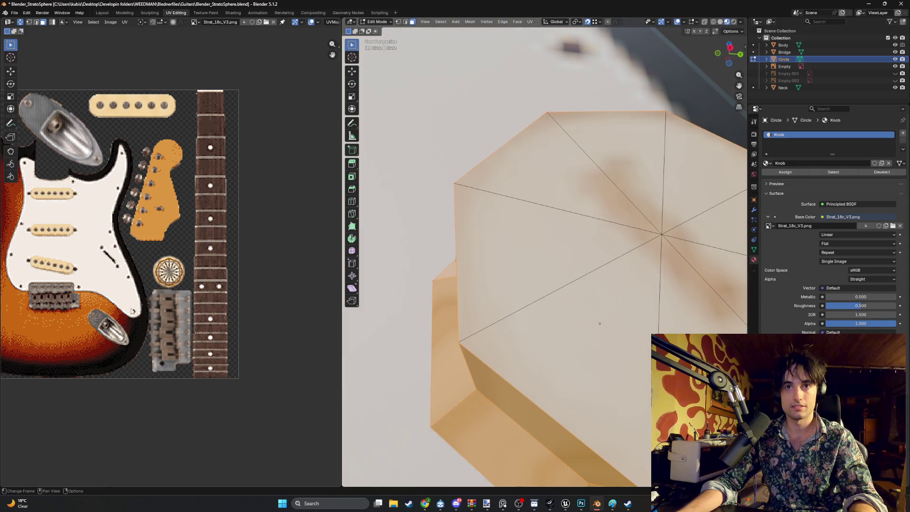
{"action": "key", "text": "a"}
{"action": "scroll", "coordinate": [155, 286], "scroll_direction": "up", "scroll_amount": 4}
{"action": "scroll", "coordinate": [155, 286], "scroll_direction": "up", "scroll_amount": 3}
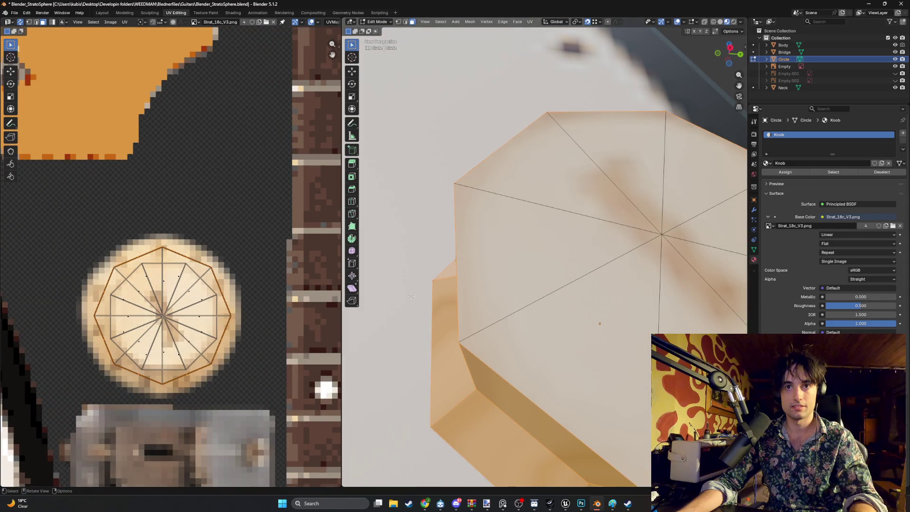
{"action": "mouse_move", "coordinate": [411, 296]}
{"action": "middle_mouse_down"}
{"action": "mouse_move", "coordinate": [507, 290]}
{"action": "mouse_move", "coordinate": [648, 167]}
{"action": "mouse_move", "coordinate": [609, 216]}
{"action": "mouse_move", "coordinate": [612, 197]}
{"action": "middle_mouse_up"}
{"action": "scroll", "coordinate": [170, 285], "scroll_direction": "down", "scroll_amount": 2}
{"action": "left_click", "coordinate": [649, 168]}
Step: Return to Object Mode and orbit to the guitar's pickups and bridge
{"action": "key", "text": "Tab"}
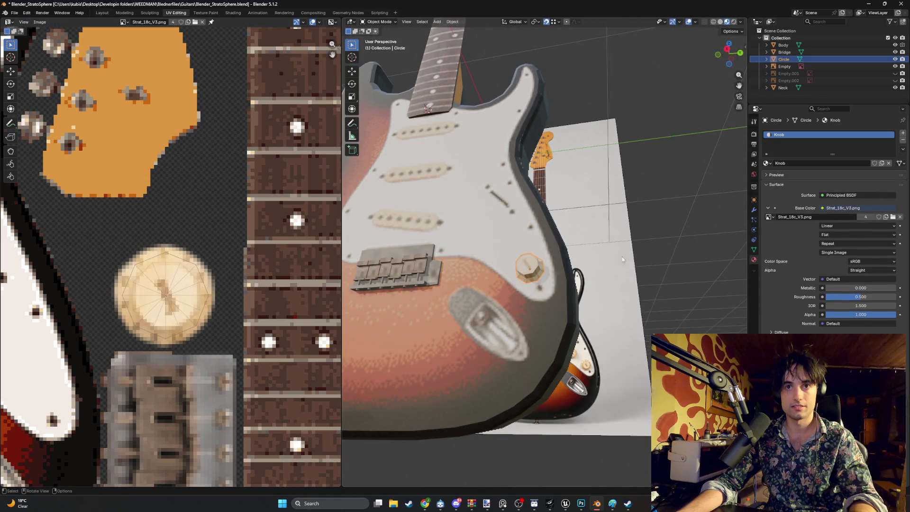
{"action": "scroll", "coordinate": [634, 261], "scroll_direction": "up", "scroll_amount": 5}
{"action": "mouse_move", "coordinate": [661, 279]}
{"action": "middle_mouse_down"}
{"action": "mouse_move", "coordinate": [635, 285]}
{"action": "mouse_move", "coordinate": [598, 271]}
{"action": "mouse_move", "coordinate": [569, 279]}
{"action": "middle_mouse_up"}
{"action": "scroll", "coordinate": [520, 291], "scroll_direction": "up", "scroll_amount": 5}
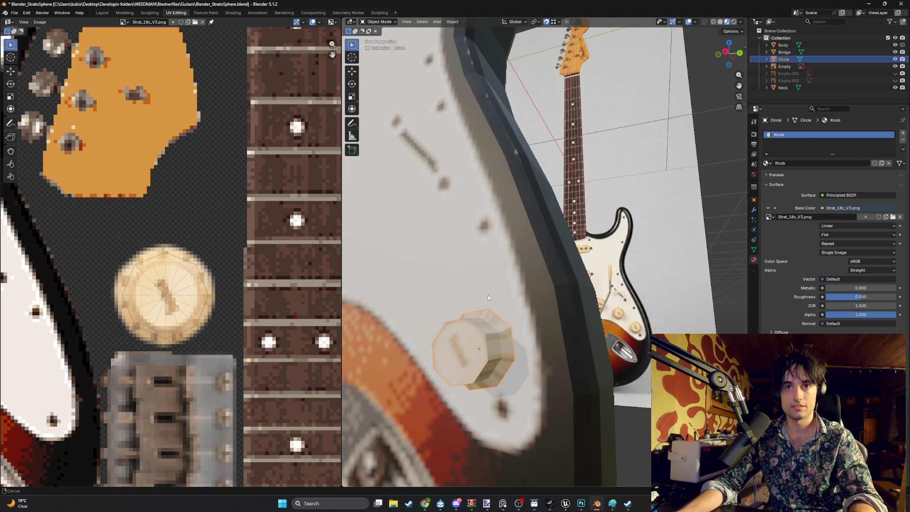
{"action": "mouse_move", "coordinate": [488, 297]}
{"action": "middle_mouse_down"}
{"action": "mouse_move", "coordinate": [550, 306]}
{"action": "mouse_move", "coordinate": [542, 313]}
{"action": "mouse_move", "coordinate": [565, 308]}
{"action": "mouse_move", "coordinate": [496, 313]}
{"action": "middle_mouse_up"}
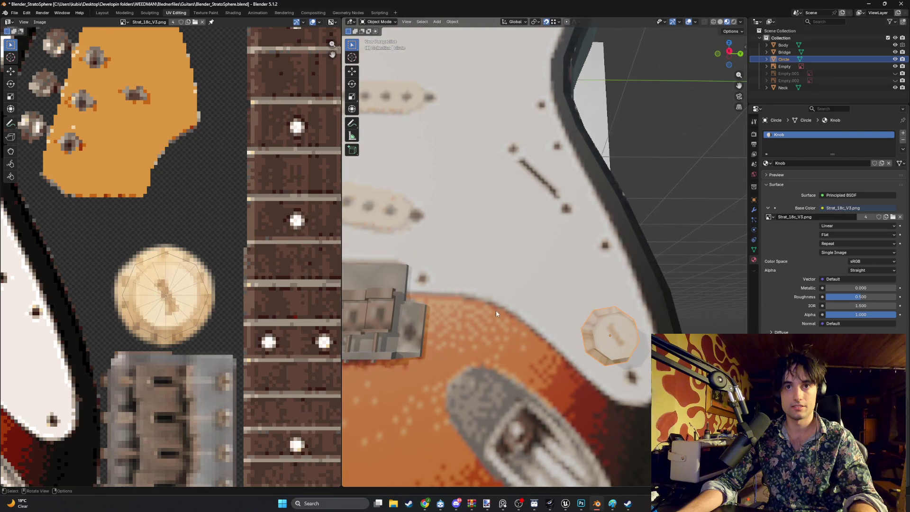
Step: Snap to a face-on orthographic view of the body and switch to Wireframe shading
{"action": "key", "text": "KP_1"}
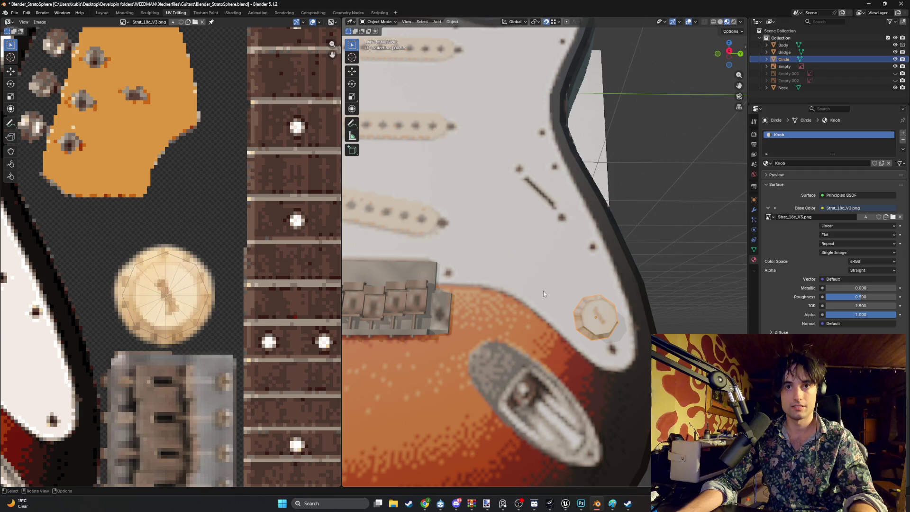
{"action": "key", "text": "ctrl+KP_1"}
{"action": "key", "text": "KP_3"}
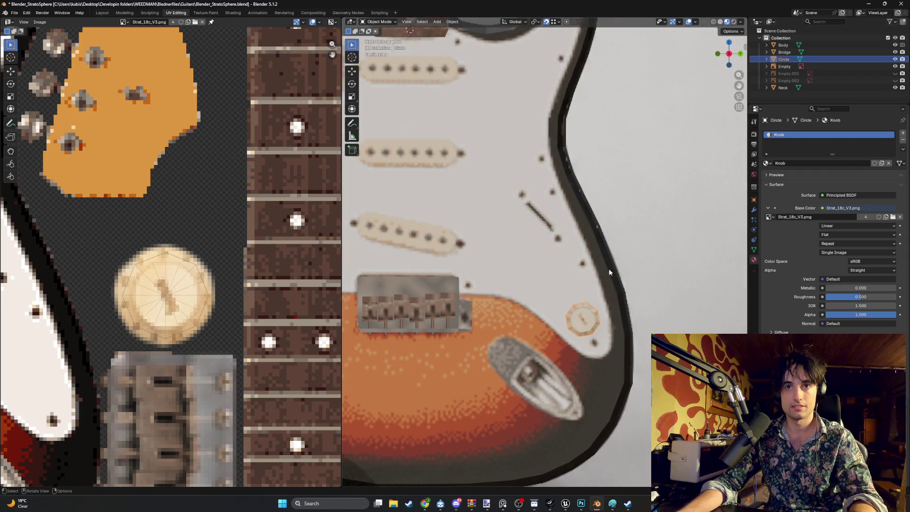
{"action": "key", "text": "z"}
{"action": "left_click", "coordinate": [563, 253]}
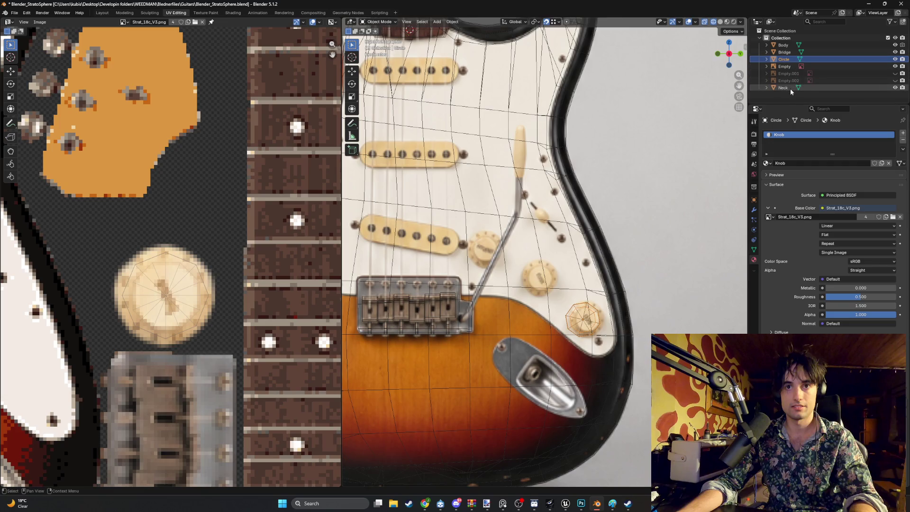
Step: Rename the Circle object to 'Knob' in the Outliner
{"action": "left_click_drag", "start_coordinate": [729, 53], "coordinate": [899, 56]}
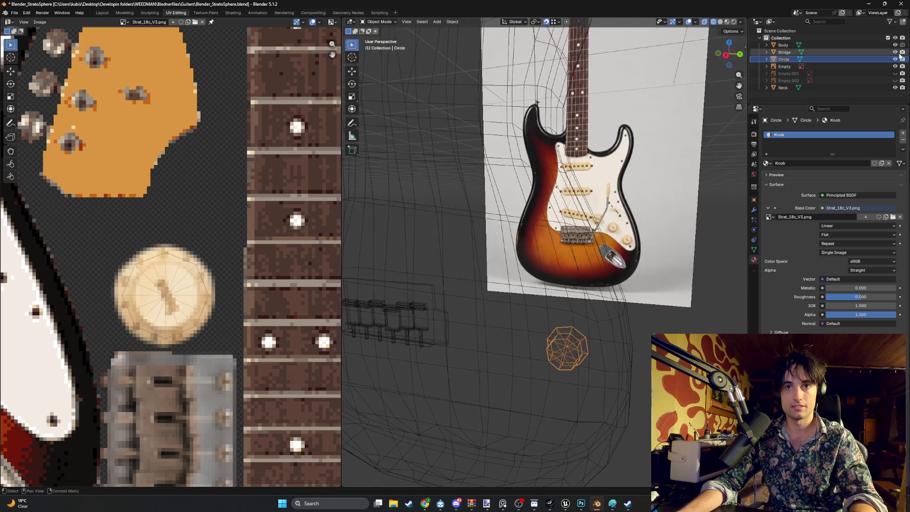
{"action": "double_click", "coordinate": [782, 59]}
{"action": "type", "text": "Knob"}
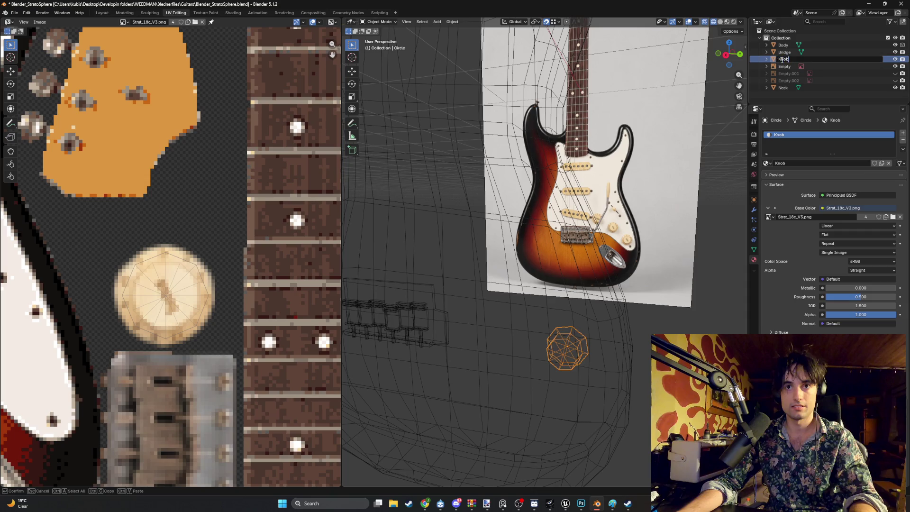
{"action": "key", "text": "Return"}
Step: Duplicate the knob twice, placing the copies on the other reference knob spots
{"action": "middle_click_drag", "start_coordinate": [612, 201], "coordinate": [616, 197], "text": "alt"}
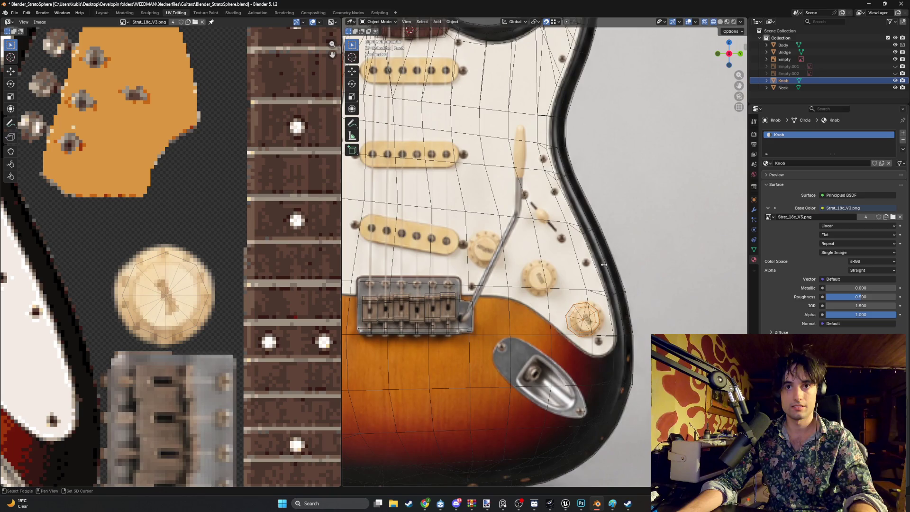
{"action": "key", "text": "shift+d"}
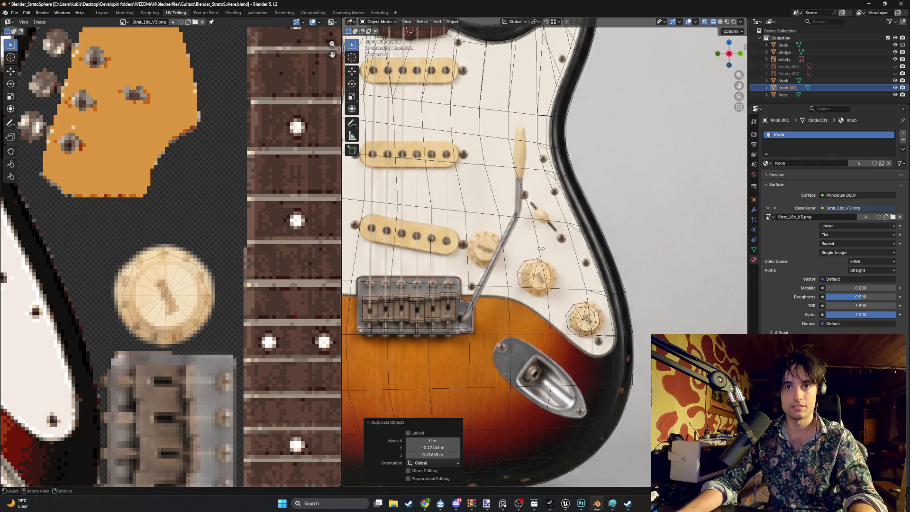
{"action": "key", "text": "shift+d"}
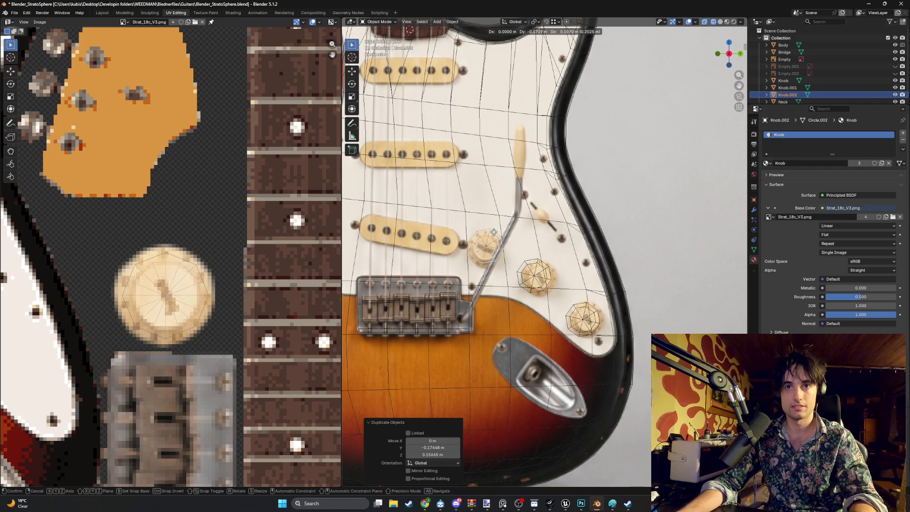
{"action": "left_click", "coordinate": [493, 234]}
{"action": "scroll", "coordinate": [123, 249], "scroll_direction": "down", "scroll_amount": 6}
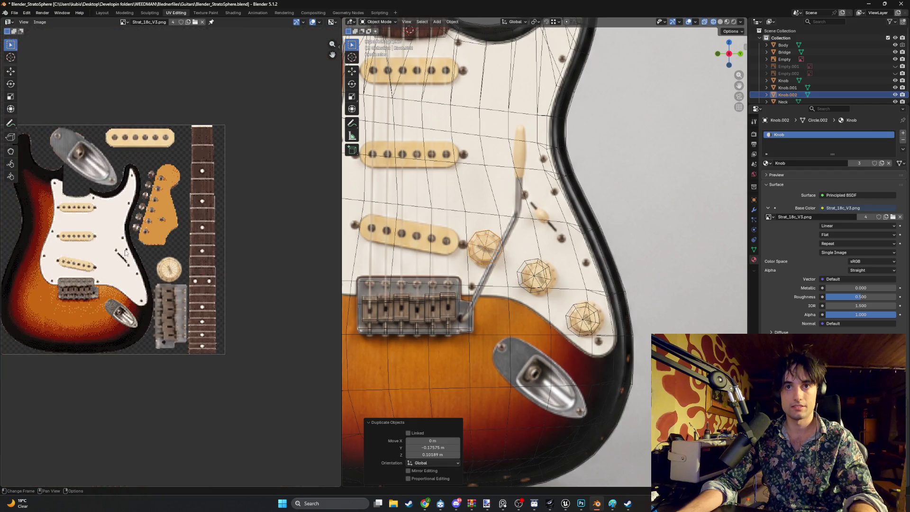
Step: Switch the viewport to Material Preview shading and orbit to the lower body
{"action": "scroll", "coordinate": [495, 258], "scroll_direction": "down", "scroll_amount": 5}
{"action": "key", "text": "z"}
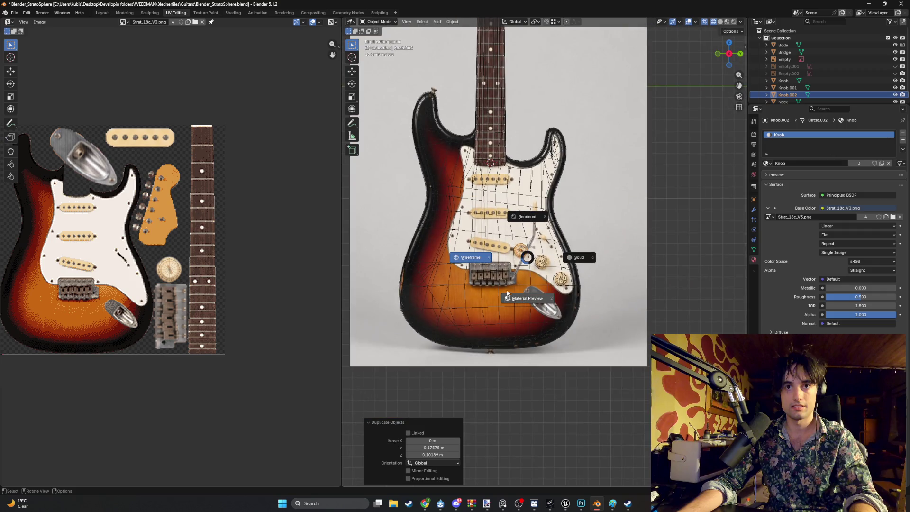
{"action": "left_click", "coordinate": [512, 297]}
{"action": "middle_click_drag", "start_coordinate": [582, 255], "coordinate": [561, 257]}
{"action": "scroll", "coordinate": [555, 256], "scroll_direction": "up", "scroll_amount": 5}
{"action": "scroll", "coordinate": [512, 240], "scroll_direction": "down", "scroll_amount": 3}
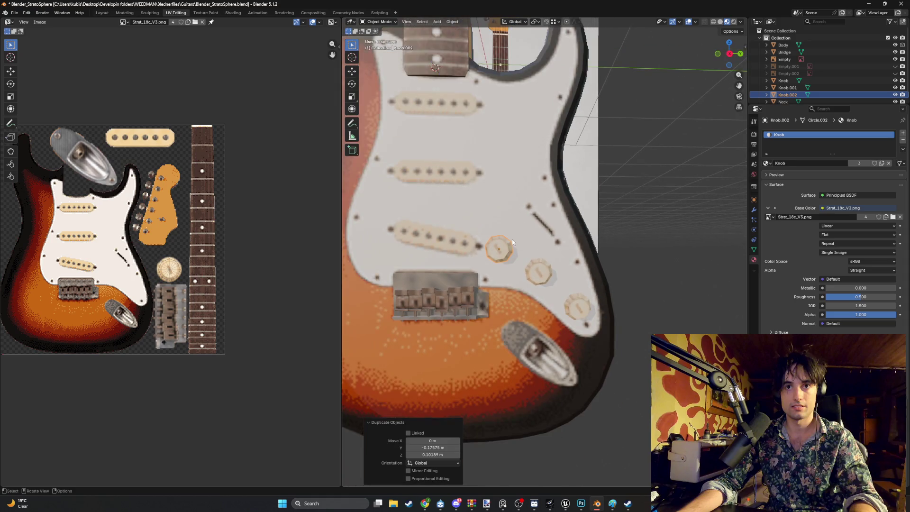
{"action": "mouse_move", "coordinate": [512, 240]}
{"action": "middle_mouse_down"}
{"action": "mouse_move", "coordinate": [519, 232]}
{"action": "mouse_move", "coordinate": [540, 262]}
{"action": "middle_mouse_up"}
Step: Reposition Knob.001 and Knob.002 on the pickguard
{"action": "left_click", "coordinate": [539, 261]}
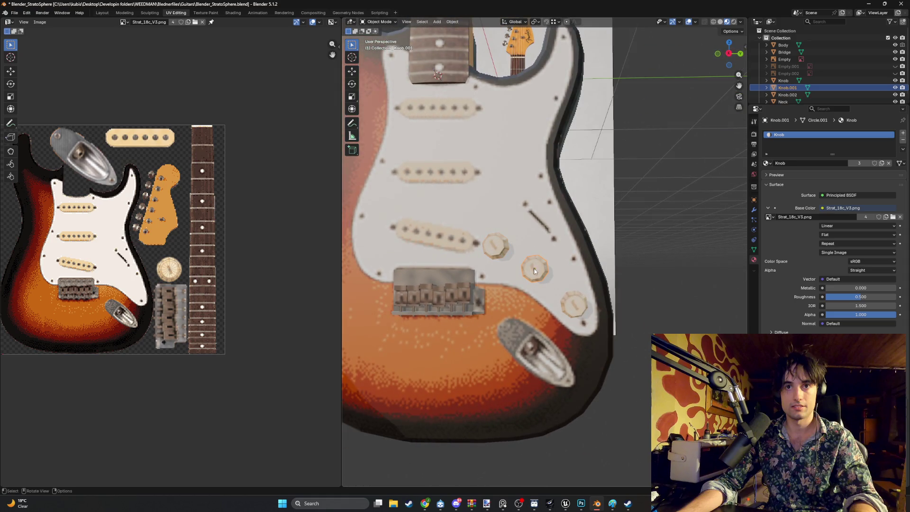
{"action": "key", "text": "g"}
{"action": "left_click", "coordinate": [538, 271]}
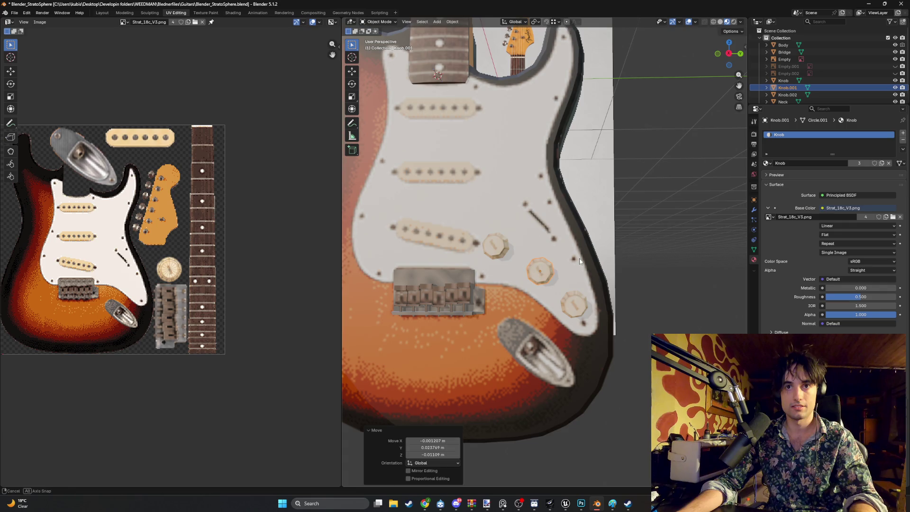
{"action": "middle_click_drag", "start_coordinate": [579, 262], "coordinate": [575, 260]}
{"action": "left_click", "coordinate": [496, 246]}
{"action": "key", "text": "g"}
{"action": "left_click", "coordinate": [522, 246]}
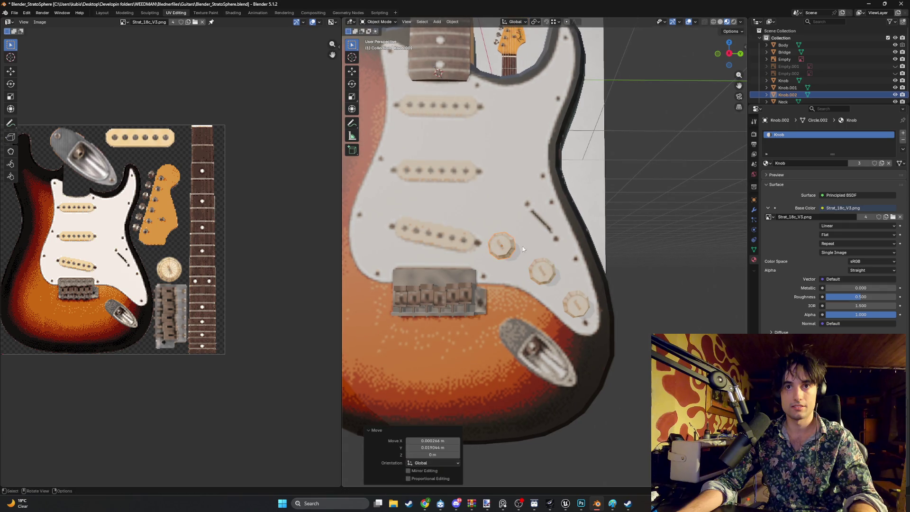
Step: Viewing edge-on, slide Knob.001 along X to rest on the pickguard surface
{"action": "middle_click_drag", "start_coordinate": [522, 246], "coordinate": [467, 260], "text": "alt"}
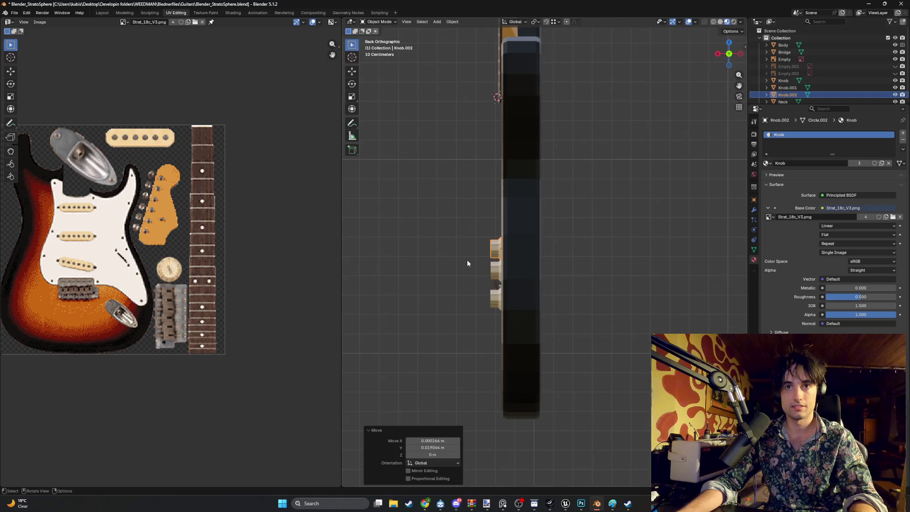
{"action": "scroll", "coordinate": [476, 265], "scroll_direction": "up", "scroll_amount": 4}
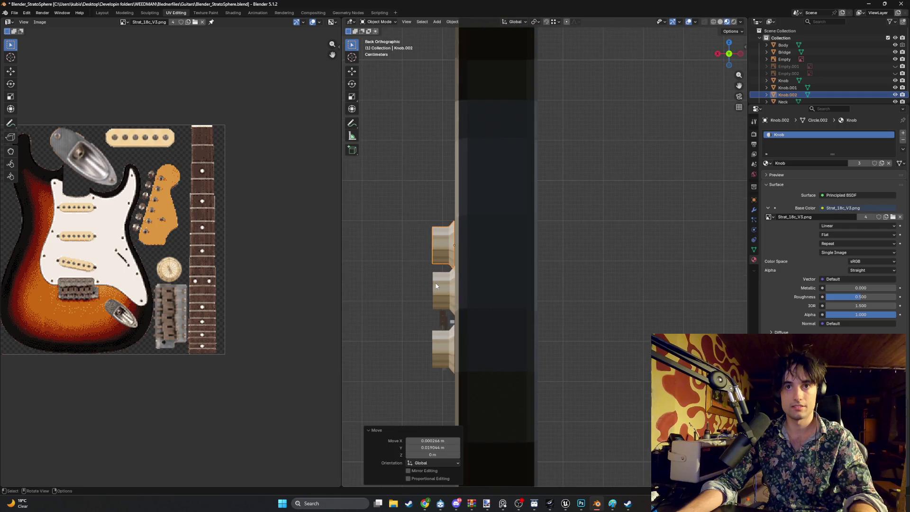
{"action": "left_click", "coordinate": [436, 286]}
{"action": "key", "text": "g"}
{"action": "key", "text": "x"}
{"action": "left_click", "coordinate": [429, 284]}
{"action": "middle_click_drag", "start_coordinate": [428, 284], "coordinate": [532, 272]}
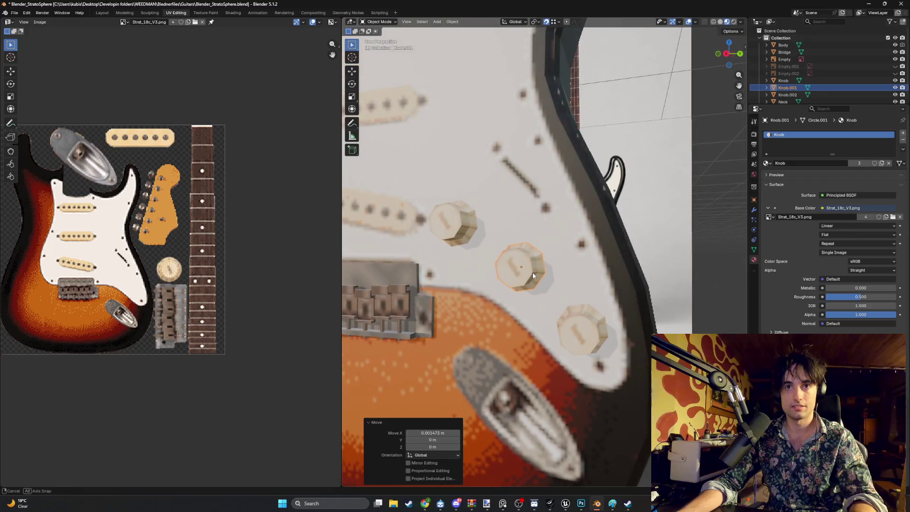
{"action": "scroll", "coordinate": [533, 272], "scroll_direction": "down", "scroll_amount": 5}
{"action": "scroll", "coordinate": [550, 264], "scroll_direction": "up", "scroll_amount": 2}
{"action": "scroll", "coordinate": [551, 264], "scroll_direction": "down", "scroll_amount": 2}
{"action": "scroll", "coordinate": [515, 261], "scroll_direction": "up", "scroll_amount": 1}
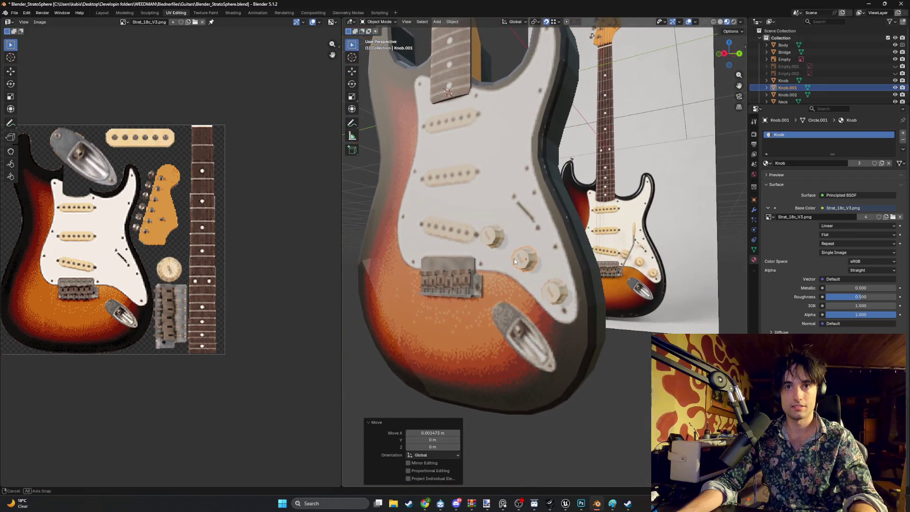
{"action": "scroll", "coordinate": [515, 260], "scroll_direction": "up", "scroll_amount": 2}
{"action": "middle_click_drag", "start_coordinate": [515, 260], "coordinate": [532, 254]}
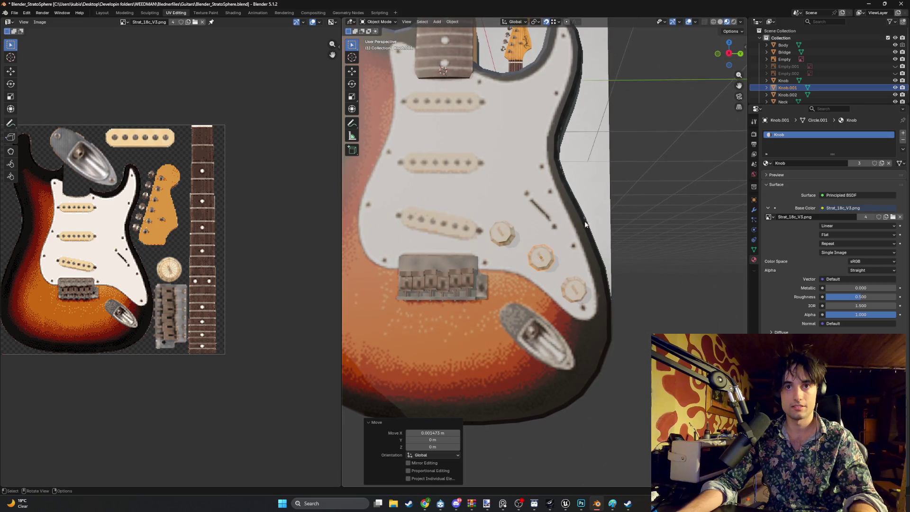
{"action": "left_click", "coordinate": [625, 246]}
Step: In a face-on orthographic view, rotate the middle knob and Knob.002 to different angles
{"action": "mouse_move", "coordinate": [624, 245]}
{"action": "middle_mouse_down"}
{"action": "mouse_move", "coordinate": [574, 257]}
{"action": "mouse_move", "coordinate": [532, 252]}
{"action": "middle_mouse_up"}
{"action": "scroll", "coordinate": [532, 252], "scroll_direction": "up", "scroll_amount": 2}
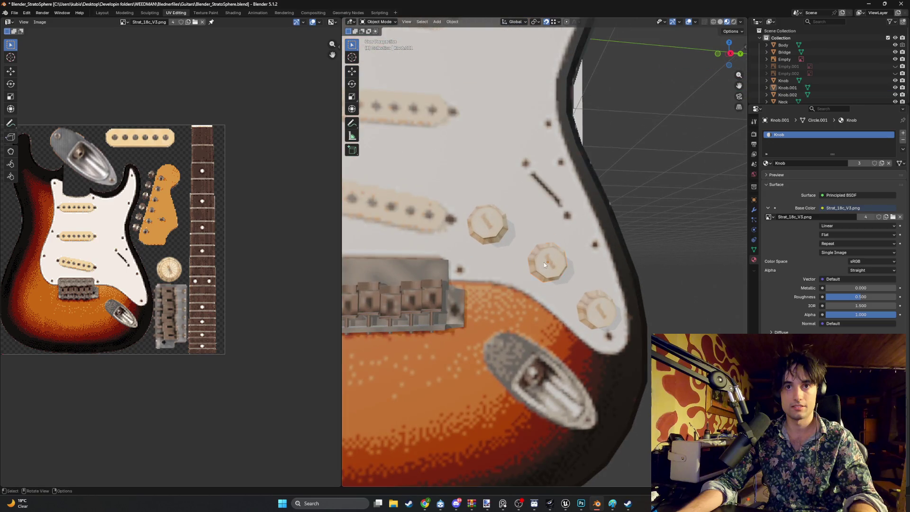
{"action": "left_click", "coordinate": [545, 263]}
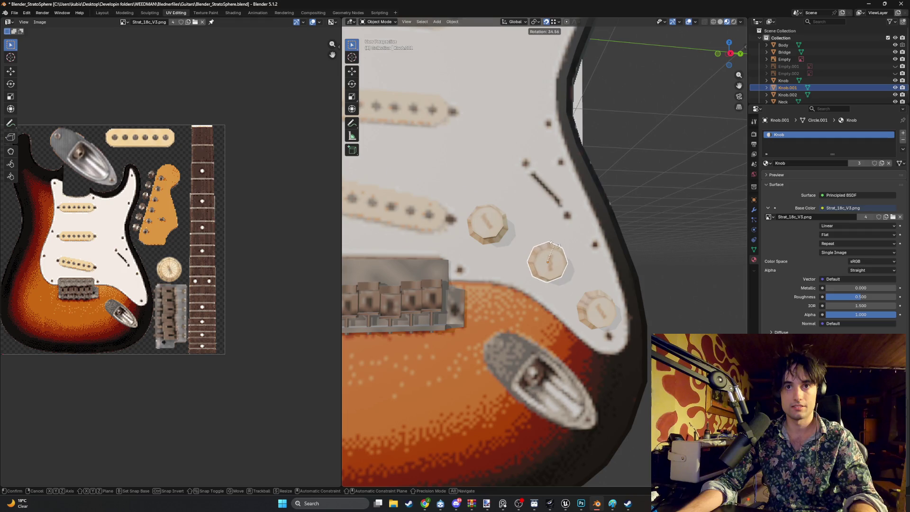
{"action": "key", "text": "KP_5"}
{"action": "middle_click_drag", "start_coordinate": [544, 247], "coordinate": [526, 278]}
{"action": "key", "text": "KP_3"}
{"action": "key", "text": "r"}
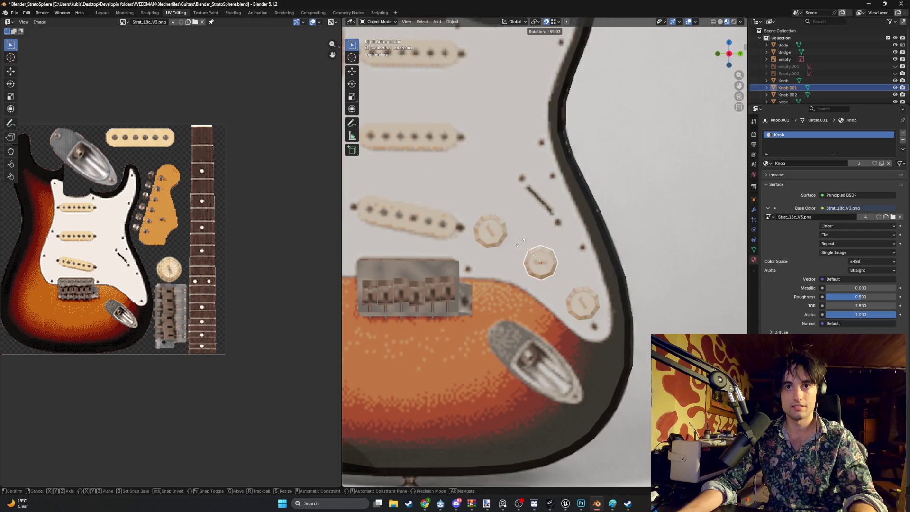
{"action": "left_click", "coordinate": [507, 245]}
{"action": "left_click", "coordinate": [497, 228]}
{"action": "key", "text": "r"}
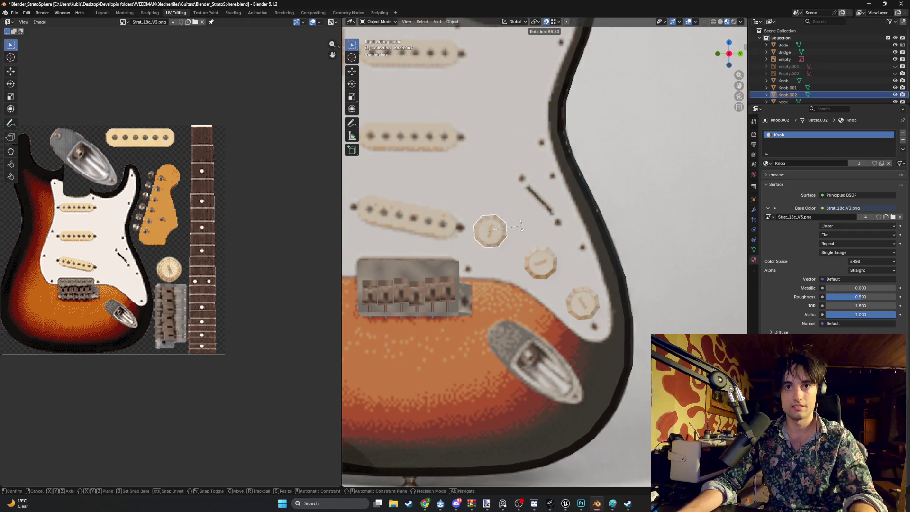
{"action": "left_click", "coordinate": [427, 233]}
{"action": "left_click", "coordinate": [674, 204]}
{"action": "mouse_move", "coordinate": [590, 244]}
{"action": "middle_mouse_down"}
{"action": "mouse_move", "coordinate": [610, 247]}
{"action": "mouse_move", "coordinate": [535, 224]}
{"action": "mouse_move", "coordinate": [615, 225]}
{"action": "mouse_move", "coordinate": [639, 245]}
{"action": "mouse_move", "coordinate": [603, 246]}
{"action": "middle_mouse_up"}
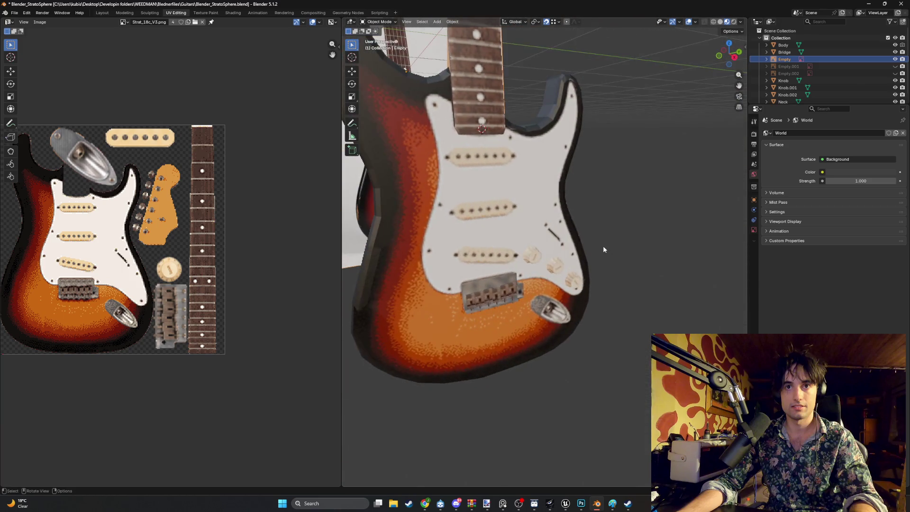
Step: Select the Bridge, enter Edit Mode, and pan the UV Editor to its UVs on the bridge graphic
{"action": "scroll", "coordinate": [542, 239], "scroll_direction": "up", "scroll_amount": 1}
{"action": "scroll", "coordinate": [588, 231], "scroll_direction": "up", "scroll_amount": 2}
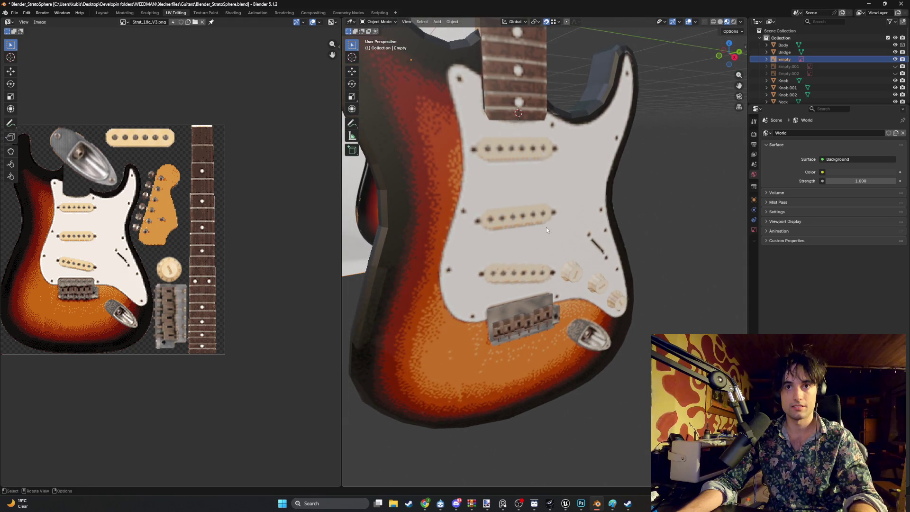
{"action": "scroll", "coordinate": [546, 227], "scroll_direction": "up", "scroll_amount": 3}
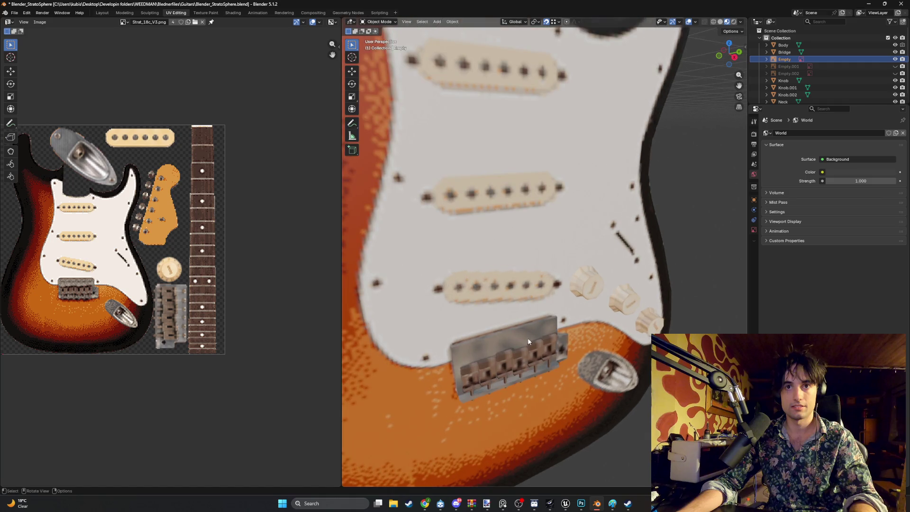
{"action": "left_click", "coordinate": [529, 342]}
{"action": "scroll", "coordinate": [536, 353], "scroll_direction": "up", "scroll_amount": 4}
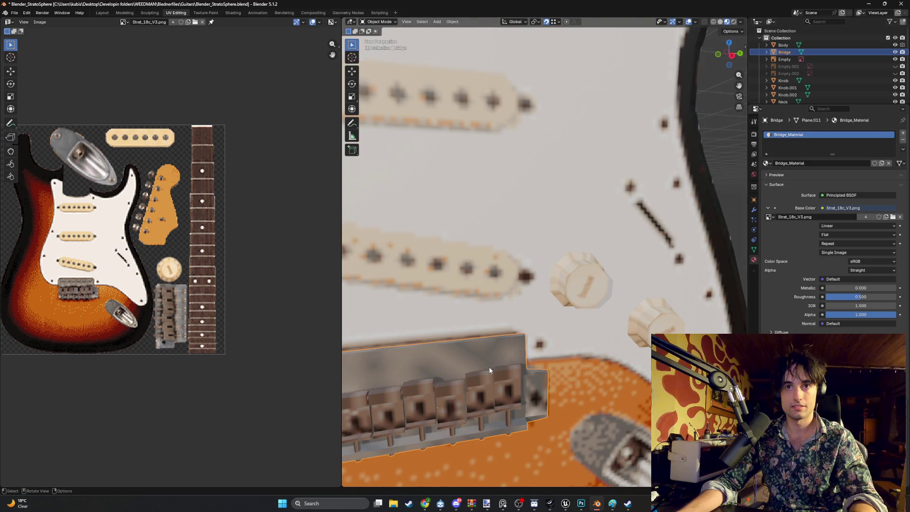
{"action": "key", "text": "Tab"}
{"action": "scroll", "coordinate": [186, 302], "scroll_direction": "up", "scroll_amount": 4}
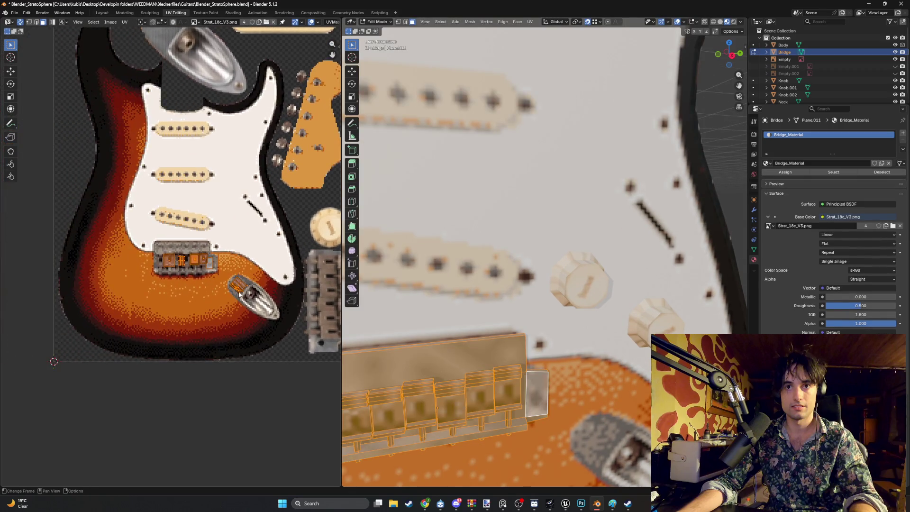
{"action": "mouse_move", "coordinate": [266, 298]}
{"action": "middle_mouse_down"}
{"action": "mouse_move", "coordinate": [177, 283]}
{"action": "mouse_move", "coordinate": [185, 283]}
{"action": "mouse_move", "coordinate": [154, 270]}
{"action": "middle_mouse_up"}
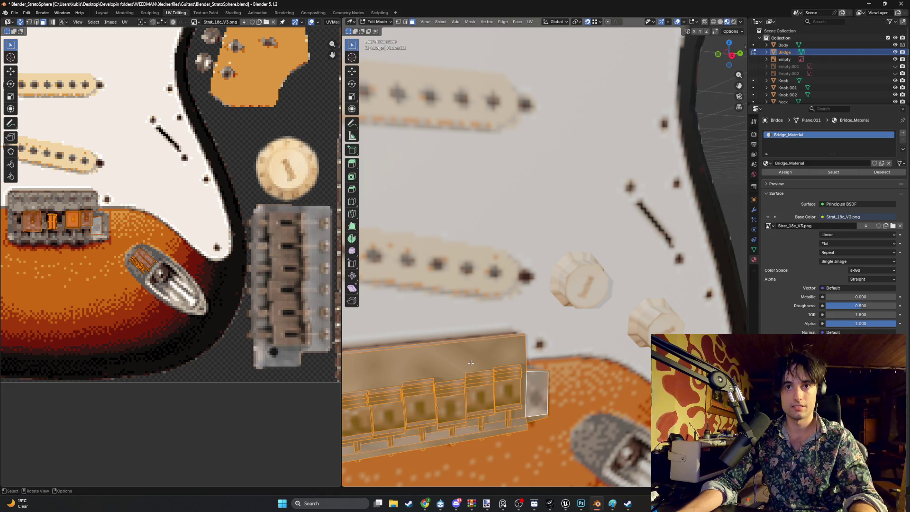
Step: Select only the bridge's end block face and start moving its UV island toward the bridge art
{"action": "middle_click_drag", "start_coordinate": [468, 360], "coordinate": [449, 345], "text": "shift"}
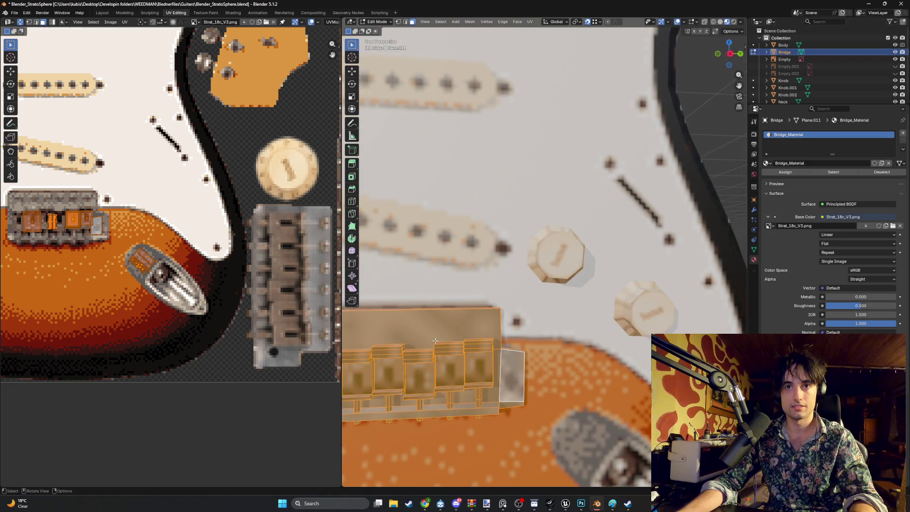
{"action": "left_click", "coordinate": [430, 334]}
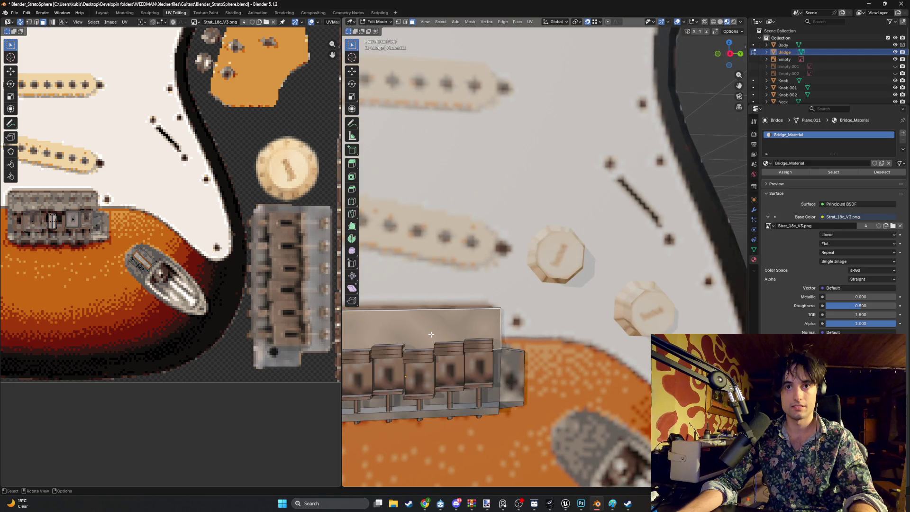
{"action": "left_click", "coordinate": [504, 365], "text": "shift"}
{"action": "middle_click_drag", "start_coordinate": [504, 365], "coordinate": [493, 335]}
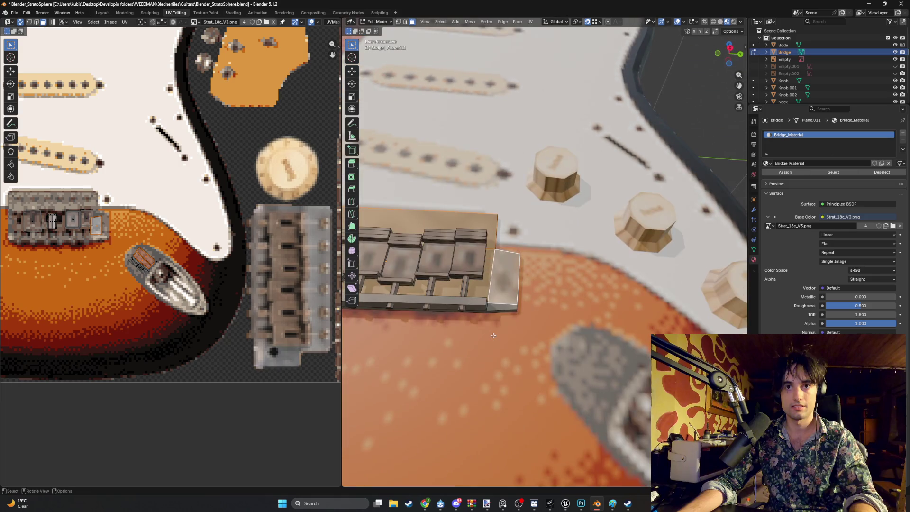
{"action": "left_click", "coordinate": [475, 302], "text": "shift"}
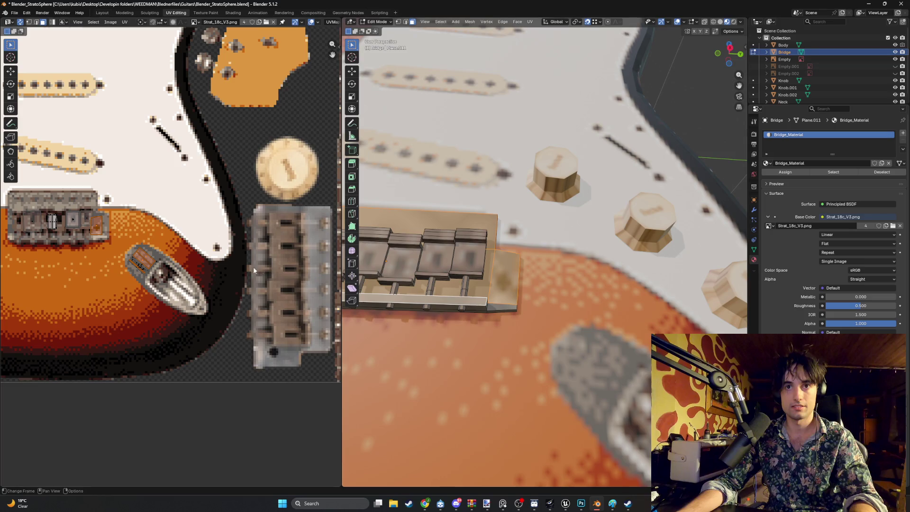
{"action": "key", "text": "a"}
{"action": "middle_click_drag", "start_coordinate": [448, 304], "coordinate": [447, 301]}
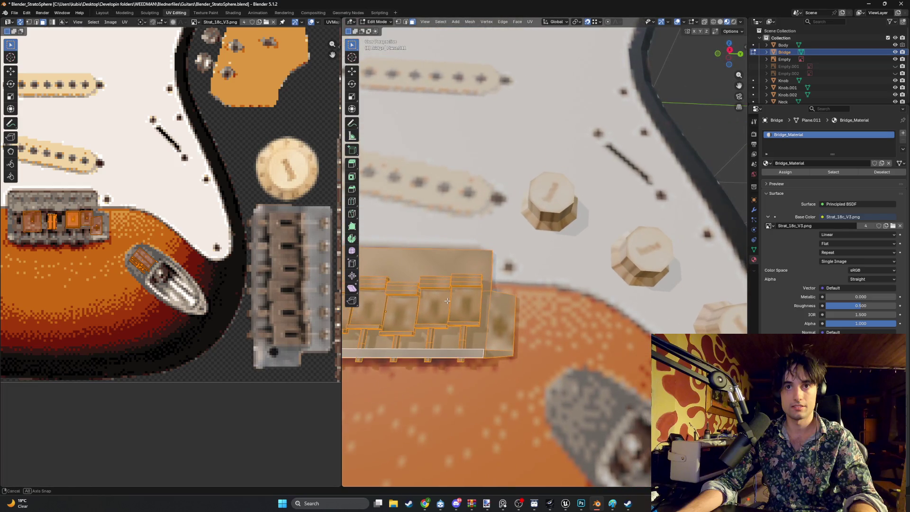
{"action": "left_click", "coordinate": [152, 255]}
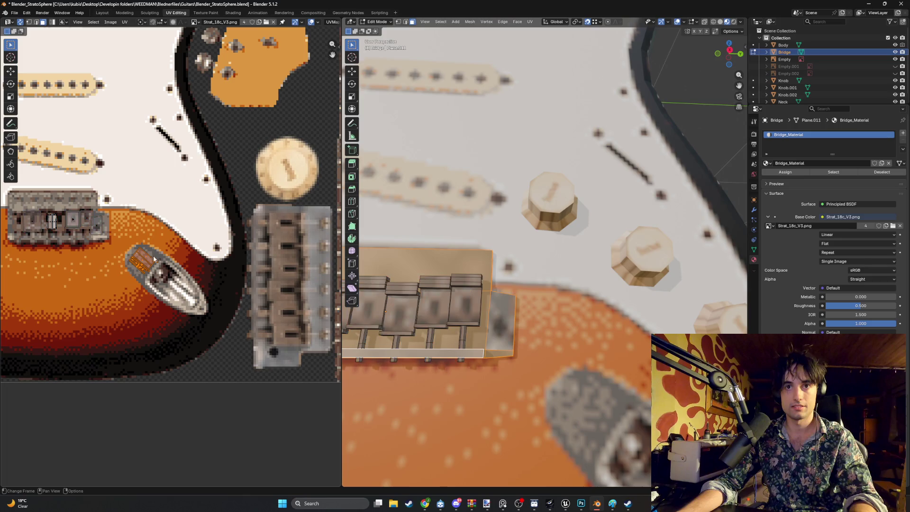
{"action": "middle_click_drag", "start_coordinate": [153, 255], "coordinate": [141, 273]}
{"action": "key", "text": "g"}
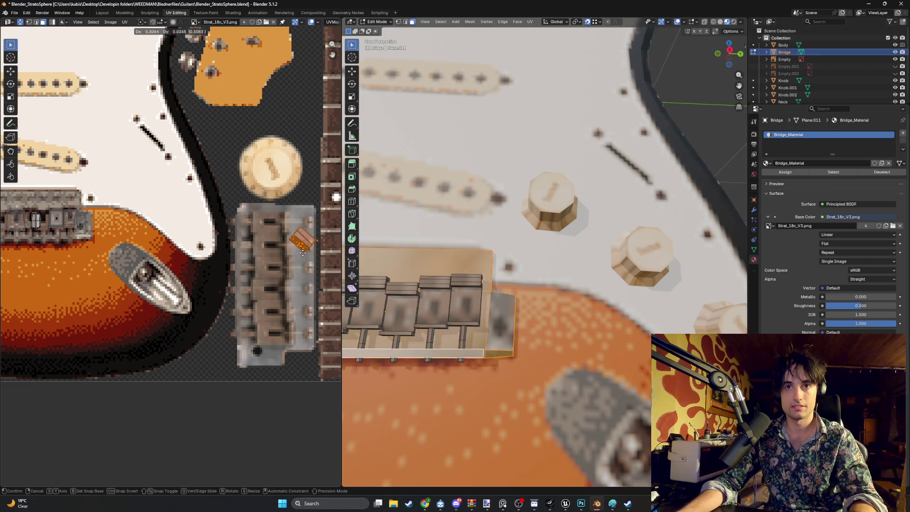
Step: Drop the end block's UV island on the bridge plate art, then rotate, shrink and level it
{"action": "left_click", "coordinate": [297, 281]}
{"action": "scroll", "coordinate": [296, 281], "scroll_direction": "up", "scroll_amount": 1}
{"action": "middle_click_drag", "start_coordinate": [309, 235], "coordinate": [243, 256]}
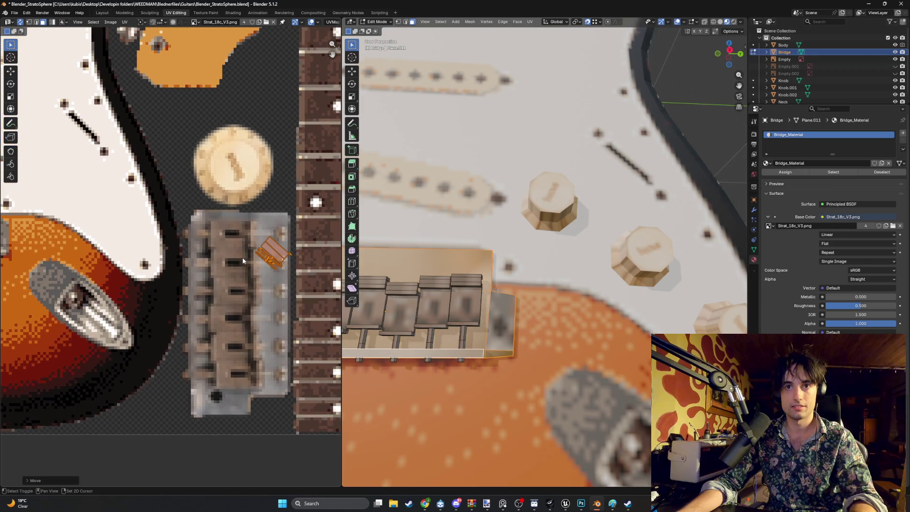
{"action": "key", "text": "r"}
{"action": "left_click", "coordinate": [275, 253]}
{"action": "scroll", "coordinate": [280, 248], "scroll_direction": "up", "scroll_amount": 3}
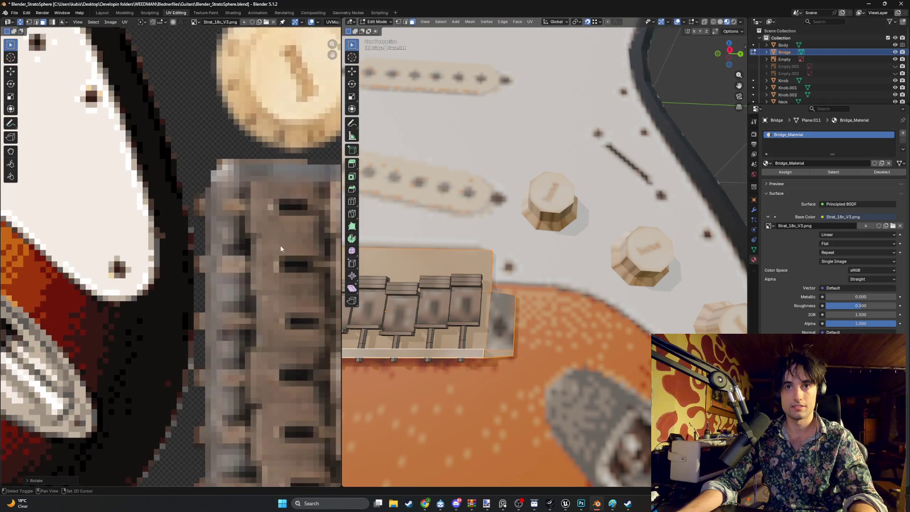
{"action": "middle_click_drag", "start_coordinate": [280, 245], "coordinate": [141, 269]}
{"action": "key", "text": "s"}
{"action": "left_click", "coordinate": [237, 258]}
{"action": "key", "text": "g"}
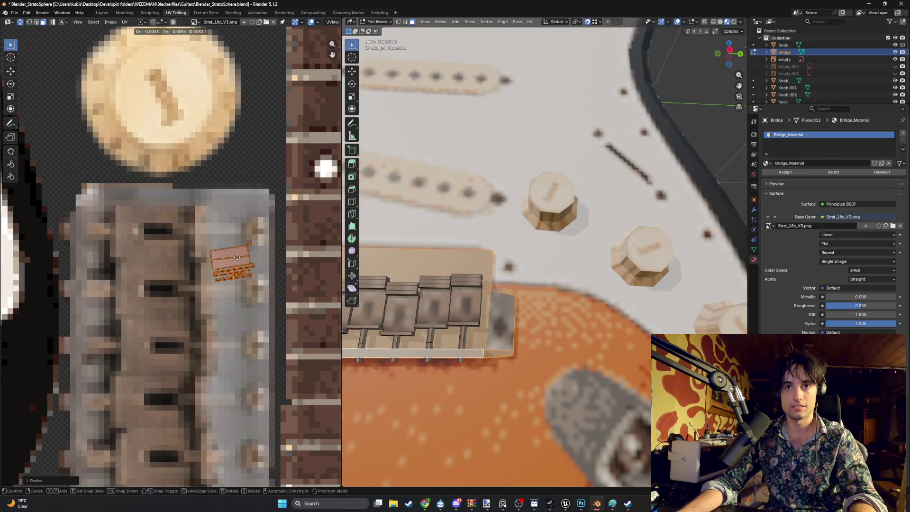
{"action": "left_click", "coordinate": [236, 257]}
{"action": "key", "text": "r"}
{"action": "left_click", "coordinate": [414, 306]}
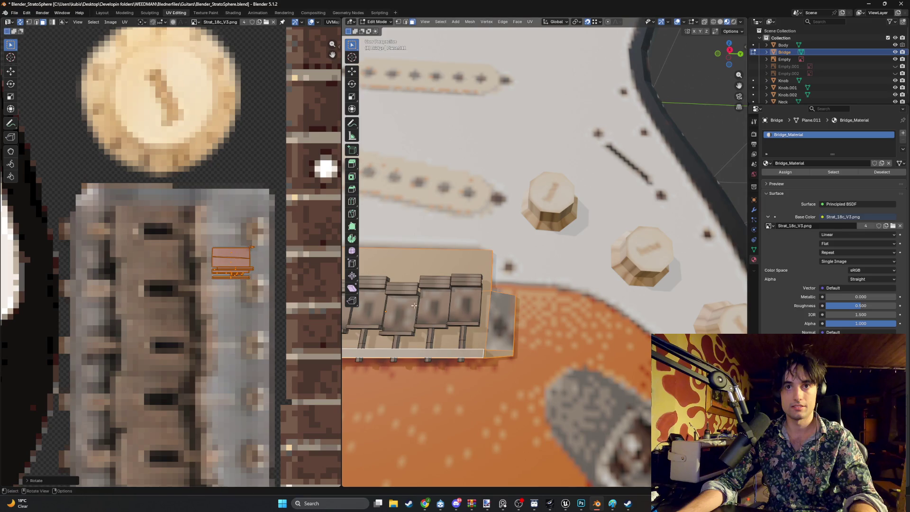
Step: Move and rotate the island onto the plain plate at the bottom of the bridge artwork
{"action": "left_click", "coordinate": [523, 272]}
{"action": "middle_click_drag", "start_coordinate": [523, 272], "coordinate": [489, 296]}
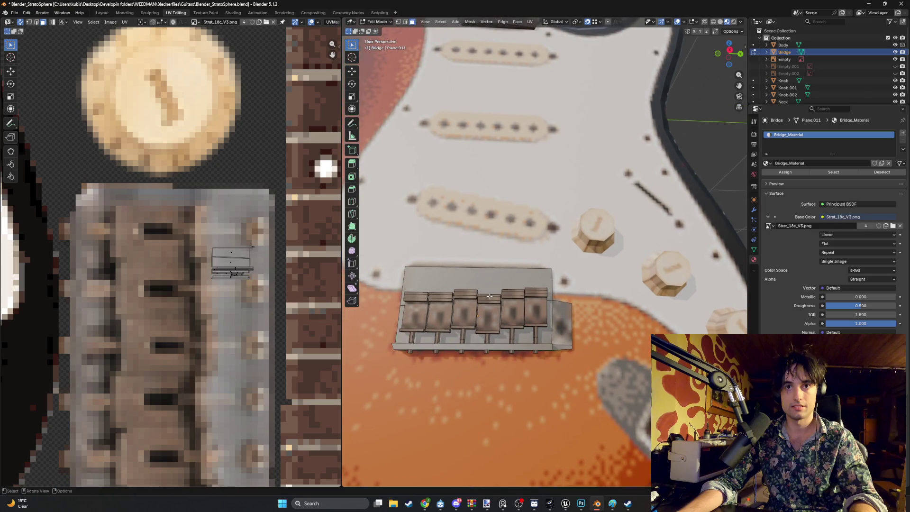
{"action": "scroll", "coordinate": [154, 266], "scroll_direction": "down", "scroll_amount": 5}
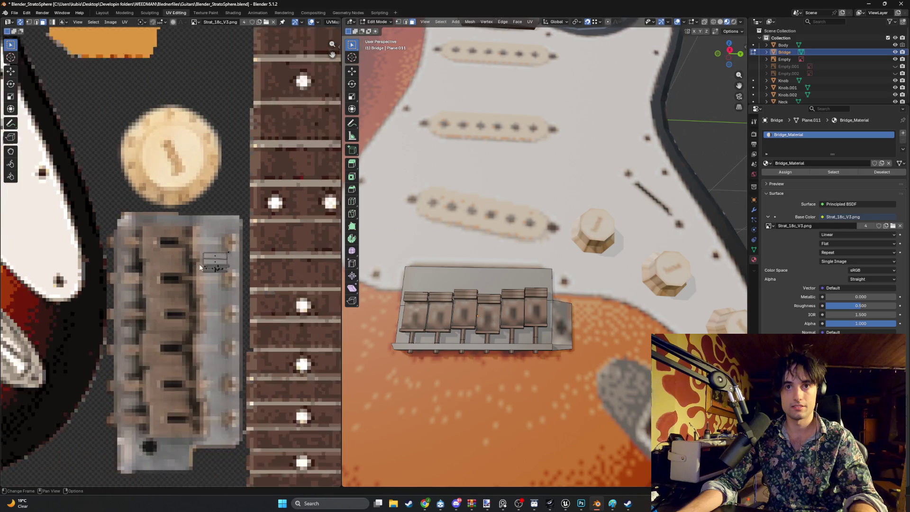
{"action": "middle_click_drag", "start_coordinate": [154, 266], "coordinate": [275, 256]}
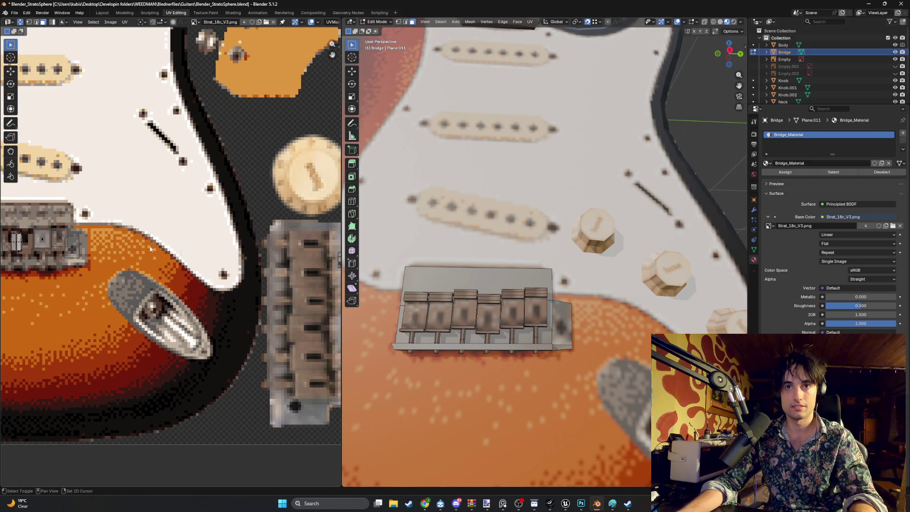
{"action": "scroll", "coordinate": [149, 251], "scroll_direction": "right", "scroll_amount": 3}
{"action": "scroll", "coordinate": [162, 249], "scroll_direction": "left", "scroll_amount": 2}
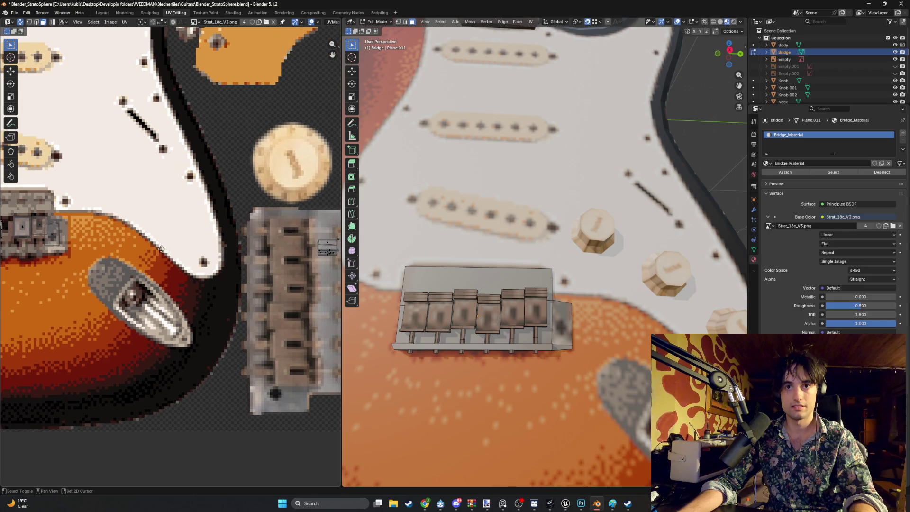
{"action": "key", "text": "g"}
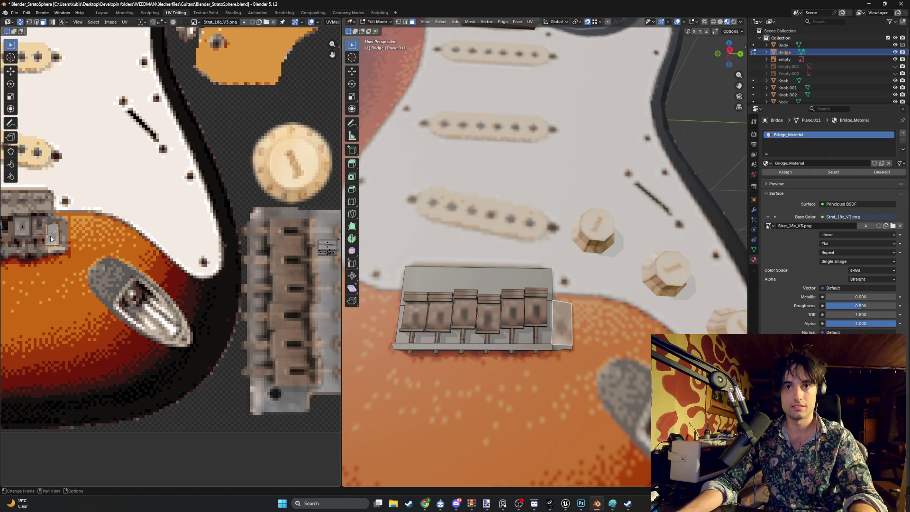
{"action": "left_click", "coordinate": [334, 417]}
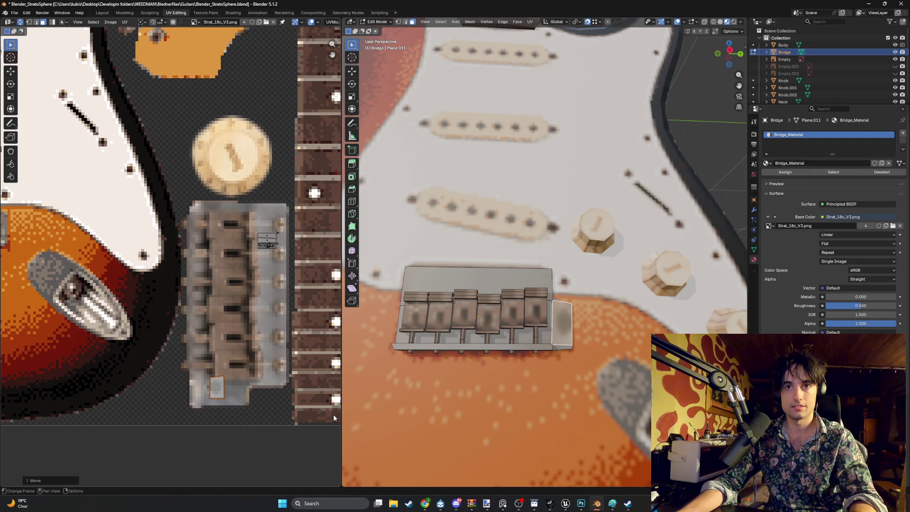
{"action": "key", "text": "r"}
{"action": "left_click", "coordinate": [256, 398]}
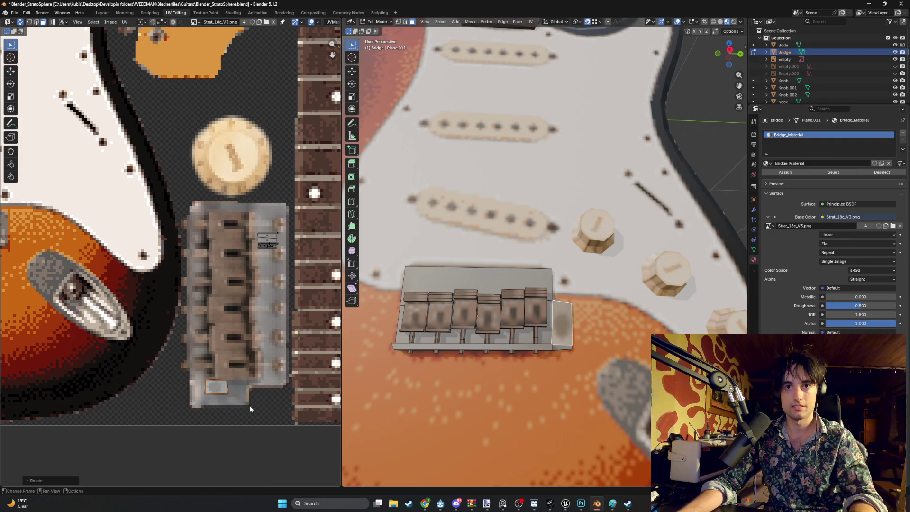
Step: Shrink the end block's island and push its right edge out to the plate edge
{"action": "key", "text": "s"}
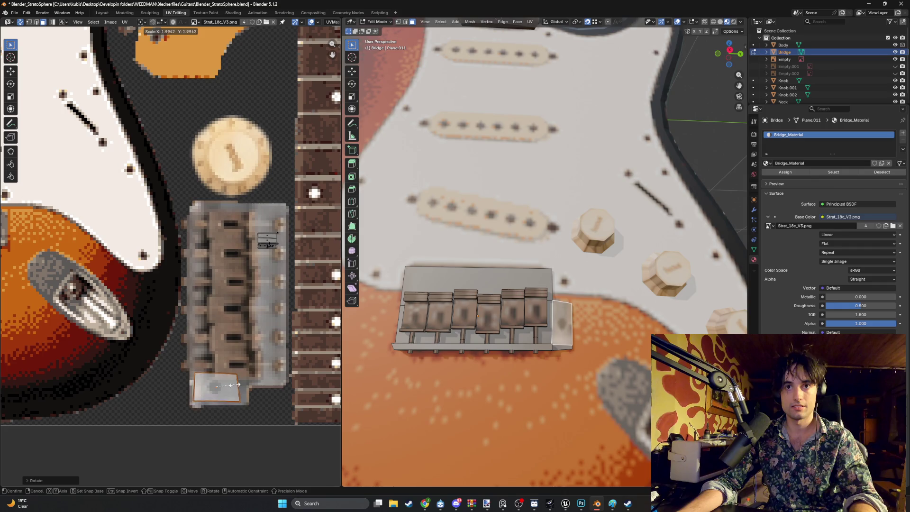
{"action": "left_click", "coordinate": [231, 388]}
{"action": "scroll", "coordinate": [217, 388], "scroll_direction": "up", "scroll_amount": 2}
{"action": "scroll", "coordinate": [240, 353], "scroll_direction": "up", "scroll_amount": 1}
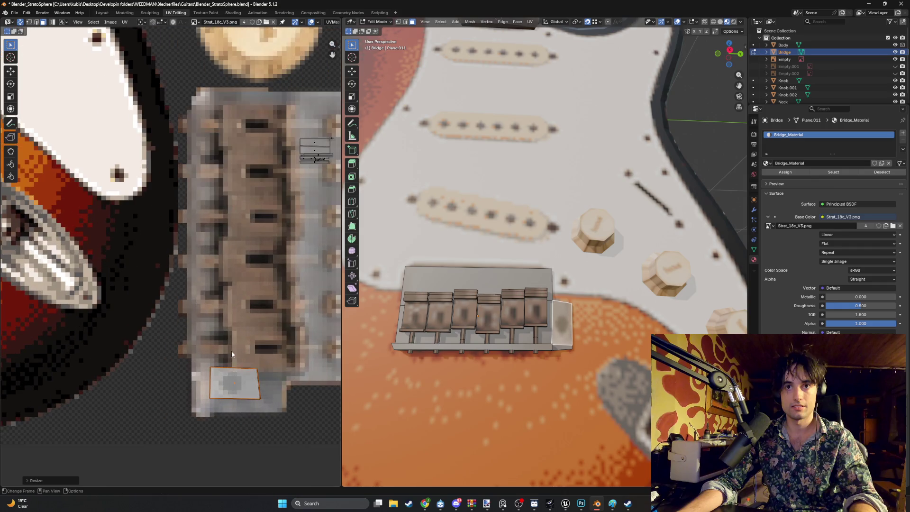
{"action": "left_click", "coordinate": [245, 369]}
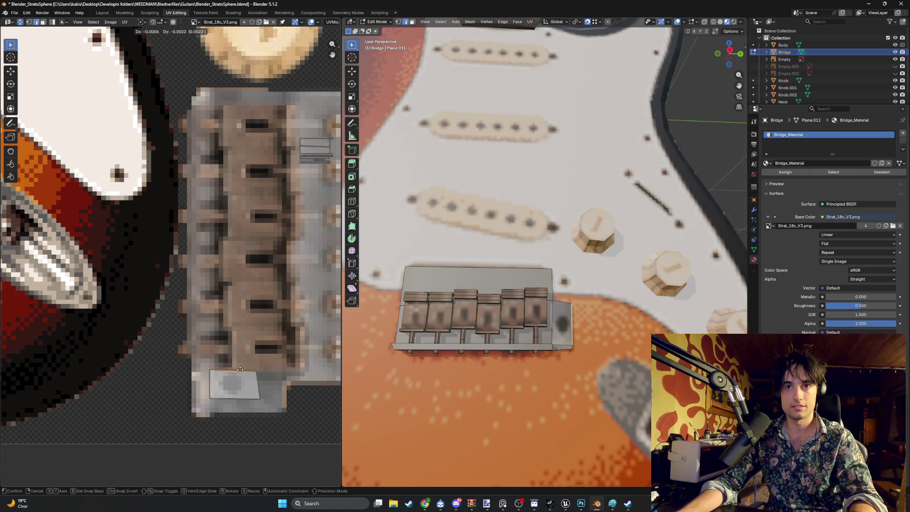
{"action": "left_click", "coordinate": [256, 383]}
{"action": "key", "text": "g"}
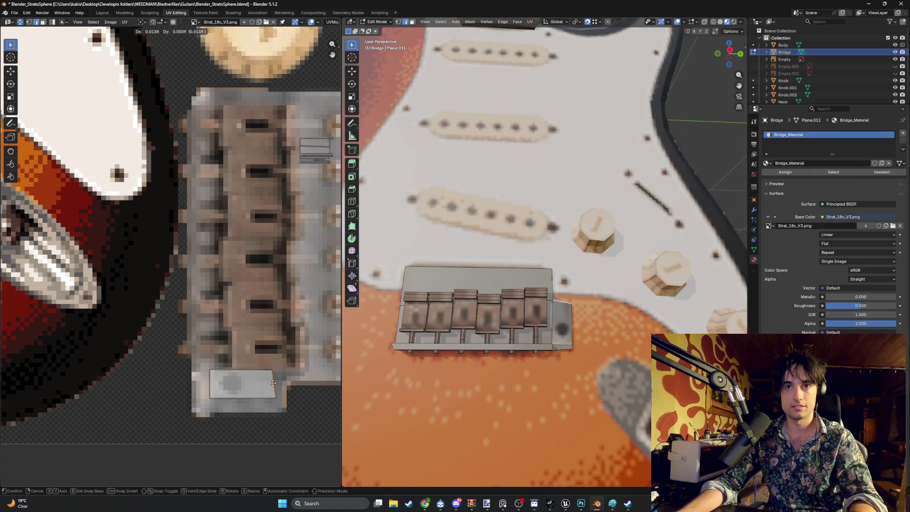
{"action": "left_click", "coordinate": [274, 382]}
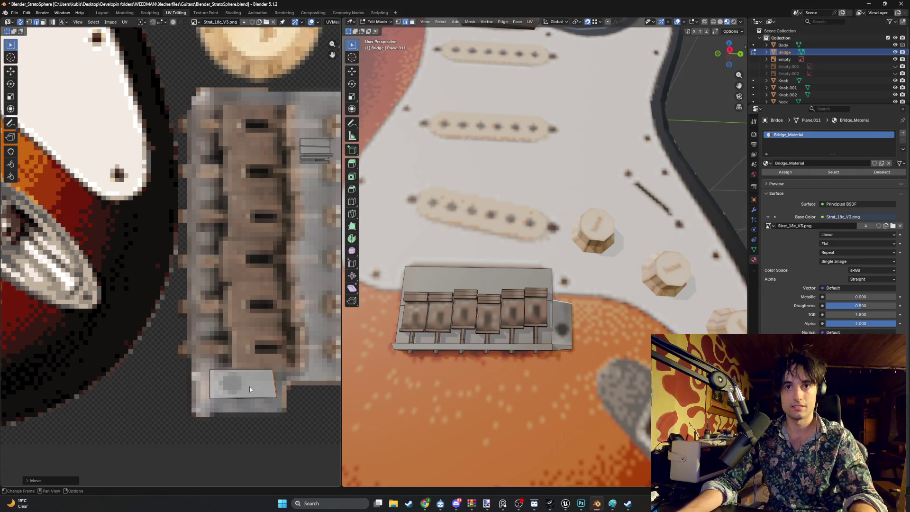
Step: Align the island's bottom edge and bottom-left corner to the plate so the screw hole shows
{"action": "left_click", "coordinate": [242, 398]}
{"action": "key", "text": "g"}
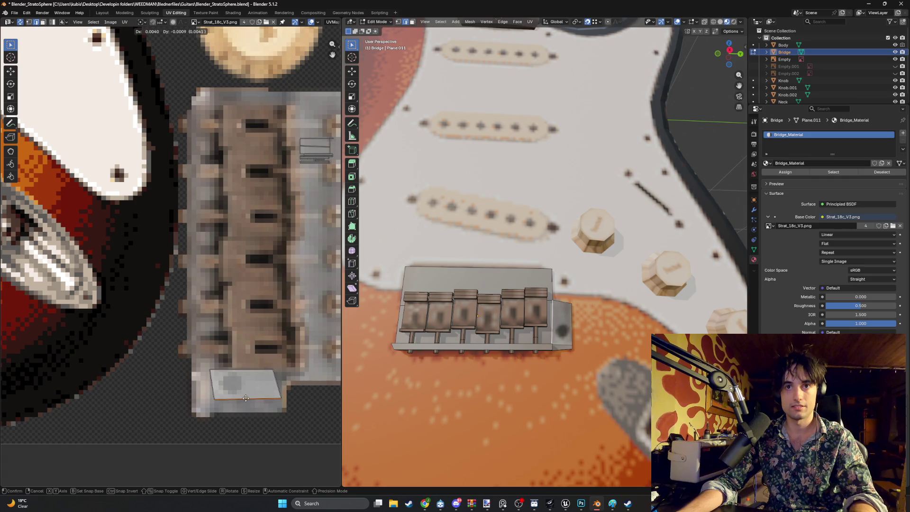
{"action": "left_click", "coordinate": [245, 401]}
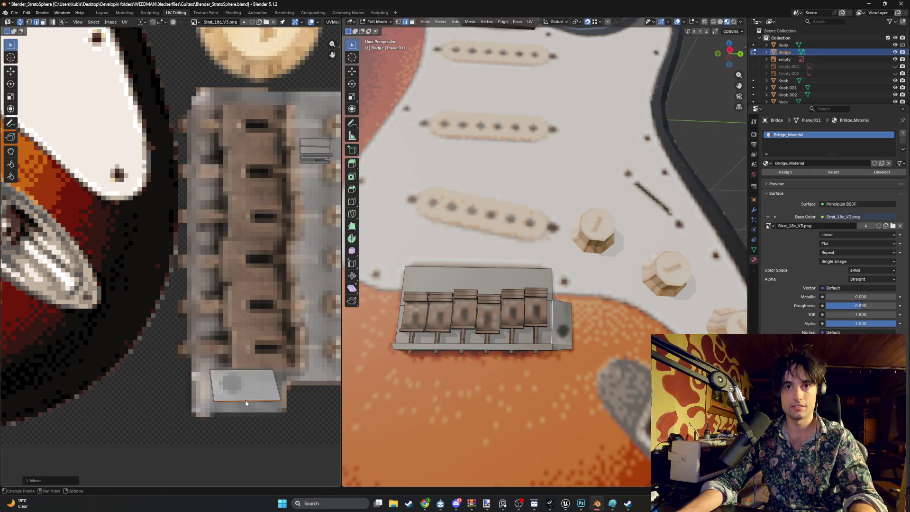
{"action": "key", "text": "1"}
{"action": "left_click", "coordinate": [214, 401]}
{"action": "key", "text": "g"}
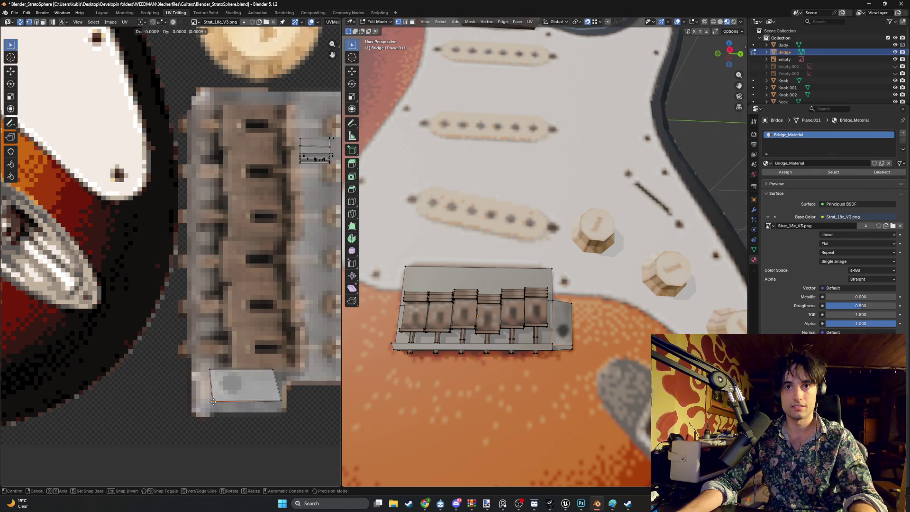
{"action": "left_click", "coordinate": [209, 402]}
Step: Shift the bridge side face's UVs slightly within the plate artwork
{"action": "middle_click_drag", "start_coordinate": [445, 351], "coordinate": [420, 349]}
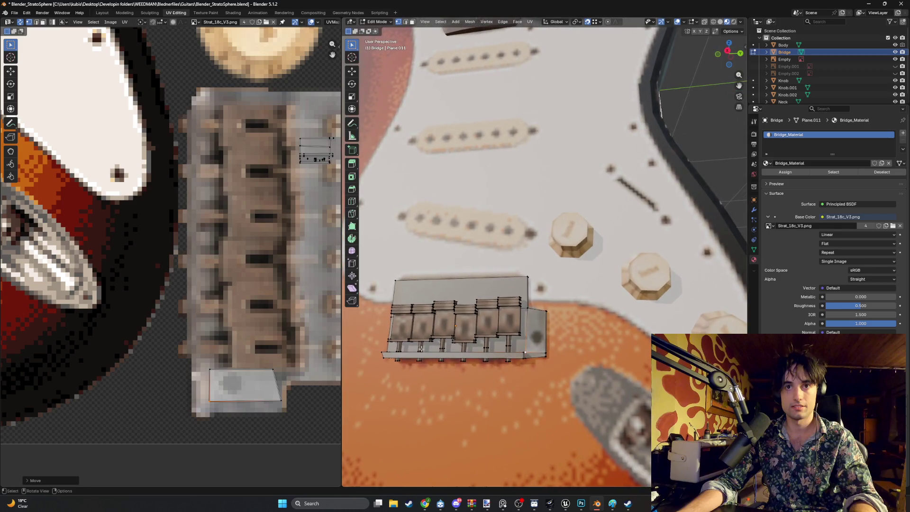
{"action": "key", "text": "3"}
{"action": "left_click", "coordinate": [243, 384]}
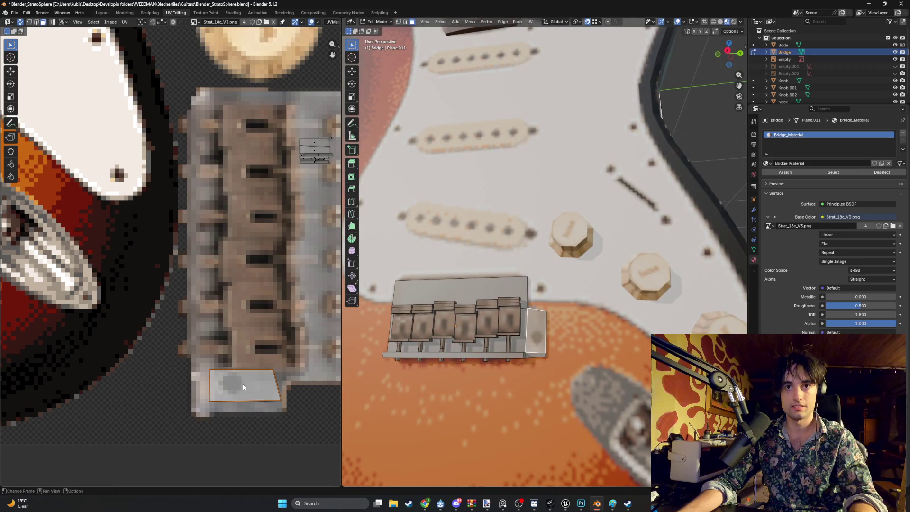
{"action": "key", "text": "g"}
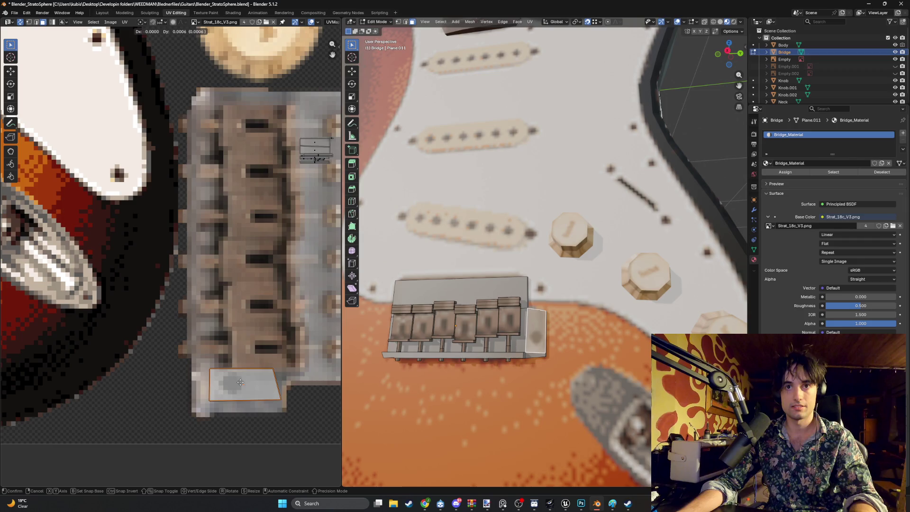
{"action": "left_click", "coordinate": [240, 382]}
{"action": "left_click", "coordinate": [570, 284]}
{"action": "mouse_move", "coordinate": [570, 284]}
{"action": "middle_mouse_down"}
{"action": "mouse_move", "coordinate": [527, 295]}
{"action": "mouse_move", "coordinate": [552, 283]}
{"action": "mouse_move", "coordinate": [541, 281]}
{"action": "middle_mouse_up"}
Step: Move the small bridge UV piece lower onto the plate area, then zoom out to the whole guitar
{"action": "scroll", "coordinate": [295, 272], "scroll_direction": "right", "scroll_amount": 2}
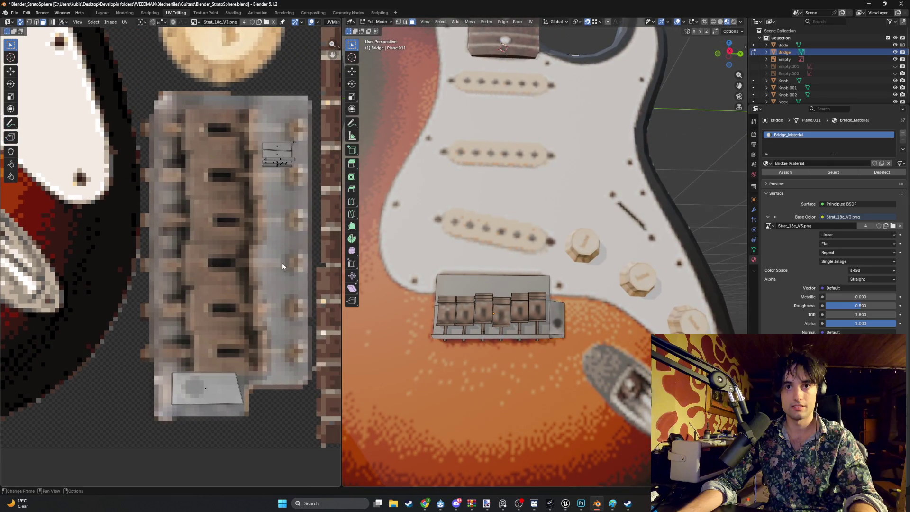
{"action": "scroll", "coordinate": [265, 208], "scroll_direction": "right", "scroll_amount": 2}
{"action": "scroll", "coordinate": [258, 199], "scroll_direction": "up", "scroll_amount": 1}
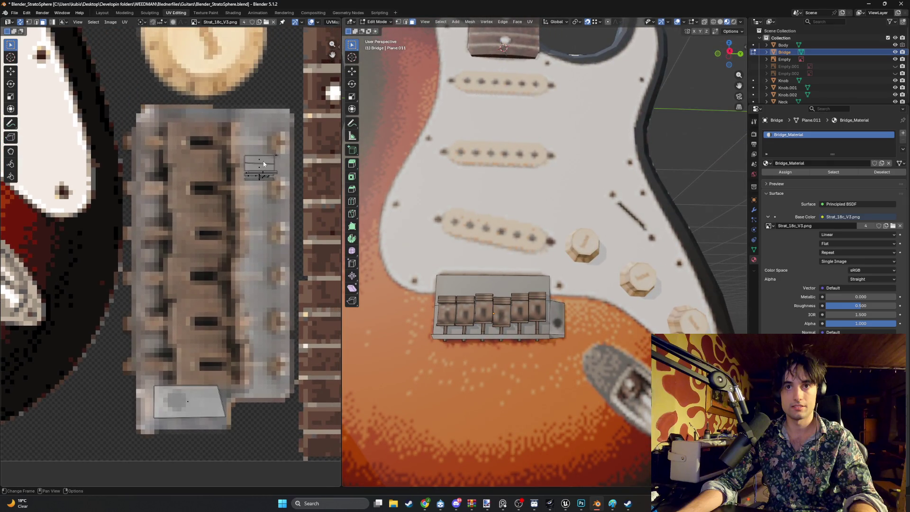
{"action": "left_click", "coordinate": [255, 159]}
{"action": "key", "text": "g"}
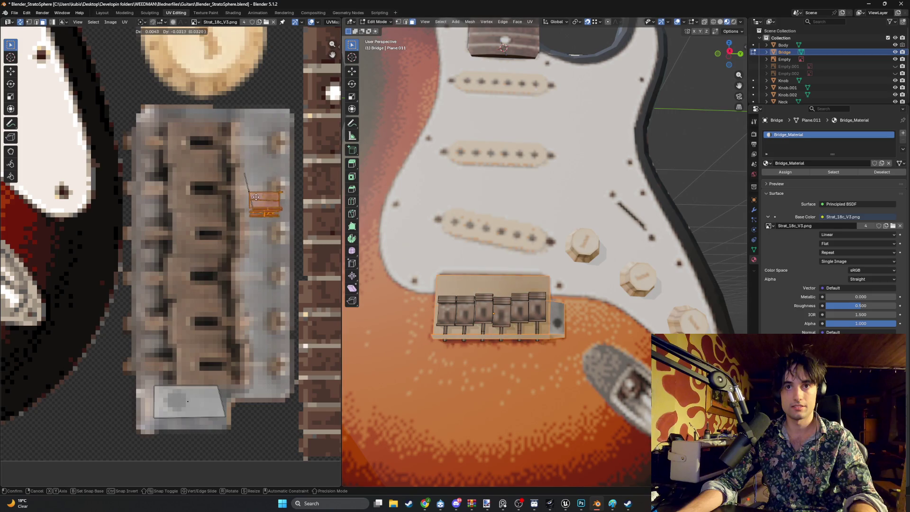
{"action": "left_click", "coordinate": [258, 202]}
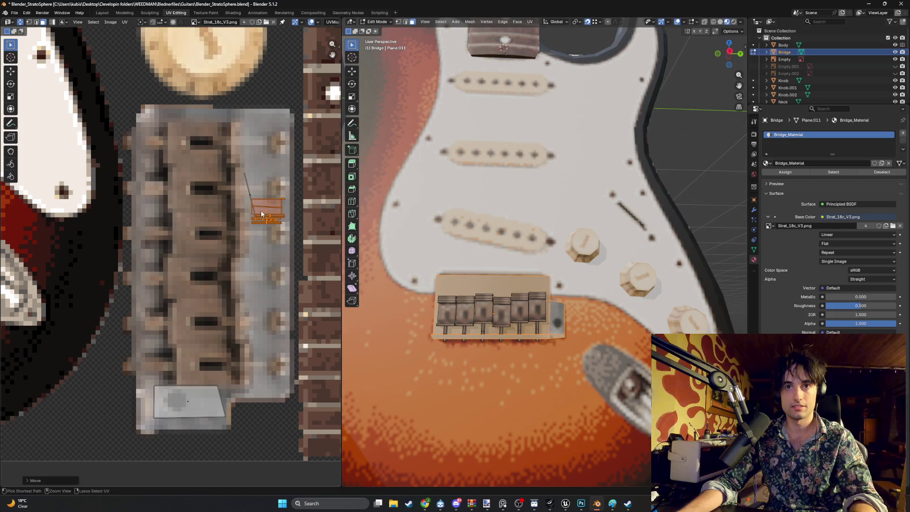
{"action": "key", "text": "ctrl+z"}
{"action": "key", "text": "g"}
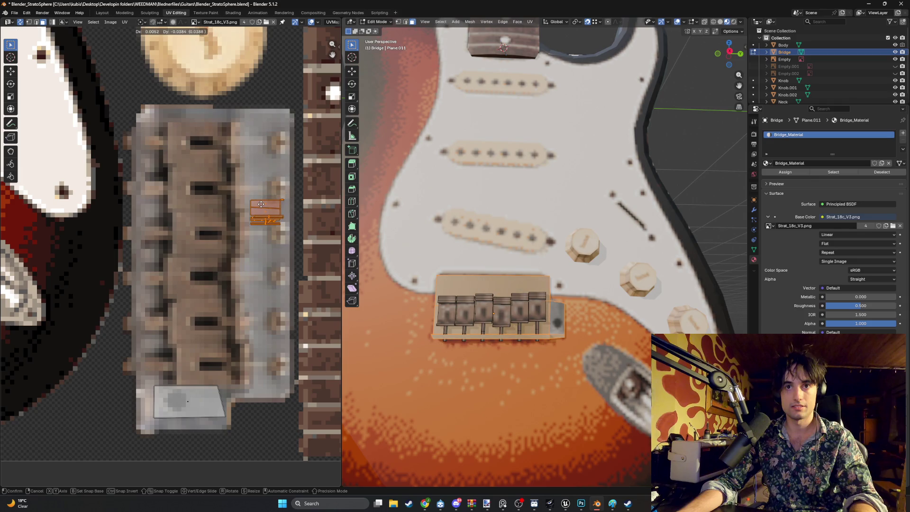
{"action": "left_click", "coordinate": [261, 204]}
{"action": "left_click", "coordinate": [656, 285]}
{"action": "mouse_move", "coordinate": [594, 290]}
{"action": "middle_mouse_down"}
{"action": "mouse_move", "coordinate": [545, 303]}
{"action": "mouse_move", "coordinate": [583, 291]}
{"action": "mouse_move", "coordinate": [524, 295]}
{"action": "middle_mouse_up"}
{"action": "scroll", "coordinate": [525, 295], "scroll_direction": "down", "scroll_amount": 6}
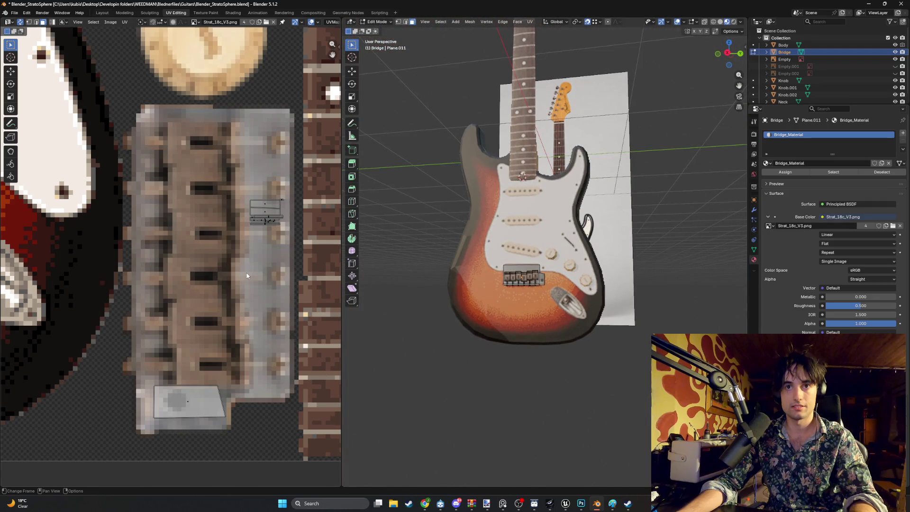
Step: Move all of the bridge's UVs to a new spot on the texture
{"action": "scroll", "coordinate": [246, 275], "scroll_direction": "down", "scroll_amount": 4}
{"action": "scroll", "coordinate": [294, 305], "scroll_direction": "up", "scroll_amount": 2}
{"action": "middle_click_drag", "start_coordinate": [223, 289], "coordinate": [282, 274]}
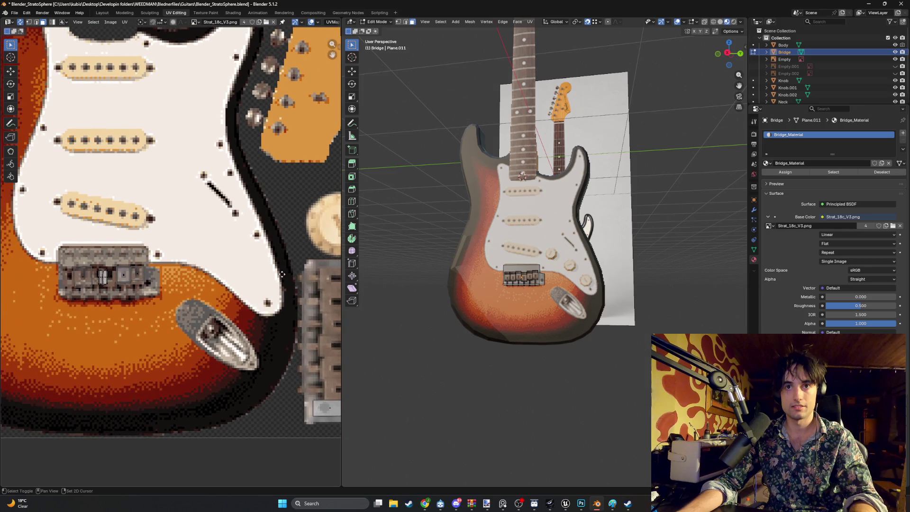
{"action": "scroll", "coordinate": [273, 294], "scroll_direction": "right", "scroll_amount": 5}
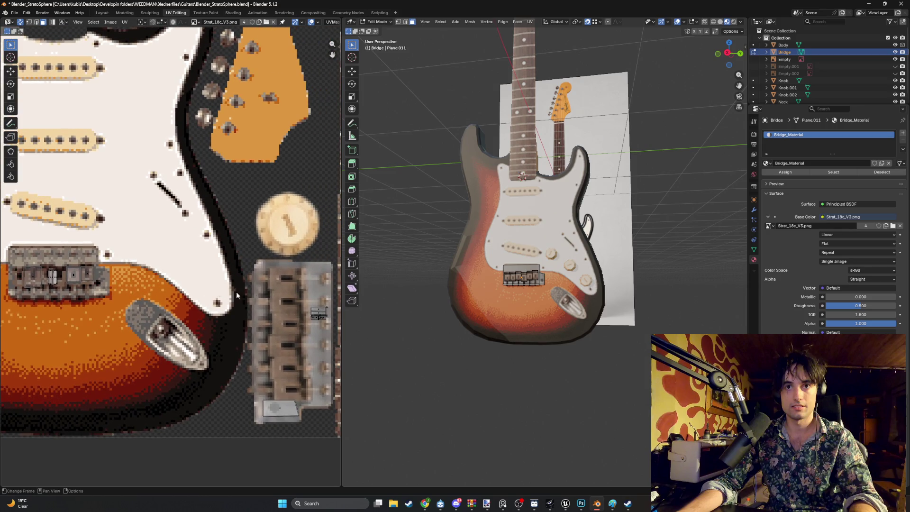
{"action": "key", "text": "a"}
{"action": "key", "text": "g"}
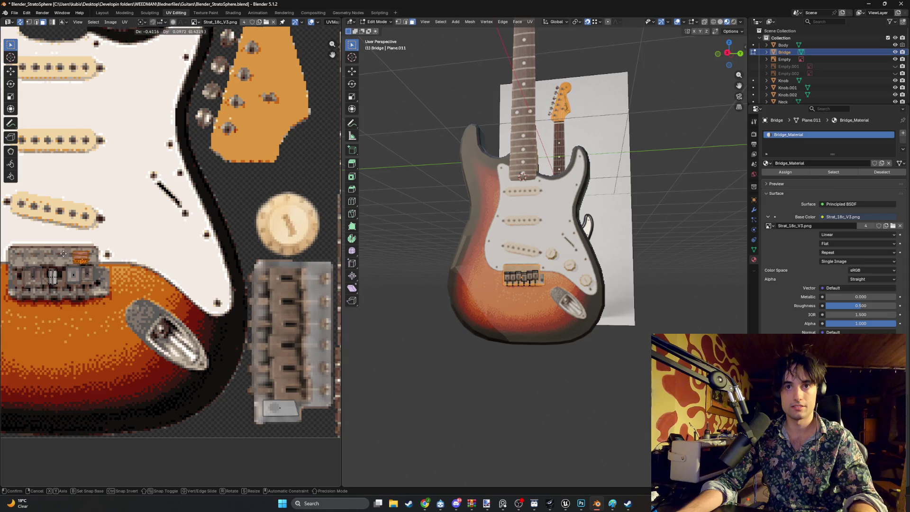
{"action": "left_click", "coordinate": [42, 256]}
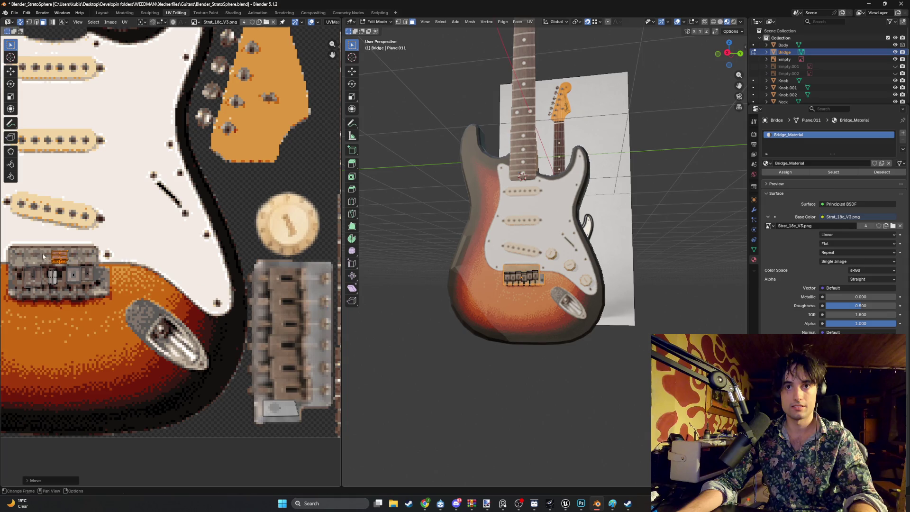
Step: Place a linked bridge UV piece onto the chrome jack plate texture
{"action": "scroll", "coordinate": [592, 277], "scroll_direction": "up", "scroll_amount": 5}
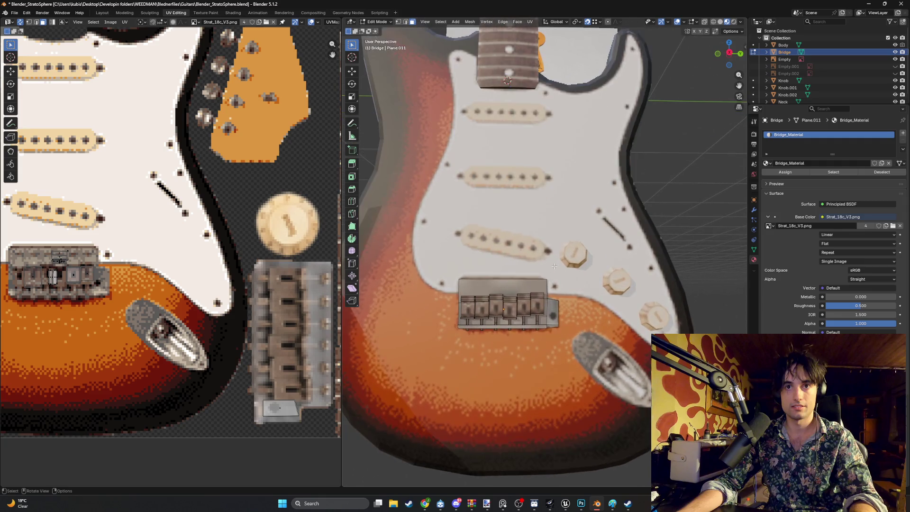
{"action": "middle_click_drag", "start_coordinate": [545, 278], "coordinate": [556, 273]}
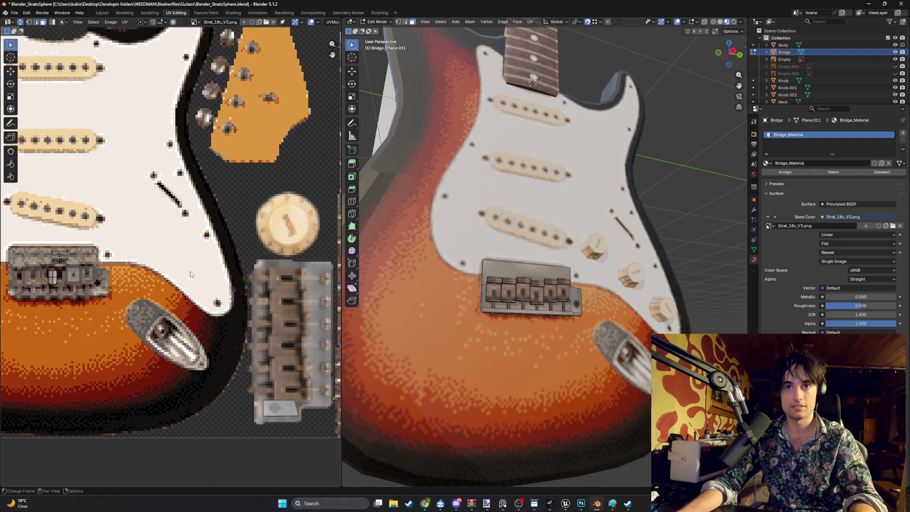
{"action": "scroll", "coordinate": [73, 253], "scroll_direction": "down", "scroll_amount": 5}
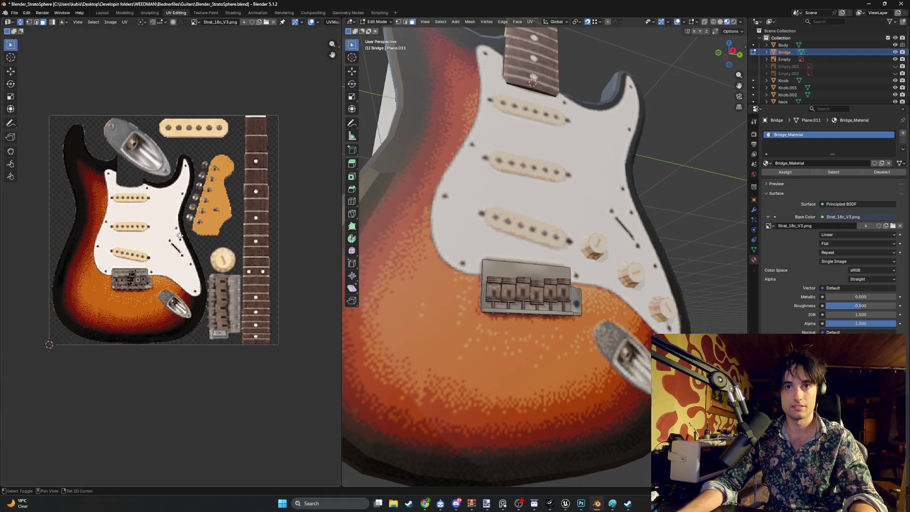
{"action": "scroll", "coordinate": [170, 299], "scroll_direction": "up", "scroll_amount": 5}
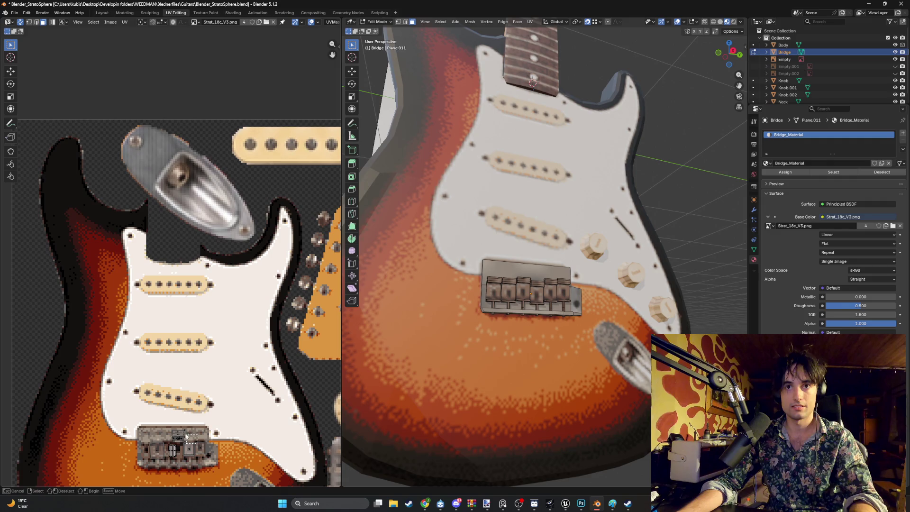
{"action": "key", "text": "l"}
{"action": "scroll", "coordinate": [209, 306], "scroll_direction": "up", "scroll_amount": 3}
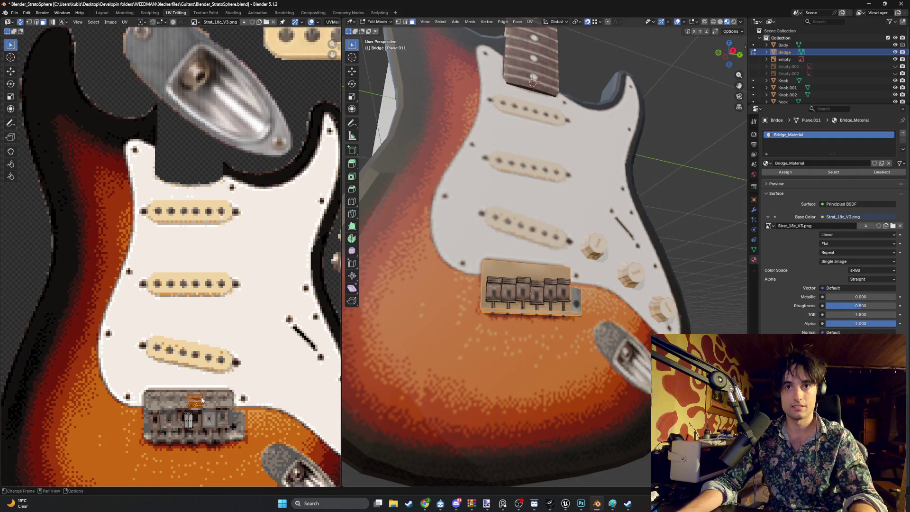
{"action": "key", "text": "g"}
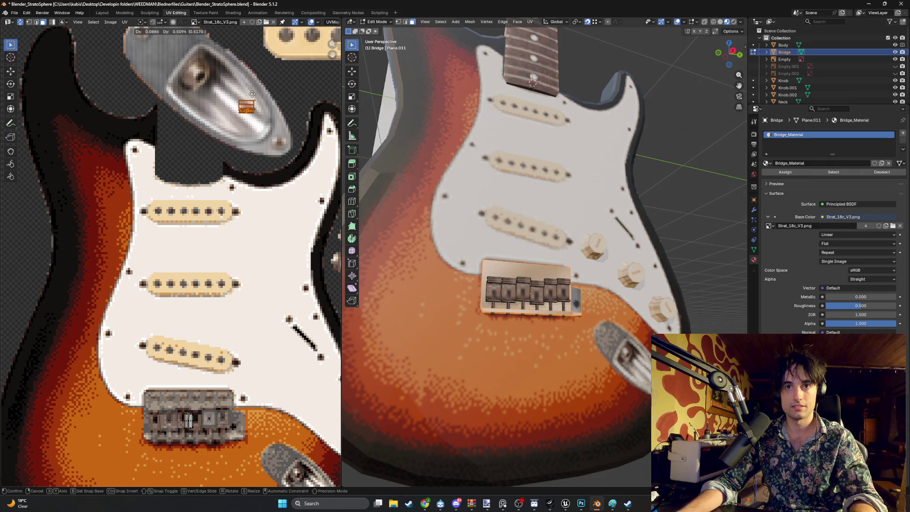
{"action": "left_click", "coordinate": [252, 93]}
Step: Enlarge the piece, rotate it about -45°, then shrink it to fit the jack plate
{"action": "key", "text": "s"}
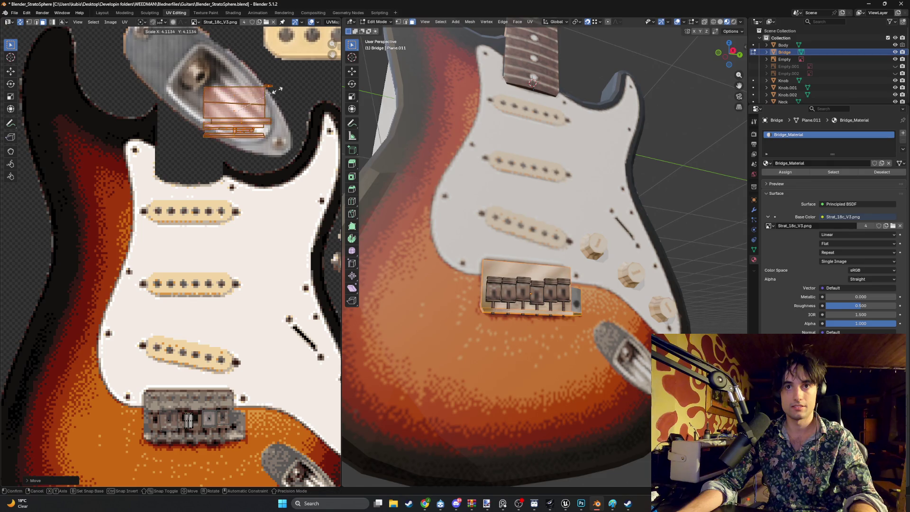
{"action": "left_click", "coordinate": [274, 90]}
{"action": "key", "text": "r"}
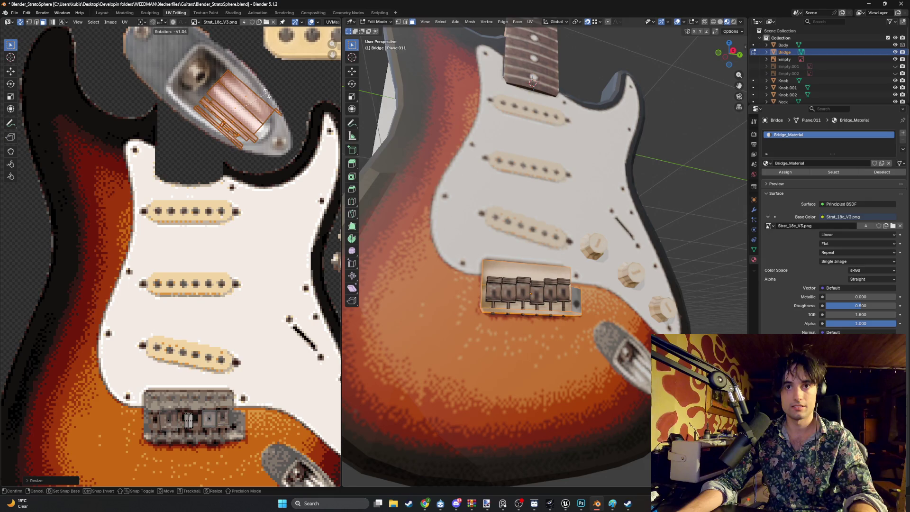
{"action": "left_click", "coordinate": [277, 113]}
{"action": "middle_click_drag", "start_coordinate": [251, 103], "coordinate": [291, 171]}
{"action": "key", "text": "s"}
{"action": "left_click", "coordinate": [306, 191]}
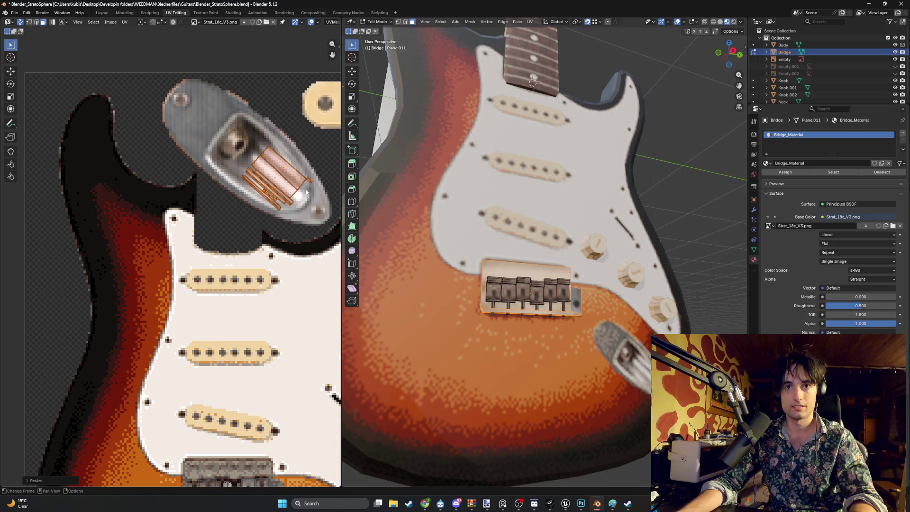
Step: Box-select the other bridge UV pieces and move, rotate and scale them onto the jack plate
{"action": "key", "text": "alt+a"}
{"action": "mouse_move", "coordinate": [682, 265]}
{"action": "middle_mouse_down"}
{"action": "mouse_move", "coordinate": [696, 270]}
{"action": "mouse_move", "coordinate": [676, 269]}
{"action": "middle_mouse_up"}
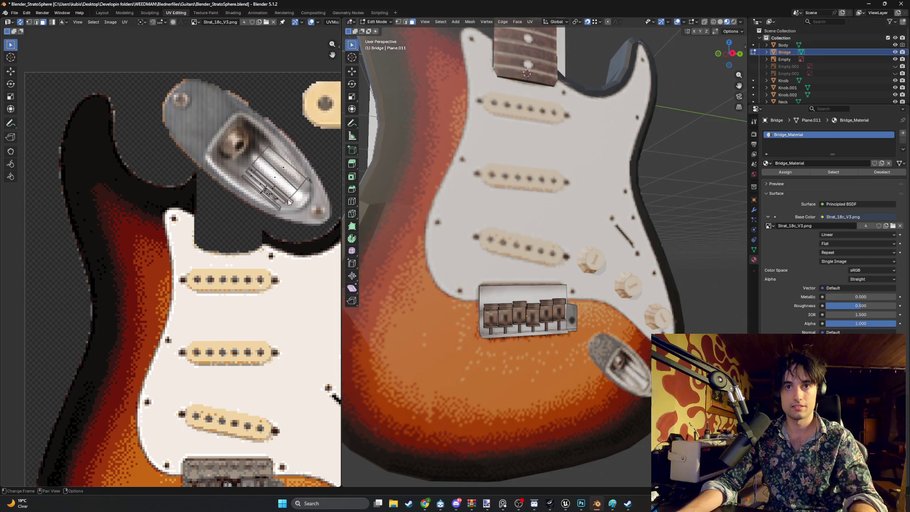
{"action": "key", "text": "l"}
{"action": "left_click_drag", "start_coordinate": [318, 213], "coordinate": [246, 132]}
{"action": "key", "text": "g"}
{"action": "left_click", "coordinate": [239, 130]}
{"action": "key", "text": "r"}
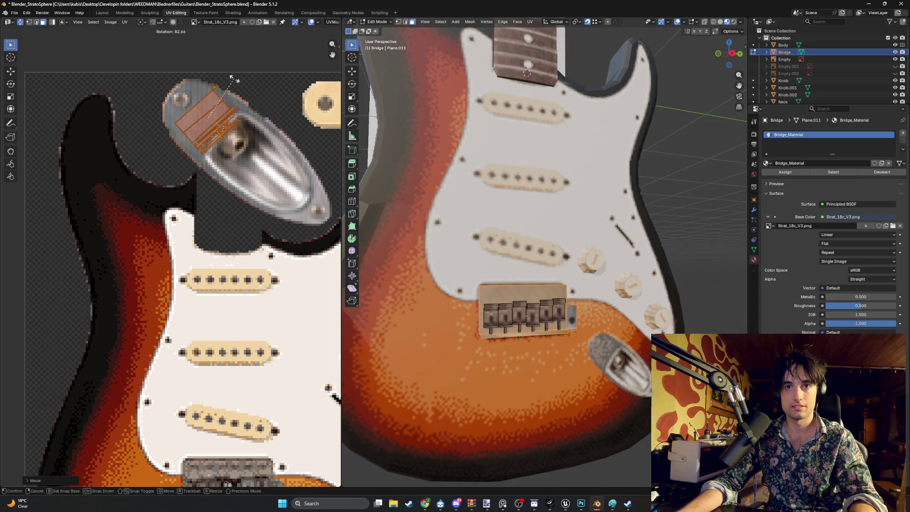
{"action": "left_click", "coordinate": [234, 79]}
{"action": "key", "text": "s"}
{"action": "left_click", "coordinate": [216, 113]}
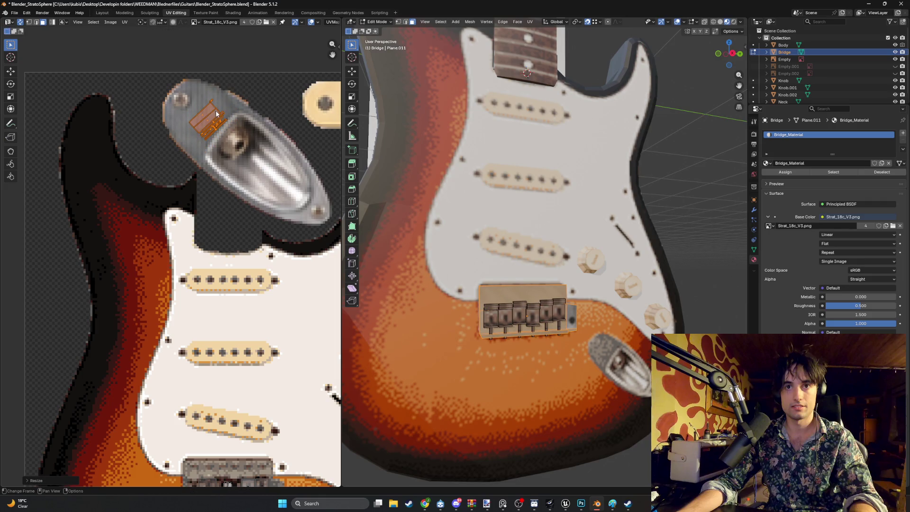
{"action": "key", "text": "s"}
{"action": "left_click", "coordinate": [225, 108]}
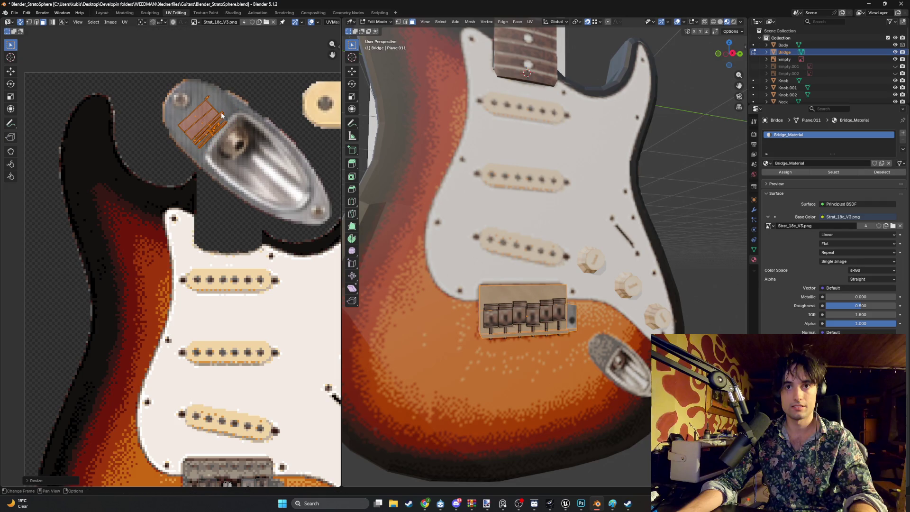
Step: Deselect the bridge UVs and reframe the 3D and texture views on the bridge
{"action": "left_click", "coordinate": [616, 255]}
{"action": "middle_click_drag", "start_coordinate": [616, 256], "coordinate": [630, 251]}
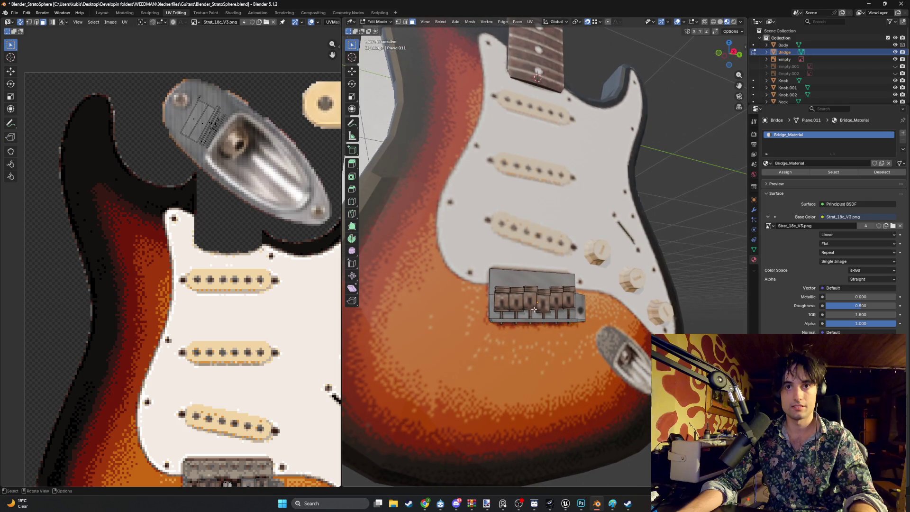
{"action": "middle_click_drag", "start_coordinate": [534, 309], "coordinate": [535, 267], "text": "shift"}
{"action": "mouse_move", "coordinate": [286, 312]}
{"action": "middle_mouse_down"}
{"action": "mouse_move", "coordinate": [209, 260]}
{"action": "mouse_move", "coordinate": [137, 247]}
{"action": "middle_mouse_up"}
Step: Select one bridge saddle's UVs and rotate them
{"action": "middle_click_drag", "start_coordinate": [259, 306], "coordinate": [276, 294]}
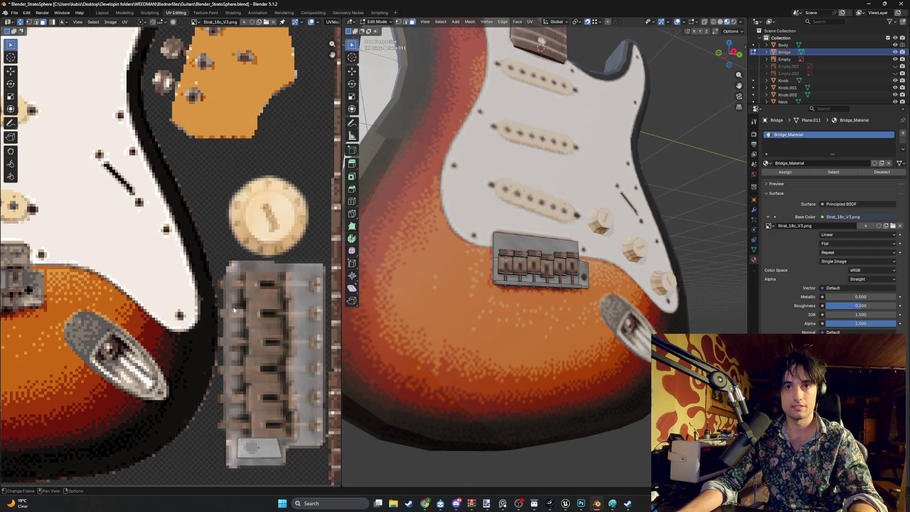
{"action": "scroll", "coordinate": [295, 291], "scroll_direction": "up", "scroll_amount": 1}
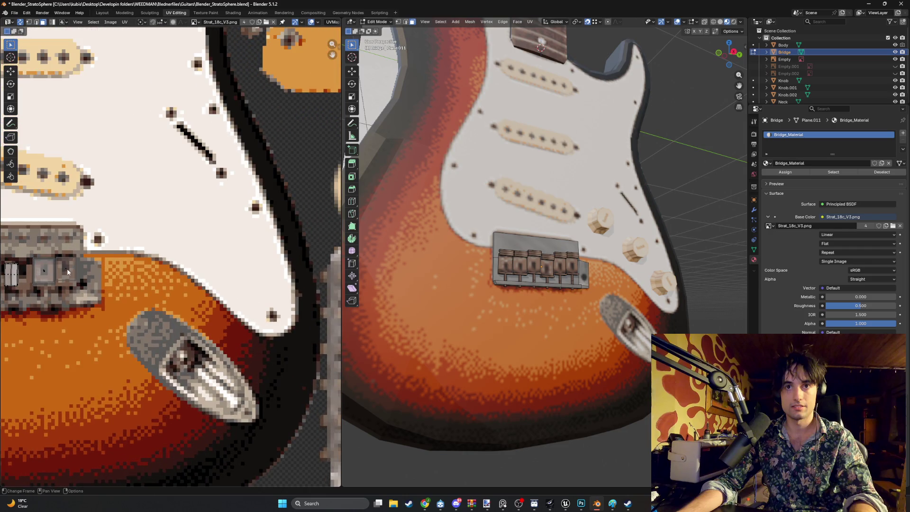
{"action": "left_click", "coordinate": [68, 271]}
{"action": "scroll", "coordinate": [149, 272], "scroll_direction": "right", "scroll_amount": 5, "text": "ctrl"}
{"action": "key", "text": "r"}
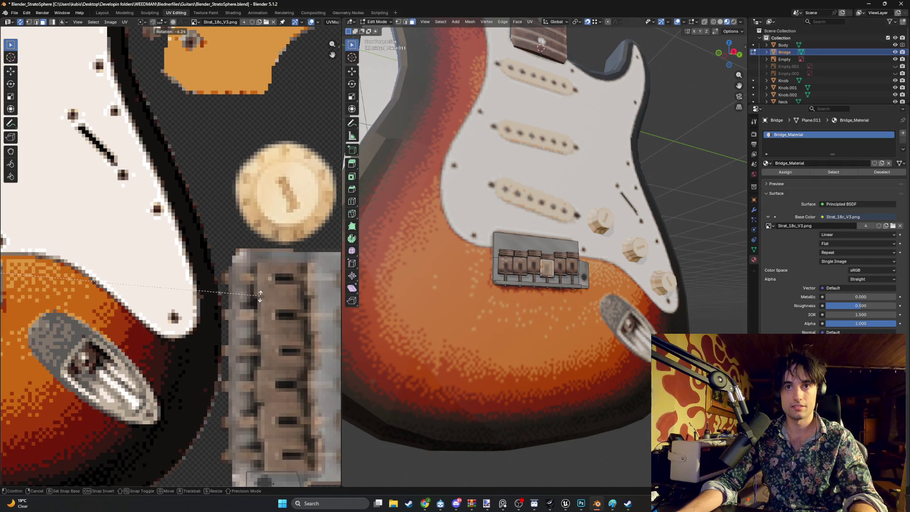
{"action": "left_click", "coordinate": [189, 295]}
Step: Move the saddle square onto the bridge texture, rotate it 90°, enlarge it and shift it right
{"action": "scroll", "coordinate": [186, 295], "scroll_direction": "down", "scroll_amount": 3}
{"action": "left_click_drag", "start_coordinate": [71, 263], "coordinate": [228, 288]}
{"action": "scroll", "coordinate": [218, 294], "scroll_direction": "up", "scroll_amount": 3}
{"action": "key", "text": "r"}
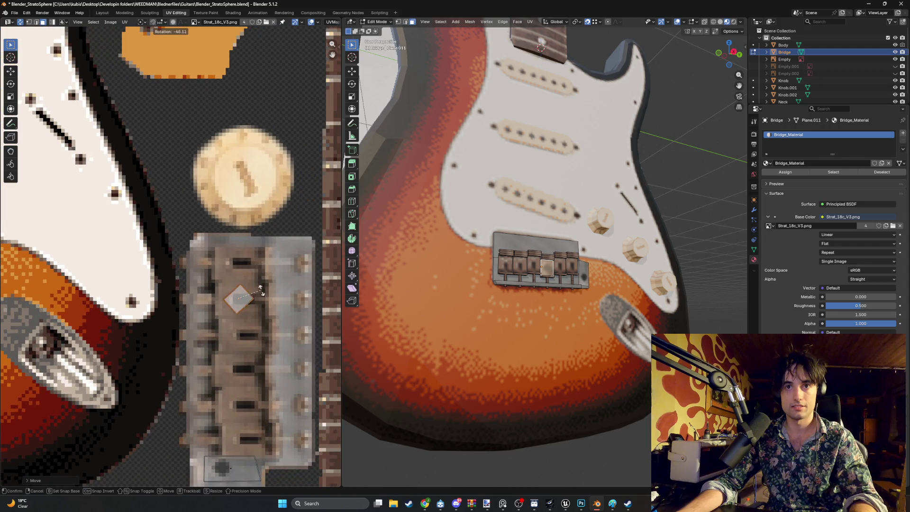
{"action": "left_click", "coordinate": [258, 306]}
{"action": "key", "text": "s"}
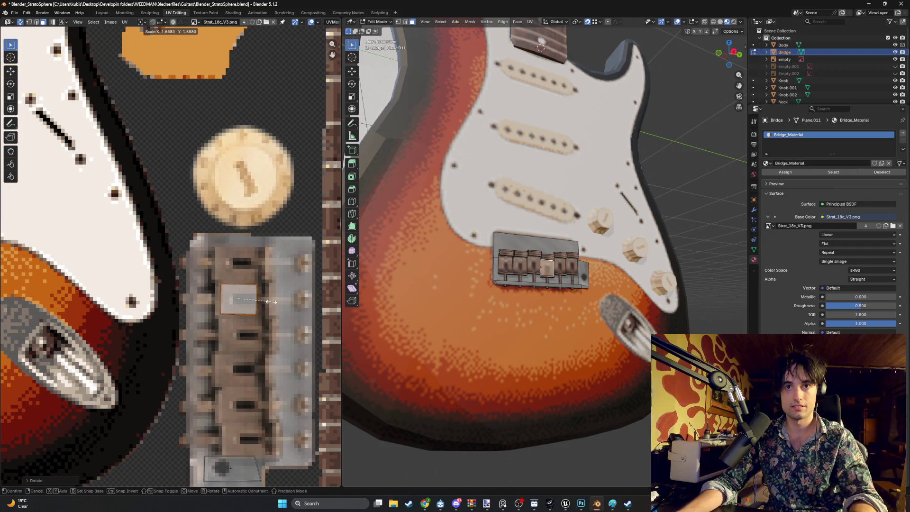
{"action": "left_click", "coordinate": [283, 303]}
{"action": "scroll", "coordinate": [282, 303], "scroll_direction": "up", "scroll_amount": 3}
{"action": "scroll", "coordinate": [532, 303], "scroll_direction": "up", "scroll_amount": 5}
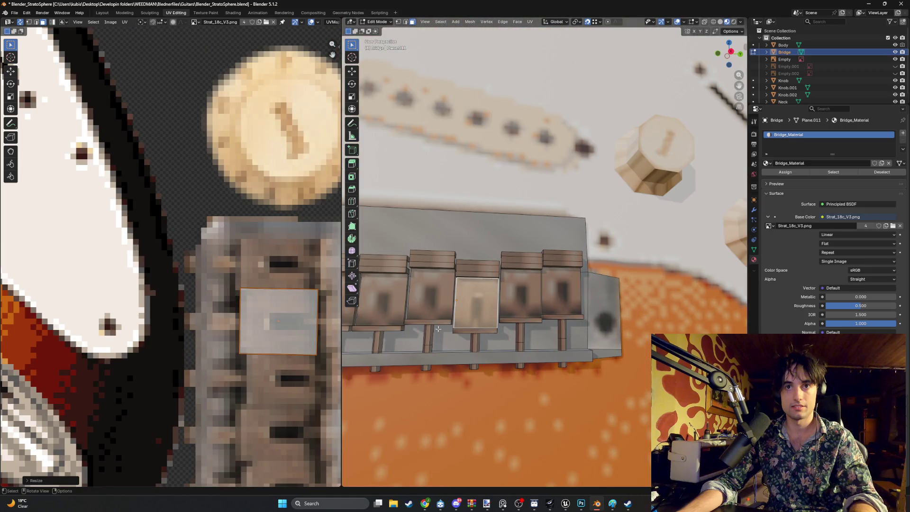
{"action": "key", "text": "g"}
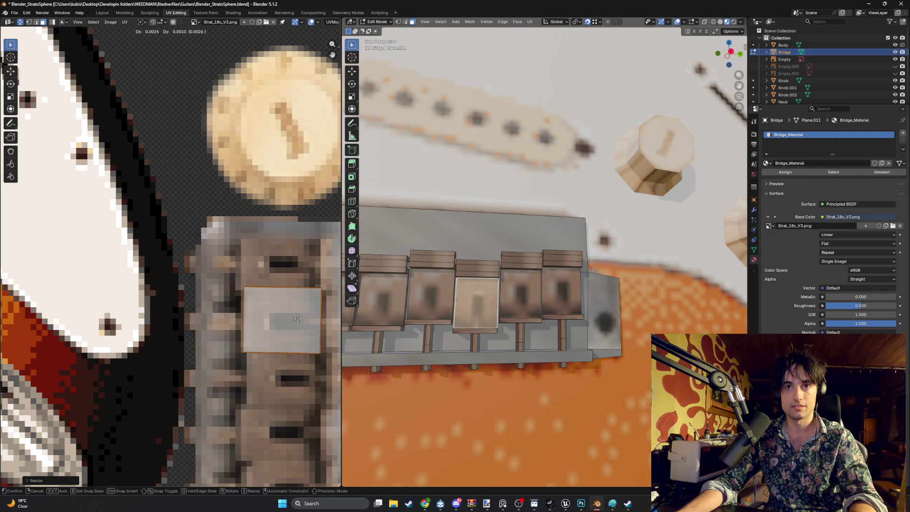
{"action": "left_click", "coordinate": [301, 322]}
{"action": "scroll", "coordinate": [302, 322], "scroll_direction": "down", "scroll_amount": 1}
{"action": "mouse_move", "coordinate": [301, 322]}
{"action": "middle_mouse_down"}
{"action": "mouse_move", "coordinate": [276, 296]}
{"action": "mouse_move", "coordinate": [298, 338]}
{"action": "middle_mouse_up"}
{"action": "scroll", "coordinate": [292, 300], "scroll_direction": "down", "scroll_amount": 2}
Step: Re-enter Edit Mode on the bridge and select its top plate face
{"action": "key", "text": "Tab"}
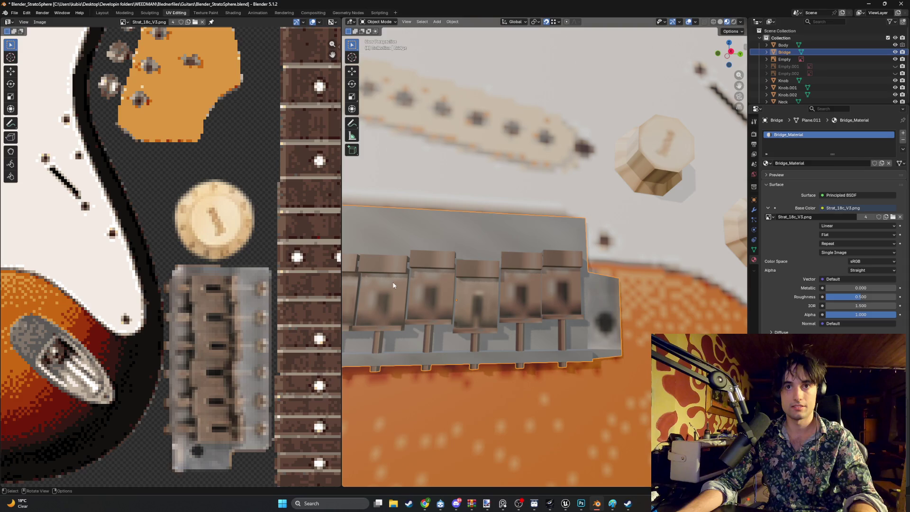
{"action": "scroll", "coordinate": [479, 279], "scroll_direction": "down", "scroll_amount": 1}
{"action": "scroll", "coordinate": [479, 261], "scroll_direction": "down", "scroll_amount": 1}
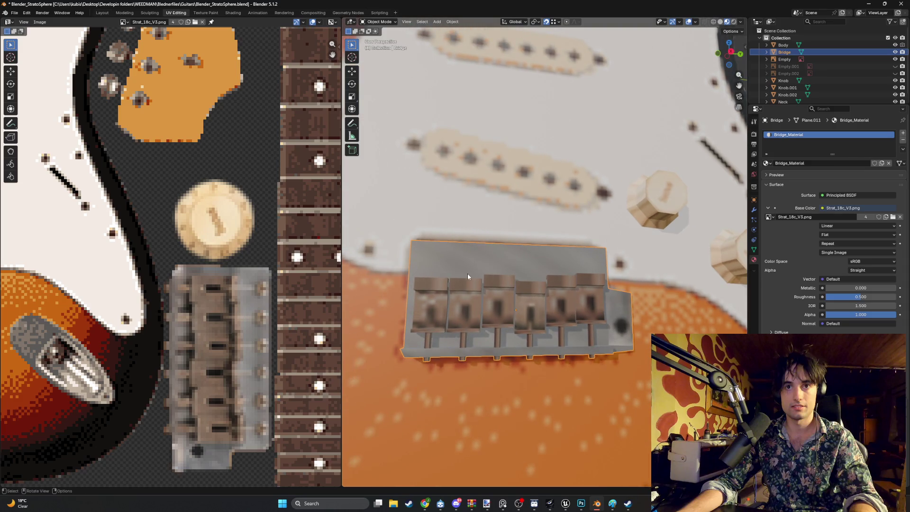
{"action": "scroll", "coordinate": [462, 274], "scroll_direction": "down", "scroll_amount": 2}
{"action": "key", "text": "Tab"}
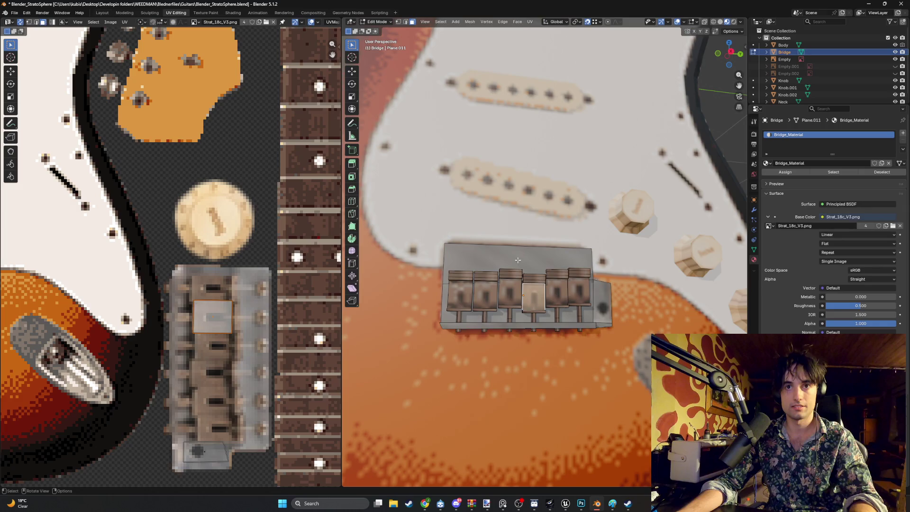
{"action": "left_click", "coordinate": [511, 262]}
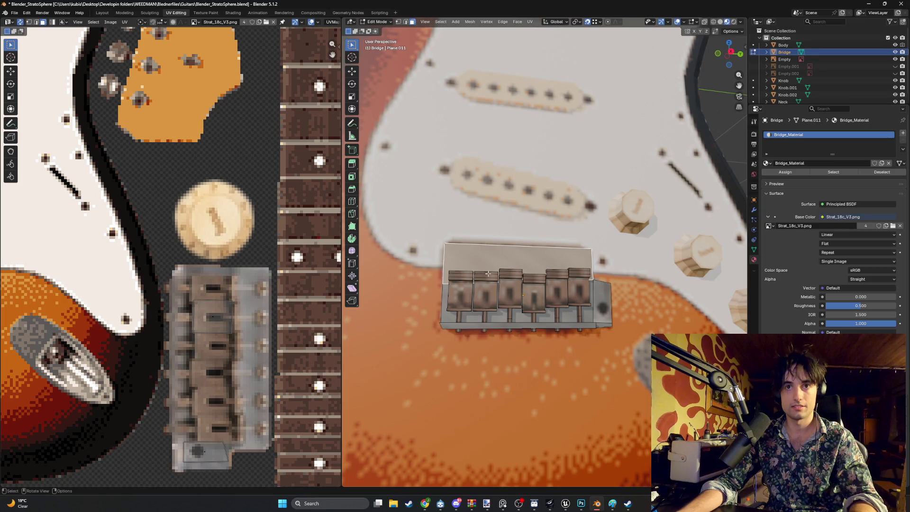
Step: Smart UV Project the bridge's top face, then shrink its island and move it onto the metal plate strip
{"action": "key", "text": "u"}
{"action": "left_click", "coordinate": [467, 273]}
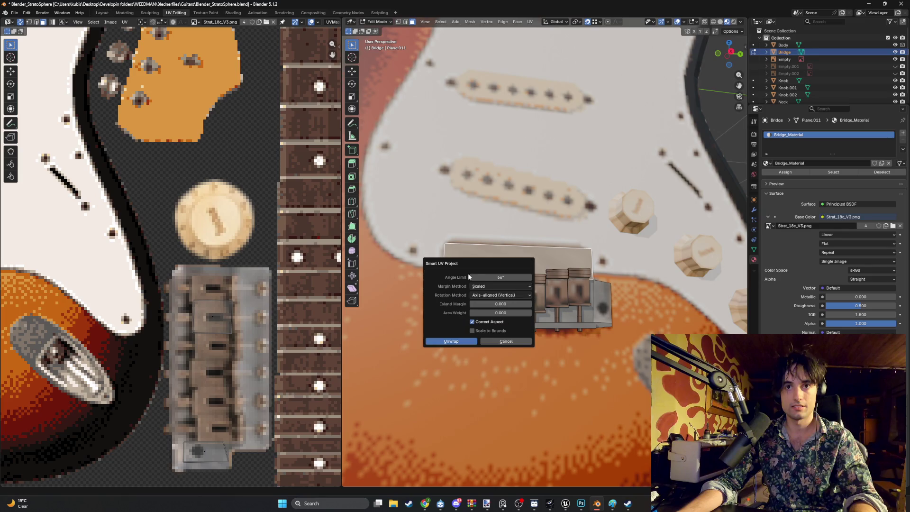
{"action": "left_click", "coordinate": [455, 342]}
{"action": "scroll", "coordinate": [105, 234], "scroll_direction": "down", "scroll_amount": 8}
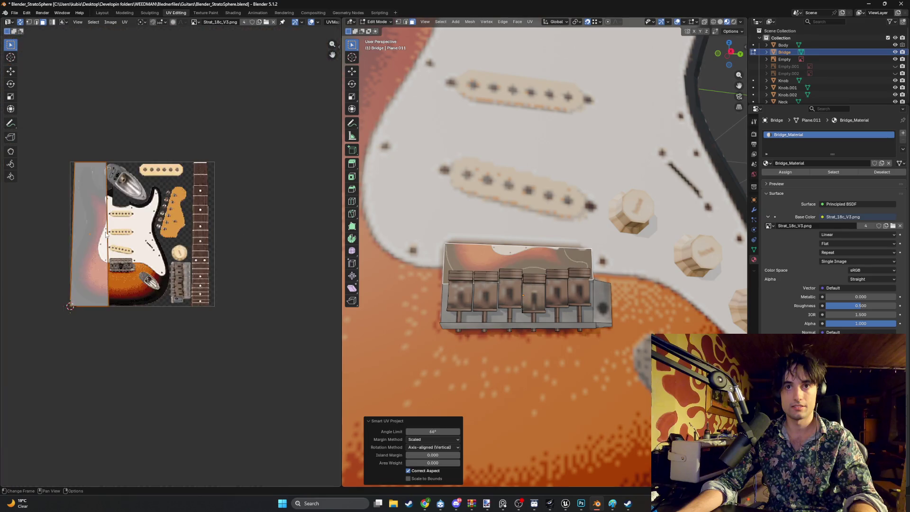
{"action": "scroll", "coordinate": [175, 178], "scroll_direction": "up", "scroll_amount": 1}
{"action": "key", "text": "s"}
{"action": "left_click", "coordinate": [82, 227]}
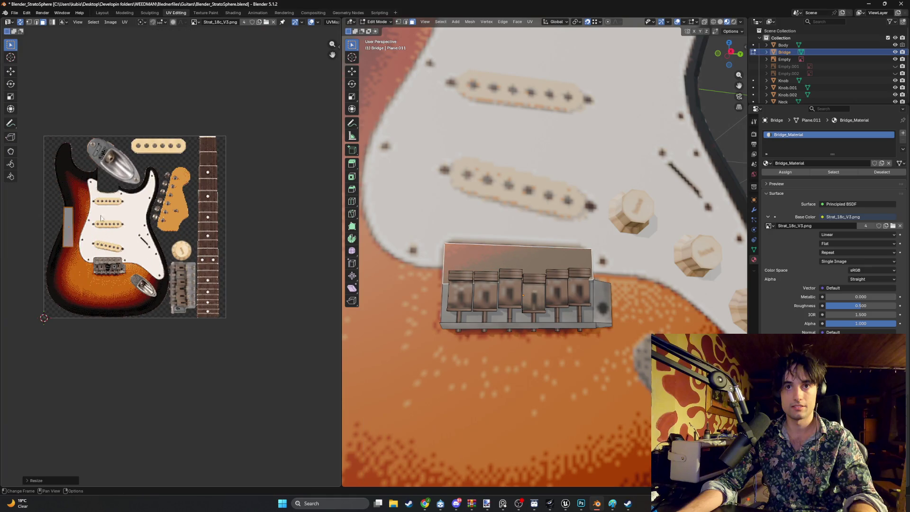
{"action": "scroll", "coordinate": [81, 227], "scroll_direction": "up", "scroll_amount": 2}
{"action": "key", "text": "g"}
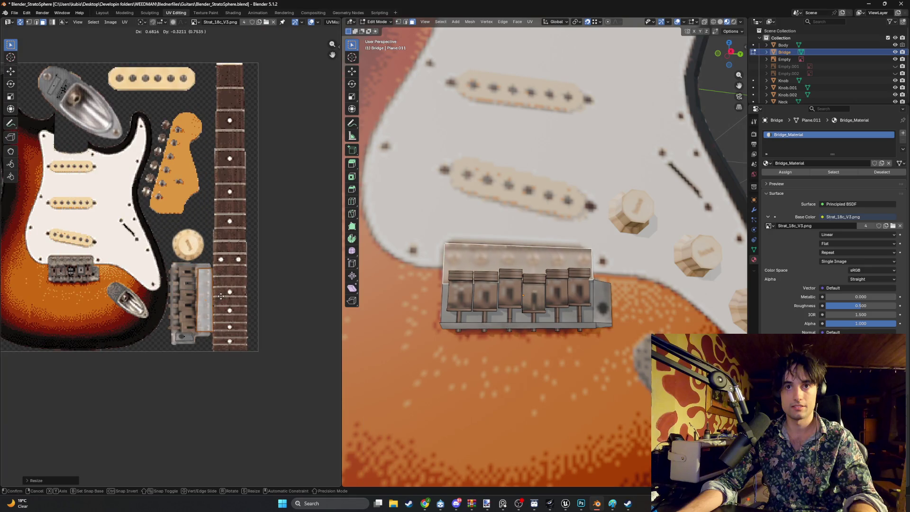
{"action": "left_click", "coordinate": [222, 298]}
{"action": "scroll", "coordinate": [217, 295], "scroll_direction": "up", "scroll_amount": 3}
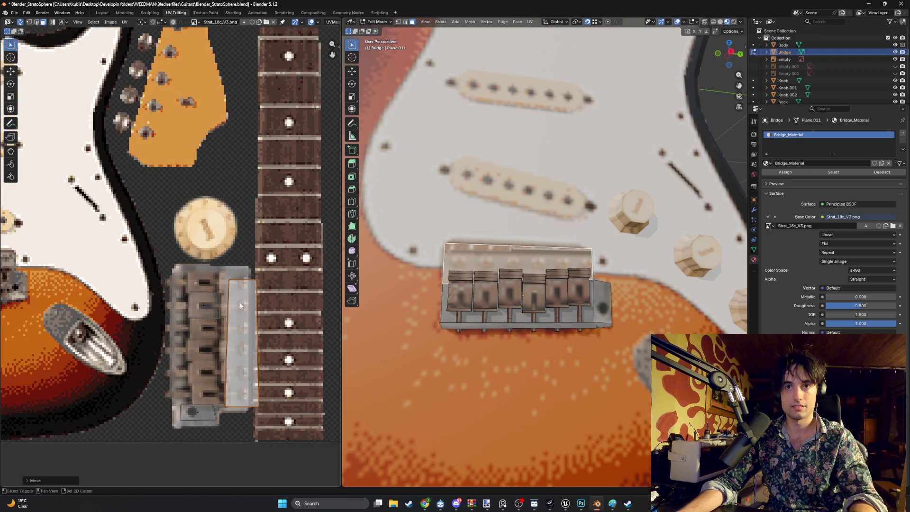
Step: Move the UV quad's corner vertices one by one to line up with the plate strip's edges
{"action": "key", "text": "Tab"}
{"action": "key", "text": "Tab"}
{"action": "scroll", "coordinate": [246, 309], "scroll_direction": "up", "scroll_amount": 1}
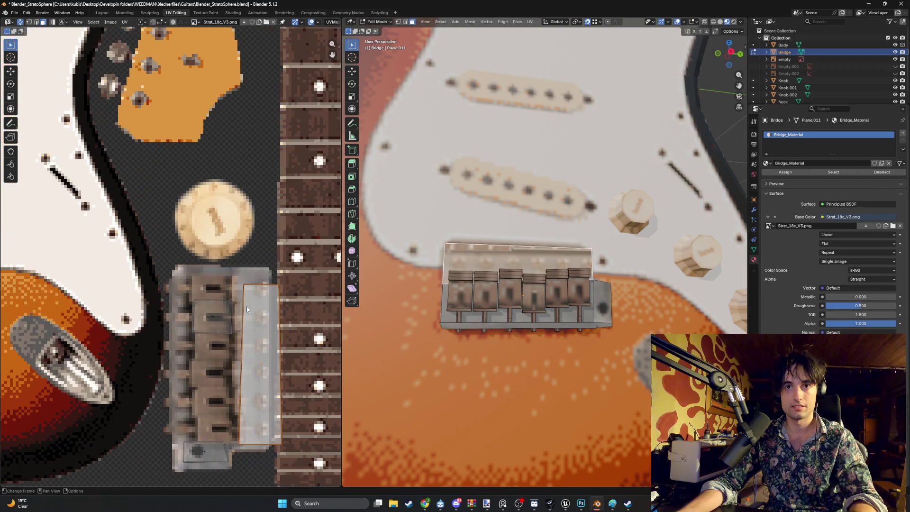
{"action": "key", "text": "2"}
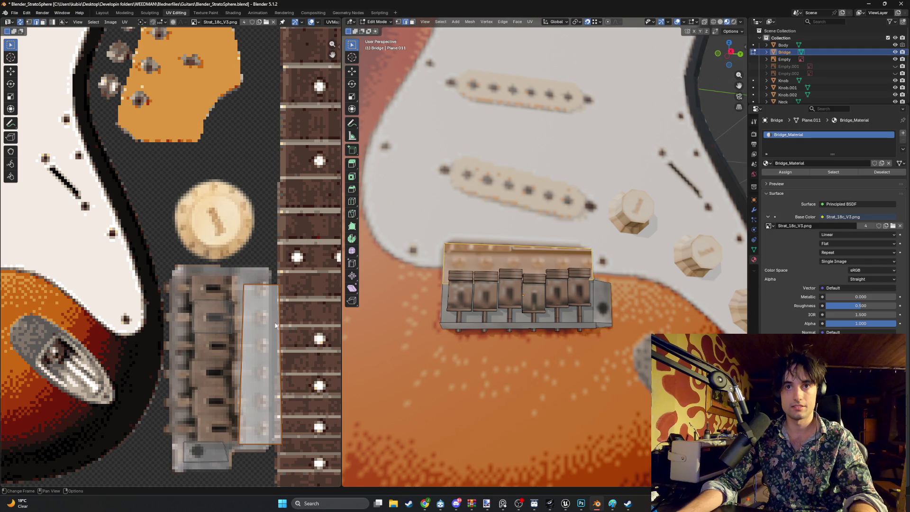
{"action": "key", "text": "1"}
{"action": "left_click", "coordinate": [277, 285]}
{"action": "key", "text": "g"}
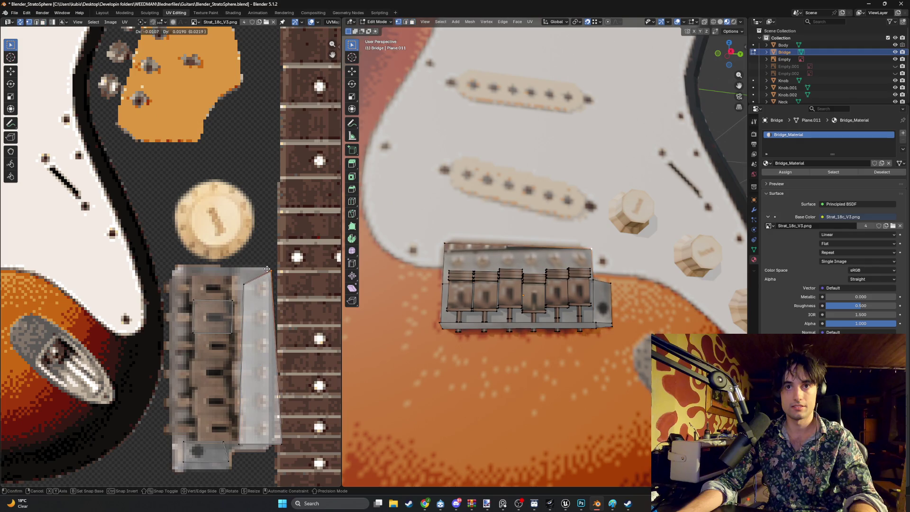
{"action": "left_click", "coordinate": [270, 270]}
{"action": "left_click", "coordinate": [281, 444]}
{"action": "key", "text": "g"}
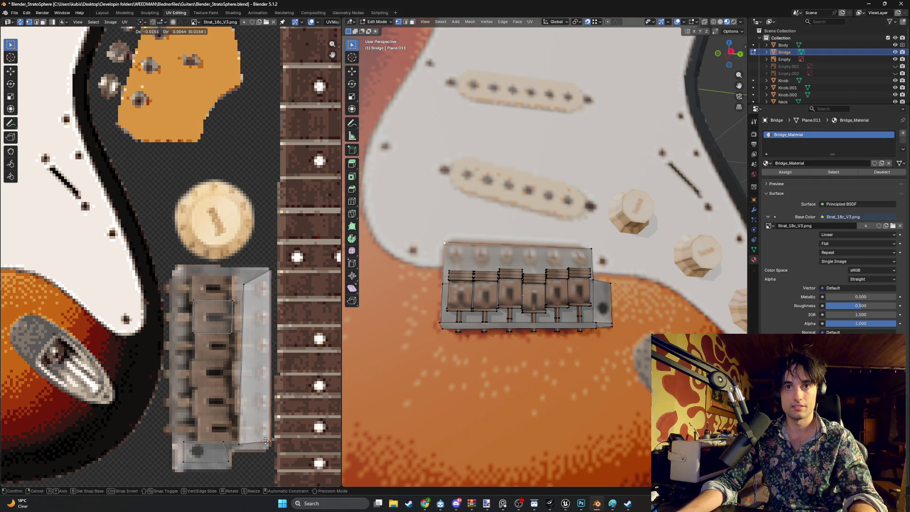
{"action": "left_click", "coordinate": [265, 440]}
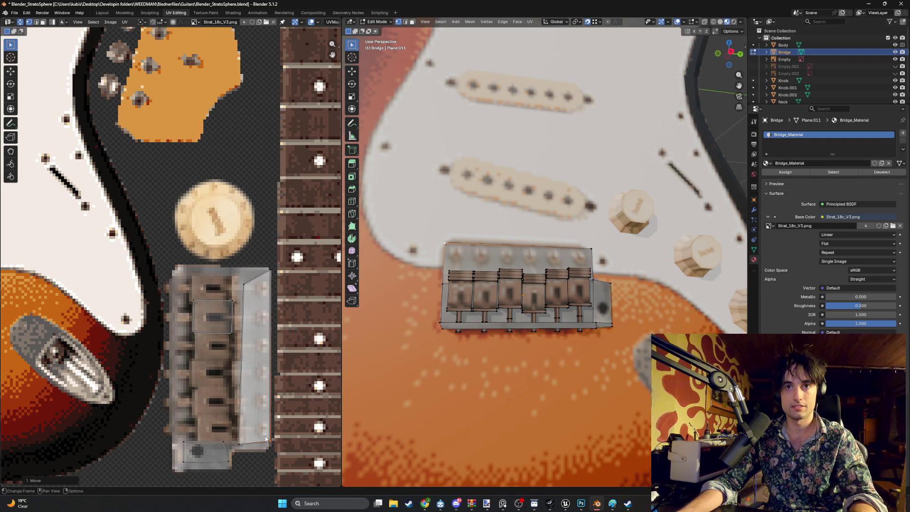
{"action": "left_click", "coordinate": [240, 445]}
{"action": "key", "text": "g"}
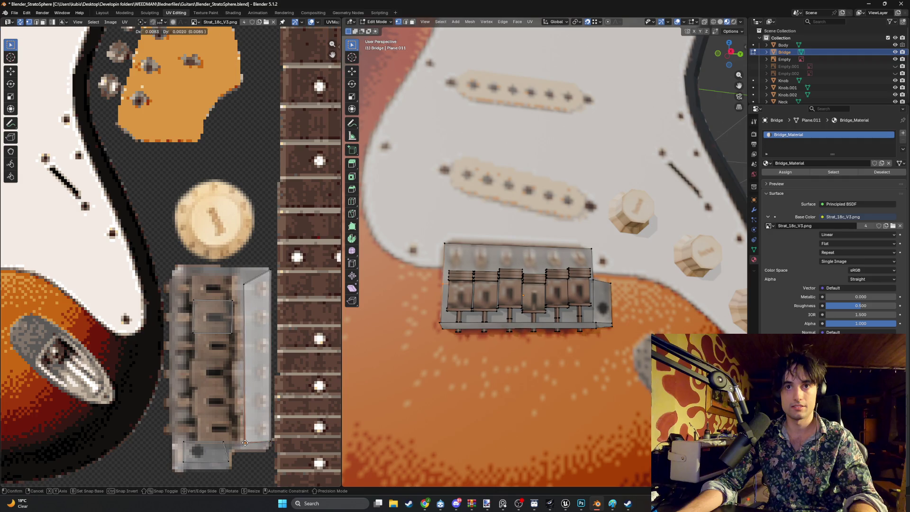
{"action": "left_click", "coordinate": [246, 443]}
{"action": "left_click", "coordinate": [245, 286]}
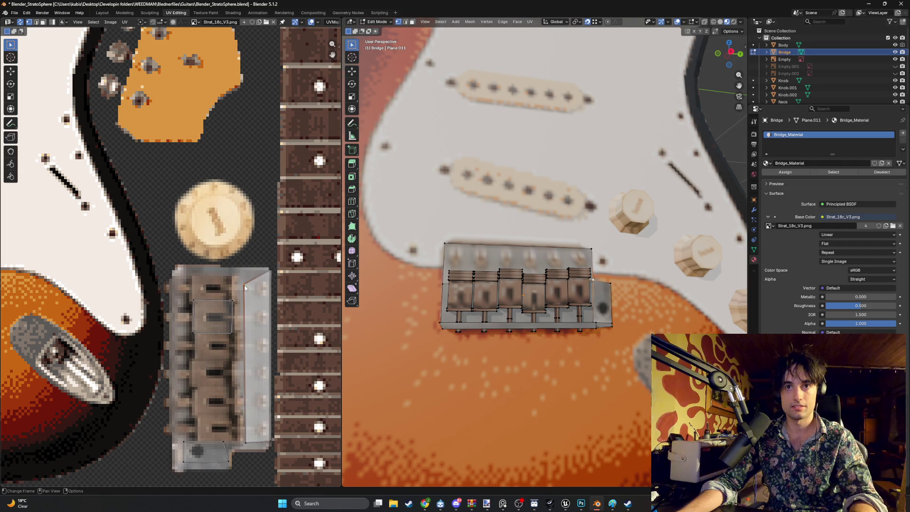
{"action": "key", "text": "g"}
{"action": "left_click", "coordinate": [245, 267]}
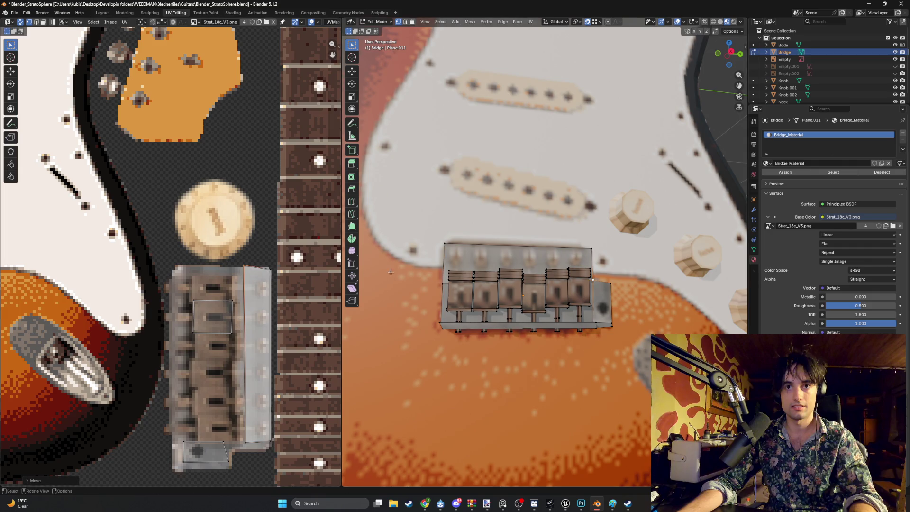
{"action": "left_click", "coordinate": [269, 267]}
{"action": "key", "text": "g"}
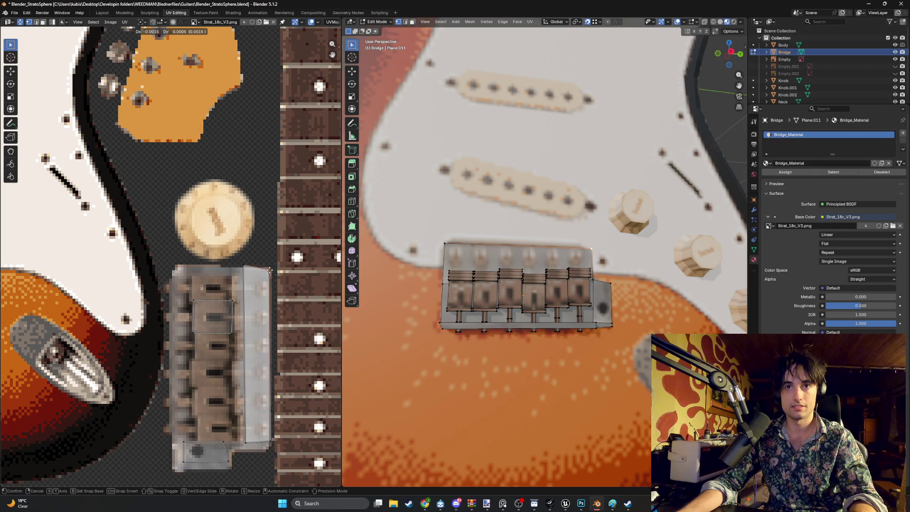
{"action": "left_click", "coordinate": [269, 271]}
Step: Refine the strip's right edge and bottom corners so the UVs fit the plate exactly
{"action": "middle_click_drag", "start_coordinate": [527, 281], "coordinate": [521, 303]}
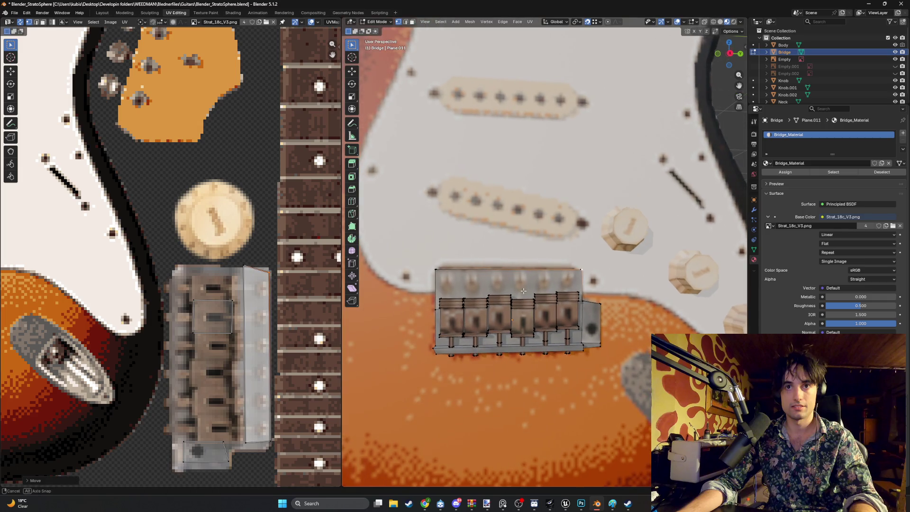
{"action": "left_click", "coordinate": [244, 267]}
{"action": "key", "text": "g"}
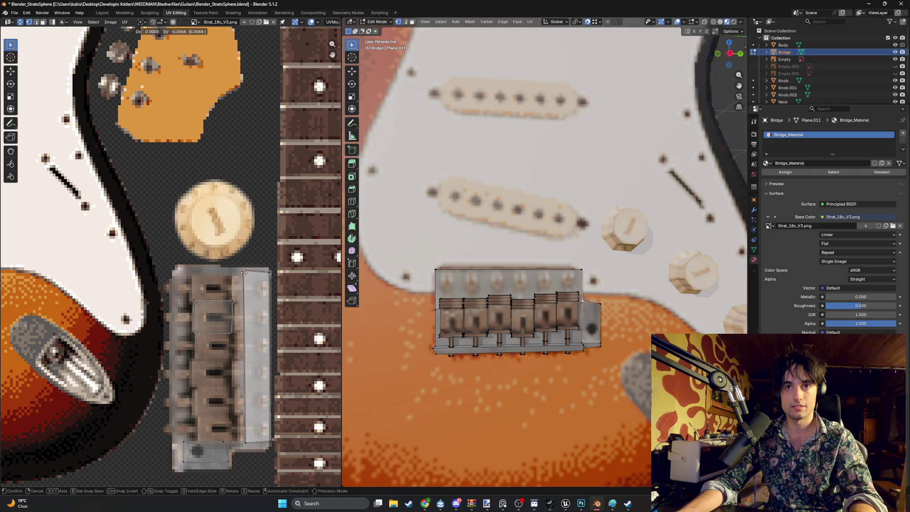
{"action": "left_click", "coordinate": [245, 275]}
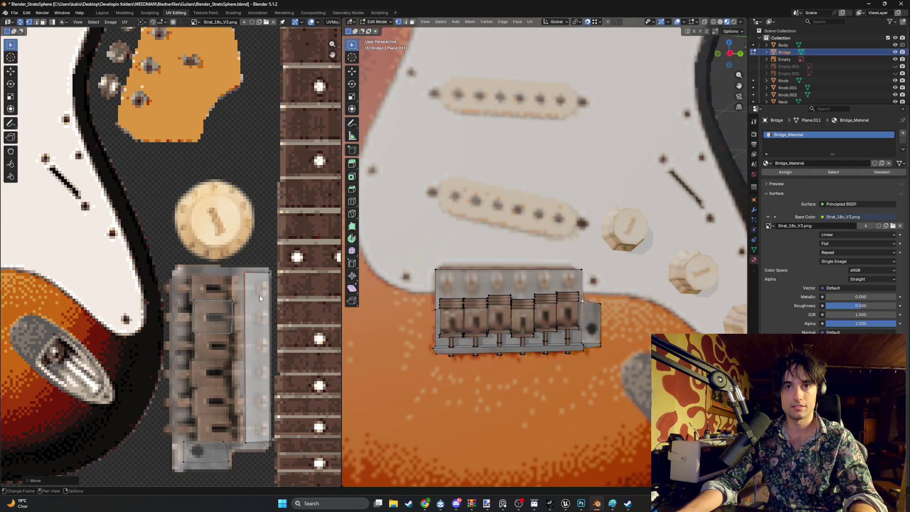
{"action": "left_click", "coordinate": [268, 346]}
{"action": "left_click", "coordinate": [269, 345]}
{"action": "key", "text": "g"}
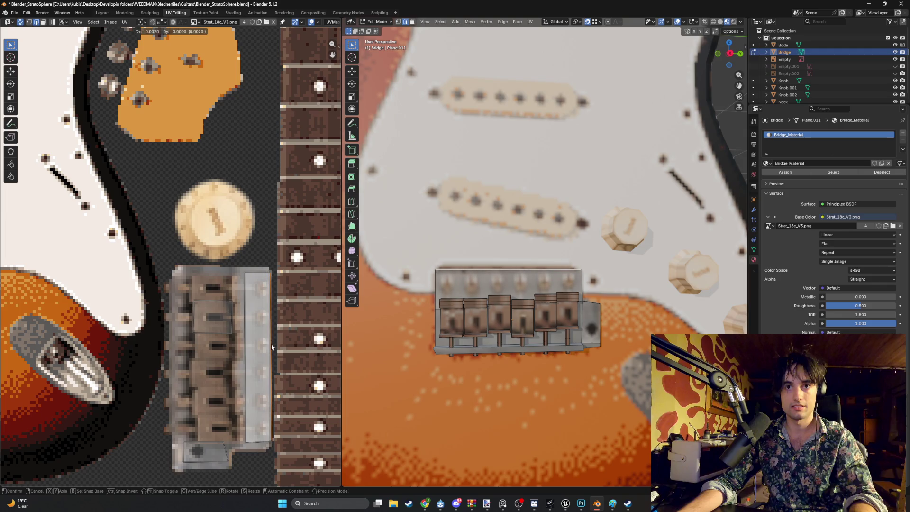
{"action": "left_click", "coordinate": [271, 343]}
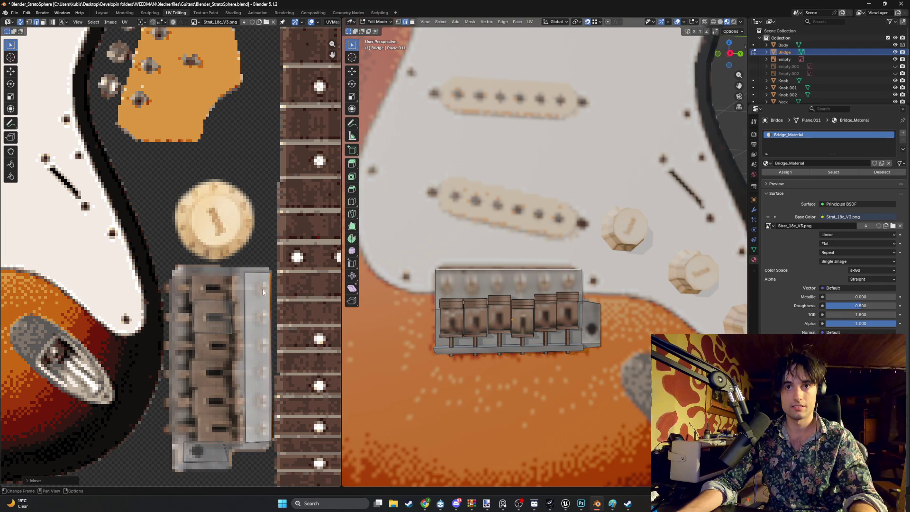
{"action": "left_click", "coordinate": [269, 439]}
{"action": "key", "text": "g"}
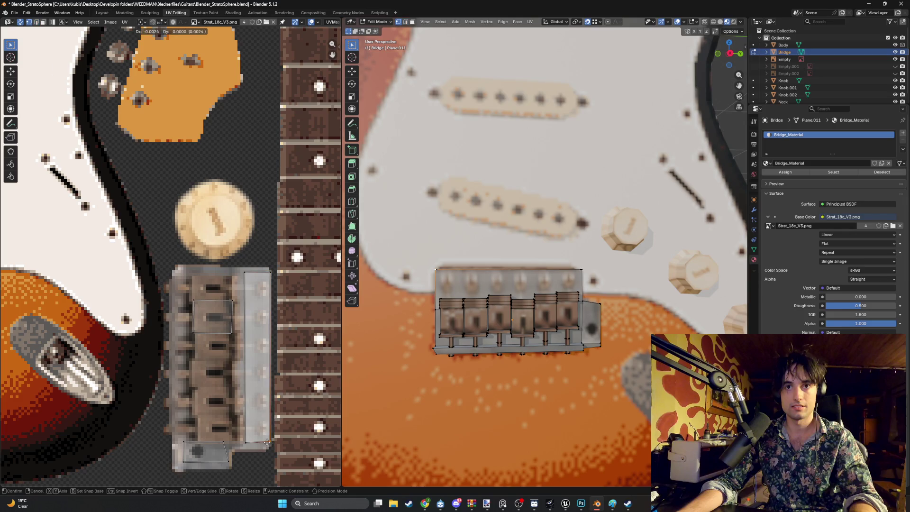
{"action": "left_click", "coordinate": [268, 442]}
{"action": "key", "text": "space"}
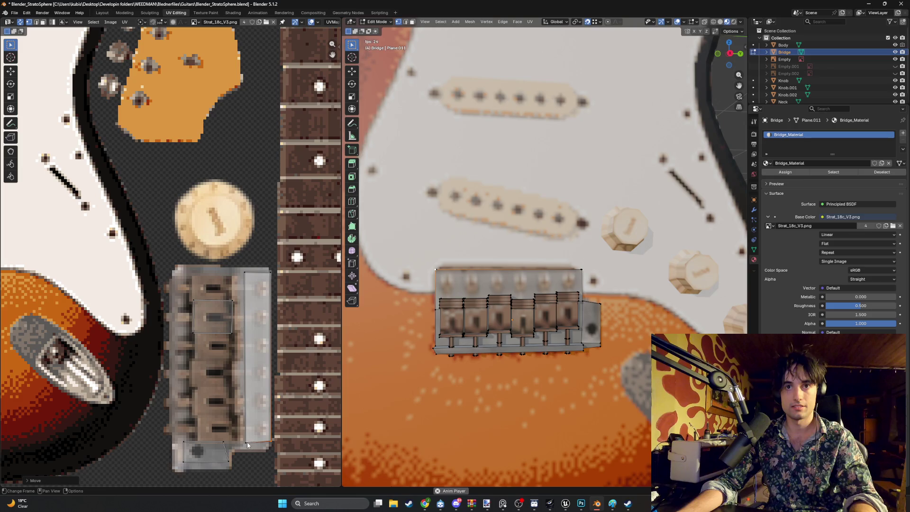
{"action": "left_click", "coordinate": [246, 442]}
{"action": "key", "text": "g"}
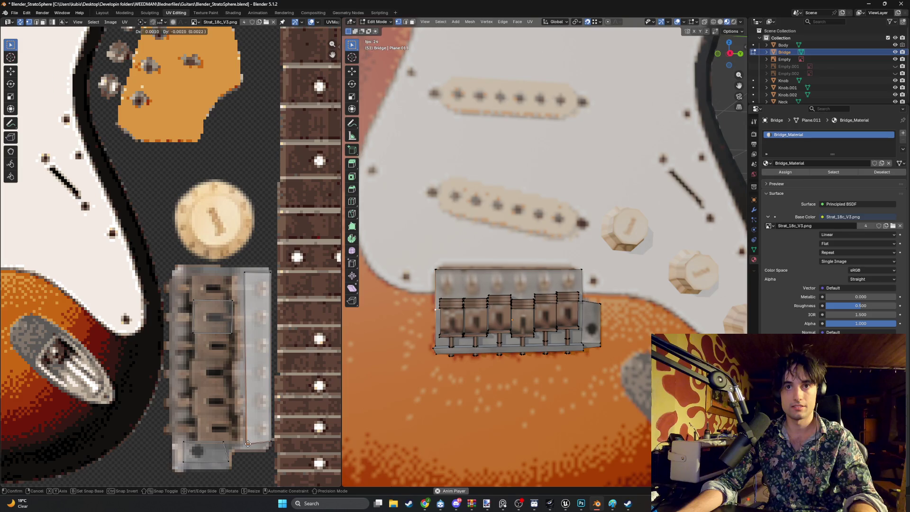
{"action": "left_click", "coordinate": [247, 443]}
{"action": "scroll", "coordinate": [615, 247], "scroll_direction": "down", "scroll_amount": 5}
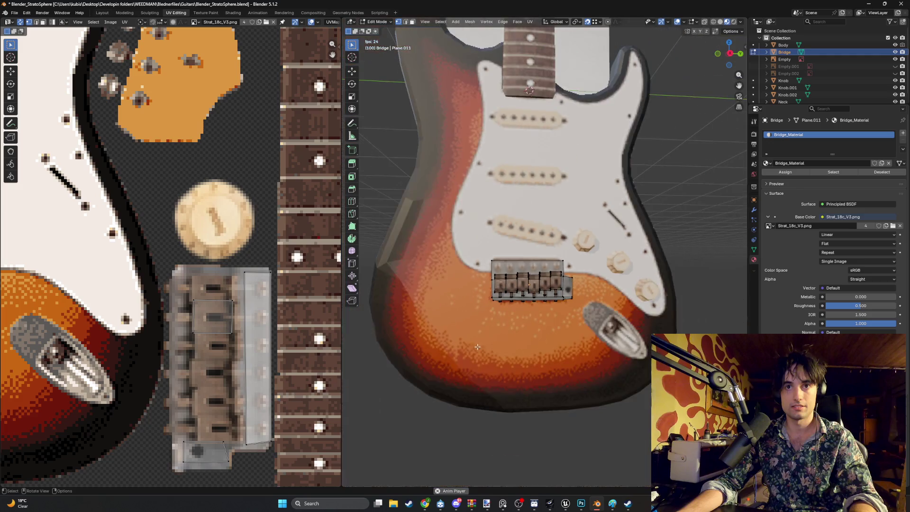
{"action": "mouse_move", "coordinate": [611, 249]}
{"action": "middle_mouse_down"}
{"action": "mouse_move", "coordinate": [620, 245]}
{"action": "mouse_move", "coordinate": [602, 253]}
{"action": "middle_mouse_up"}
{"action": "key", "text": "ctrl+s"}
{"action": "mouse_move", "coordinate": [647, 226]}
{"action": "middle_mouse_down"}
{"action": "mouse_move", "coordinate": [597, 308]}
{"action": "mouse_move", "coordinate": [615, 282]}
{"action": "mouse_move", "coordinate": [572, 292]}
{"action": "mouse_move", "coordinate": [582, 283]}
{"action": "middle_mouse_up"}
{"action": "scroll", "coordinate": [597, 308], "scroll_direction": "up", "scroll_amount": 2}
{"action": "scroll", "coordinate": [597, 308], "scroll_direction": "down", "scroll_amount": 4}
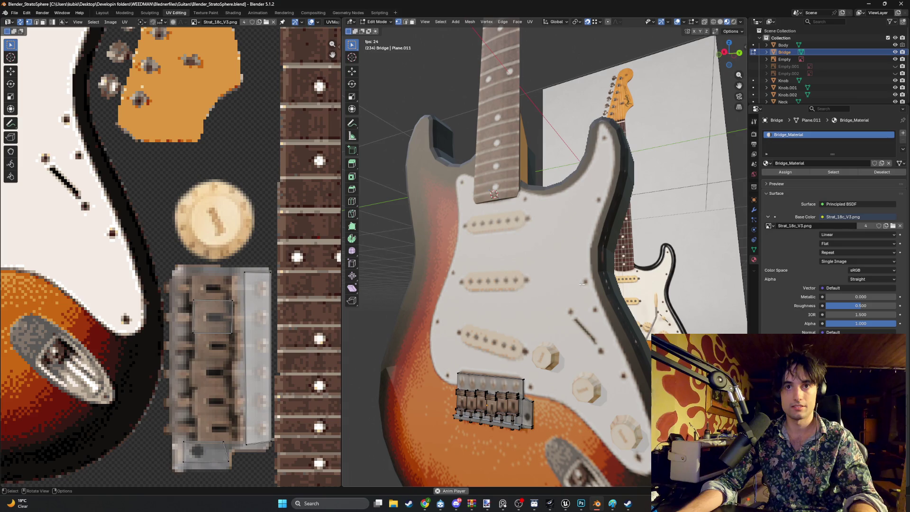
{"action": "scroll", "coordinate": [581, 190], "scroll_direction": "down", "scroll_amount": 8}
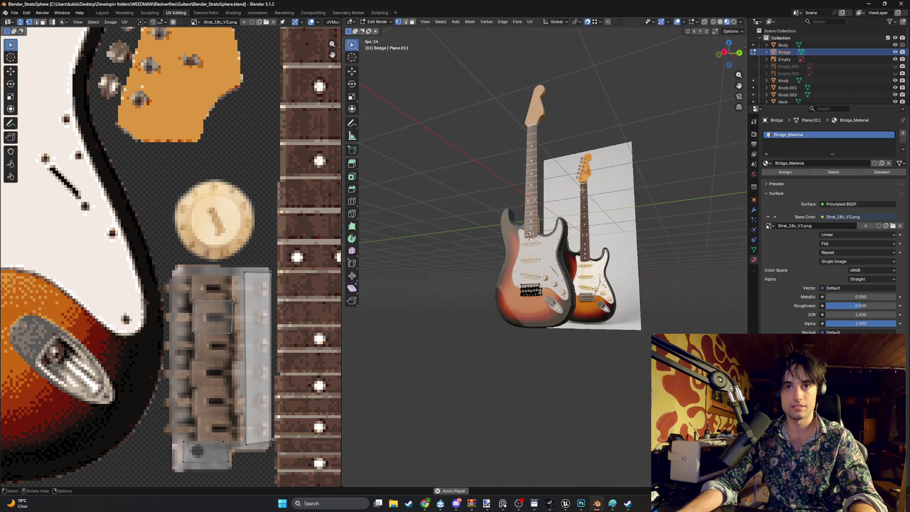
{"action": "scroll", "coordinate": [547, 123], "scroll_direction": "up", "scroll_amount": 2}
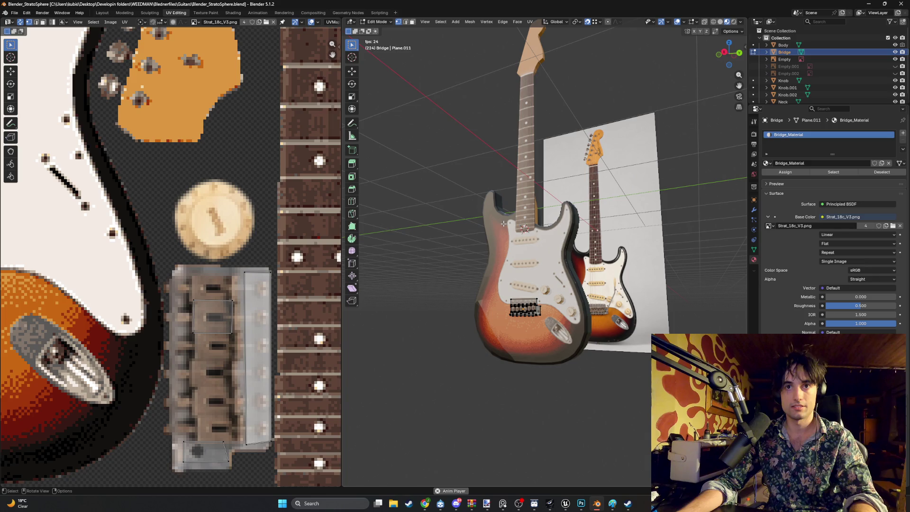
{"action": "key", "text": "XF86AudioMute"}
{"action": "scroll", "coordinate": [231, 305], "scroll_direction": "down", "scroll_amount": 1}
{"action": "scroll", "coordinate": [231, 305], "scroll_direction": "down", "scroll_amount": 3}
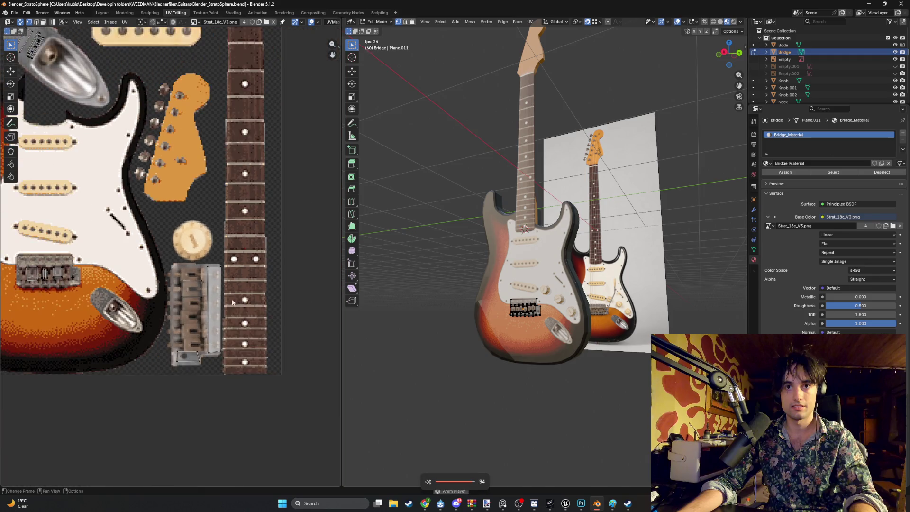
{"action": "scroll", "coordinate": [226, 300], "scroll_direction": "up", "scroll_amount": 1}
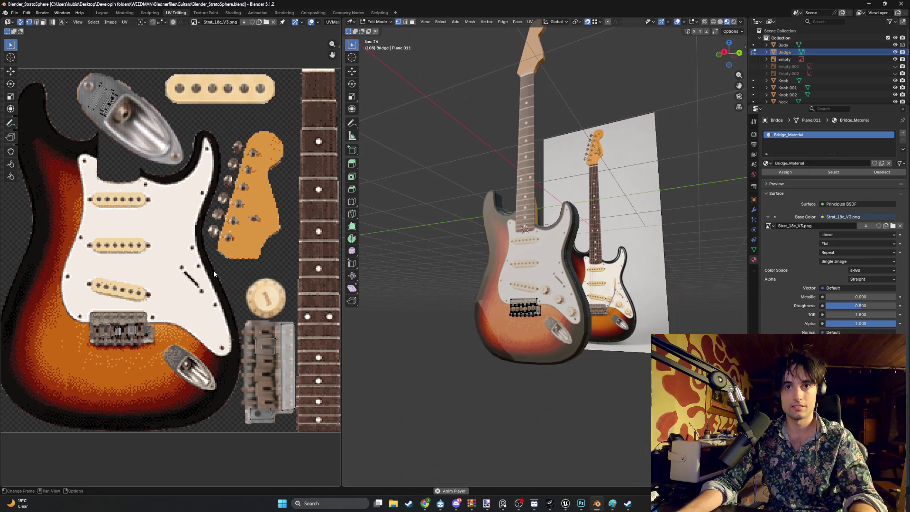
{"action": "scroll", "coordinate": [477, 310], "scroll_direction": "up", "scroll_amount": 5}
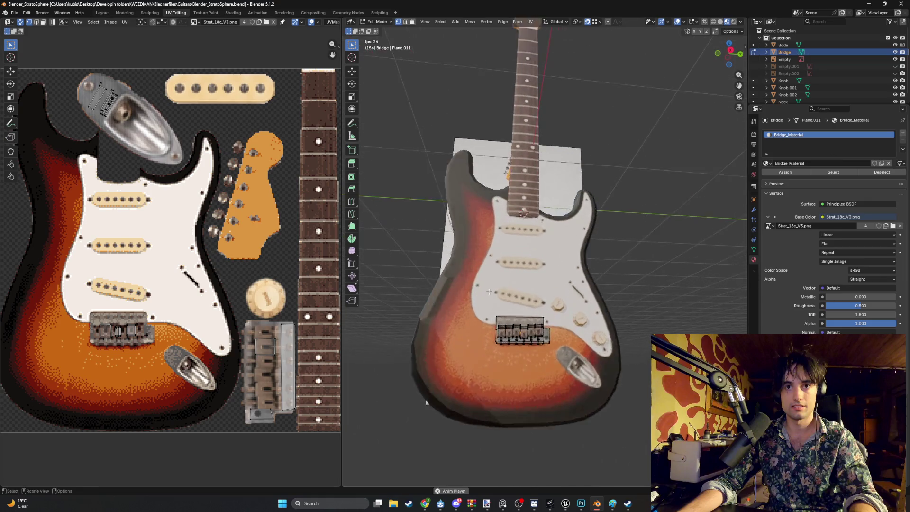
{"action": "scroll", "coordinate": [477, 310], "scroll_direction": "up", "scroll_amount": 5}
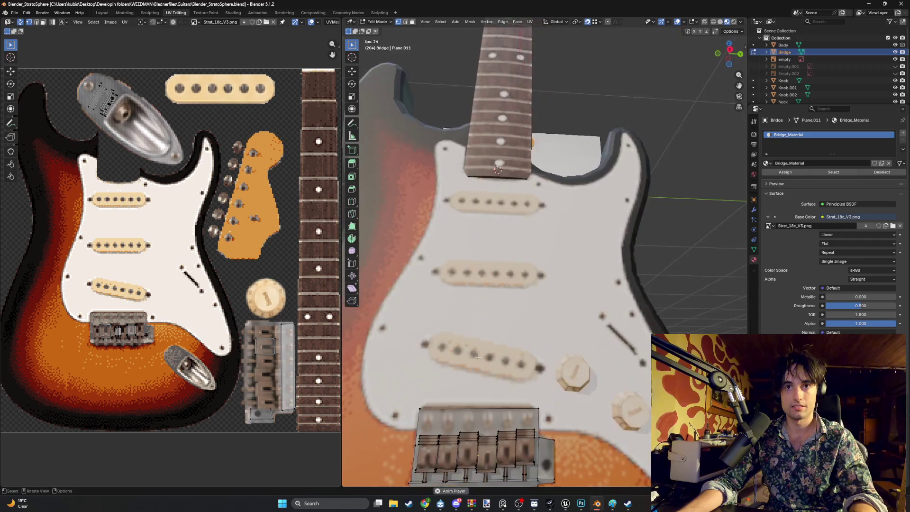
{"action": "middle_click_drag", "start_coordinate": [479, 299], "coordinate": [483, 284], "text": "ctrl"}
{"action": "scroll", "coordinate": [484, 283], "scroll_direction": "down", "scroll_amount": 5}
{"action": "scroll", "coordinate": [498, 290], "scroll_direction": "up", "scroll_amount": 6}
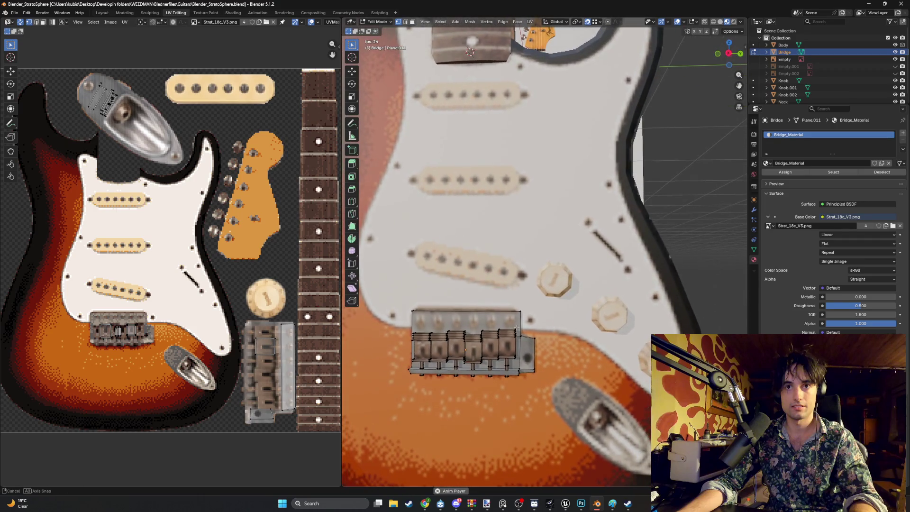
{"action": "scroll", "coordinate": [526, 302], "scroll_direction": "down", "scroll_amount": 5}
{"action": "scroll", "coordinate": [553, 297], "scroll_direction": "up", "scroll_amount": 6}
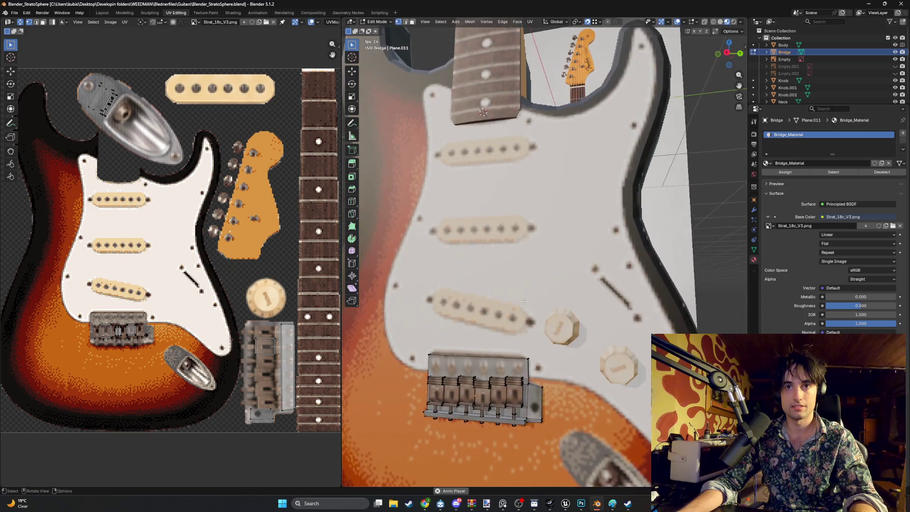
{"action": "middle_click_drag", "start_coordinate": [554, 297], "coordinate": [529, 302]}
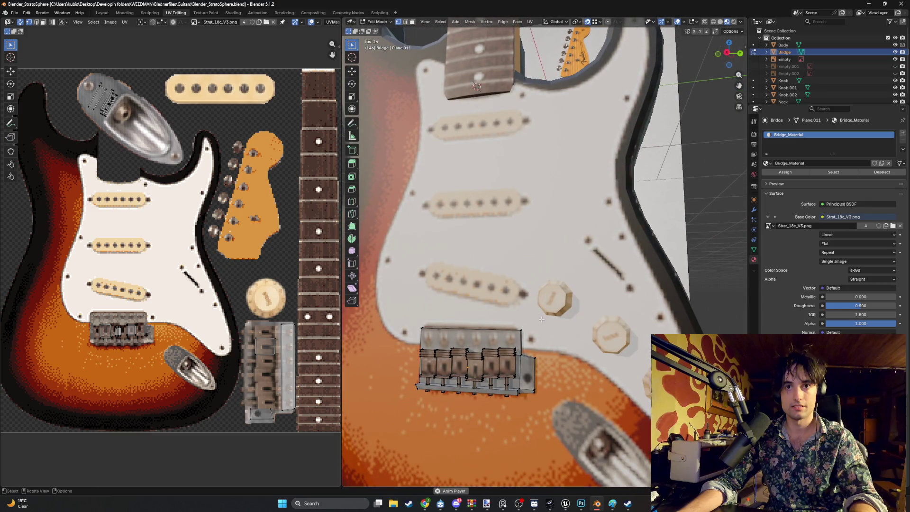
{"action": "scroll", "coordinate": [479, 300], "scroll_direction": "up", "scroll_amount": 2}
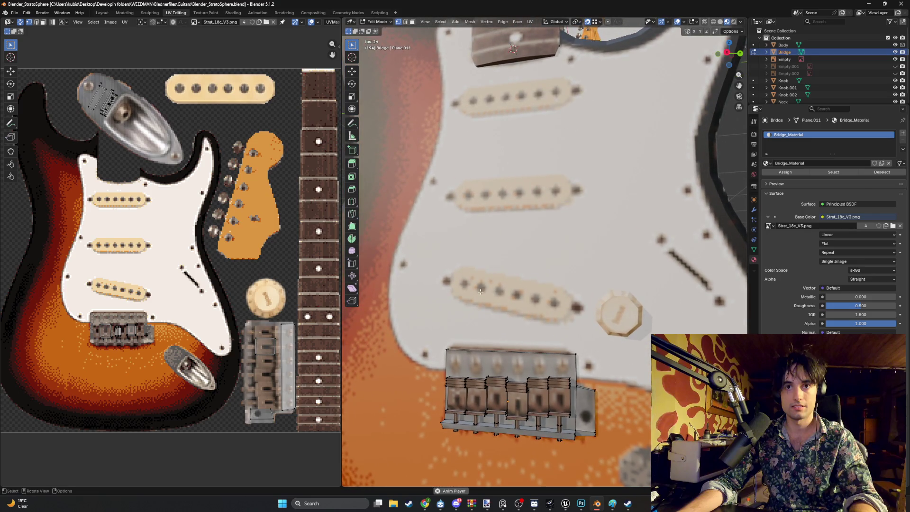
{"action": "scroll", "coordinate": [559, 280], "scroll_direction": "down", "scroll_amount": 10}
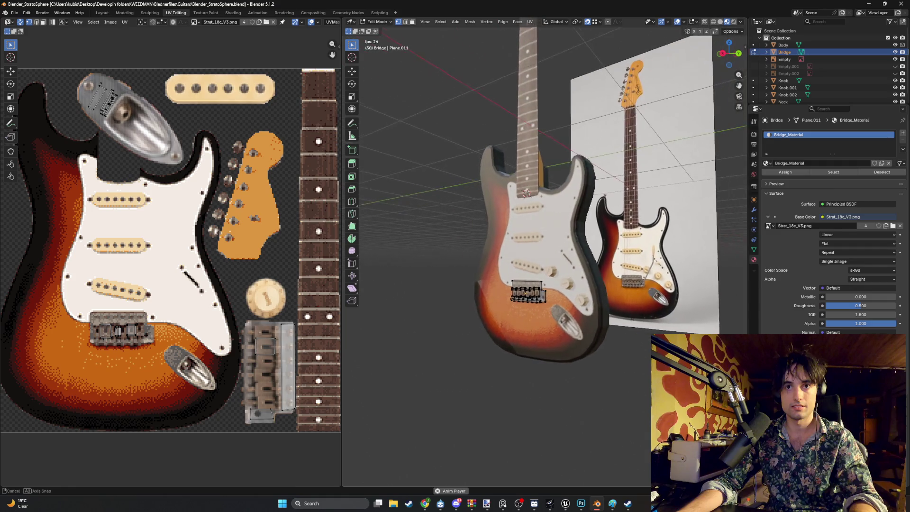
{"action": "scroll", "coordinate": [785, 84], "scroll_direction": "down", "scroll_amount": 1}
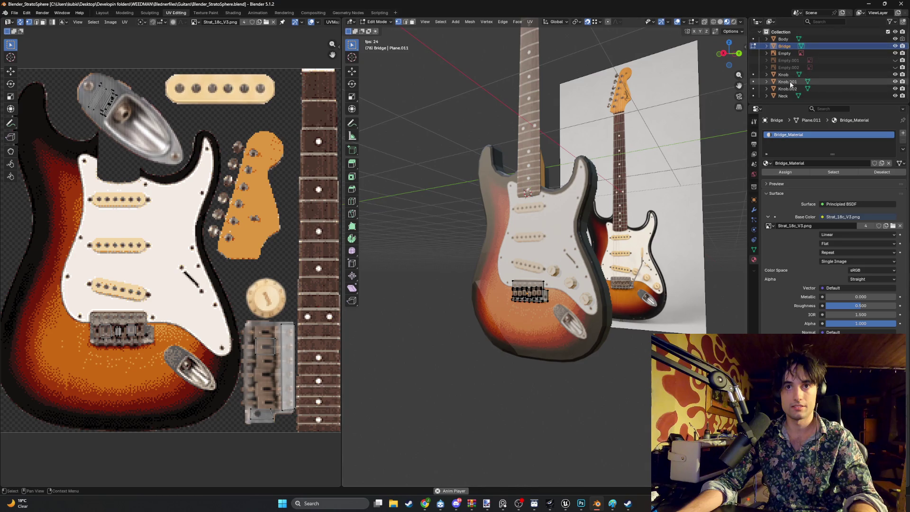
Step: Select the three knob objects, attempt a Ctrl+J join, and make Knob.002 active
{"action": "left_click", "coordinate": [789, 75]}
{"action": "left_click", "coordinate": [789, 89], "text": "shift"}
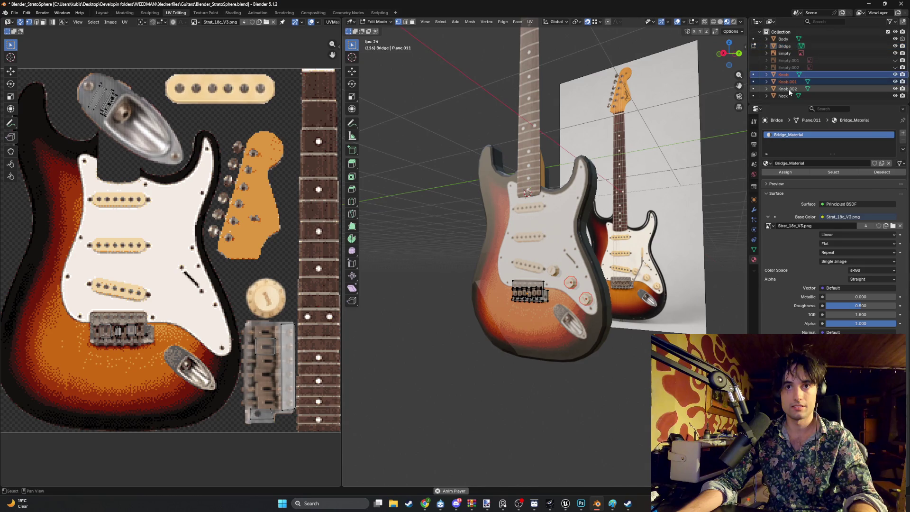
{"action": "key", "text": "Tab"}
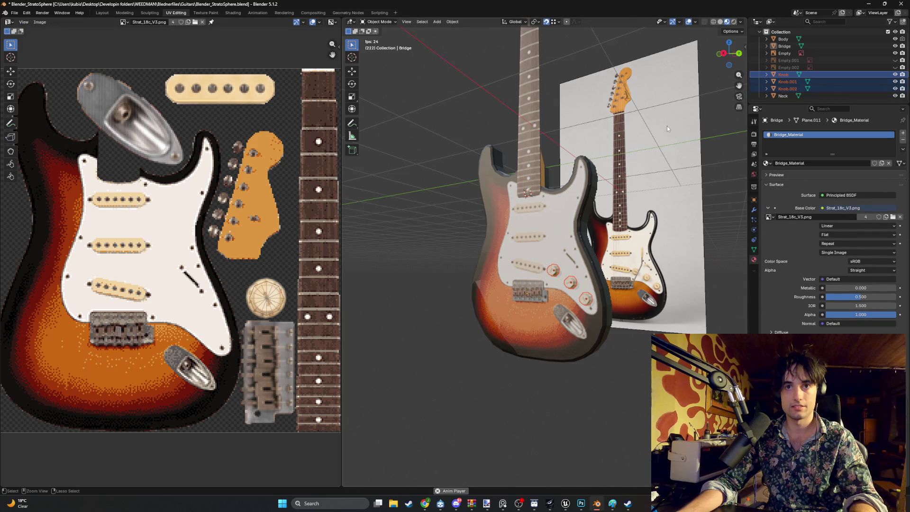
{"action": "key", "text": "ctrl+j"}
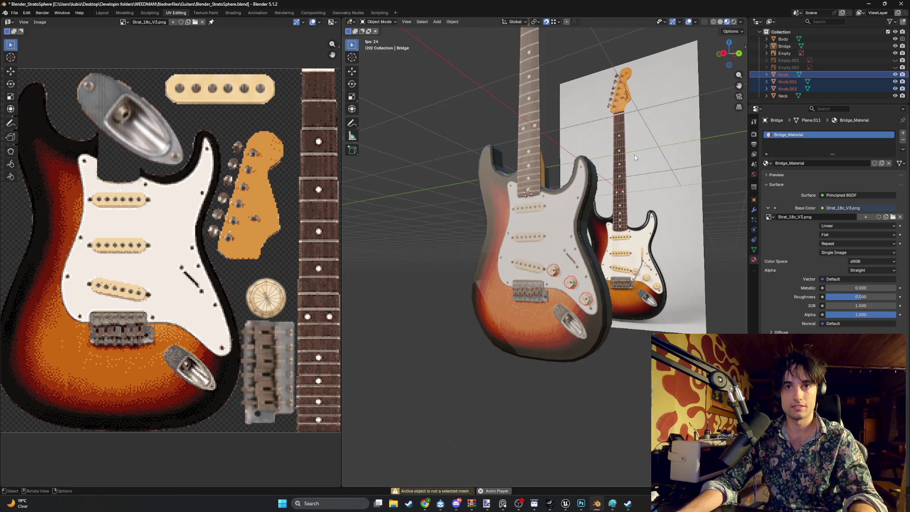
{"action": "key", "text": "Tab"}
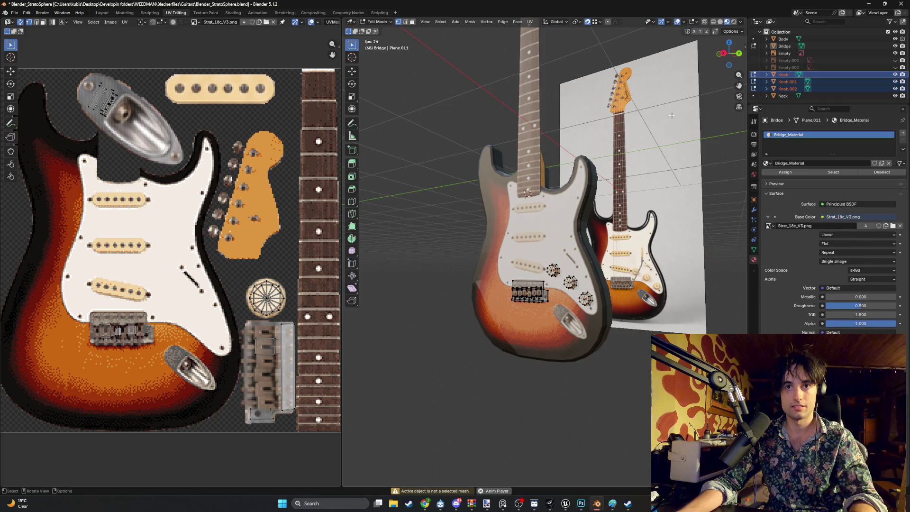
{"action": "key", "text": "Tab"}
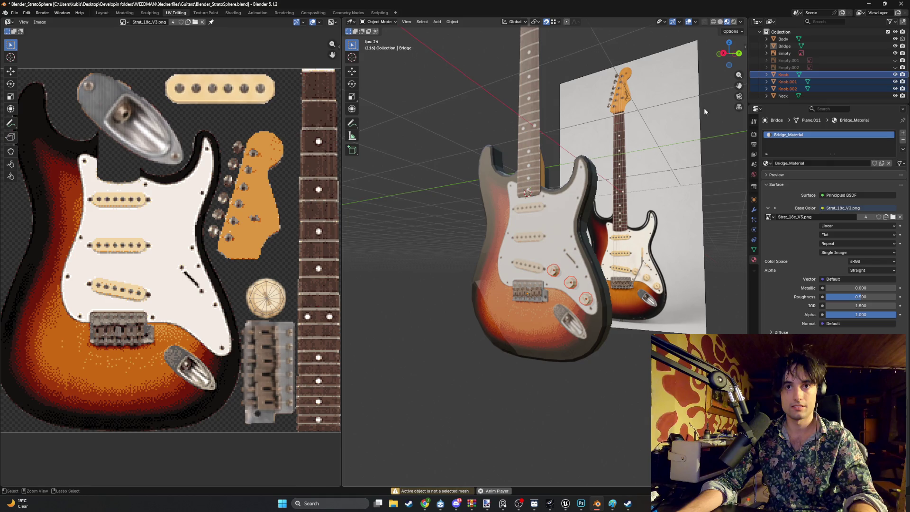
{"action": "left_click", "coordinate": [794, 91], "text": "ctrl"}
{"action": "left_click", "coordinate": [785, 74], "text": "ctrl"}
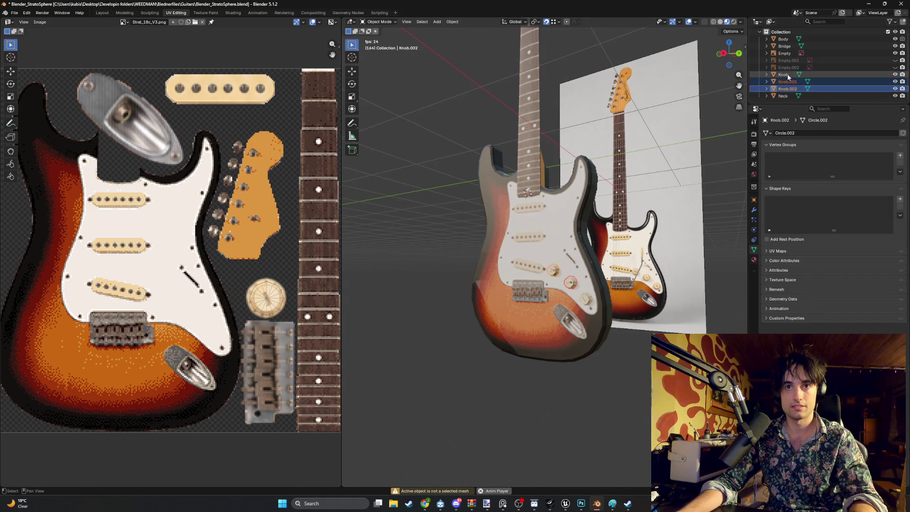
{"action": "left_click", "coordinate": [785, 75], "text": "ctrl"}
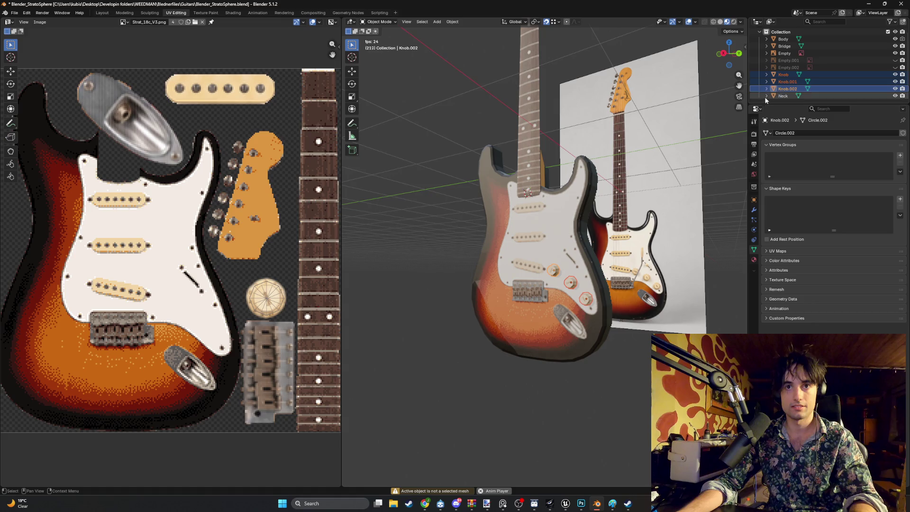
Step: Enlarge the Outliner object list and enter Edit Mode on Knob.002
{"action": "scroll", "coordinate": [593, 205], "scroll_direction": "up", "scroll_amount": 8}
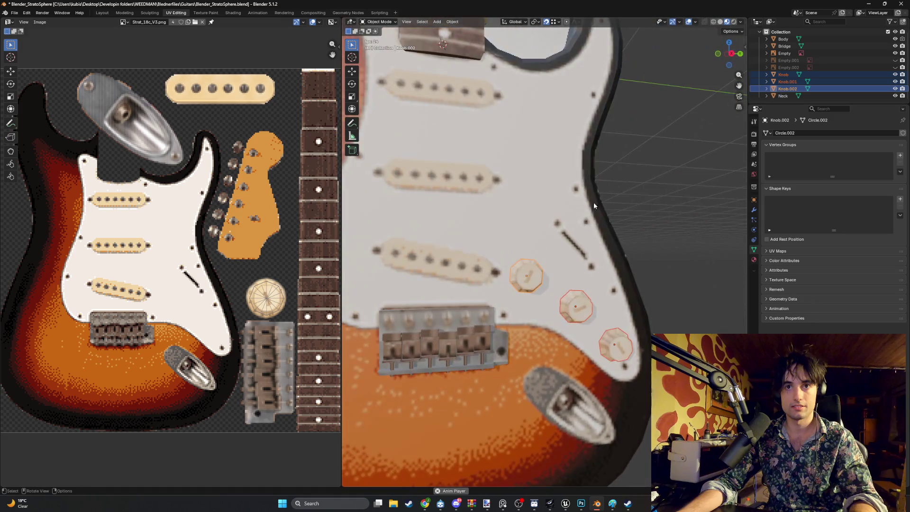
{"action": "middle_click_drag", "start_coordinate": [594, 205], "coordinate": [530, 208], "text": "shift"}
{"action": "scroll", "coordinate": [820, 73], "scroll_direction": "up", "scroll_amount": 1}
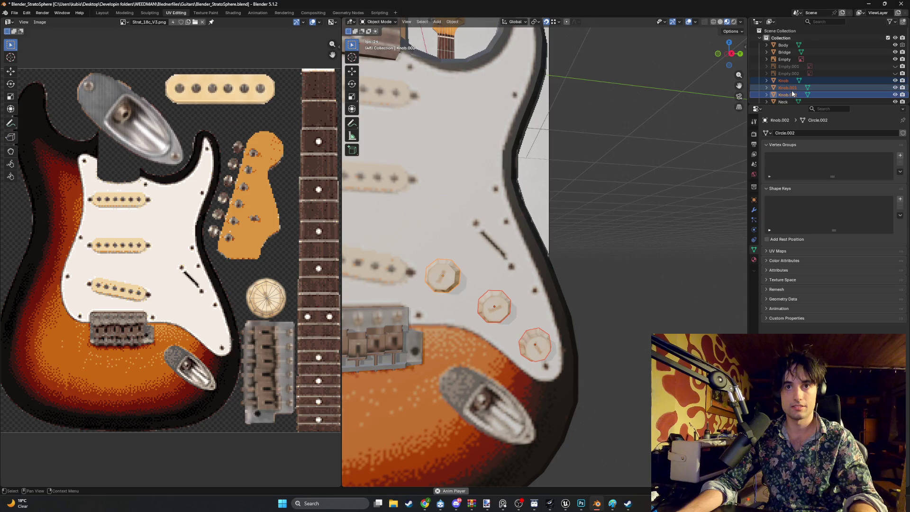
{"action": "scroll", "coordinate": [792, 94], "scroll_direction": "down", "scroll_amount": 1}
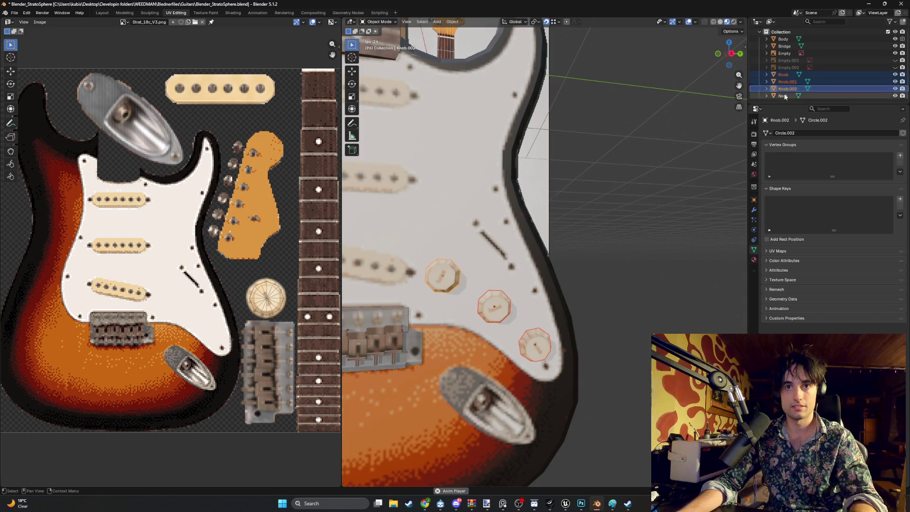
{"action": "left_click_drag", "start_coordinate": [777, 103], "coordinate": [777, 192]}
{"action": "left_click", "coordinate": [801, 134]}
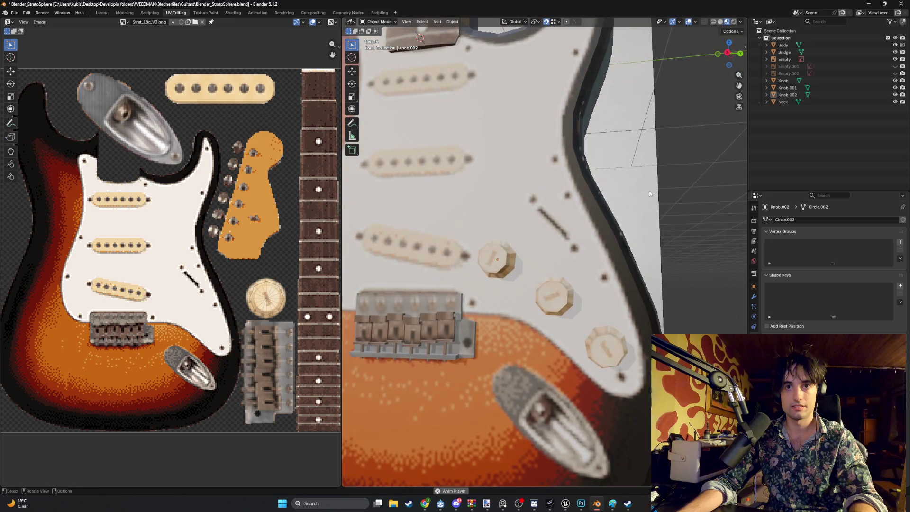
{"action": "key", "text": "Tab"}
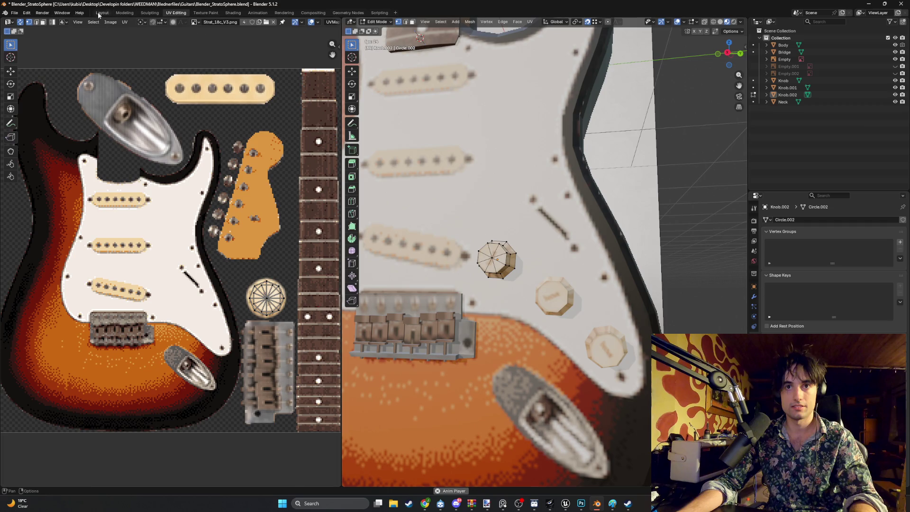
Step: Switch to the Modeling workspace, stop playback, resize the side panels and return to Object Mode
{"action": "left_click", "coordinate": [123, 13]}
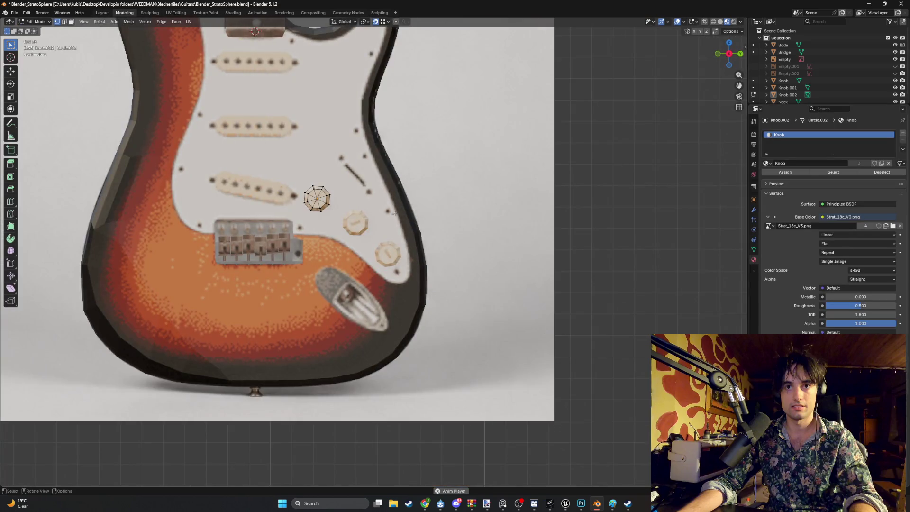
{"action": "key", "text": "space"}
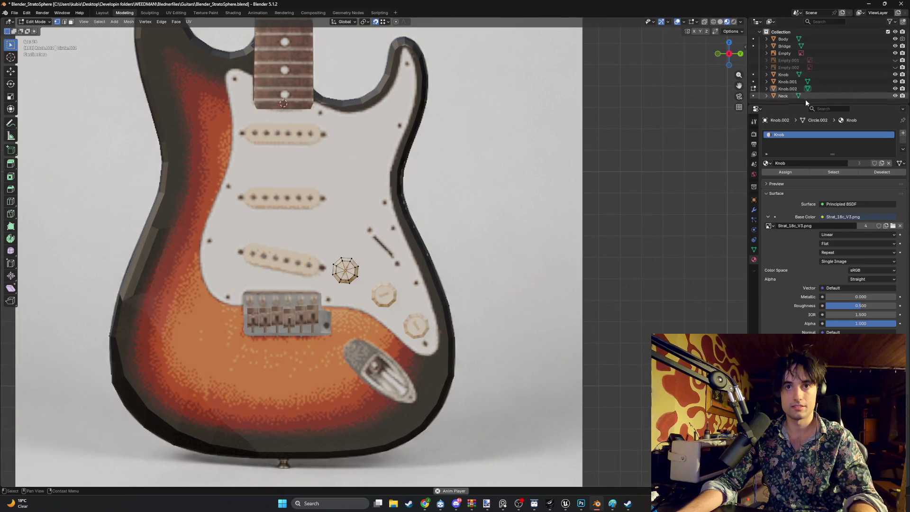
{"action": "left_click_drag", "start_coordinate": [792, 105], "coordinate": [791, 128]}
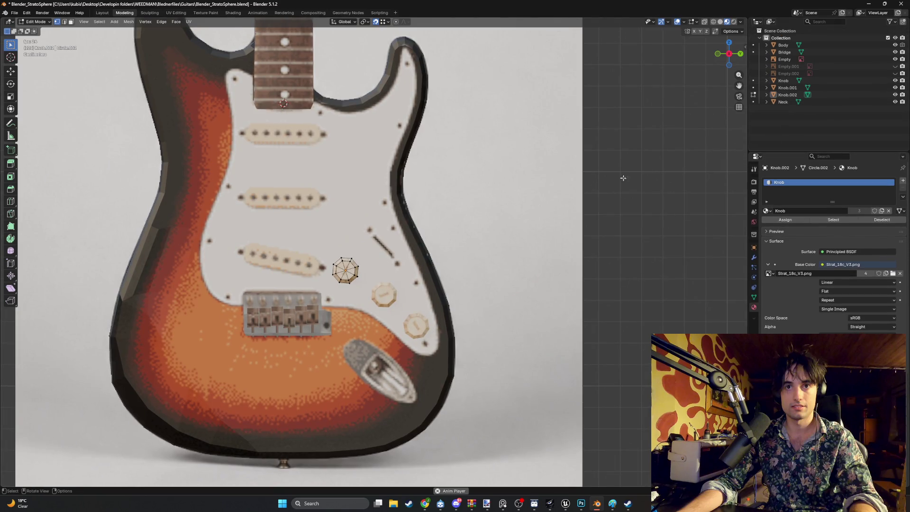
{"action": "key", "text": "Tab"}
{"action": "right_click", "coordinate": [478, 224]}
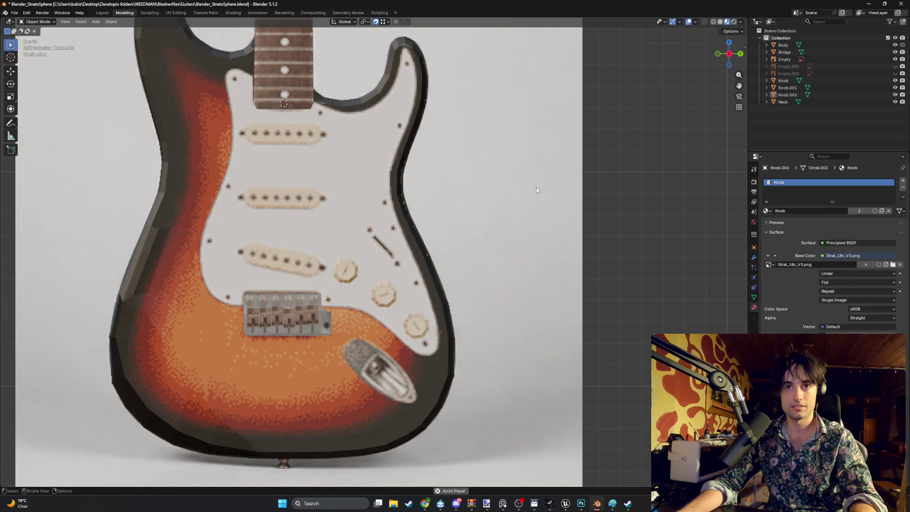
{"action": "key", "text": "shift+a"}
Step: Add a new plane and rotate it 90° about the Y axis
{"action": "left_click", "coordinate": [527, 224]}
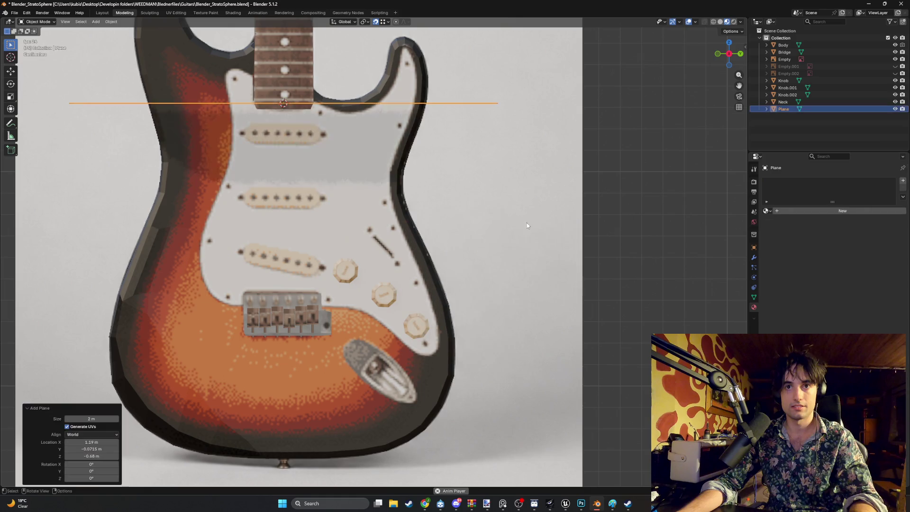
{"action": "mouse_move", "coordinate": [527, 223]}
{"action": "middle_mouse_down"}
{"action": "mouse_move", "coordinate": [475, 213]}
{"action": "mouse_move", "coordinate": [459, 163]}
{"action": "mouse_move", "coordinate": [367, 184]}
{"action": "mouse_move", "coordinate": [419, 185]}
{"action": "mouse_move", "coordinate": [363, 175]}
{"action": "mouse_move", "coordinate": [351, 180]}
{"action": "mouse_move", "coordinate": [370, 182]}
{"action": "mouse_move", "coordinate": [369, 190]}
{"action": "mouse_move", "coordinate": [358, 184]}
{"action": "middle_mouse_up"}
{"action": "scroll", "coordinate": [474, 207], "scroll_direction": "down", "scroll_amount": 5}
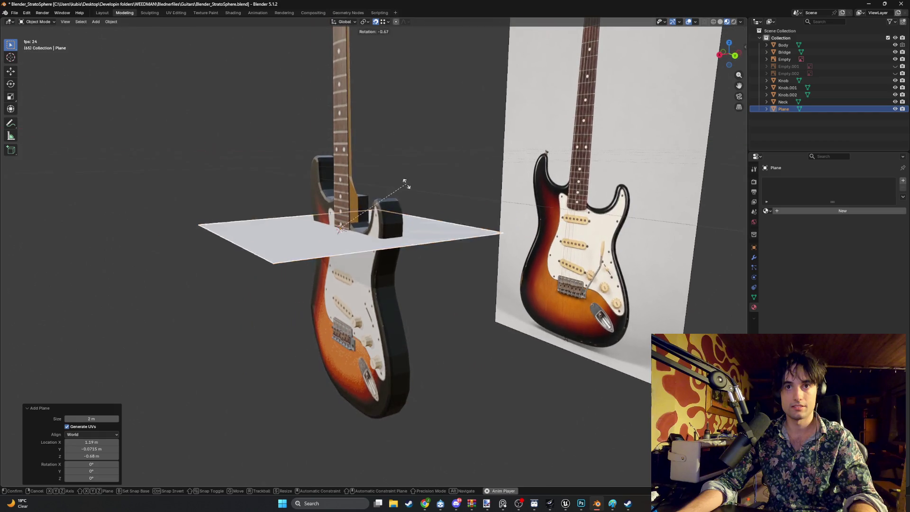
{"action": "key", "text": "r"}
{"action": "key", "text": "y"}
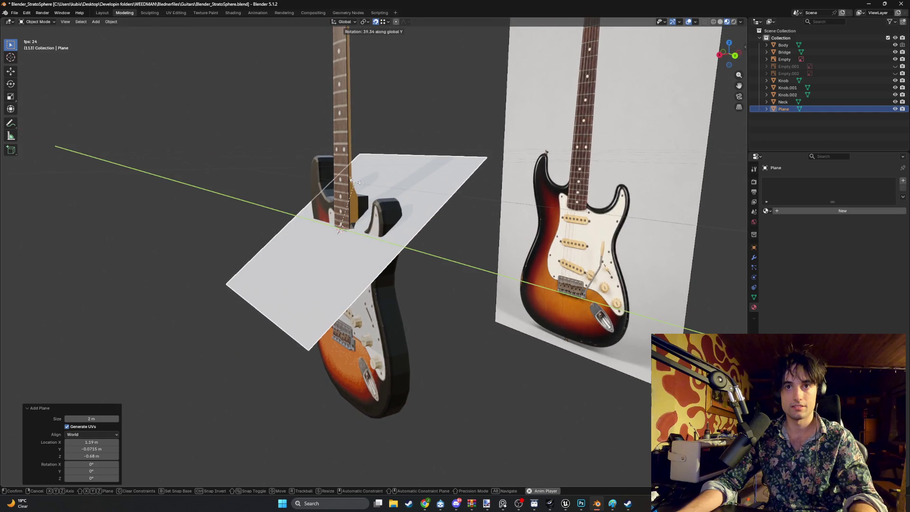
{"action": "type", "text": "90"}
{"action": "key", "text": "Return"}
Step: Switch to wireframe X-ray shading and hide the body, bridge, knobs and Neck
{"action": "mouse_move", "coordinate": [354, 181]}
{"action": "middle_mouse_down", "text": "alt"}
{"action": "mouse_move", "coordinate": [249, 199]}
{"action": "mouse_move", "coordinate": [412, 215]}
{"action": "middle_mouse_up", "text": "alt"}
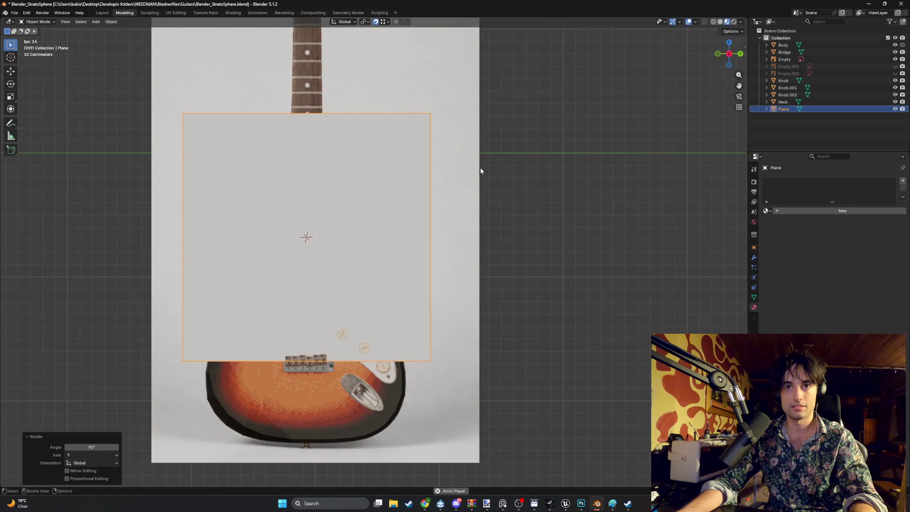
{"action": "key", "text": "z"}
{"action": "key", "text": "w"}
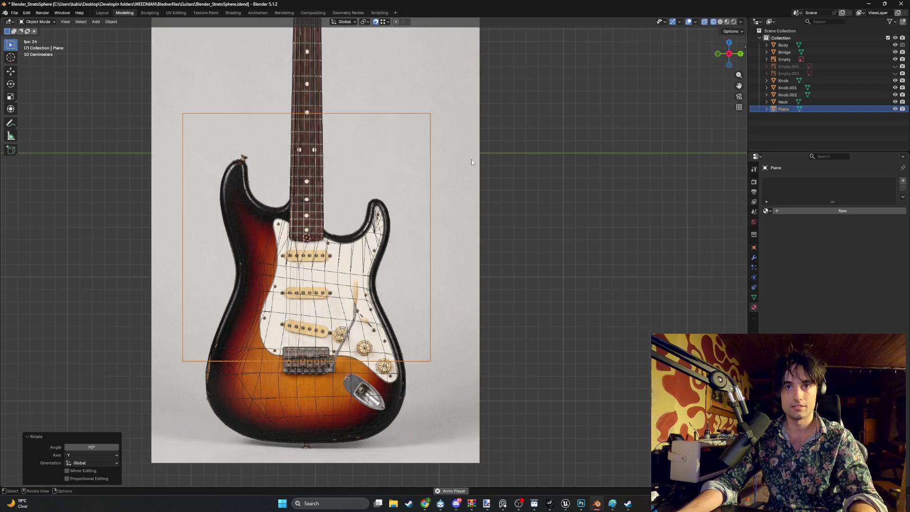
{"action": "mouse_move", "coordinate": [894, 45]}
{"action": "left_mouse_down"}
{"action": "mouse_move", "coordinate": [896, 99]}
{"action": "mouse_move", "coordinate": [895, 67]}
{"action": "left_mouse_up"}
{"action": "left_click", "coordinate": [895, 102]}
Step: Show the guitar reference image again, check the plane in Edit Mode, and expand it to reveal Plane.013
{"action": "left_click", "coordinate": [895, 81]}
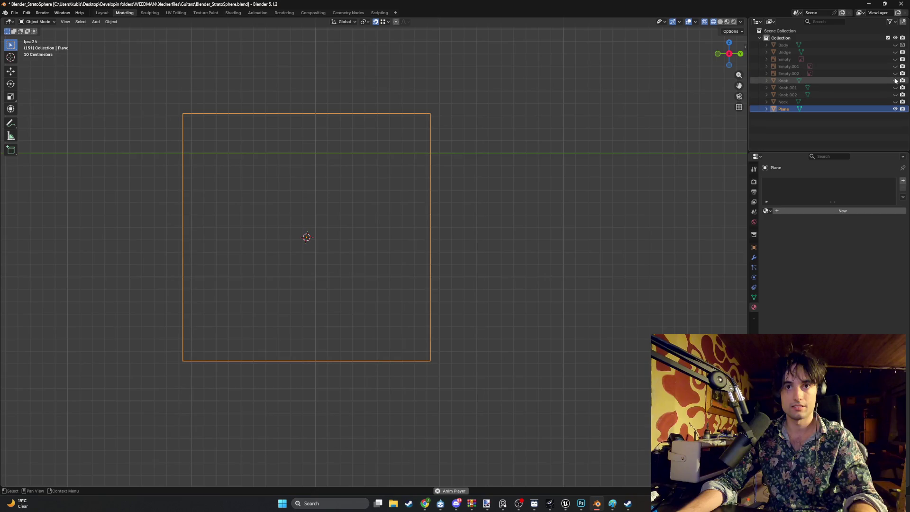
{"action": "left_click", "coordinate": [895, 59]}
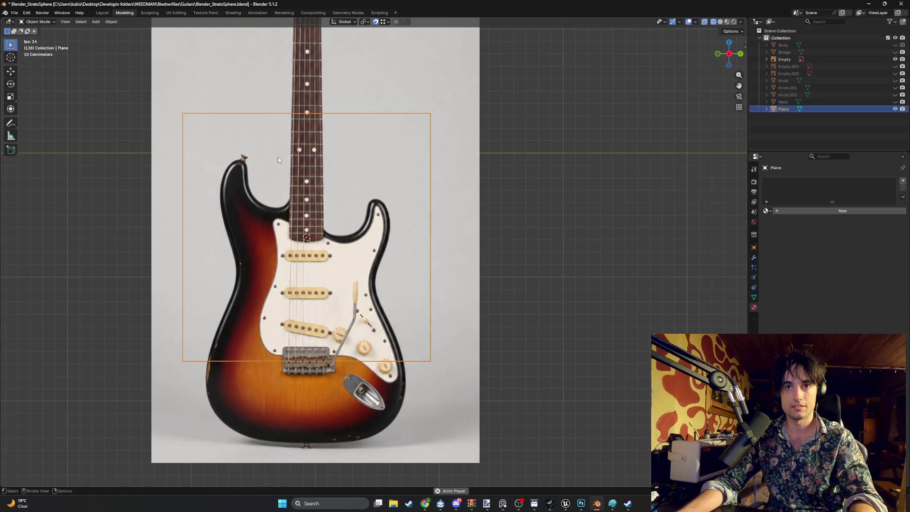
{"action": "key", "text": "Tab"}
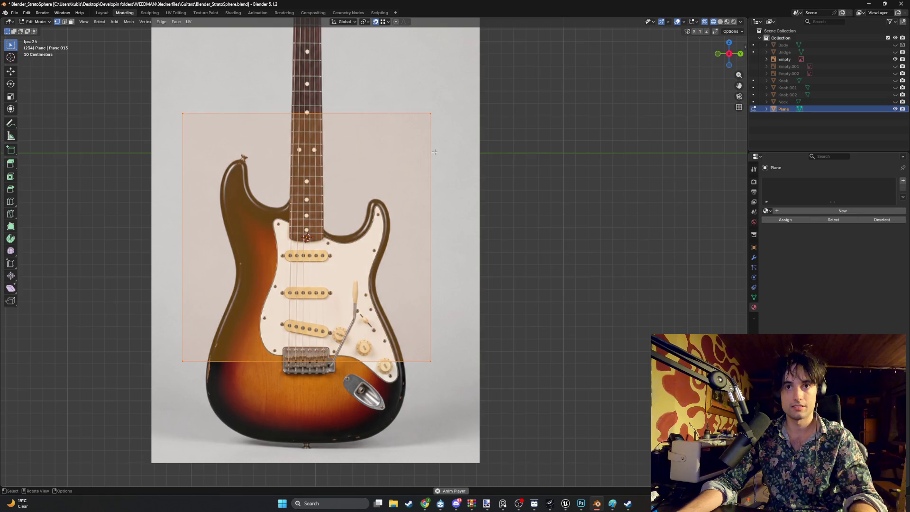
{"action": "mouse_move", "coordinate": [435, 151]}
{"action": "middle_mouse_down"}
{"action": "mouse_move", "coordinate": [384, 158]}
{"action": "mouse_move", "coordinate": [372, 171]}
{"action": "mouse_move", "coordinate": [515, 140]}
{"action": "middle_mouse_up"}
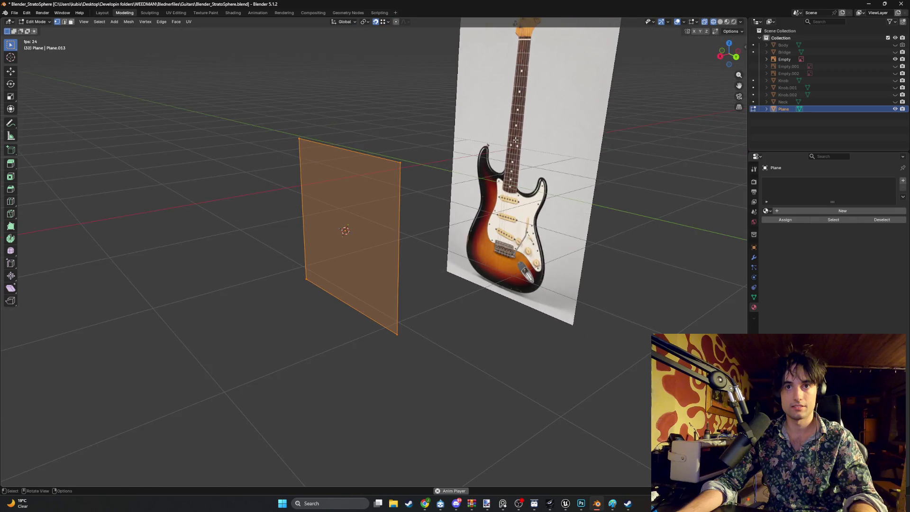
{"action": "key", "text": "Tab"}
{"action": "left_click", "coordinate": [766, 110]}
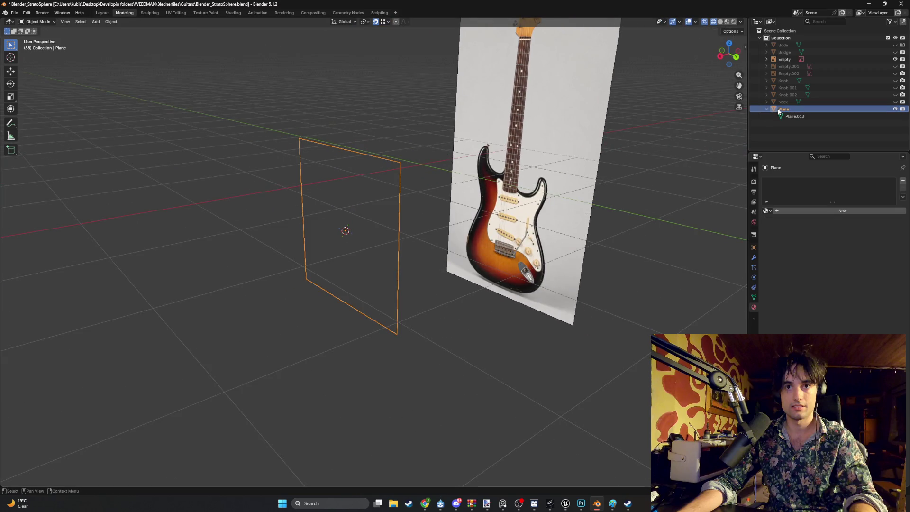
Step: Delete the plane, add an 8-vertex 1 m circle mesh, and orbit to view it from above
{"action": "key", "text": "Delete"}
{"action": "key", "text": "shift+a"}
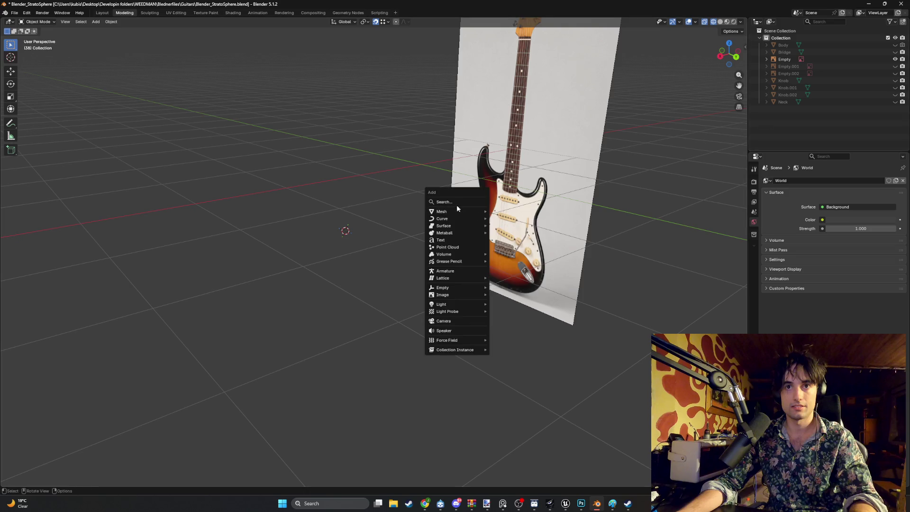
{"action": "mouse_move", "coordinate": [456, 209]}
{"action": "left_click", "coordinate": [506, 225]}
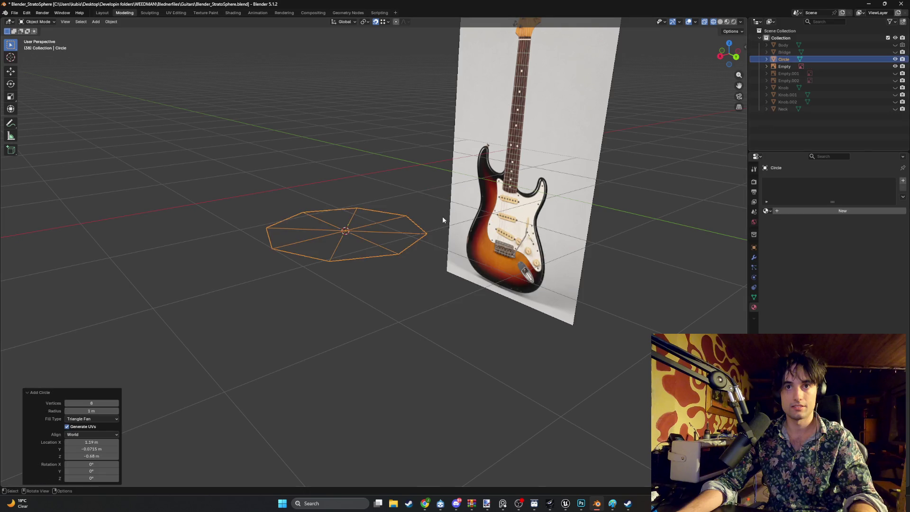
{"action": "mouse_move", "coordinate": [383, 227]}
{"action": "middle_mouse_down"}
{"action": "mouse_move", "coordinate": [419, 234]}
{"action": "mouse_move", "coordinate": [429, 257]}
{"action": "middle_mouse_up"}
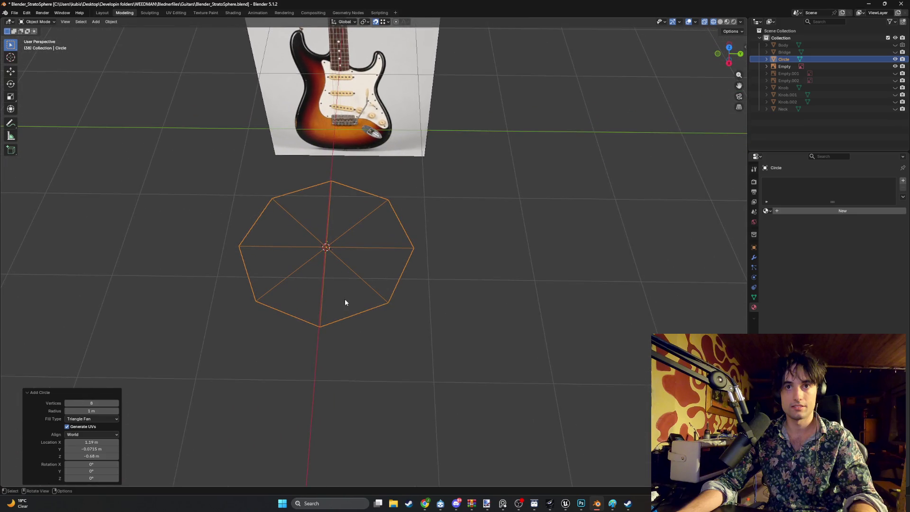
{"action": "mouse_move", "coordinate": [363, 286]}
{"action": "middle_mouse_down"}
{"action": "mouse_move", "coordinate": [383, 257]}
{"action": "mouse_move", "coordinate": [349, 265]}
{"action": "mouse_move", "coordinate": [373, 241]}
{"action": "middle_mouse_up"}
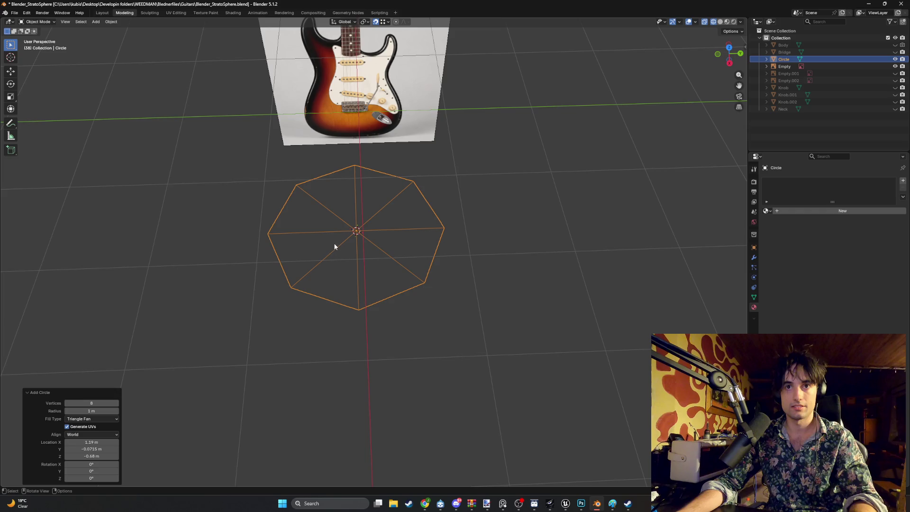
Step: In Edit Mode with face select, select the four right-hand faces of the circle
{"action": "key", "text": "Tab"}
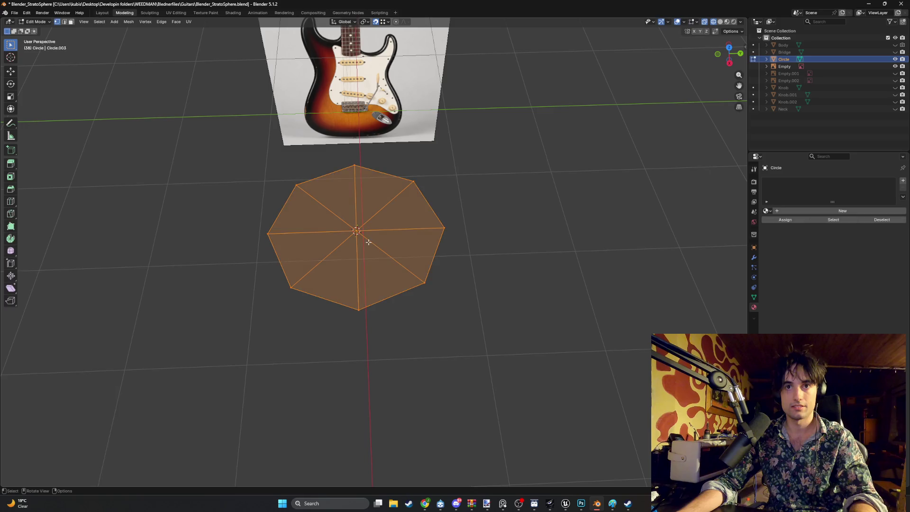
{"action": "scroll", "coordinate": [373, 241], "scroll_direction": "up", "scroll_amount": 3}
{"action": "left_click", "coordinate": [450, 298]}
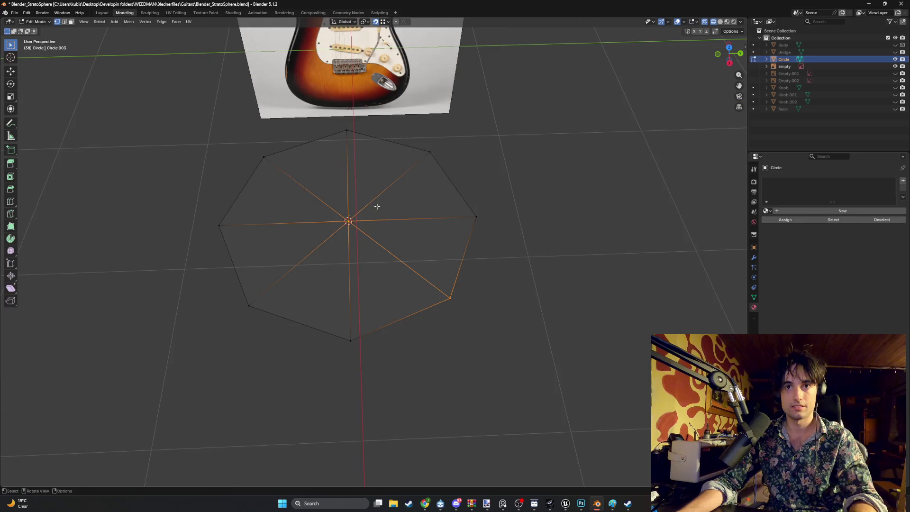
{"action": "key", "text": "3"}
{"action": "left_click_drag", "start_coordinate": [431, 268], "coordinate": [394, 208]}
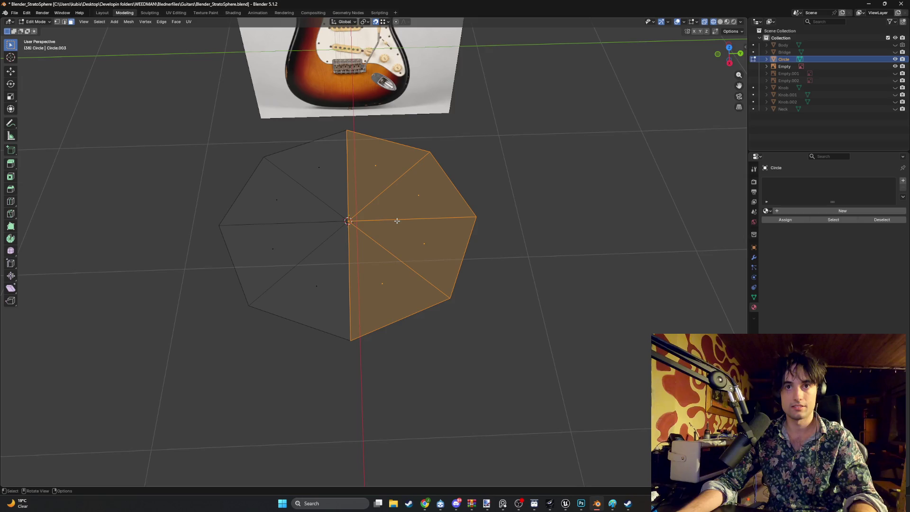
{"action": "middle_click_drag", "start_coordinate": [397, 220], "coordinate": [380, 215], "text": "shift"}
{"action": "key", "text": "g"}
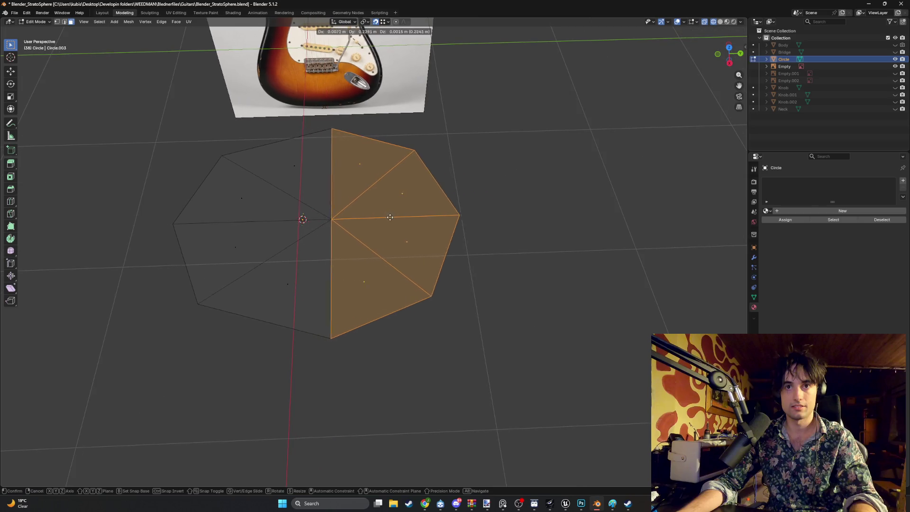
{"action": "key", "text": "Escape"}
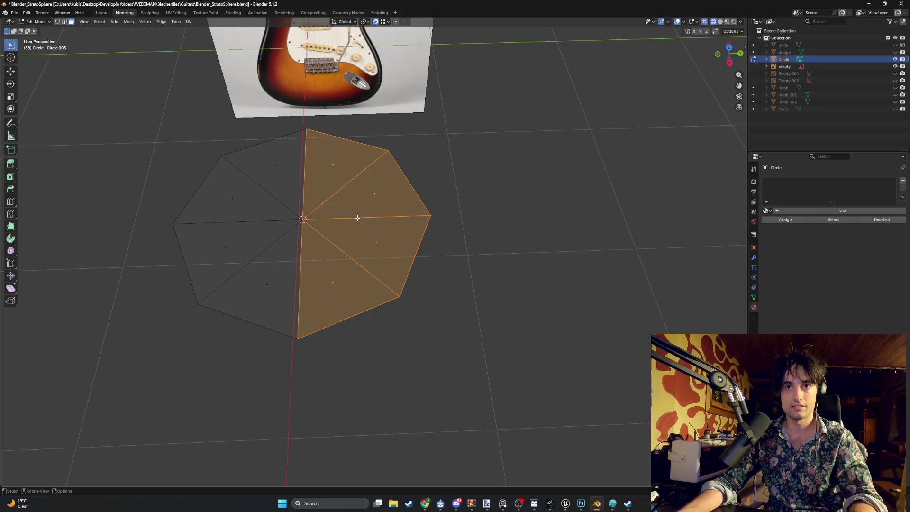
Step: Duplicate the right-half faces, move the copy about 2 m along Y, and select the originals
{"action": "key", "text": "shift+d"}
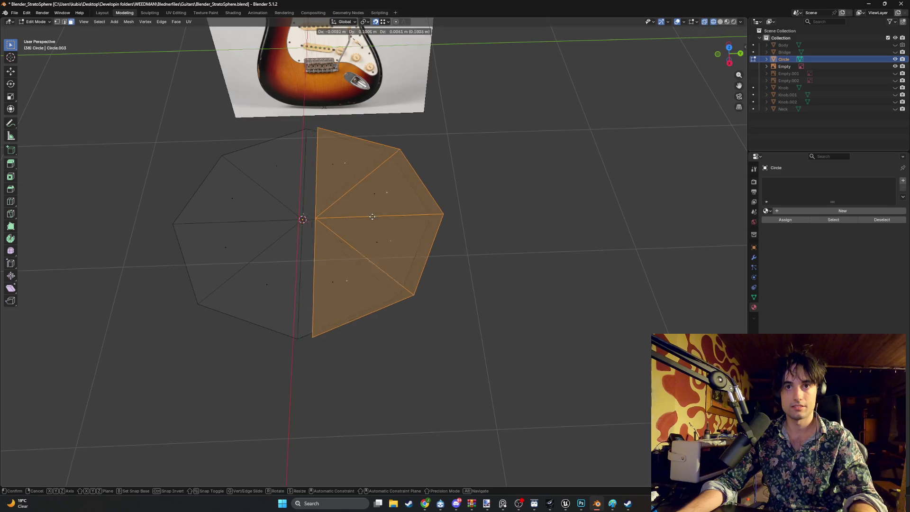
{"action": "key", "text": "Escape"}
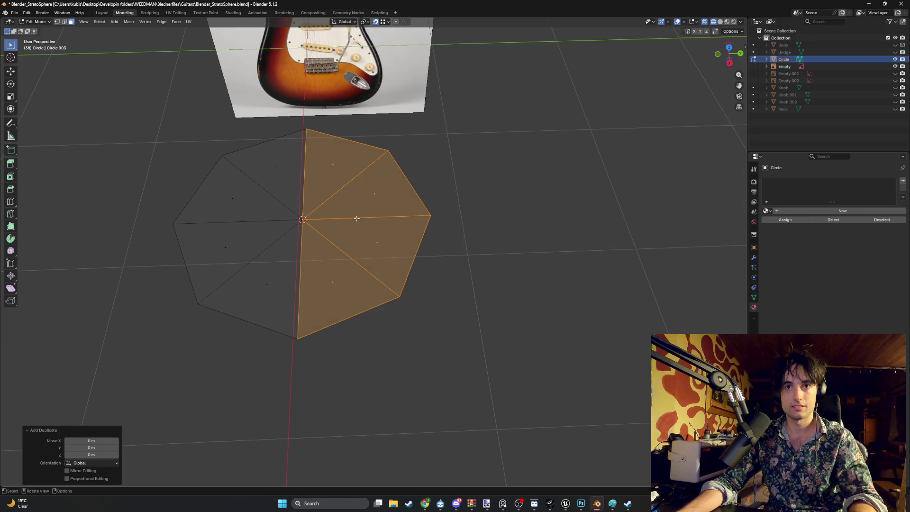
{"action": "key", "text": "shift+Tab"}
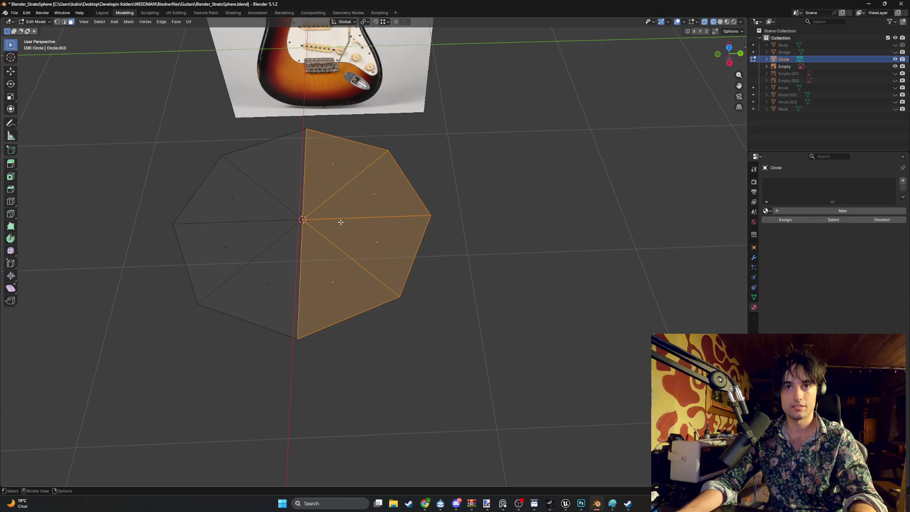
{"action": "key", "text": "g"}
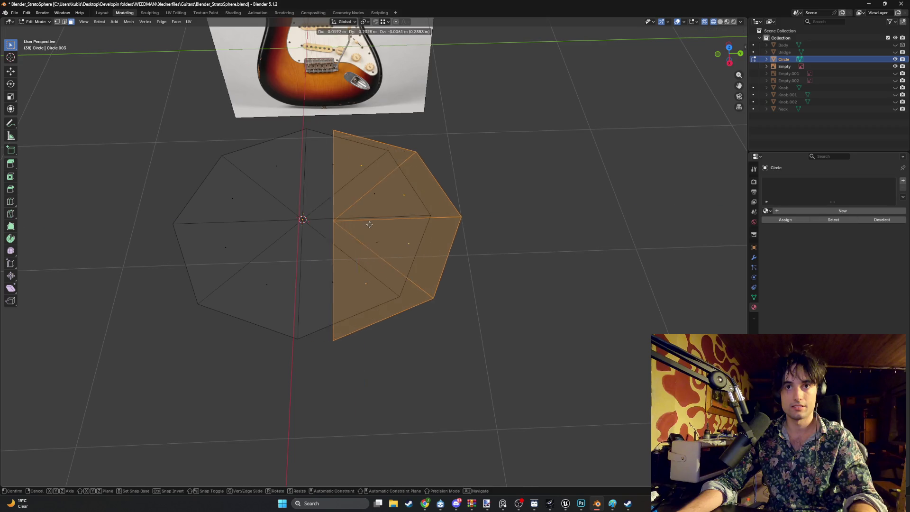
{"action": "key", "text": "y"}
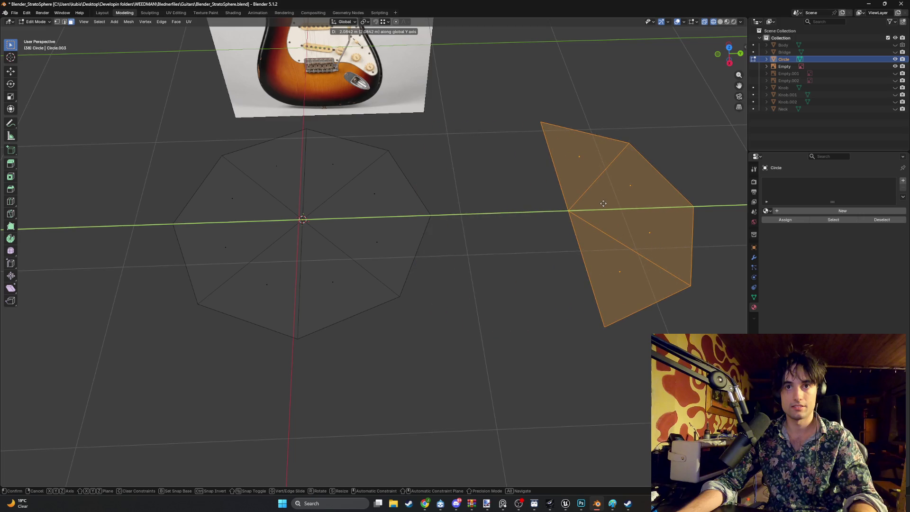
{"action": "left_click", "coordinate": [603, 204]}
{"action": "left_click_drag", "start_coordinate": [423, 331], "coordinate": [319, 154]}
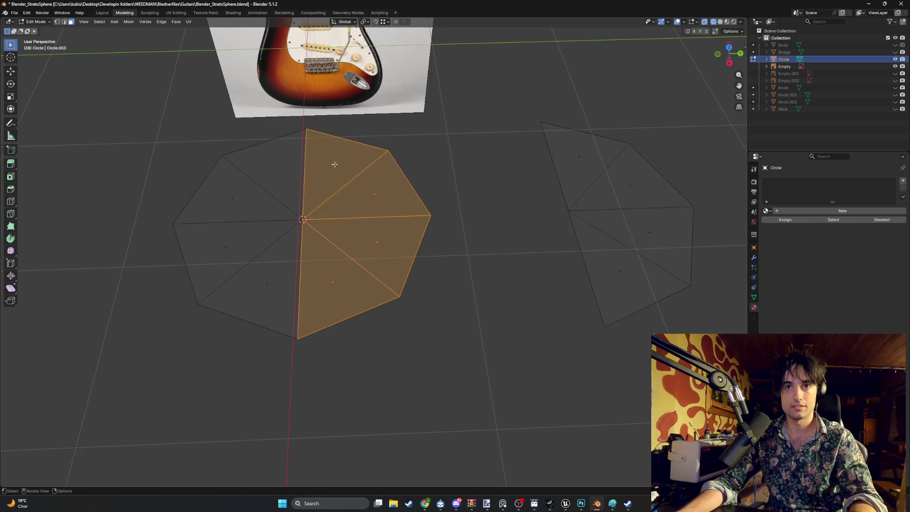
Step: Delete the original right-half faces and connect both halves' top, bottom and centre vertices with edges
{"action": "key", "text": "x"}
{"action": "left_click", "coordinate": [337, 181]}
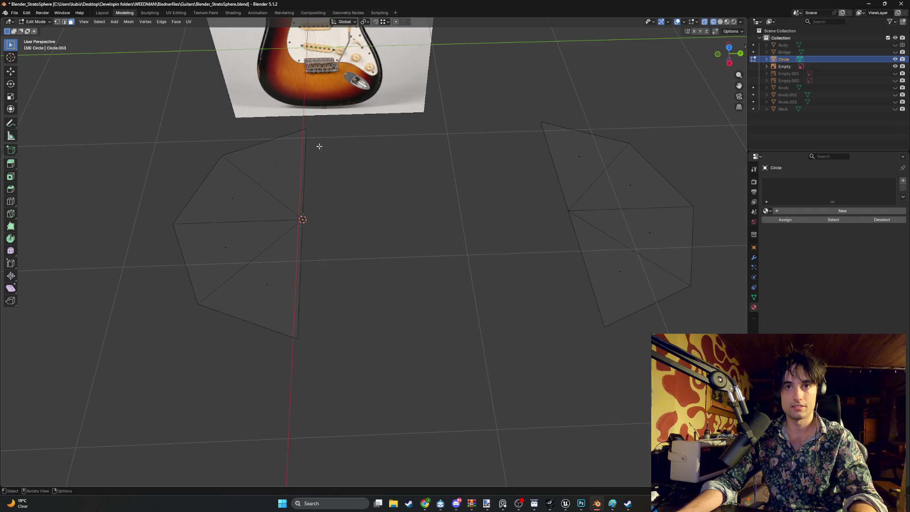
{"action": "left_click", "coordinate": [306, 131]}
{"action": "left_click", "coordinate": [540, 122], "text": "shift"}
{"action": "key", "text": "f"}
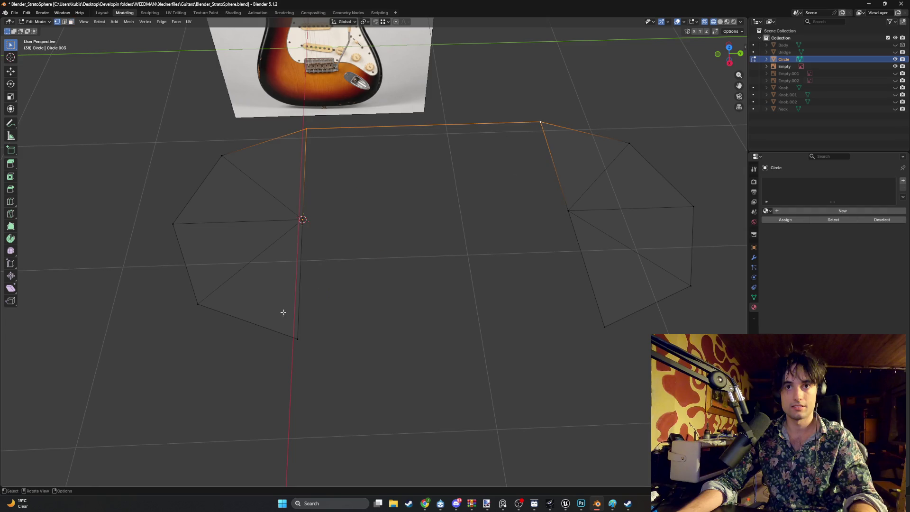
{"action": "left_click", "coordinate": [299, 341]}
{"action": "left_click", "coordinate": [593, 316], "text": "shift"}
{"action": "key", "text": "f"}
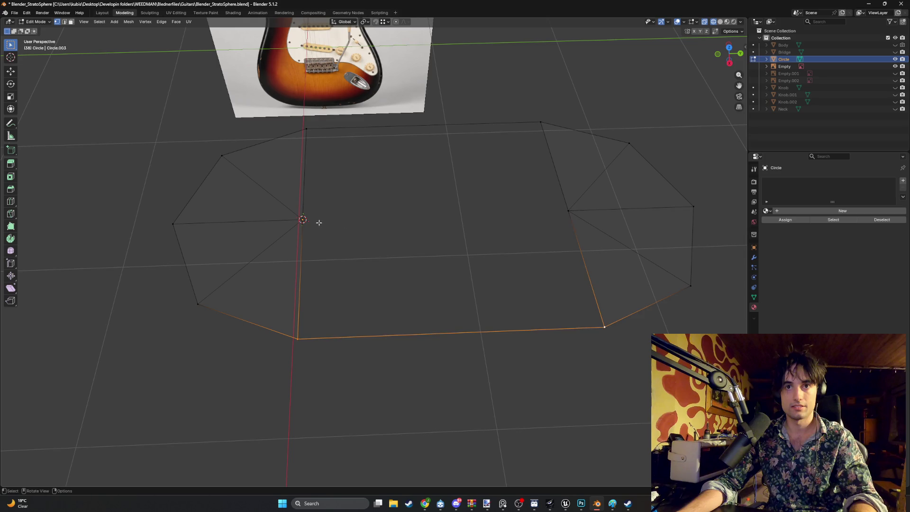
{"action": "left_click", "coordinate": [303, 220]}
{"action": "left_click", "coordinate": [569, 211], "text": "shift"}
{"action": "key", "text": "f"}
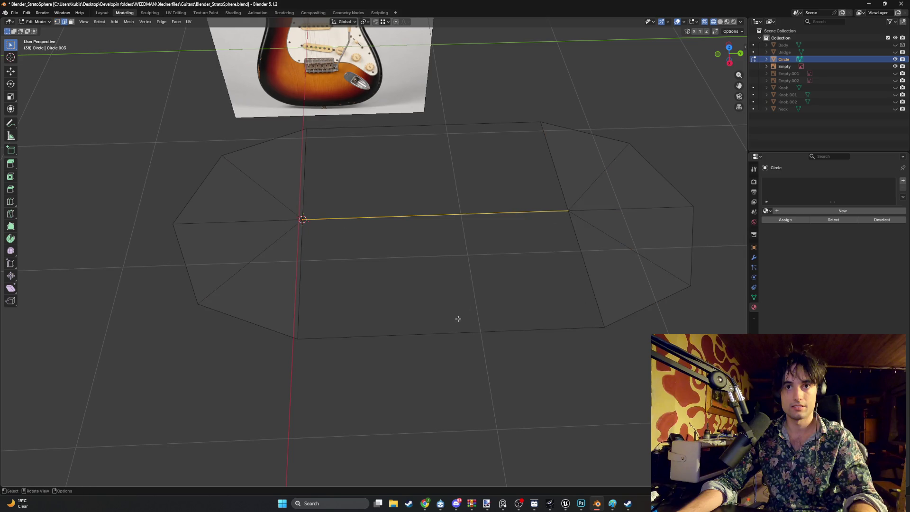
Step: Fill faces between the bottom, middle and top bridging edges
{"action": "key", "text": "2"}
{"action": "left_click", "coordinate": [438, 332]}
{"action": "left_click", "coordinate": [431, 215], "text": "shift"}
{"action": "key", "text": "f"}
{"action": "left_click", "coordinate": [429, 214]}
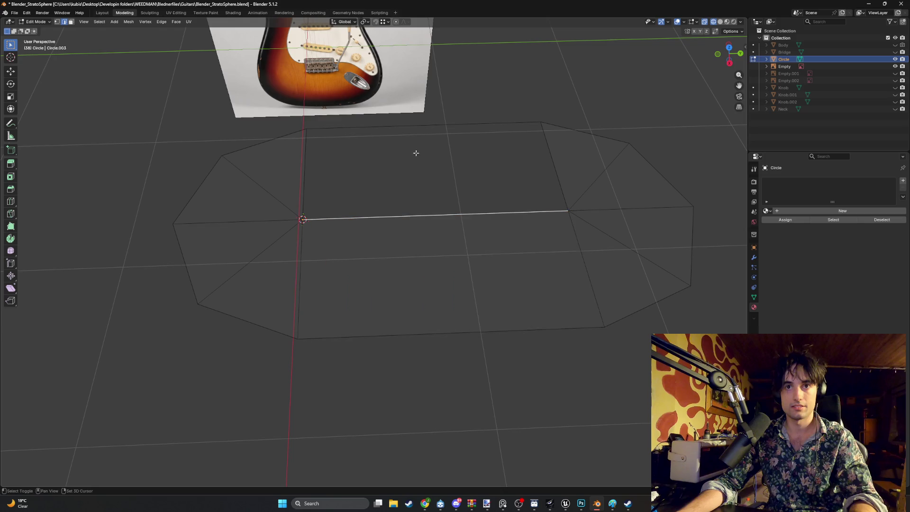
{"action": "left_click", "coordinate": [409, 126], "text": "shift"}
{"action": "key", "text": "f"}
Step: Select the right fan triangles, then the whole capsule-shaped plate mesh
{"action": "middle_click_drag", "start_coordinate": [469, 193], "coordinate": [477, 207]}
{"action": "mouse_move", "coordinate": [538, 312]}
{"action": "left_mouse_down"}
{"action": "mouse_move", "coordinate": [520, 271]}
{"action": "mouse_move", "coordinate": [450, 196]}
{"action": "left_mouse_up"}
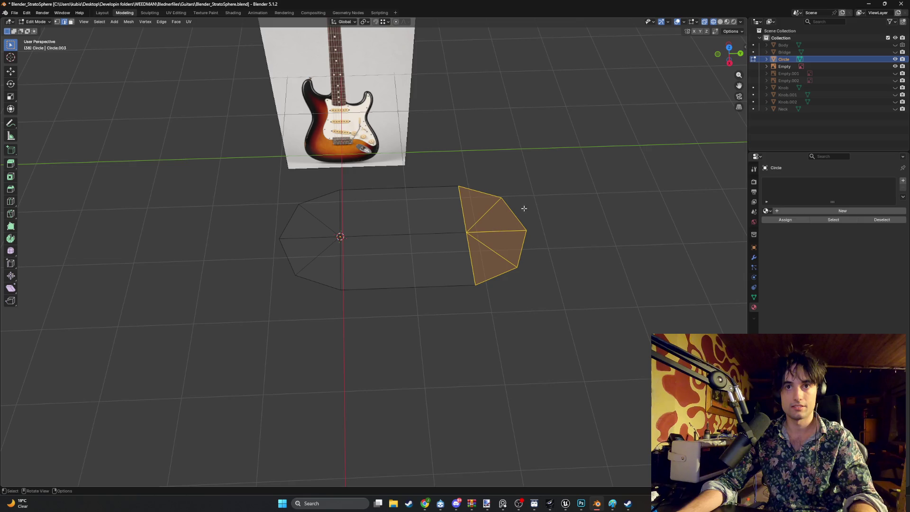
{"action": "key", "text": "a"}
{"action": "middle_click_drag", "start_coordinate": [288, 157], "coordinate": [378, 152]}
Step: Rotate the new circle 90° about the Y axis and view it side-on
{"action": "type", "text": "ry"}
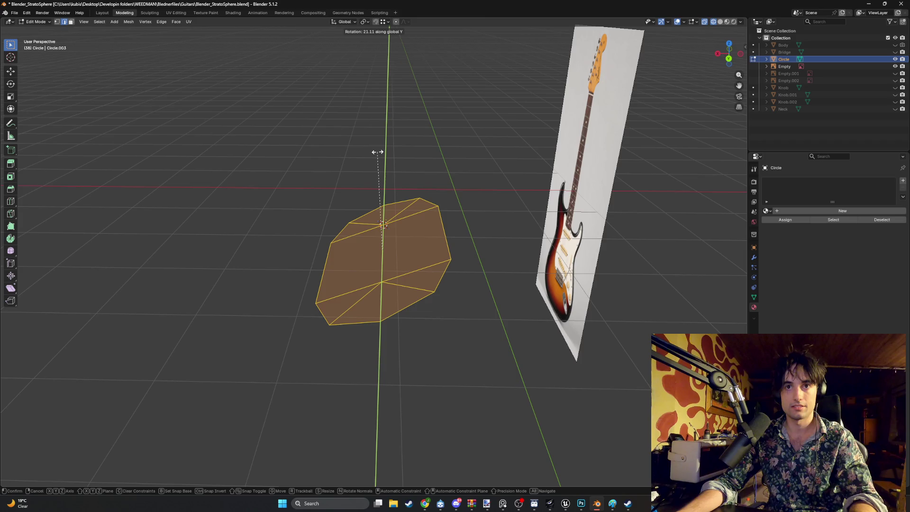
{"action": "type", "text": "90"}
{"action": "key", "text": "Return"}
{"action": "mouse_move", "coordinate": [347, 170]}
{"action": "middle_mouse_down", "text": "alt"}
{"action": "mouse_move", "coordinate": [459, 160]}
{"action": "mouse_move", "coordinate": [347, 203]}
{"action": "mouse_move", "coordinate": [265, 199]}
{"action": "middle_mouse_up", "text": "alt"}
{"action": "scroll", "coordinate": [376, 240], "scroll_direction": "up", "scroll_amount": 4}
Step: Shrink the circle down to pickup size and place it over the neck pickup
{"action": "key", "text": "s"}
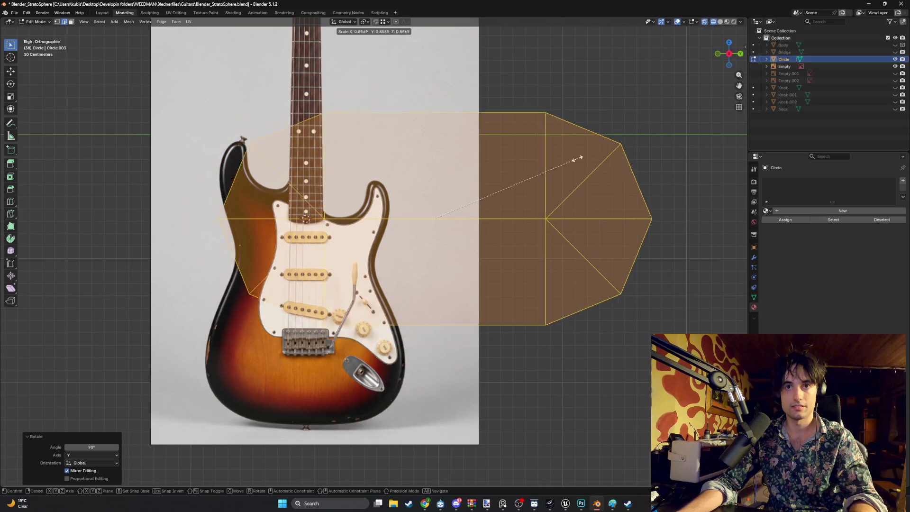
{"action": "left_click", "coordinate": [466, 205]}
{"action": "scroll", "coordinate": [610, 166], "scroll_direction": "up", "scroll_amount": 4}
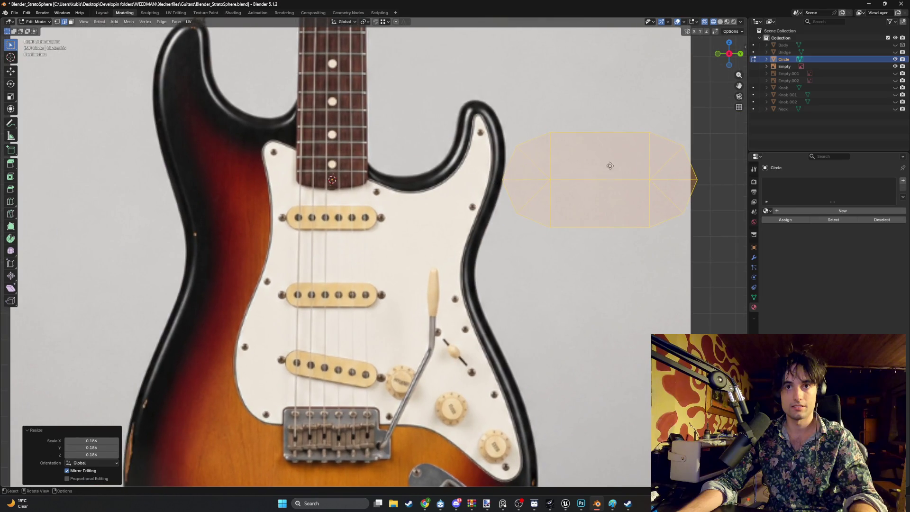
{"action": "left_click", "coordinate": [345, 207]}
{"action": "scroll", "coordinate": [230, 199], "scroll_direction": "up", "scroll_amount": 3}
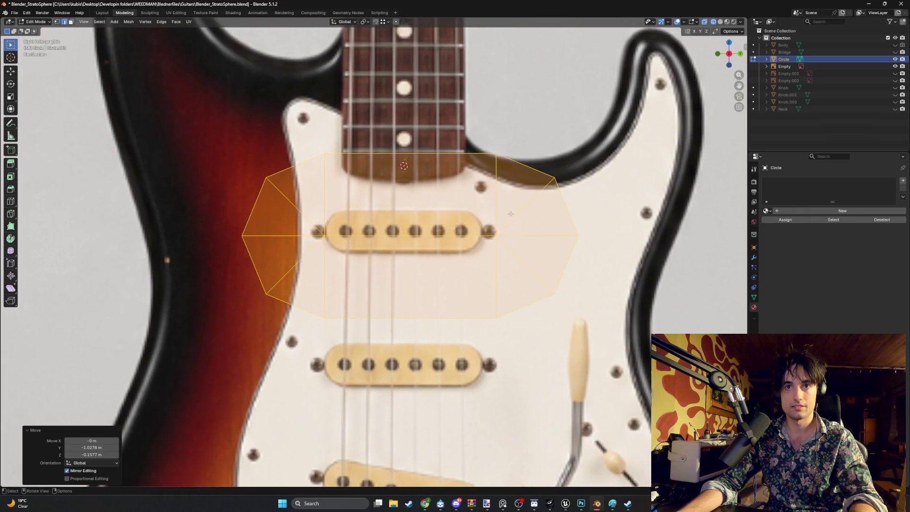
{"action": "key", "text": "s"}
{"action": "left_click", "coordinate": [471, 196]}
Step: Fine-tune the circle's size and position so it sits on the neck pickup
{"action": "scroll", "coordinate": [471, 195], "scroll_direction": "up", "scroll_amount": 3}
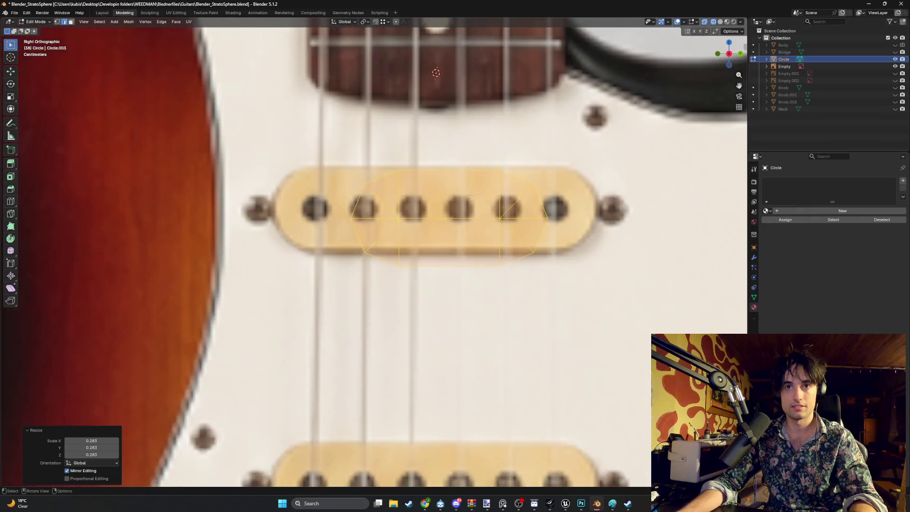
{"action": "scroll", "coordinate": [470, 196], "scroll_direction": "up", "scroll_amount": 3}
{"action": "key", "text": "g"}
{"action": "left_click", "coordinate": [385, 234]}
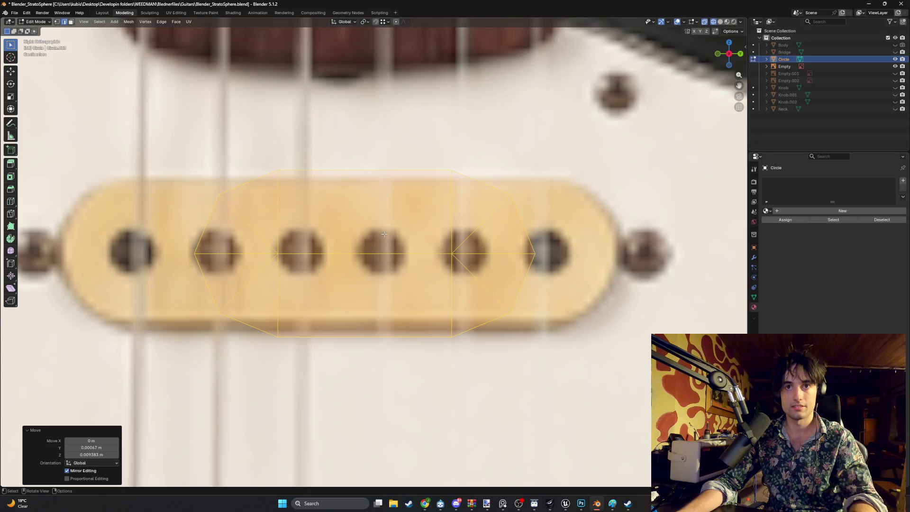
{"action": "key", "text": "s"}
{"action": "left_click", "coordinate": [516, 211]}
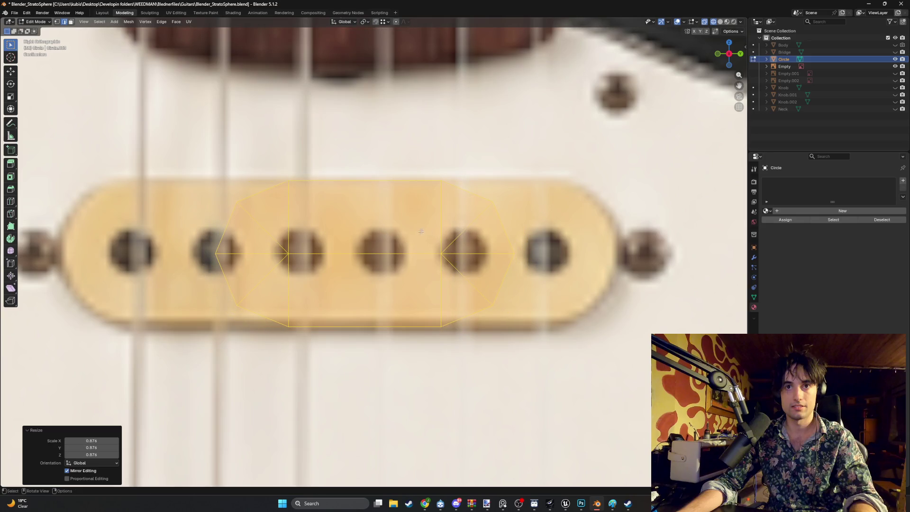
{"action": "key", "text": "g"}
{"action": "left_click", "coordinate": [421, 226]}
Step: Stretch the outline's left half along Y to the pickup's left edge
{"action": "scroll", "coordinate": [378, 222], "scroll_direction": "down", "scroll_amount": 1}
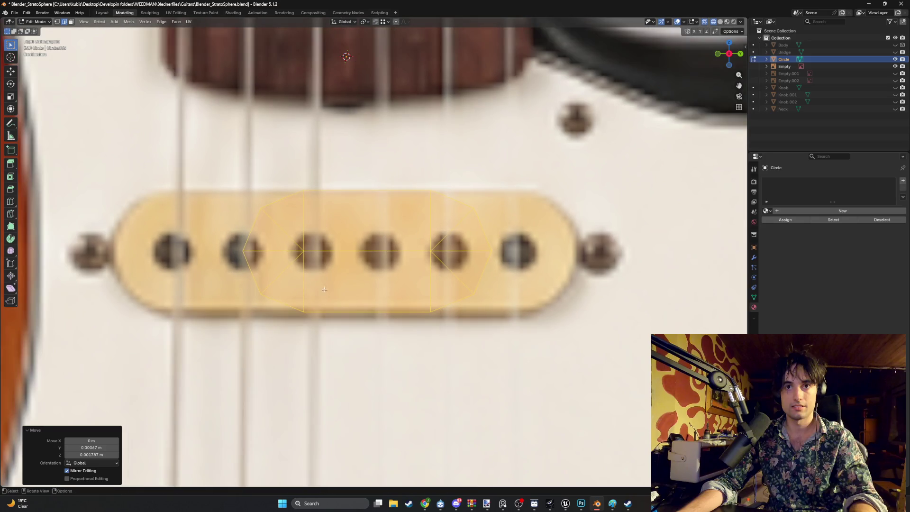
{"action": "left_click_drag", "start_coordinate": [317, 312], "coordinate": [297, 271]}
{"action": "left_click_drag", "start_coordinate": [239, 178], "coordinate": [239, 179]}
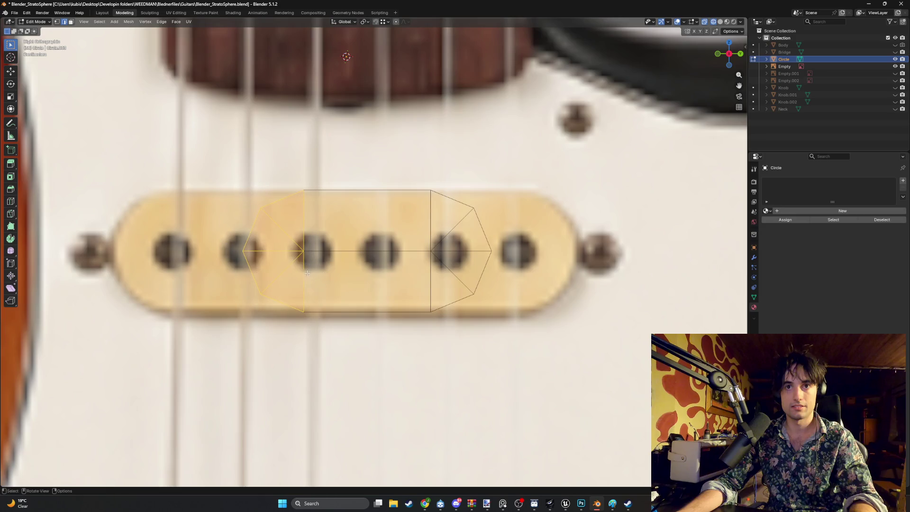
{"action": "key", "text": "a"}
{"action": "key", "text": "g"}
{"action": "key", "text": "y"}
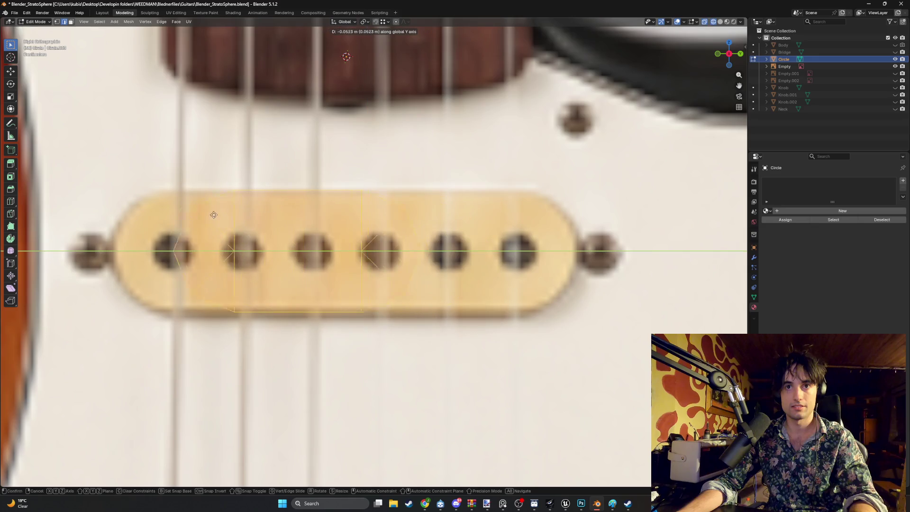
{"action": "left_click", "coordinate": [153, 212]}
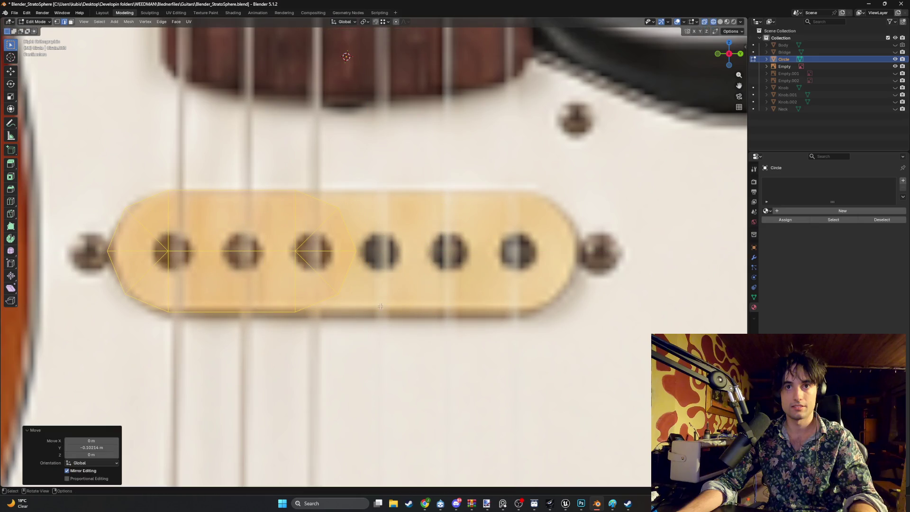
Step: Stretch the outline's right half along Y to the pickup's right edge
{"action": "left_click_drag", "start_coordinate": [370, 327], "coordinate": [275, 177]}
{"action": "key", "text": "g"}
{"action": "key", "text": "y"}
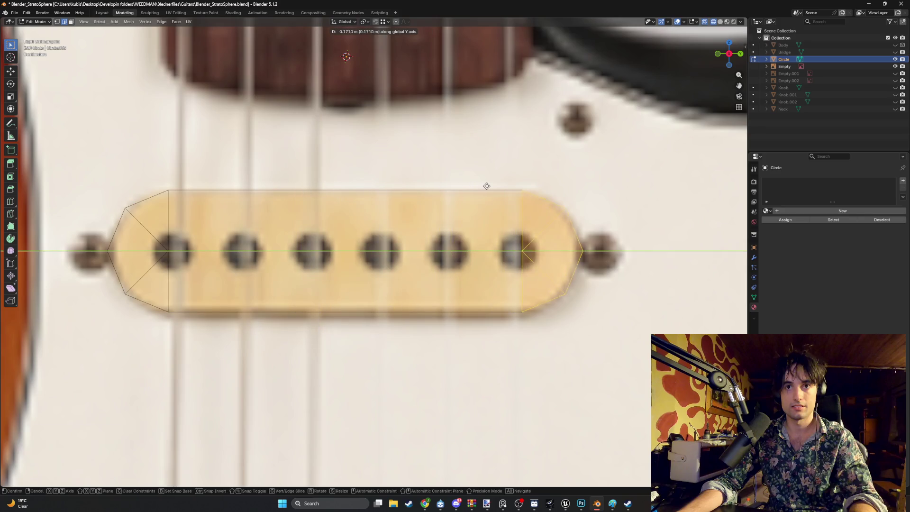
{"action": "left_click", "coordinate": [485, 186]}
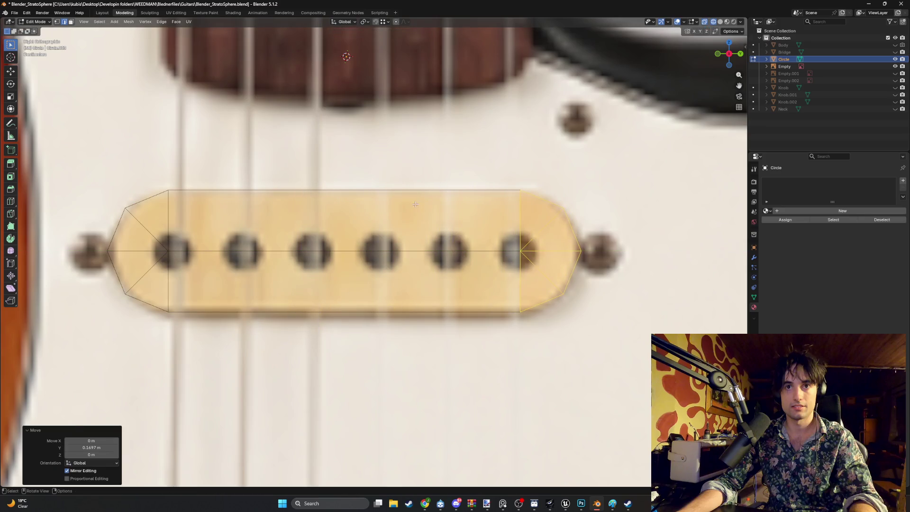
{"action": "mouse_move", "coordinate": [484, 186]}
{"action": "middle_mouse_down"}
{"action": "mouse_move", "coordinate": [399, 200]}
{"action": "mouse_move", "coordinate": [370, 252]}
{"action": "middle_mouse_up"}
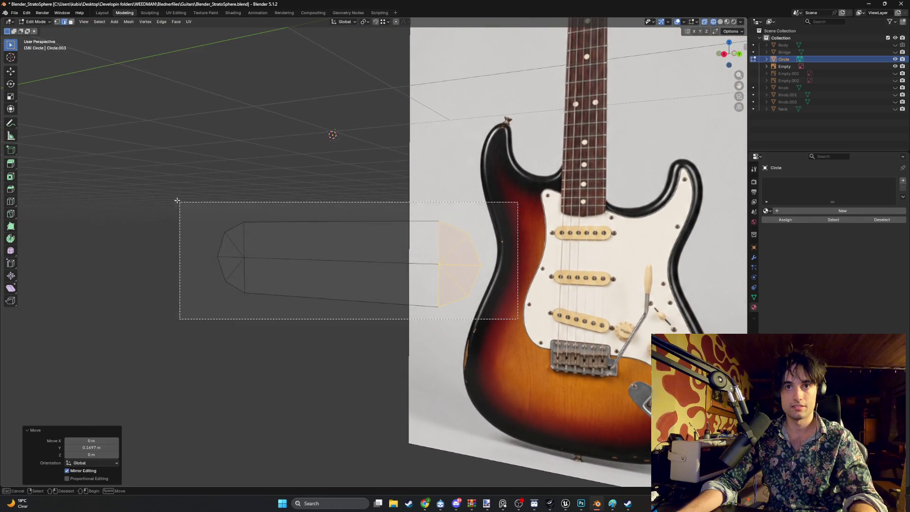
Step: Extrude the whole pickup outline into a thin block
{"action": "key", "text": "a"}
{"action": "mouse_move", "coordinate": [294, 205]}
{"action": "middle_mouse_down"}
{"action": "mouse_move", "coordinate": [278, 209]}
{"action": "mouse_move", "coordinate": [292, 215]}
{"action": "mouse_move", "coordinate": [274, 205]}
{"action": "middle_mouse_up"}
{"action": "key", "text": "e"}
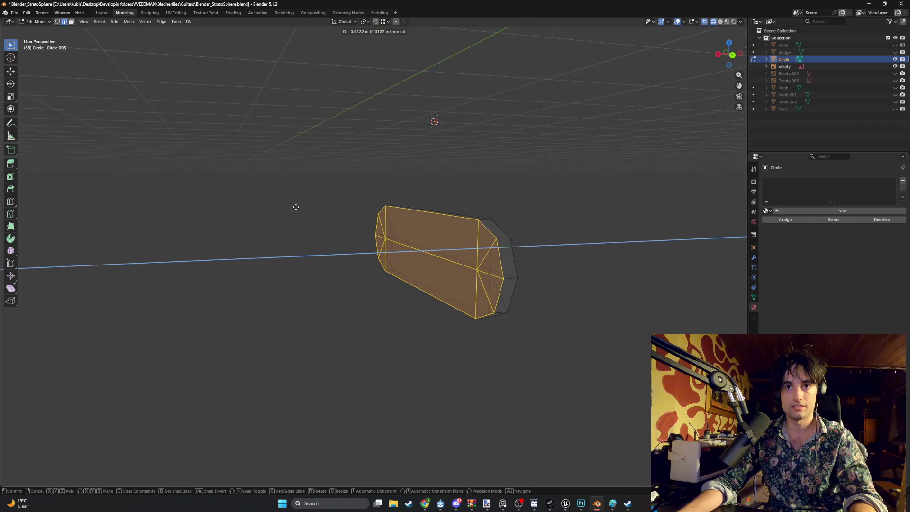
{"action": "left_click", "coordinate": [295, 207]}
{"action": "mouse_move", "coordinate": [321, 213]}
{"action": "middle_mouse_down"}
{"action": "mouse_move", "coordinate": [290, 224]}
{"action": "mouse_move", "coordinate": [279, 214]}
{"action": "mouse_move", "coordinate": [325, 225]}
{"action": "middle_mouse_up"}
Step: In face select mode with solid shading, delete the block's front and end faces
{"action": "key", "text": "3"}
{"action": "key", "text": "shift+z"}
{"action": "middle_click_drag", "start_coordinate": [435, 257], "coordinate": [442, 263]}
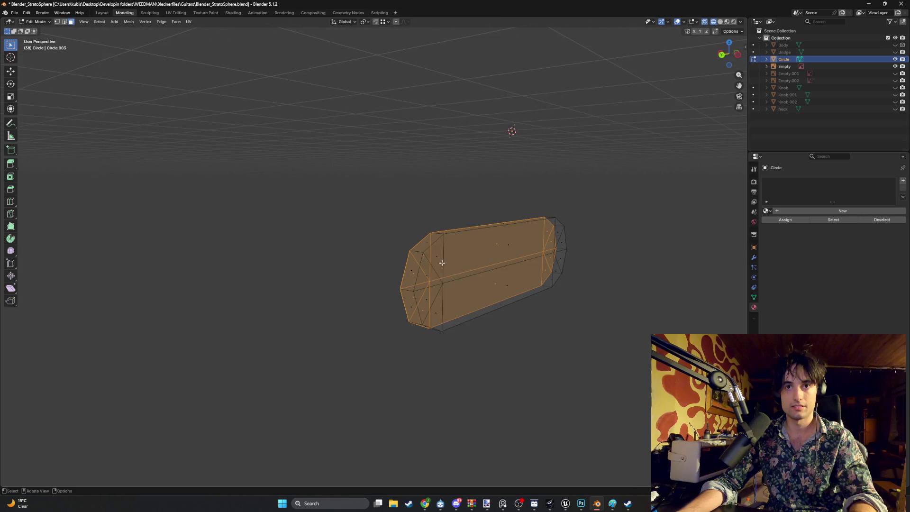
{"action": "key", "text": "alt+a"}
{"action": "left_click_drag", "start_coordinate": [541, 288], "coordinate": [430, 261]}
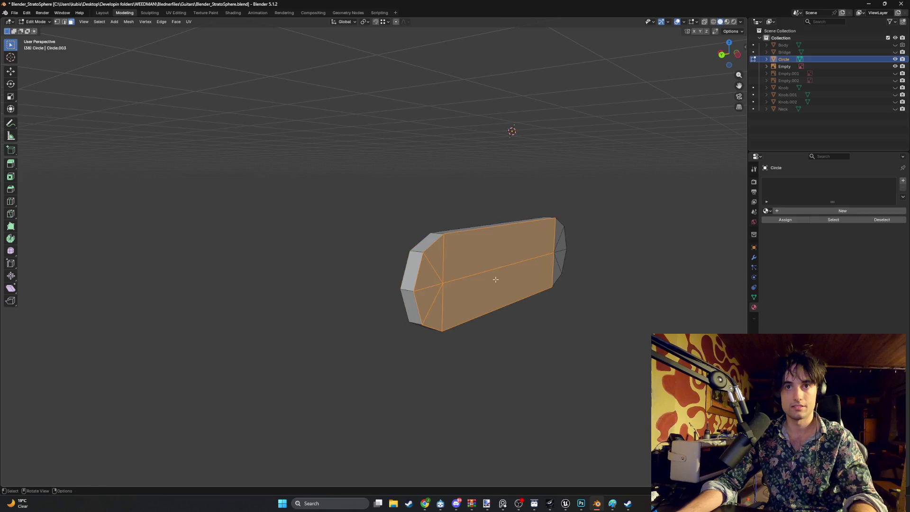
{"action": "left_click", "coordinate": [556, 255], "text": "shift"}
{"action": "key", "text": "x"}
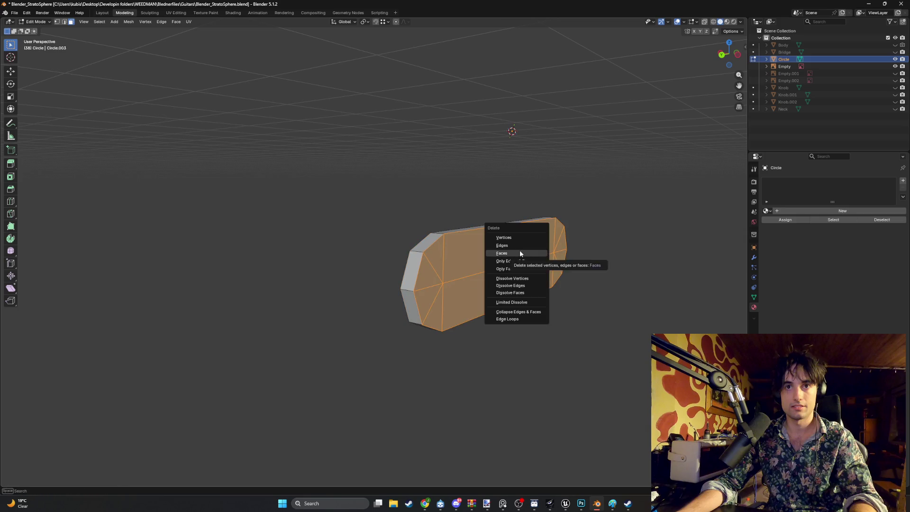
{"action": "left_click", "coordinate": [520, 249]}
{"action": "mouse_move", "coordinate": [488, 205]}
{"action": "middle_mouse_down"}
{"action": "mouse_move", "coordinate": [535, 194]}
{"action": "mouse_move", "coordinate": [499, 191]}
{"action": "mouse_move", "coordinate": [521, 192]}
{"action": "middle_mouse_up"}
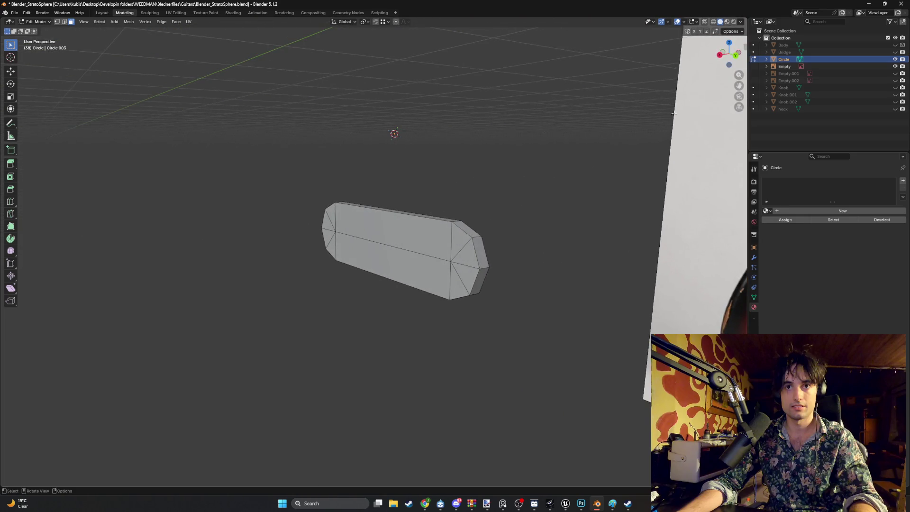
Step: Unhide the Body, Neck and Knob objects and switch to Material Preview shading
{"action": "left_click", "coordinate": [894, 45]}
{"action": "mouse_move", "coordinate": [616, 156]}
{"action": "middle_mouse_down"}
{"action": "mouse_move", "coordinate": [562, 180]}
{"action": "mouse_move", "coordinate": [837, 92]}
{"action": "middle_mouse_up"}
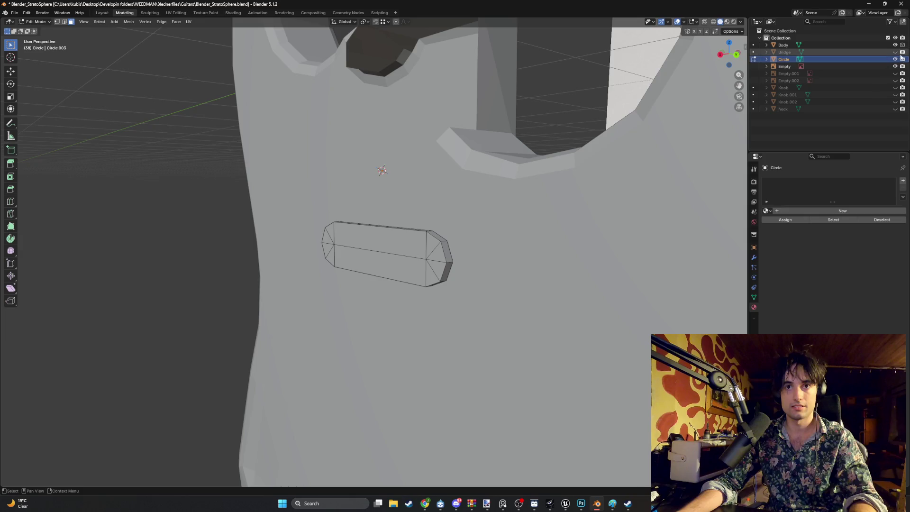
{"action": "left_click", "coordinate": [895, 109]}
{"action": "left_click", "coordinate": [895, 88]}
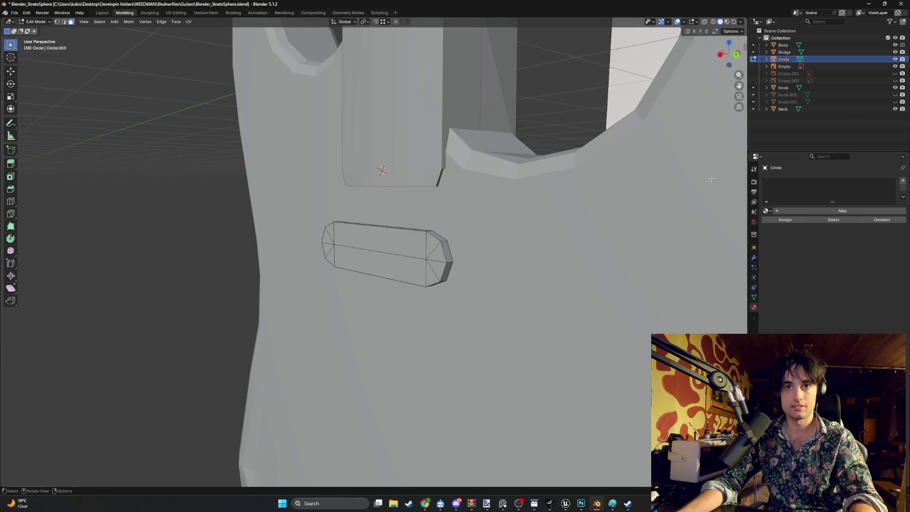
{"action": "mouse_move", "coordinate": [615, 227]}
{"action": "middle_mouse_down"}
{"action": "mouse_move", "coordinate": [528, 232]}
{"action": "mouse_move", "coordinate": [517, 222]}
{"action": "middle_mouse_up"}
{"action": "key", "text": "z"}
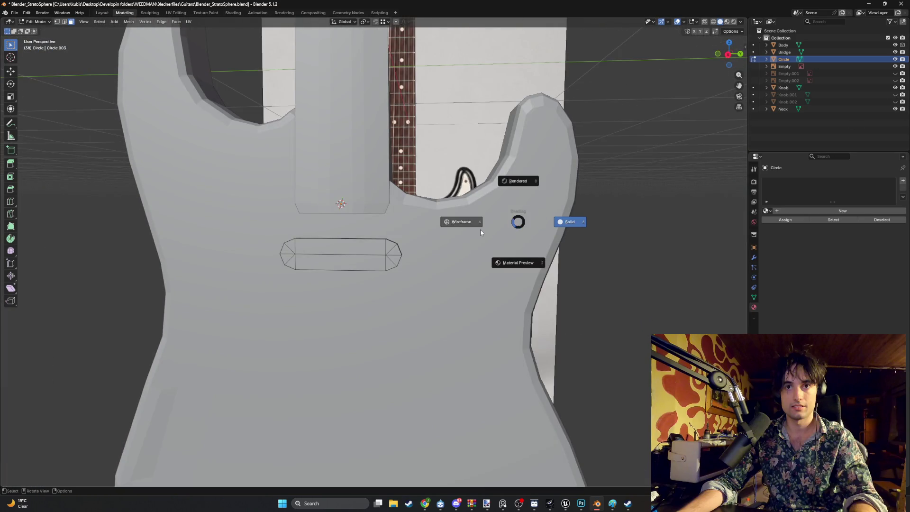
{"action": "left_click", "coordinate": [496, 263]}
{"action": "mouse_move", "coordinate": [496, 264]}
{"action": "middle_mouse_down"}
{"action": "mouse_move", "coordinate": [324, 269]}
{"action": "mouse_move", "coordinate": [420, 266]}
{"action": "mouse_move", "coordinate": [386, 278]}
{"action": "middle_mouse_up"}
{"action": "scroll", "coordinate": [323, 270], "scroll_direction": "up", "scroll_amount": 2}
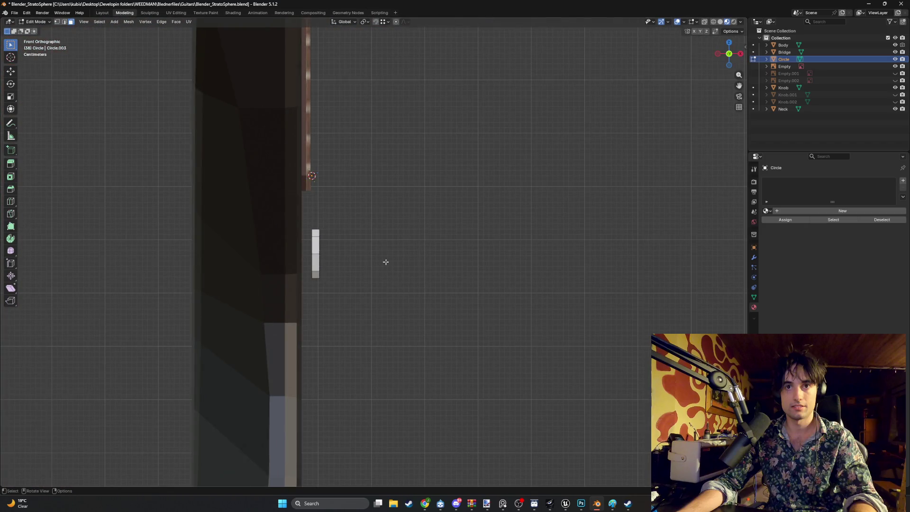
Step: In Object Mode, move the Circle about -0.001272 m along X onto the pickguard
{"action": "key", "text": "Tab"}
{"action": "key", "text": "g"}
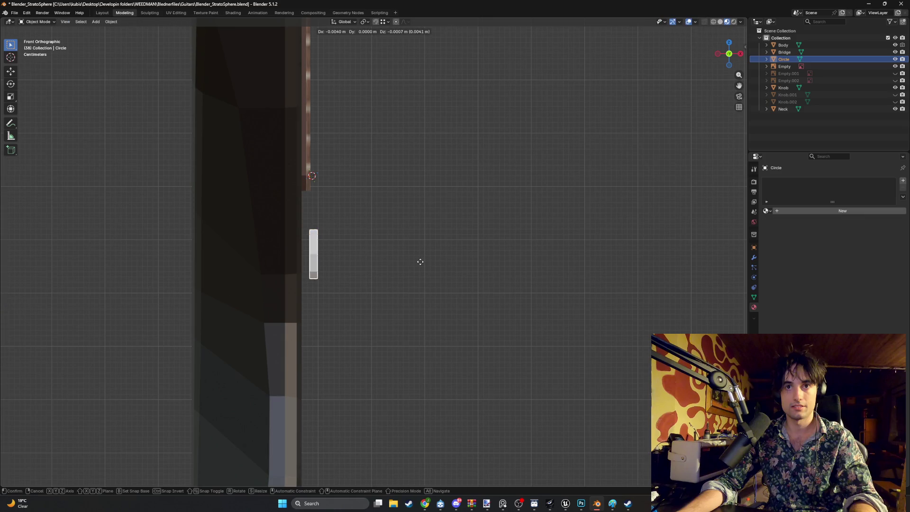
{"action": "key", "text": "x"}
{"action": "left_click", "coordinate": [413, 263]}
{"action": "mouse_move", "coordinate": [414, 264]}
{"action": "middle_mouse_down"}
{"action": "mouse_move", "coordinate": [241, 267]}
{"action": "mouse_move", "coordinate": [266, 278]}
{"action": "mouse_move", "coordinate": [269, 268]}
{"action": "mouse_move", "coordinate": [255, 272]}
{"action": "mouse_move", "coordinate": [329, 254]}
{"action": "middle_mouse_up"}
{"action": "scroll", "coordinate": [270, 274], "scroll_direction": "up", "scroll_amount": 3}
{"action": "scroll", "coordinate": [266, 245], "scroll_direction": "up", "scroll_amount": 3}
{"action": "key", "text": "g"}
{"action": "key", "text": "x"}
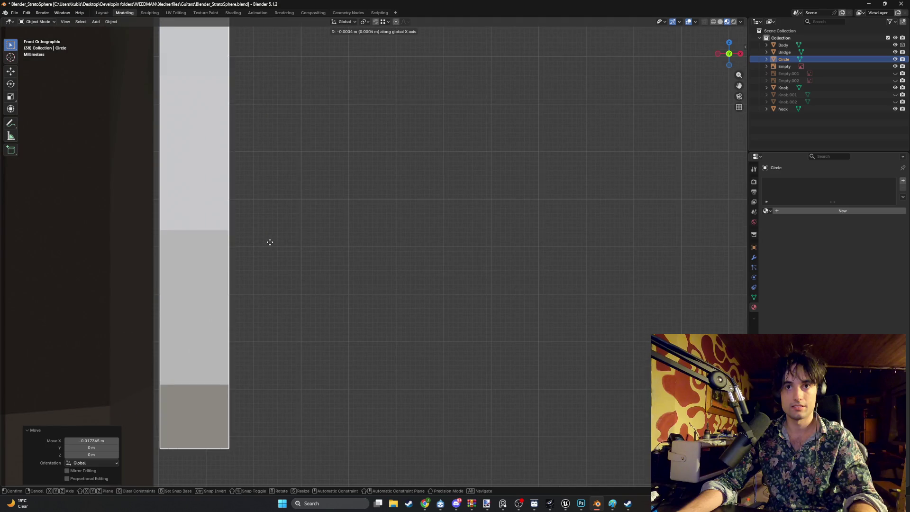
{"action": "mouse_move", "coordinate": [272, 246]}
{"action": "middle_mouse_down"}
{"action": "mouse_move", "coordinate": [276, 257]}
{"action": "mouse_move", "coordinate": [297, 240]}
{"action": "mouse_move", "coordinate": [365, 216]}
{"action": "mouse_move", "coordinate": [422, 217]}
{"action": "mouse_move", "coordinate": [694, 162]}
{"action": "middle_mouse_up"}
{"action": "scroll", "coordinate": [277, 258], "scroll_direction": "down", "scroll_amount": 6}
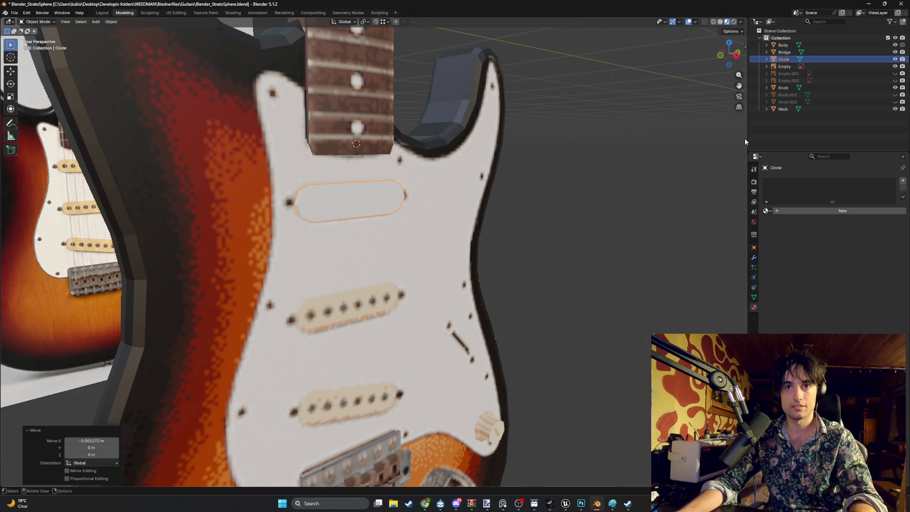
Step: Rename the Circle object to Pickup in the Outliner
{"action": "middle_click_drag", "start_coordinate": [492, 204], "coordinate": [427, 209]}
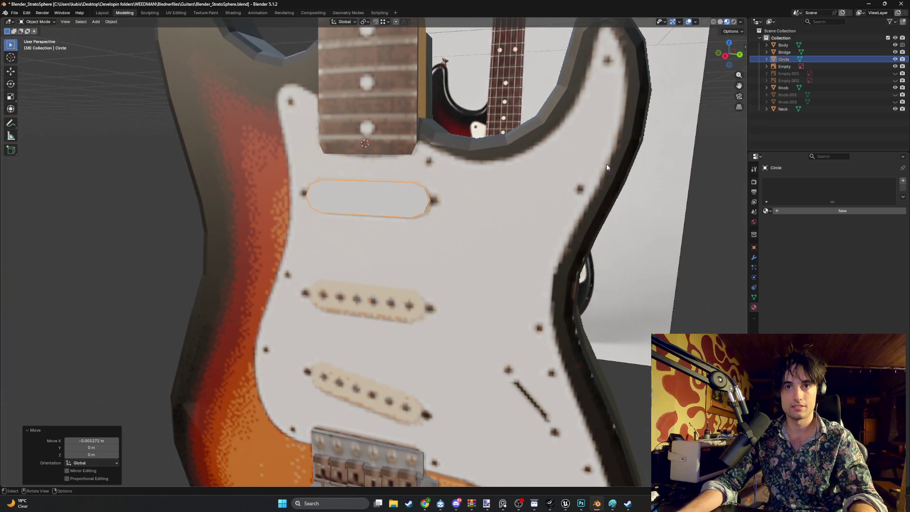
{"action": "double_click", "coordinate": [785, 59]}
{"action": "type", "text": "Pickup"}
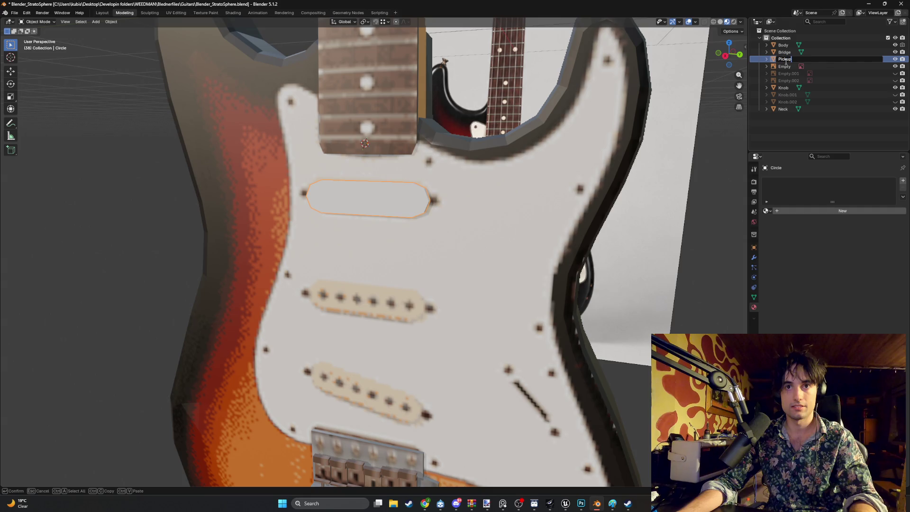
{"action": "key", "text": "Return"}
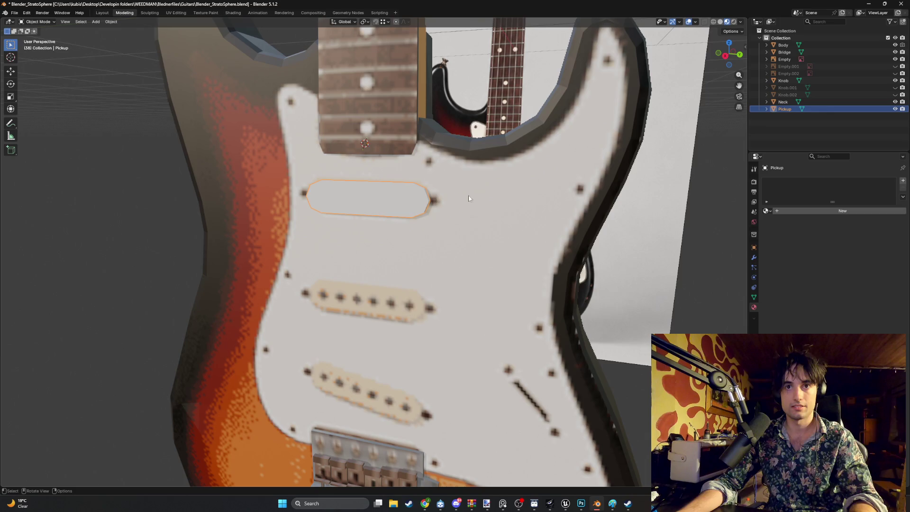
Step: Select all the guitar's objects and enter Edit Mode, zoomed in on the pickup
{"action": "key", "text": "a"}
{"action": "scroll", "coordinate": [469, 198], "scroll_direction": "down", "scroll_amount": 3}
{"action": "key", "text": "Tab"}
{"action": "scroll", "coordinate": [416, 189], "scroll_direction": "up", "scroll_amount": 5}
{"action": "mouse_move", "coordinate": [416, 199]}
{"action": "middle_mouse_down"}
{"action": "mouse_move", "coordinate": [414, 180]}
{"action": "mouse_move", "coordinate": [412, 188]}
{"action": "middle_mouse_up"}
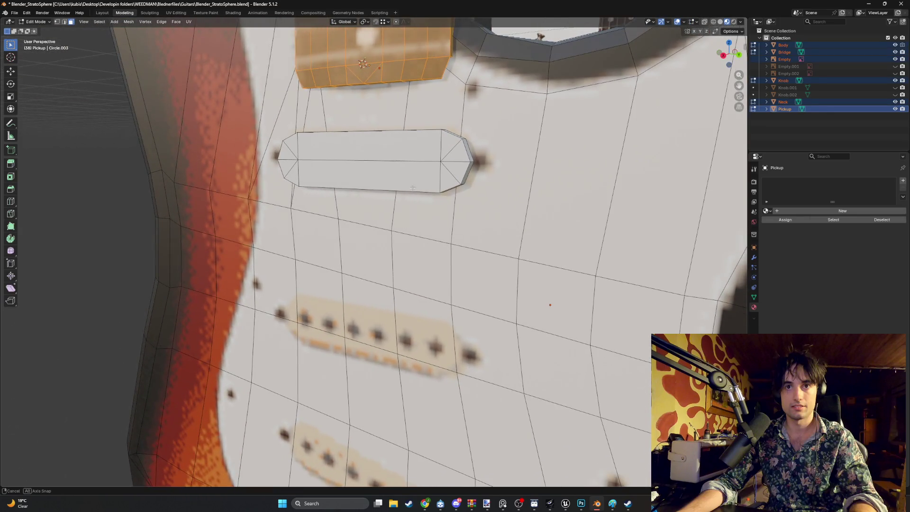
Step: Select all the pickup's faces and unwrap its UVs
{"action": "double_click", "coordinate": [448, 172]}
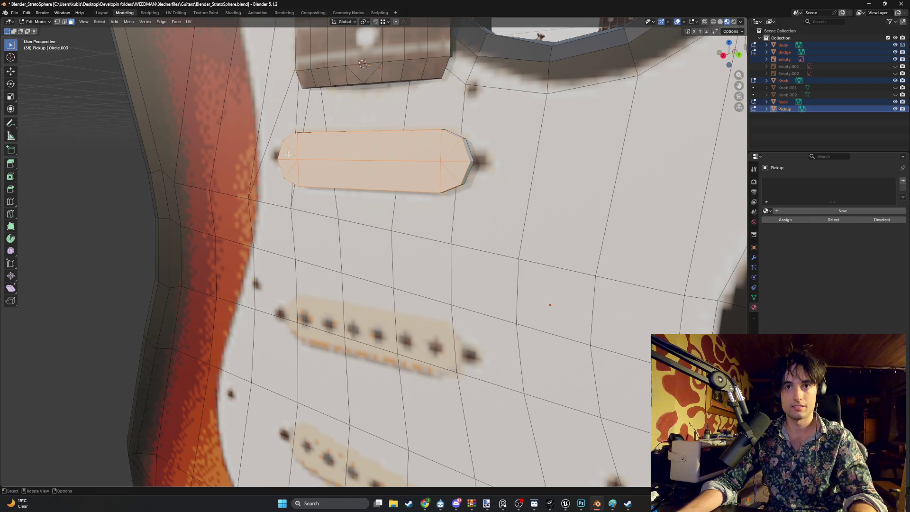
{"action": "key", "text": "u"}
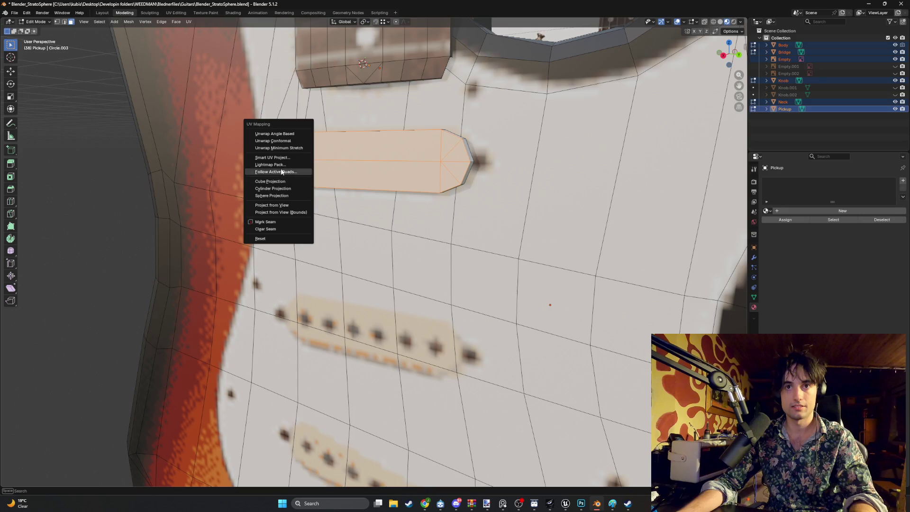
{"action": "left_click", "coordinate": [281, 163]}
{"action": "left_click", "coordinate": [277, 226]}
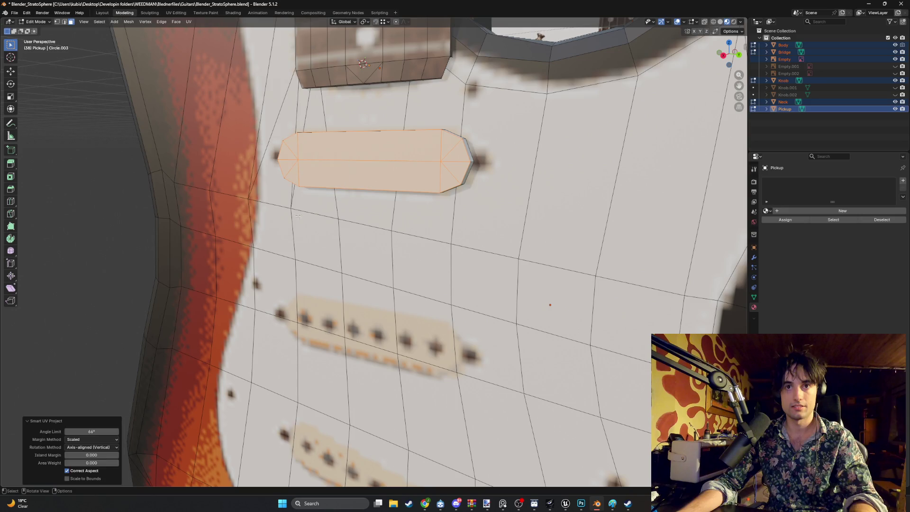
Step: In the UV Editing workspace, shrink the pickup island and move it over the pickguard area
{"action": "left_click", "coordinate": [176, 13]}
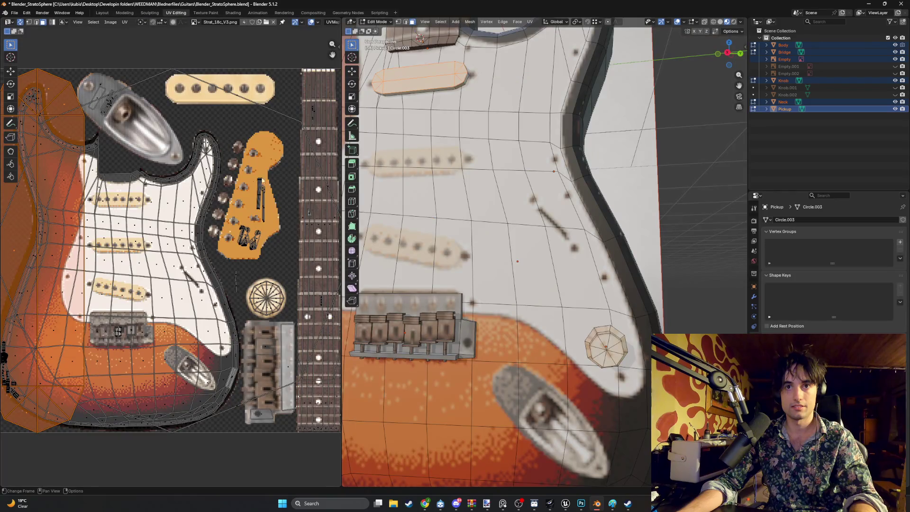
{"action": "scroll", "coordinate": [214, 185], "scroll_direction": "up", "scroll_amount": 3}
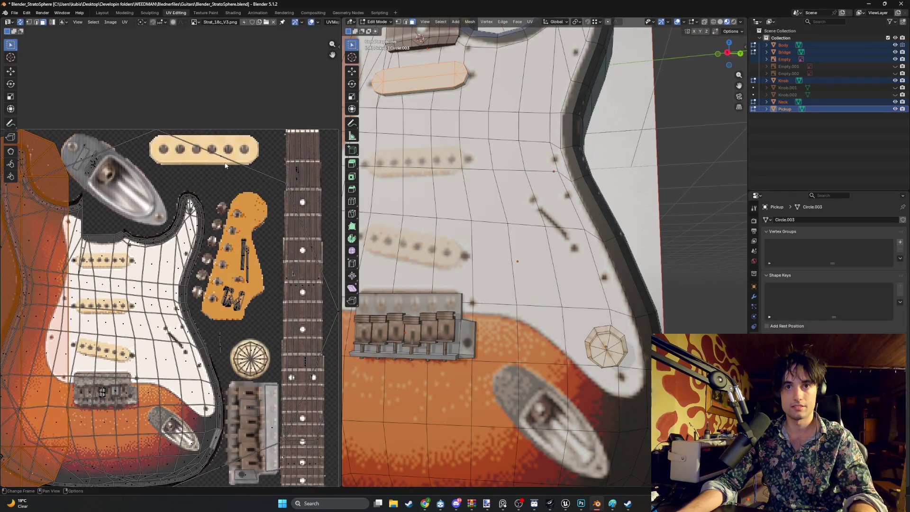
{"action": "key", "text": "s"}
{"action": "left_click", "coordinate": [138, 196]}
{"action": "key", "text": "g"}
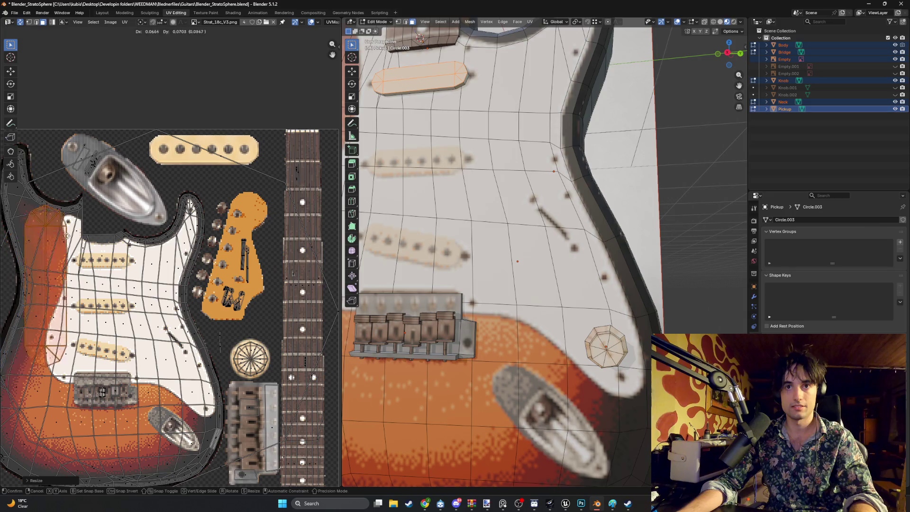
{"action": "left_click", "coordinate": [191, 180]}
{"action": "scroll", "coordinate": [206, 189], "scroll_direction": "down", "scroll_amount": 1}
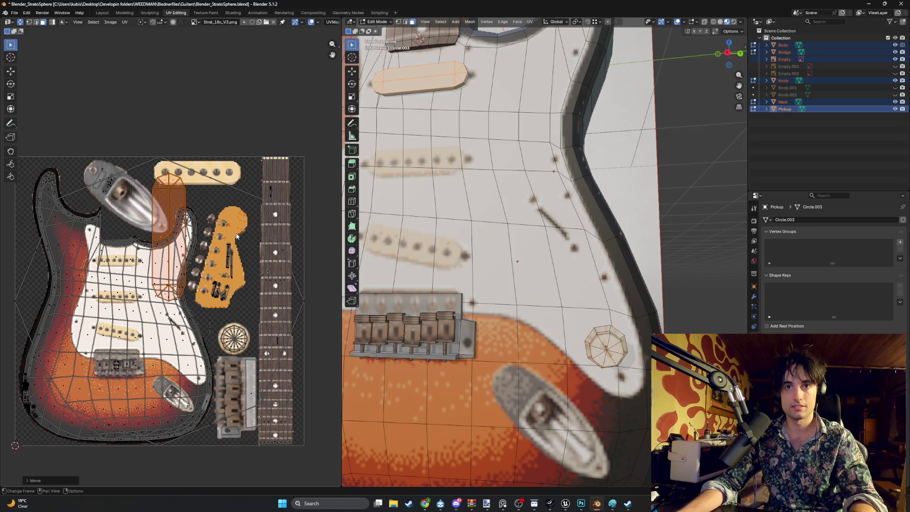
Step: Rotate the island about 90° to lie horizontally and place it on the top pickup image
{"action": "key", "text": "r"}
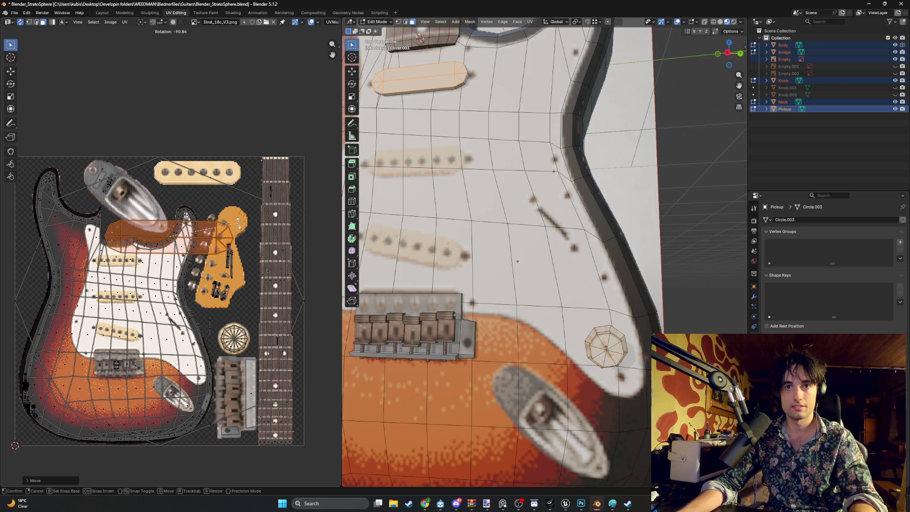
{"action": "left_click", "coordinate": [237, 228]}
{"action": "key", "text": "g"}
{"action": "left_click", "coordinate": [197, 176]}
{"action": "scroll", "coordinate": [213, 224], "scroll_direction": "up", "scroll_amount": 4}
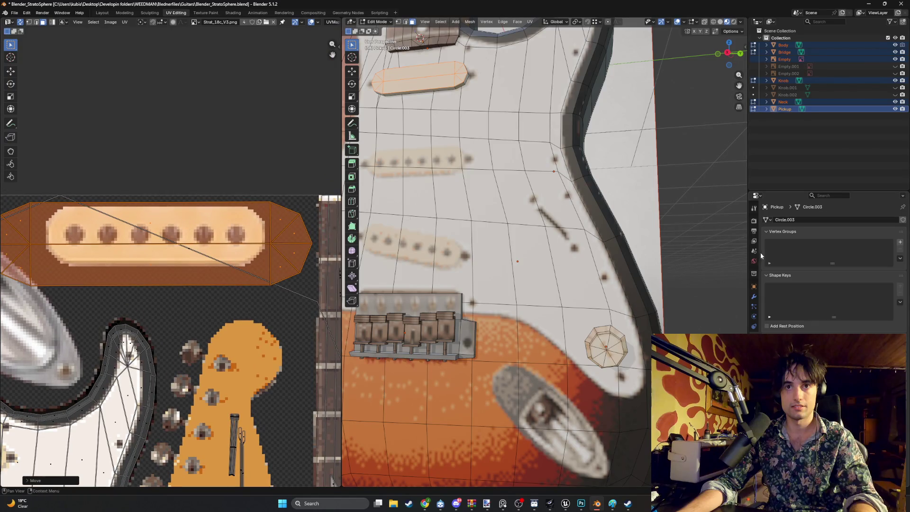
{"action": "left_click", "coordinate": [754, 332]}
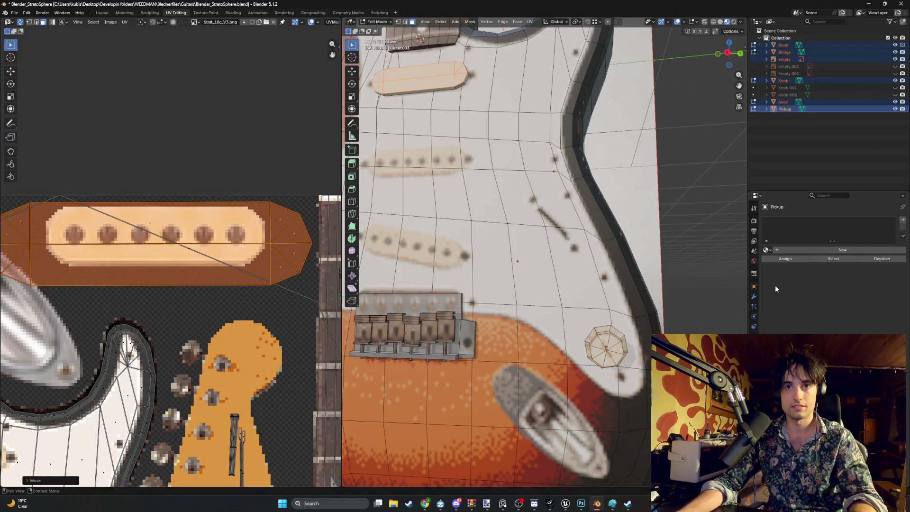
Step: Rename Material.001 to Pickup_Material and set its Base Color to the Strat_18c_V3.png image texture
{"action": "left_click", "coordinate": [801, 251]}
{"action": "type", "text": "Pickup_Material"}
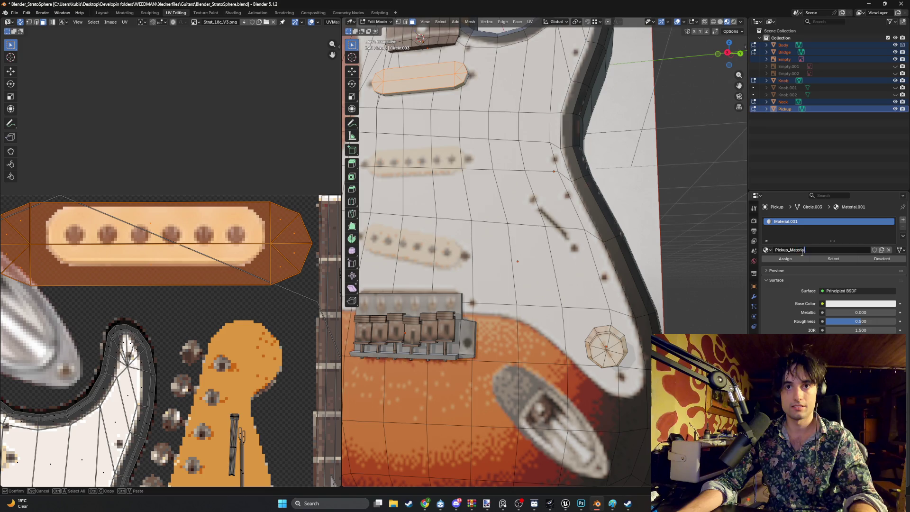
{"action": "key", "text": "Return"}
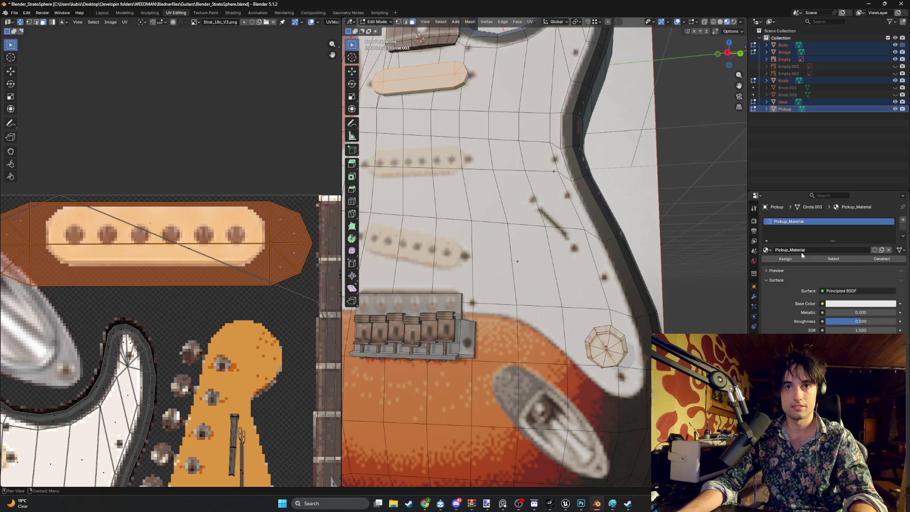
{"action": "left_click", "coordinate": [822, 303]}
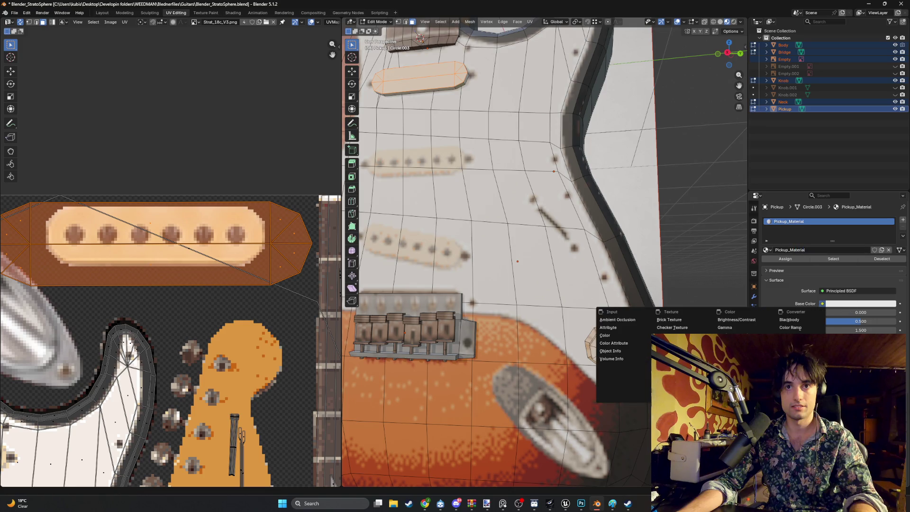
{"action": "left_click", "coordinate": [672, 366]}
{"action": "left_click", "coordinate": [882, 313]}
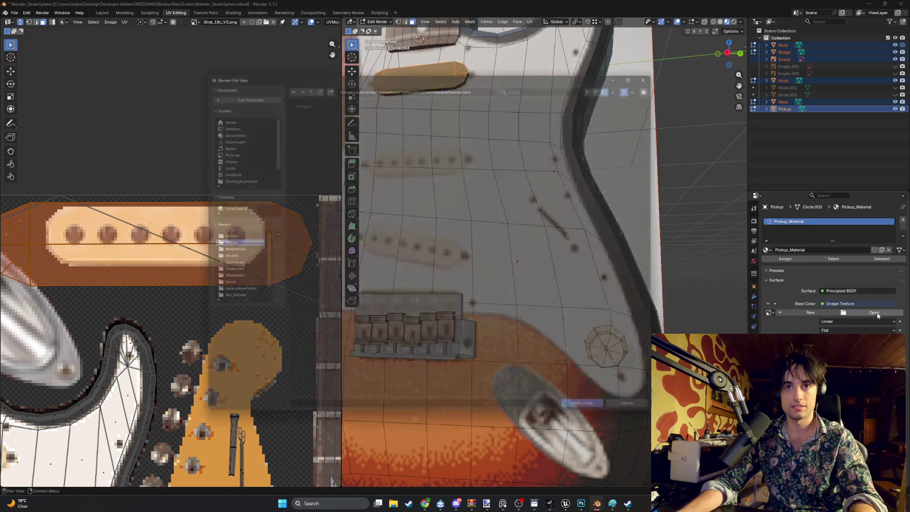
{"action": "left_click", "coordinate": [227, 235]}
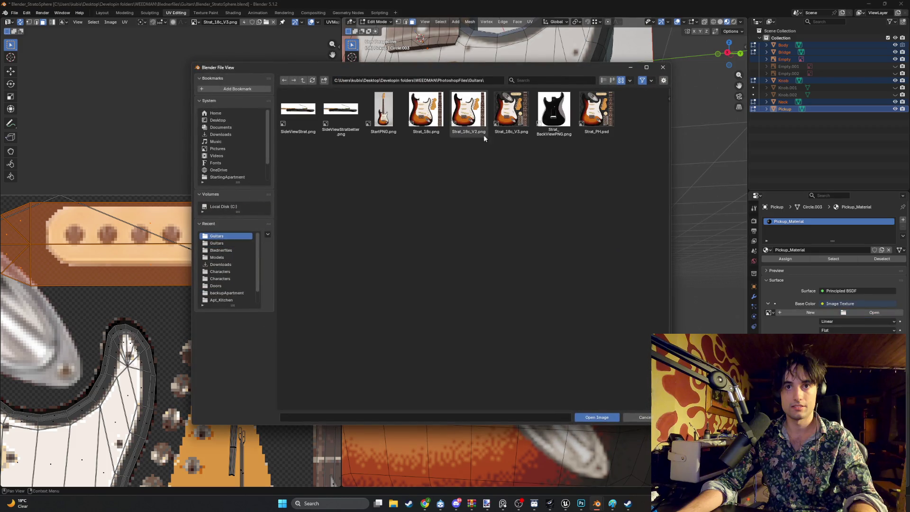
{"action": "left_click", "coordinate": [506, 121]}
{"action": "double_click", "coordinate": [507, 121]}
{"action": "middle_click_drag", "start_coordinate": [172, 214], "coordinate": [225, 279]}
Step: Rescale and reposition the pickup UV island to match the pickup artwork's width
{"action": "key", "text": "s"}
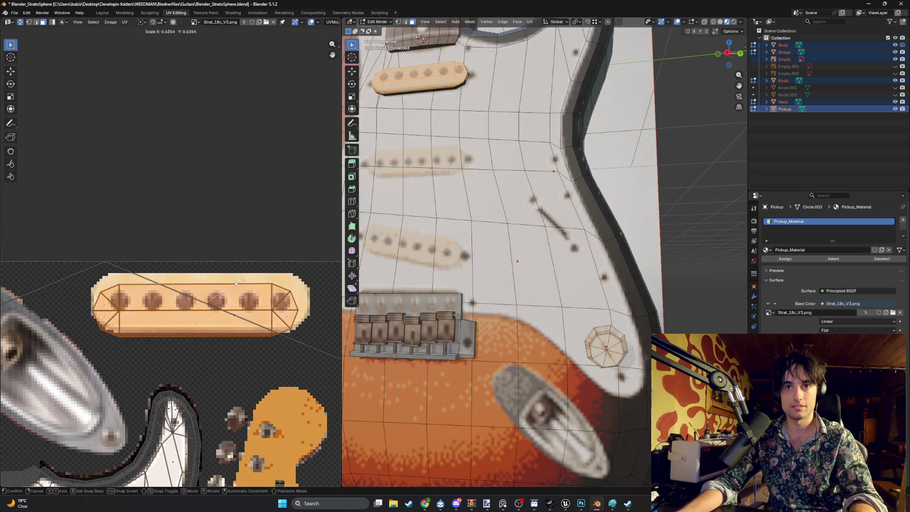
{"action": "left_click", "coordinate": [231, 294]}
{"action": "key", "text": "g"}
{"action": "left_click", "coordinate": [228, 287]}
{"action": "middle_click_drag", "start_coordinate": [229, 287], "coordinate": [234, 296]}
{"action": "key", "text": "s"}
{"action": "left_click", "coordinate": [234, 298]}
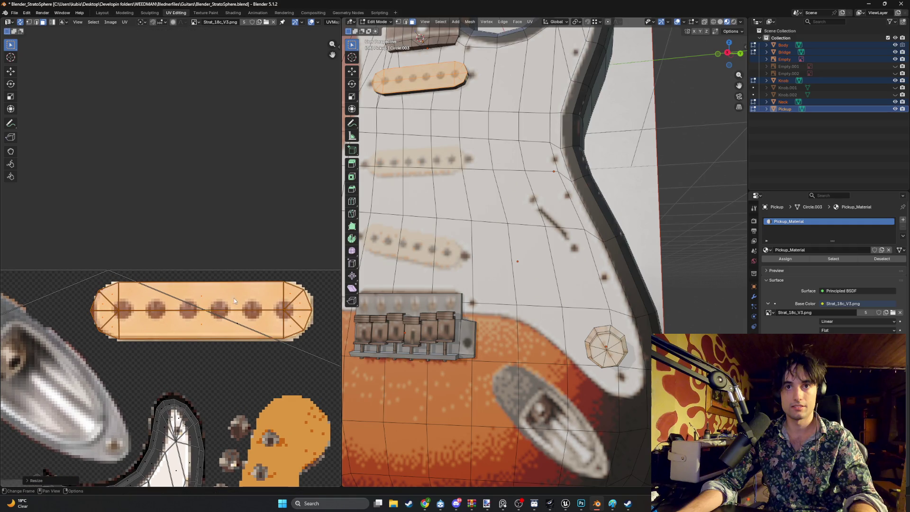
{"action": "key", "text": "g"}
{"action": "left_click", "coordinate": [228, 301]}
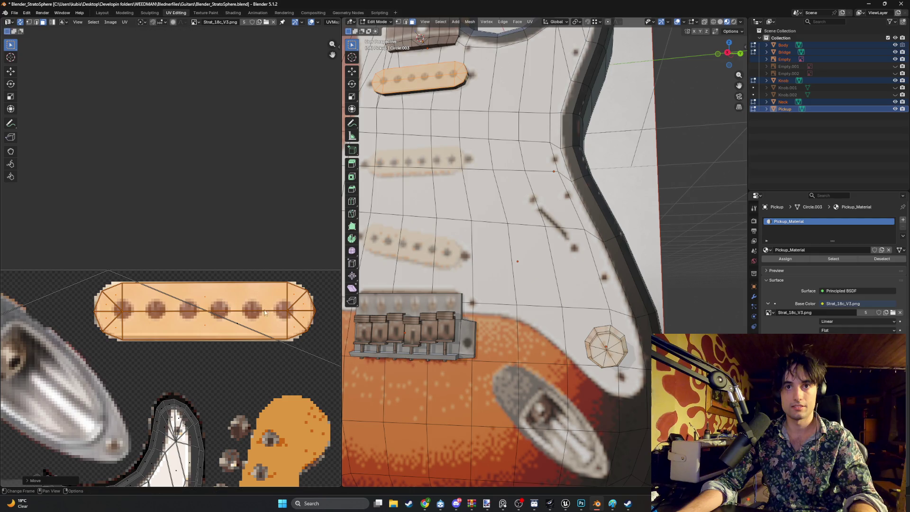
{"action": "middle_click_drag", "start_coordinate": [278, 317], "coordinate": [254, 311]}
{"action": "scroll", "coordinate": [252, 312], "scroll_direction": "up", "scroll_amount": 3}
Step: In vertex select mode, nudge the island's right tip vertex to the pickup's right end
{"action": "key", "text": "1"}
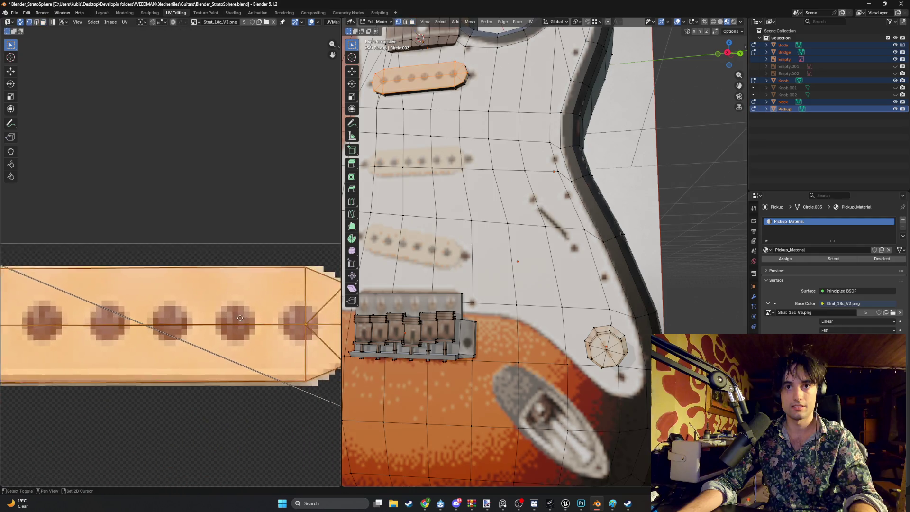
{"action": "key", "text": "alt+a"}
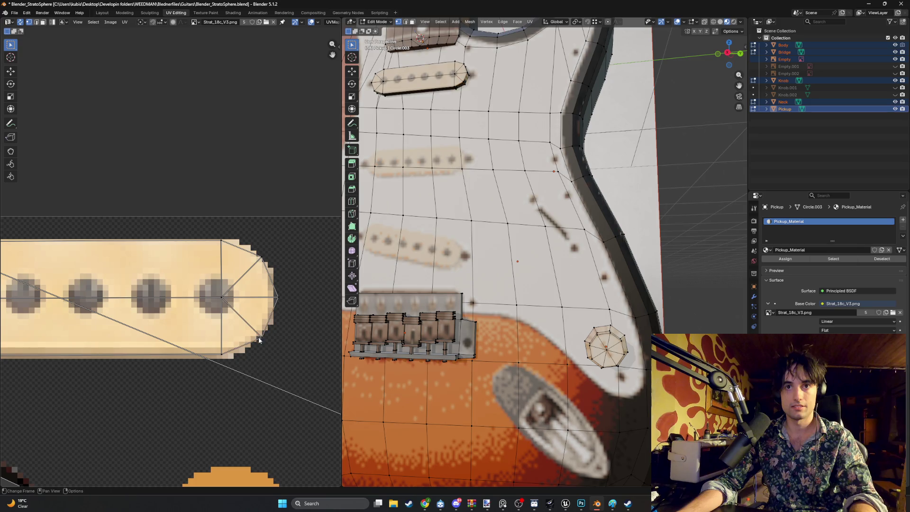
{"action": "left_click", "coordinate": [266, 297]}
{"action": "key", "text": "g"}
{"action": "left_click", "coordinate": [274, 296]}
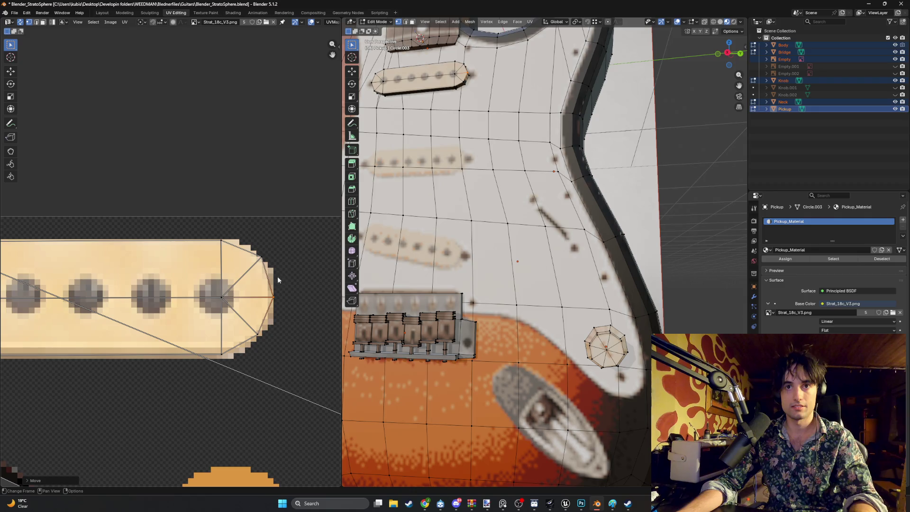
{"action": "left_click", "coordinate": [256, 258]}
Step: Nudge the island's left tip vertex to the pickup's left end and inspect the result
{"action": "scroll", "coordinate": [213, 242], "scroll_direction": "left", "scroll_amount": 5, "text": "ctrl"}
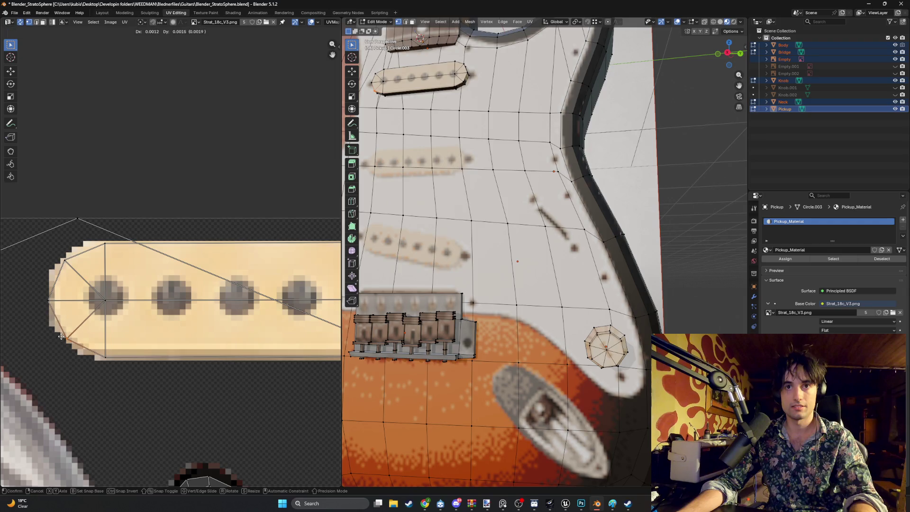
{"action": "left_click", "coordinate": [38, 297]}
{"action": "key", "text": "g"}
{"action": "left_click", "coordinate": [43, 295]}
{"action": "scroll", "coordinate": [126, 276], "scroll_direction": "right", "scroll_amount": 3, "text": "ctrl"}
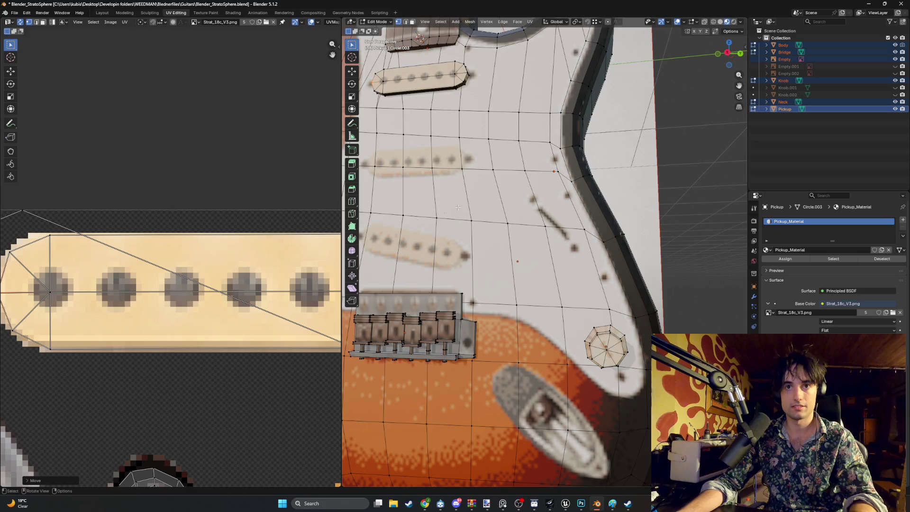
{"action": "mouse_move", "coordinate": [458, 207]}
{"action": "middle_mouse_down"}
{"action": "mouse_move", "coordinate": [465, 221]}
{"action": "mouse_move", "coordinate": [517, 213]}
{"action": "mouse_move", "coordinate": [478, 209]}
{"action": "mouse_move", "coordinate": [403, 233]}
{"action": "middle_mouse_up"}
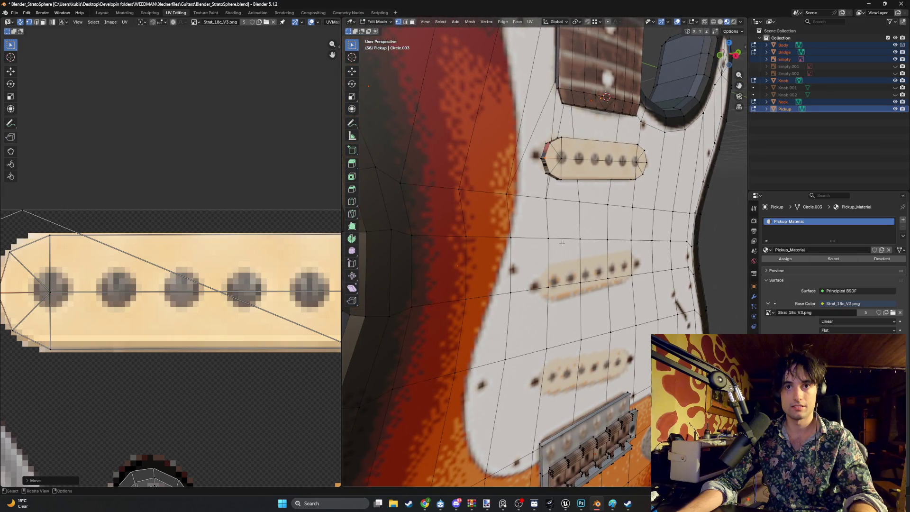
Step: Select the whole pickup mesh and add its long side face to the selection
{"action": "mouse_move", "coordinate": [561, 242]}
{"action": "middle_mouse_down"}
{"action": "mouse_move", "coordinate": [548, 256]}
{"action": "mouse_move", "coordinate": [604, 320]}
{"action": "middle_mouse_up"}
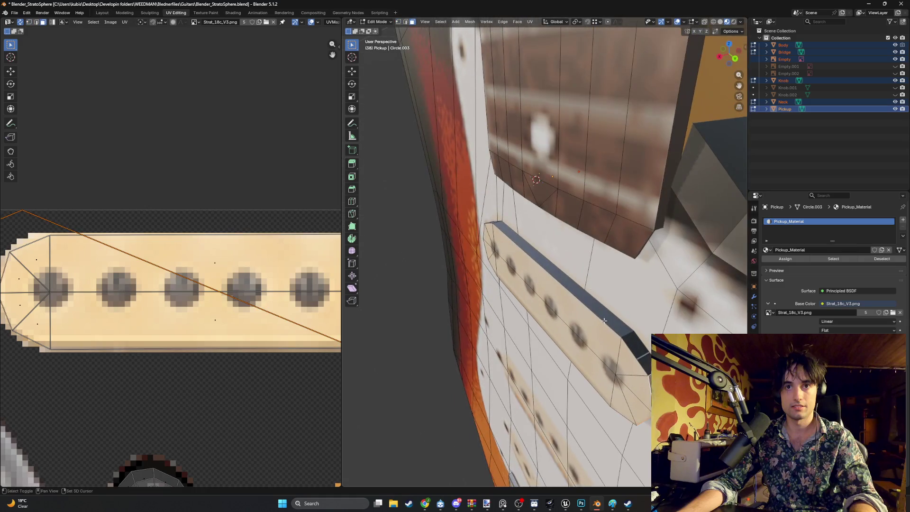
{"action": "left_click", "coordinate": [639, 353]}
{"action": "mouse_move", "coordinate": [639, 353]}
{"action": "middle_mouse_down"}
{"action": "mouse_move", "coordinate": [601, 308]}
{"action": "mouse_move", "coordinate": [572, 236]}
{"action": "mouse_move", "coordinate": [565, 246]}
{"action": "mouse_move", "coordinate": [564, 219]}
{"action": "mouse_move", "coordinate": [566, 230]}
{"action": "mouse_move", "coordinate": [514, 263]}
{"action": "middle_mouse_up"}
{"action": "left_click", "coordinate": [560, 256]}
{"action": "key", "text": "ctrl+l"}
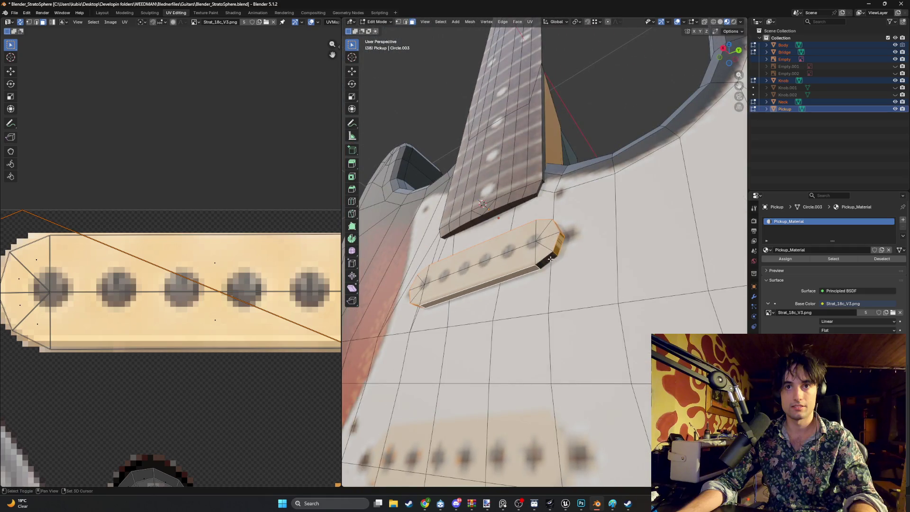
{"action": "left_click", "coordinate": [550, 259], "text": "shift"}
{"action": "scroll", "coordinate": [506, 304], "scroll_direction": "down", "scroll_amount": 3}
{"action": "middle_click_drag", "start_coordinate": [506, 304], "coordinate": [488, 317]}
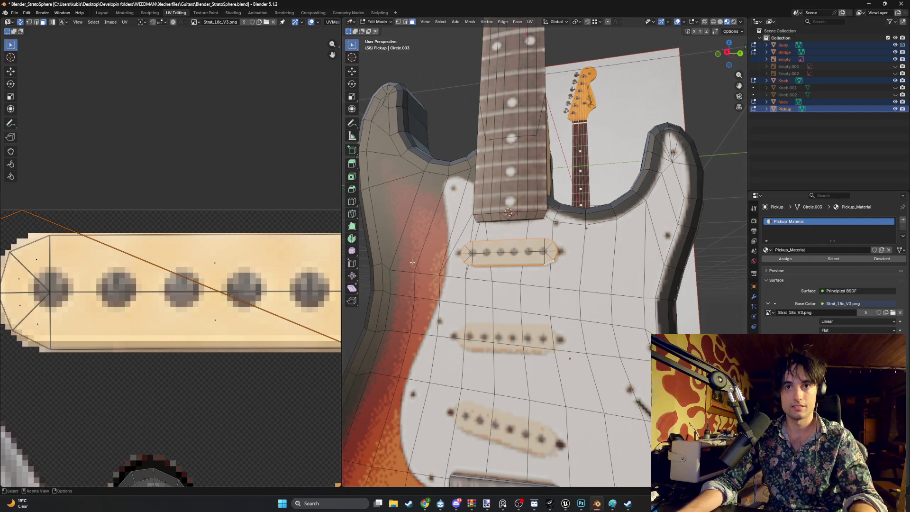
Step: Re-unwrap the pickup's UVs with Smart UV Project
{"action": "key", "text": "u"}
{"action": "scroll", "coordinate": [441, 252], "scroll_direction": "down", "scroll_amount": 3}
{"action": "middle_click_drag", "start_coordinate": [440, 251], "coordinate": [516, 281]}
{"action": "scroll", "coordinate": [516, 281], "scroll_direction": "up", "scroll_amount": 3}
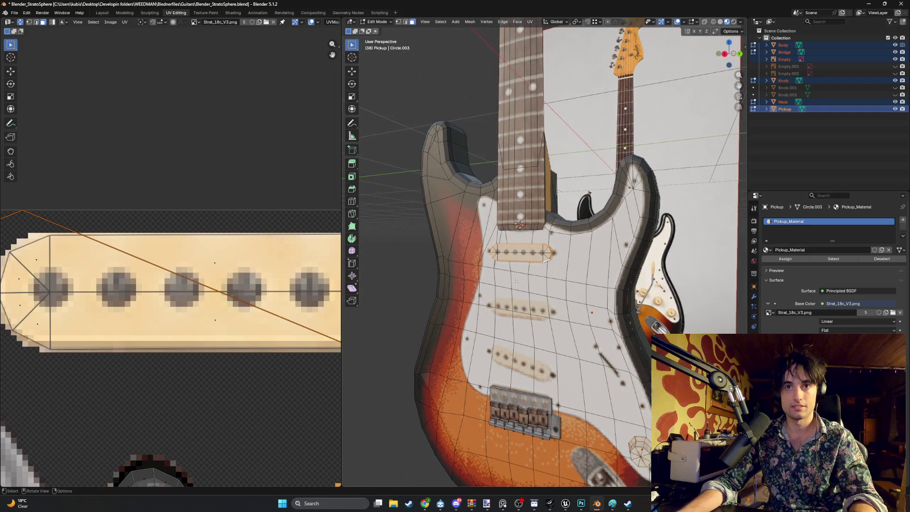
{"action": "key", "text": "u"}
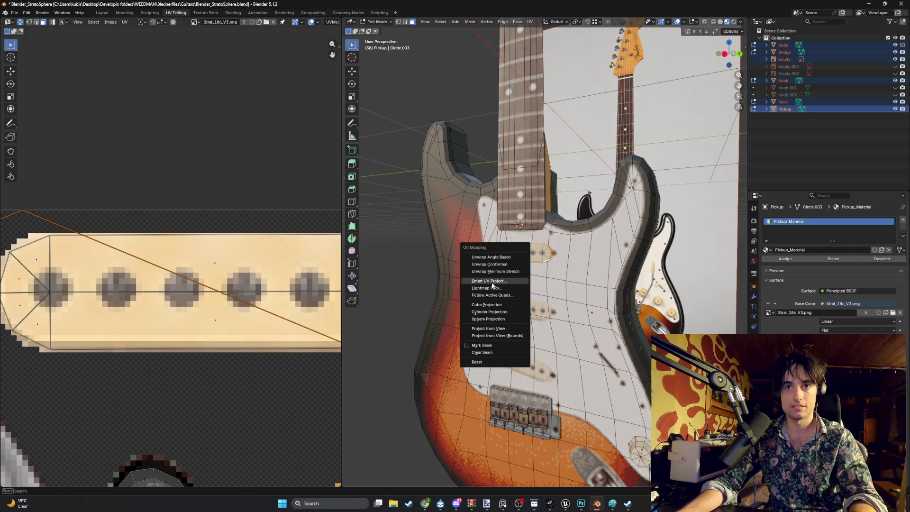
{"action": "left_click", "coordinate": [498, 281]}
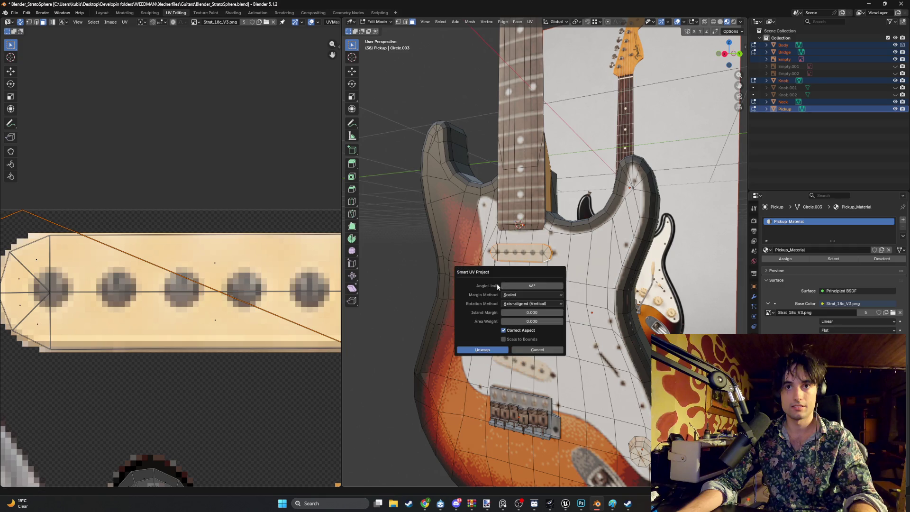
{"action": "left_click", "coordinate": [477, 349]}
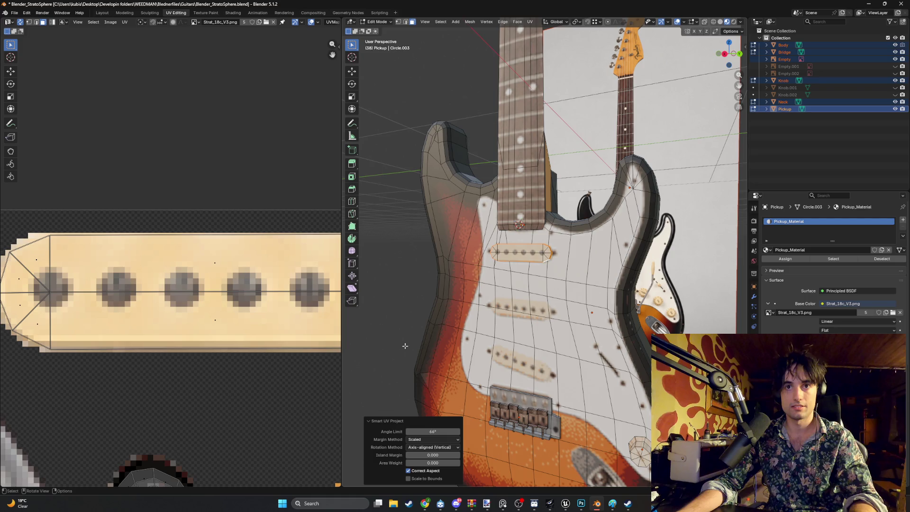
{"action": "scroll", "coordinate": [108, 320], "scroll_direction": "down", "scroll_amount": 8}
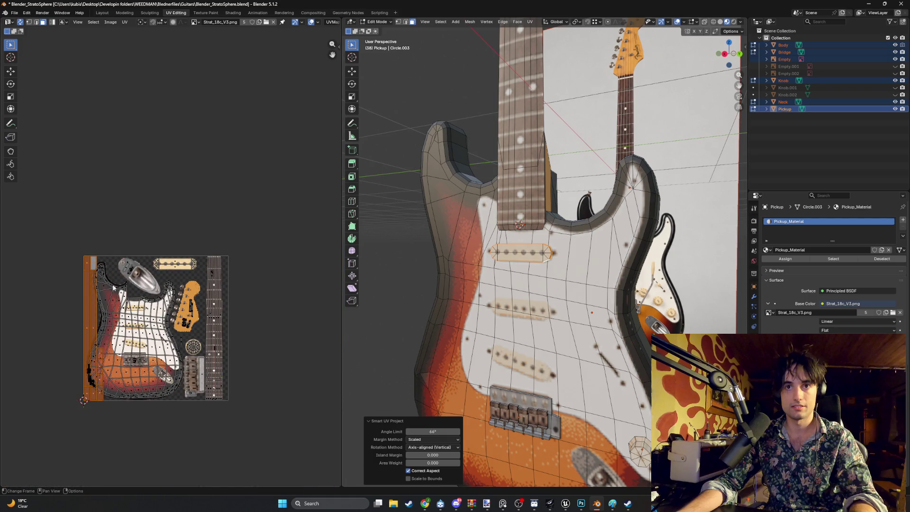
Step: Resize, rotate level and move the side-strip UV island onto the pickup region of the texture
{"action": "key", "text": "s"}
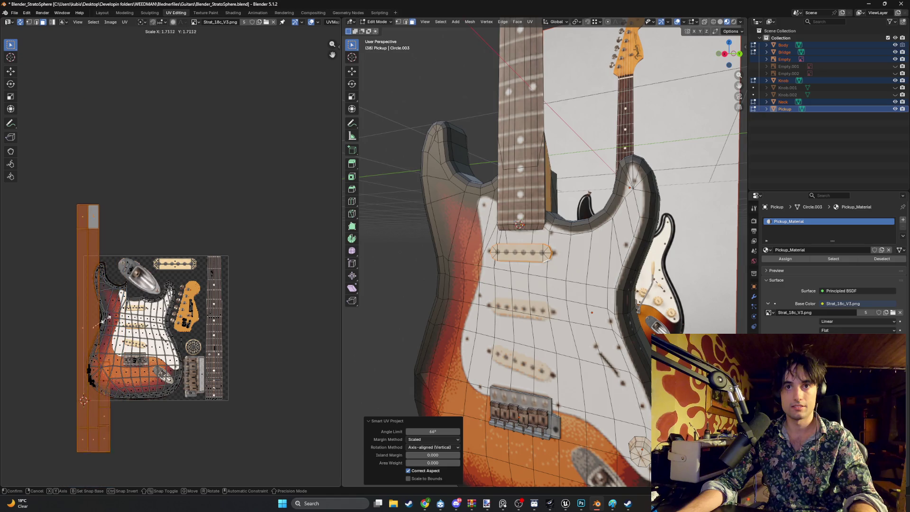
{"action": "left_click", "coordinate": [101, 322]}
{"action": "middle_click_drag", "start_coordinate": [160, 252], "coordinate": [149, 275]}
{"action": "key", "text": "s"}
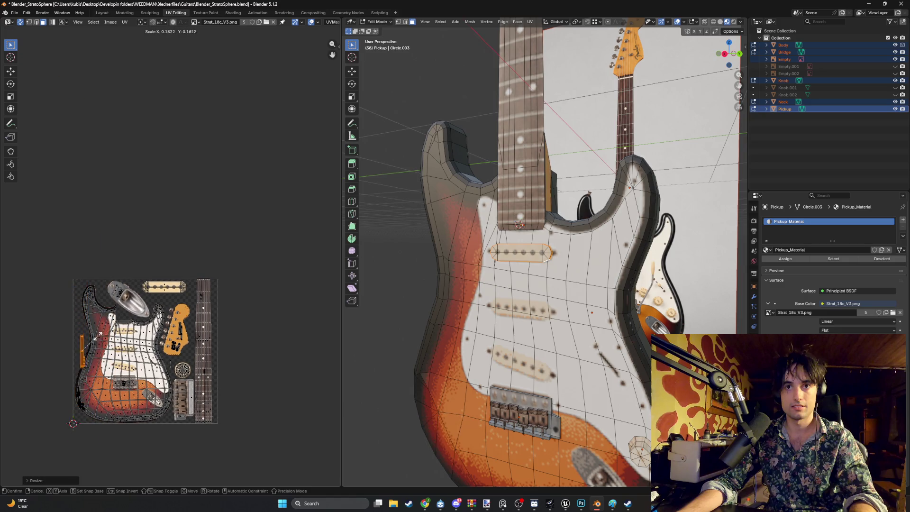
{"action": "left_click", "coordinate": [97, 334]}
{"action": "key", "text": "g"}
{"action": "scroll", "coordinate": [107, 315], "scroll_direction": "up", "scroll_amount": 2}
{"action": "left_click", "coordinate": [107, 314]}
{"action": "scroll", "coordinate": [158, 305], "scroll_direction": "up", "scroll_amount": 7}
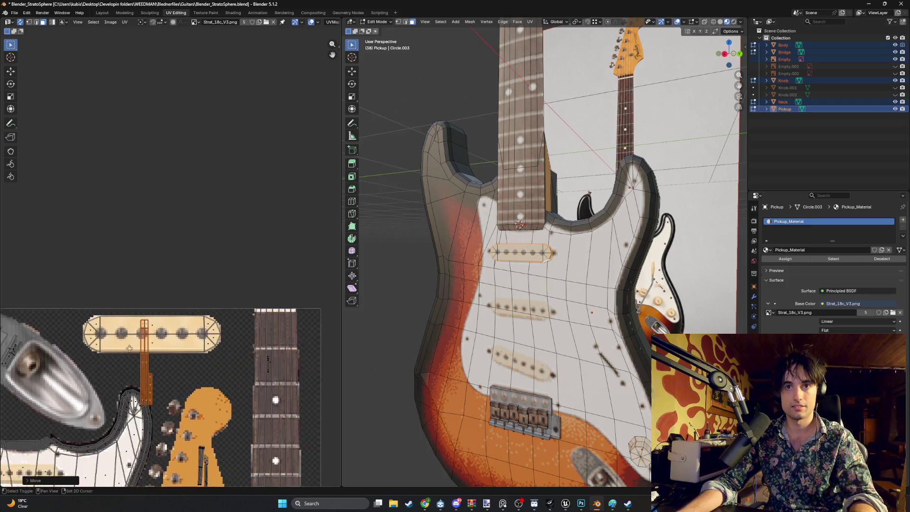
{"action": "key", "text": "r"}
{"action": "key", "text": "g"}
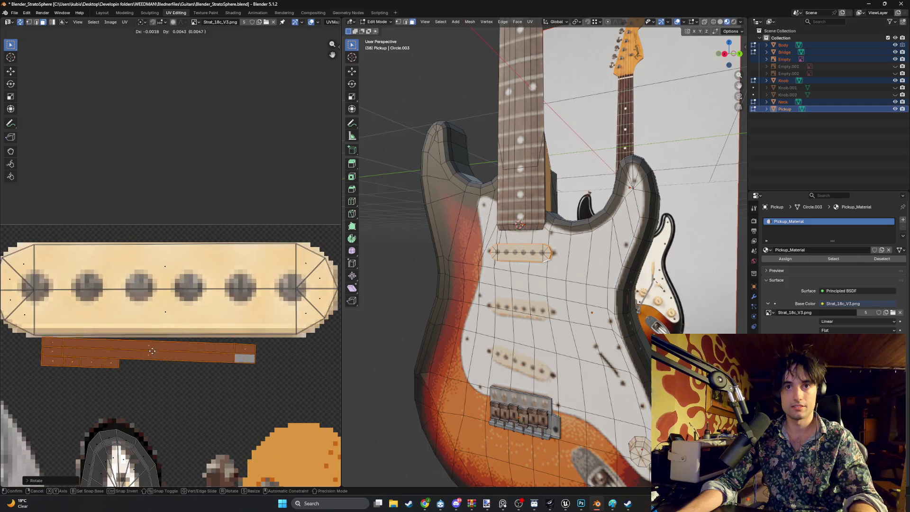
{"action": "left_click", "coordinate": [166, 320]}
Step: Shrink the side strips and place them inside the cream pickup area, then deselect them
{"action": "key", "text": "s"}
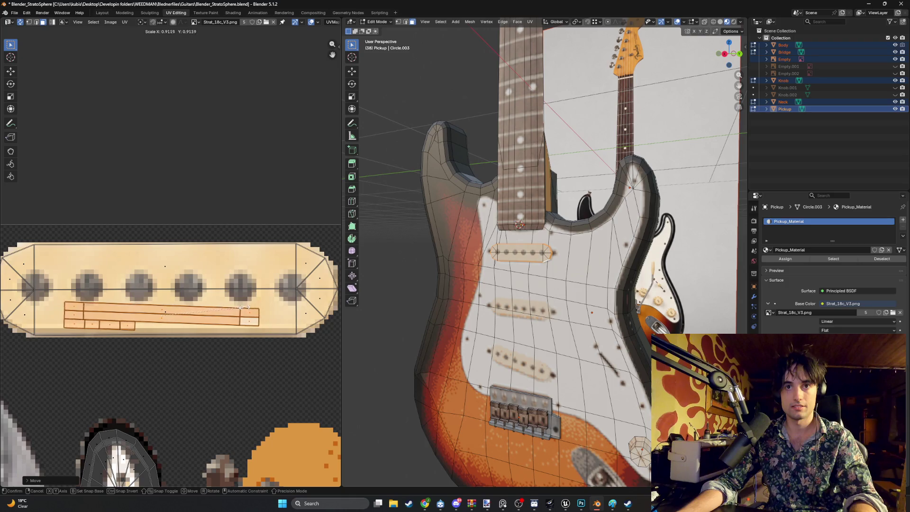
{"action": "left_click", "coordinate": [161, 318]}
{"action": "scroll", "coordinate": [162, 317], "scroll_direction": "up", "scroll_amount": 2}
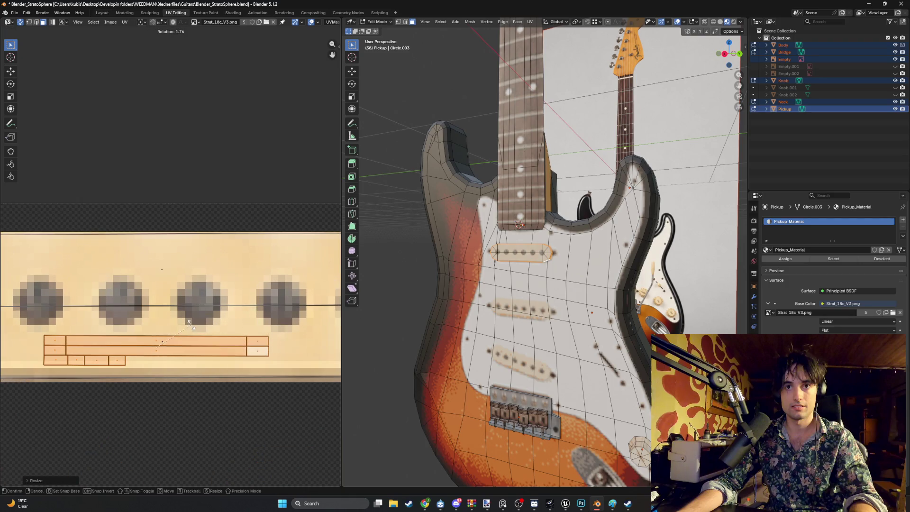
{"action": "key", "text": "g"}
{"action": "left_click", "coordinate": [254, 323]}
{"action": "key", "text": "s"}
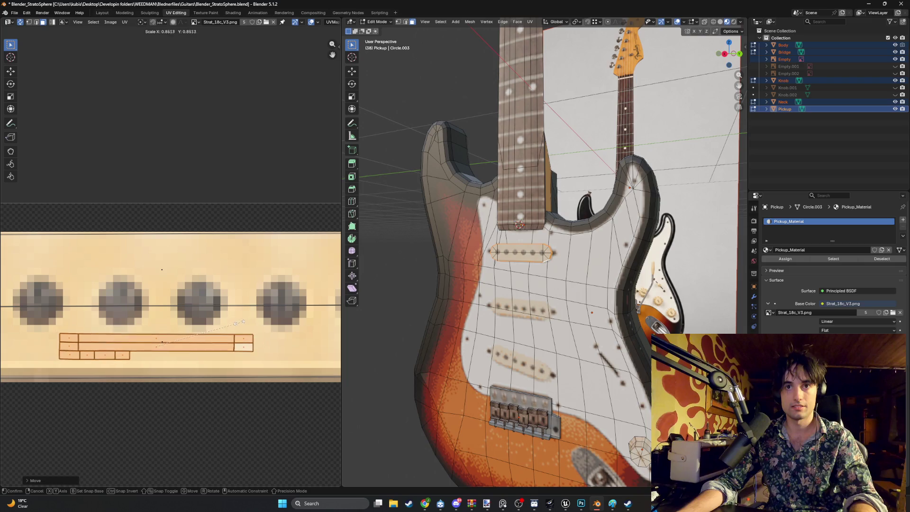
{"action": "left_click", "coordinate": [252, 327]}
{"action": "key", "text": "g"}
{"action": "left_click", "coordinate": [251, 338]}
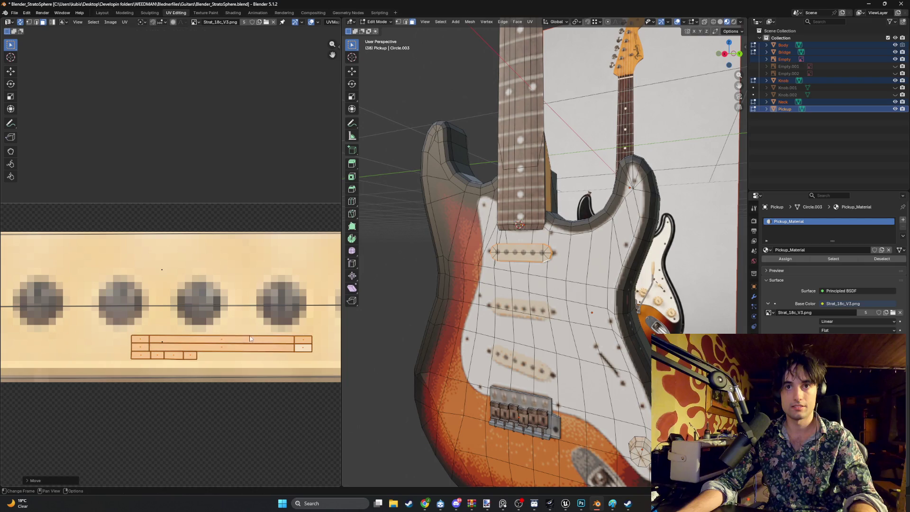
{"action": "left_click", "coordinate": [234, 259]}
Step: Select only the Pickup object in the Outliner
{"action": "mouse_move", "coordinate": [521, 247]}
{"action": "middle_mouse_down"}
{"action": "mouse_move", "coordinate": [503, 232]}
{"action": "mouse_move", "coordinate": [539, 227]}
{"action": "mouse_move", "coordinate": [570, 278]}
{"action": "mouse_move", "coordinate": [597, 248]}
{"action": "mouse_move", "coordinate": [605, 264]}
{"action": "mouse_move", "coordinate": [534, 264]}
{"action": "middle_mouse_up"}
{"action": "scroll", "coordinate": [570, 277], "scroll_direction": "down", "scroll_amount": 6}
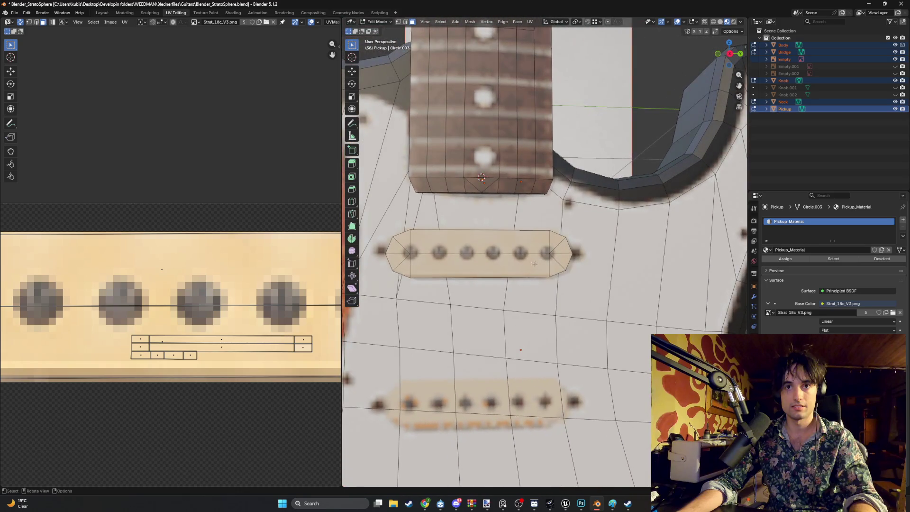
{"action": "left_click", "coordinate": [785, 109]}
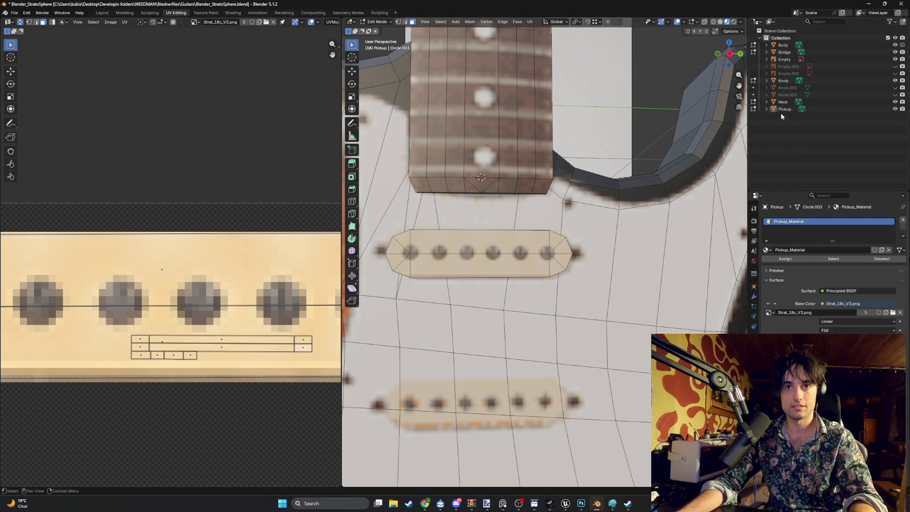
{"action": "scroll", "coordinate": [560, 280], "scroll_direction": "down", "scroll_amount": 4}
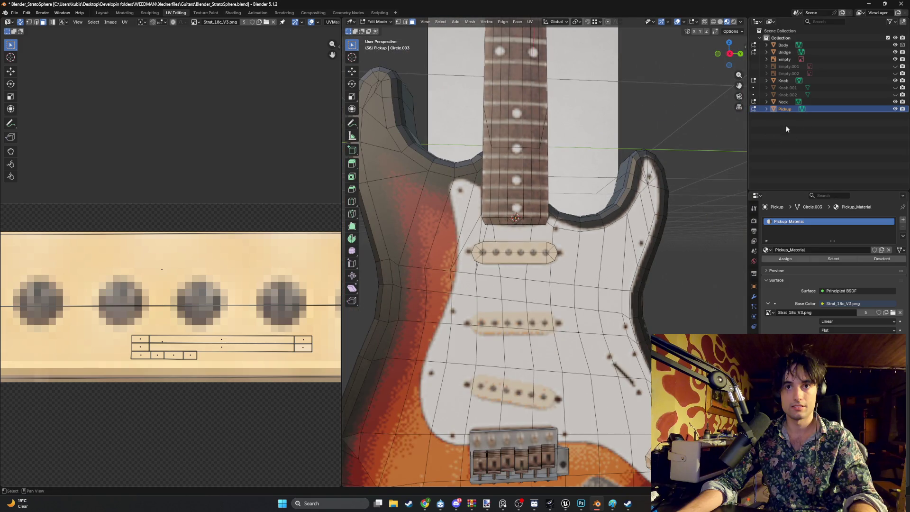
Step: In Object Mode, duplicate the pickup twice along Z into the middle and bridge positions
{"action": "key", "text": "Tab"}
{"action": "key", "text": "shift+d"}
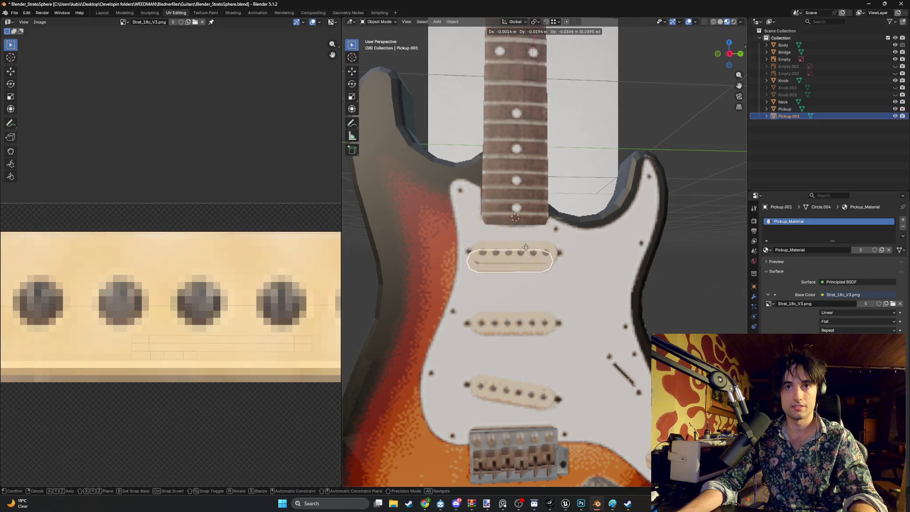
{"action": "key", "text": "z"}
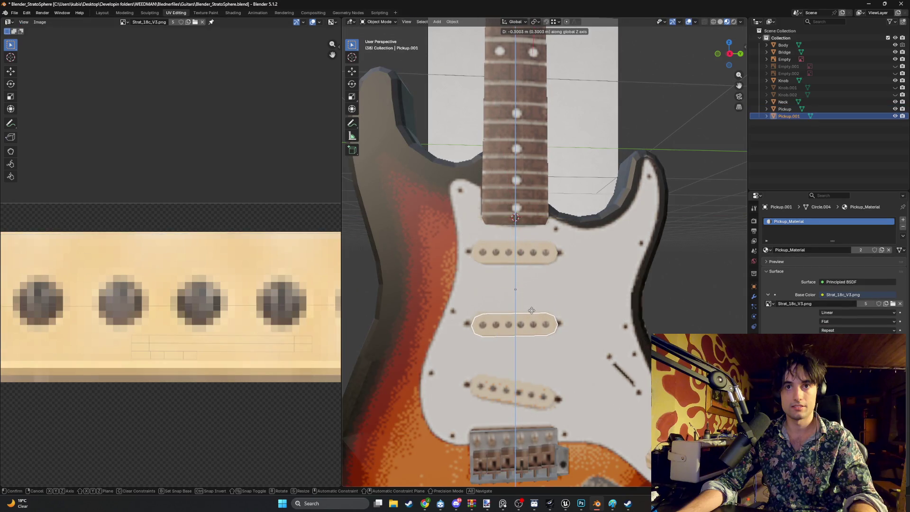
{"action": "left_click", "coordinate": [531, 310]}
{"action": "middle_click_drag", "start_coordinate": [531, 310], "coordinate": [521, 263]}
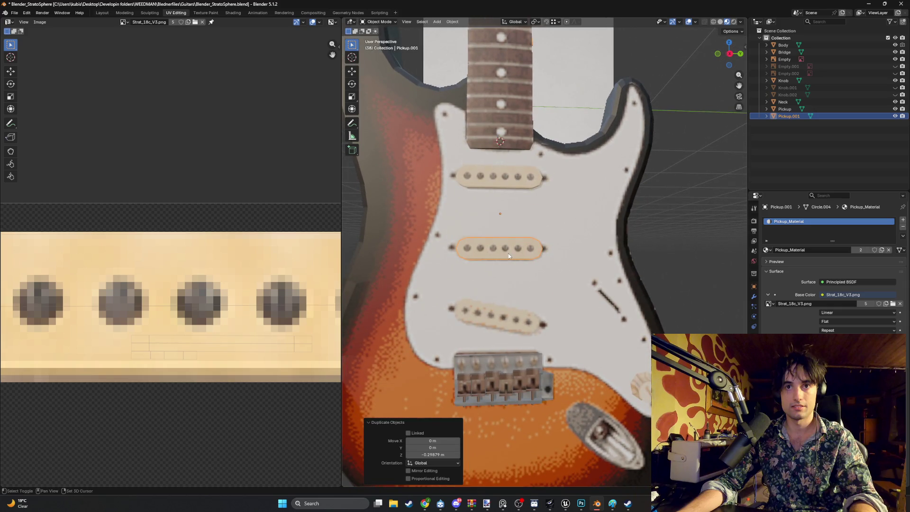
{"action": "key", "text": "shift+d"}
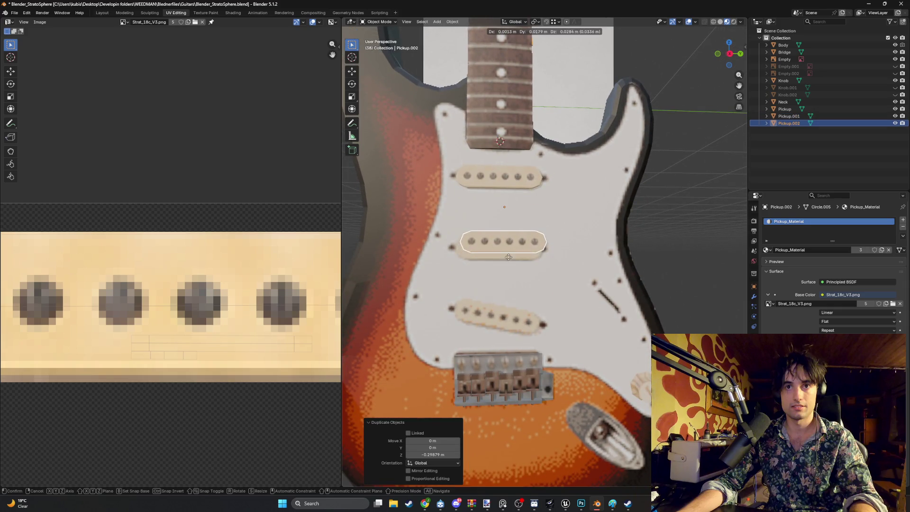
{"action": "key", "text": "z"}
{"action": "left_click", "coordinate": [495, 302]}
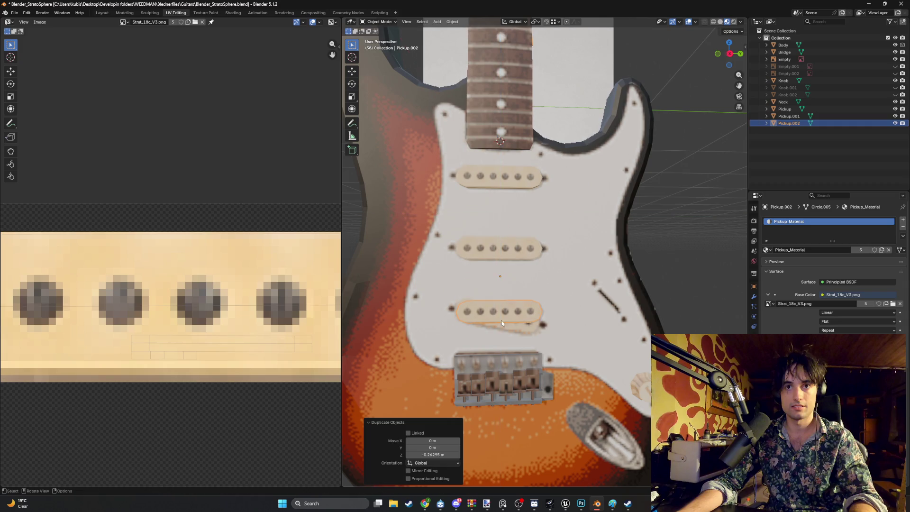
Step: Set the bridge pickup's origin to geometry, tilt it about 12.3°, and adjust its position
{"action": "key", "text": "r"}
{"action": "right_click", "coordinate": [495, 302]}
{"action": "right_click", "coordinate": [498, 298]}
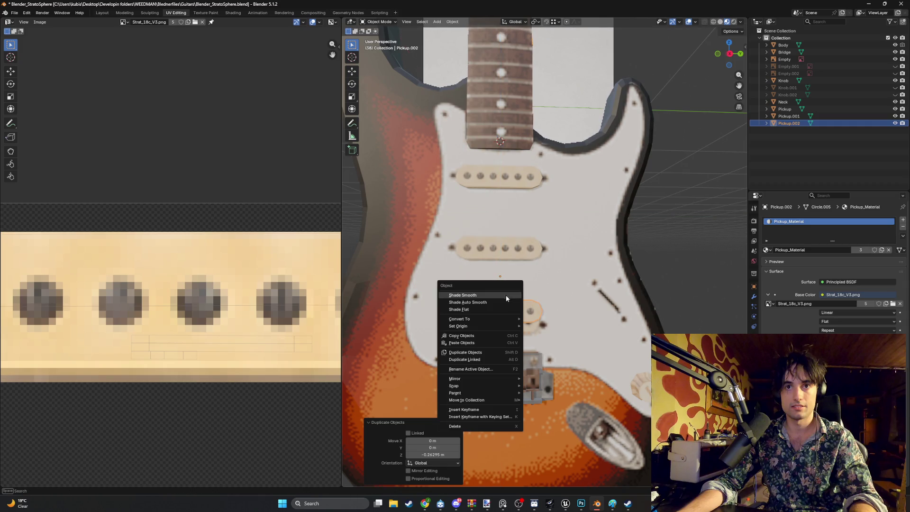
{"action": "mouse_move", "coordinate": [491, 325]}
{"action": "left_click", "coordinate": [551, 333]}
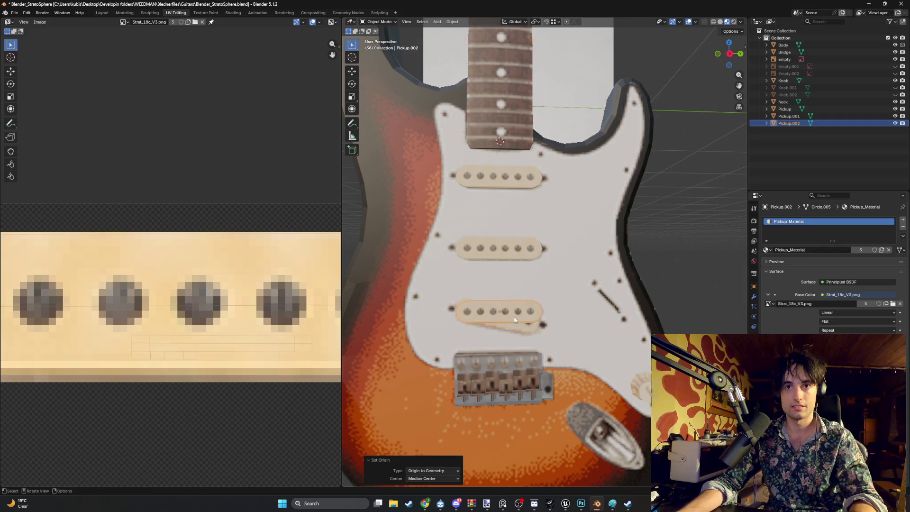
{"action": "key", "text": "r"}
{"action": "middle_click_drag", "start_coordinate": [493, 301], "coordinate": [495, 308], "text": "alt"}
{"action": "left_click", "coordinate": [528, 289]}
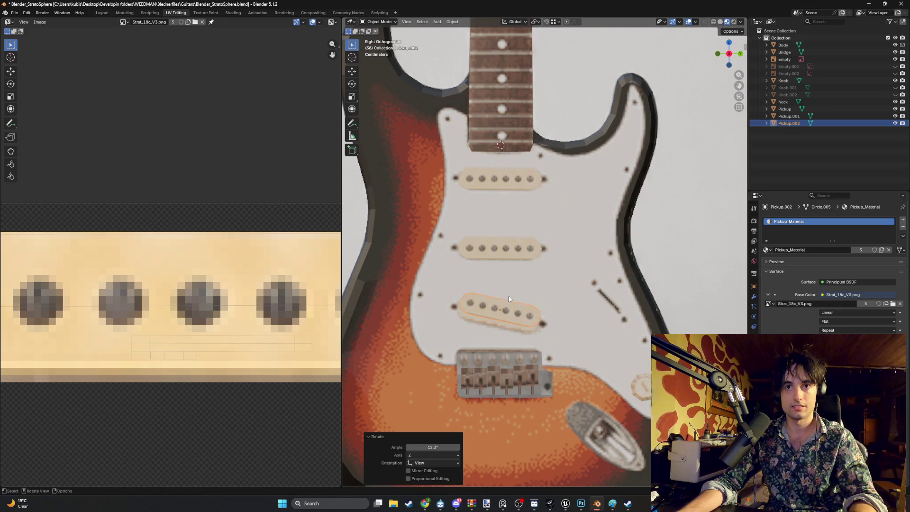
{"action": "key", "text": "g"}
{"action": "left_click", "coordinate": [507, 302]}
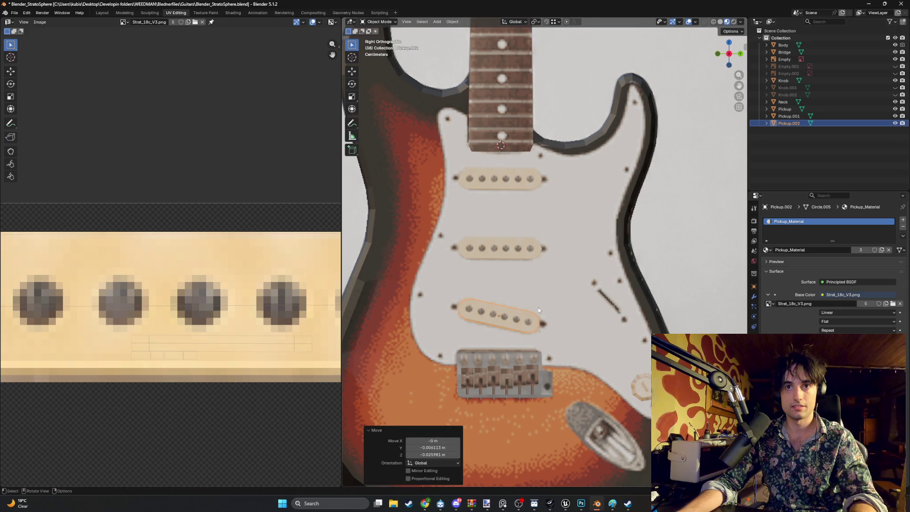
{"action": "mouse_move", "coordinate": [507, 303]}
{"action": "middle_mouse_down"}
{"action": "mouse_move", "coordinate": [563, 306]}
{"action": "mouse_move", "coordinate": [547, 316]}
{"action": "mouse_move", "coordinate": [564, 319]}
{"action": "mouse_move", "coordinate": [524, 307]}
{"action": "mouse_move", "coordinate": [559, 296]}
{"action": "mouse_move", "coordinate": [519, 302]}
{"action": "mouse_move", "coordinate": [554, 309]}
{"action": "mouse_move", "coordinate": [538, 299]}
{"action": "mouse_move", "coordinate": [584, 282]}
{"action": "mouse_move", "coordinate": [555, 263]}
{"action": "middle_mouse_up"}
Step: Set the middle pickup's origin to geometry and rescale the middle and top pickups
{"action": "left_click", "coordinate": [553, 265]}
{"action": "right_click", "coordinate": [555, 264]}
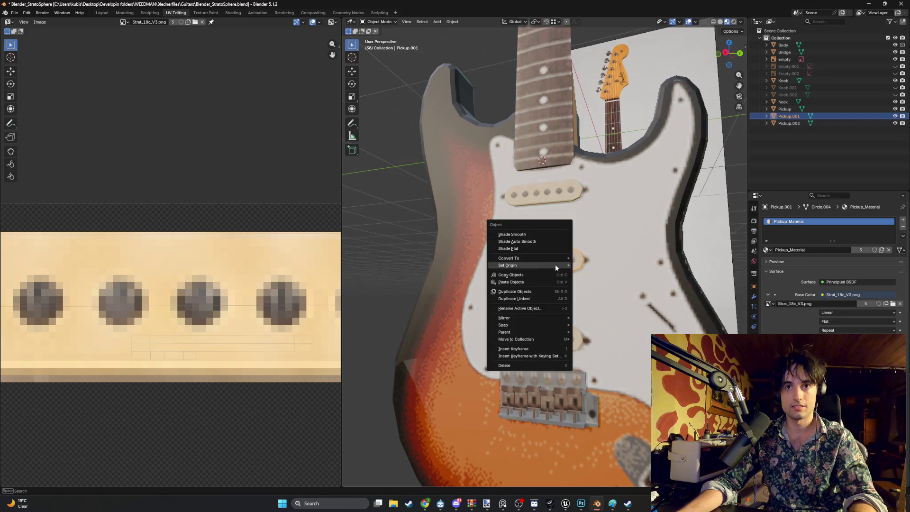
{"action": "mouse_move", "coordinate": [552, 266]}
{"action": "left_click", "coordinate": [598, 274]}
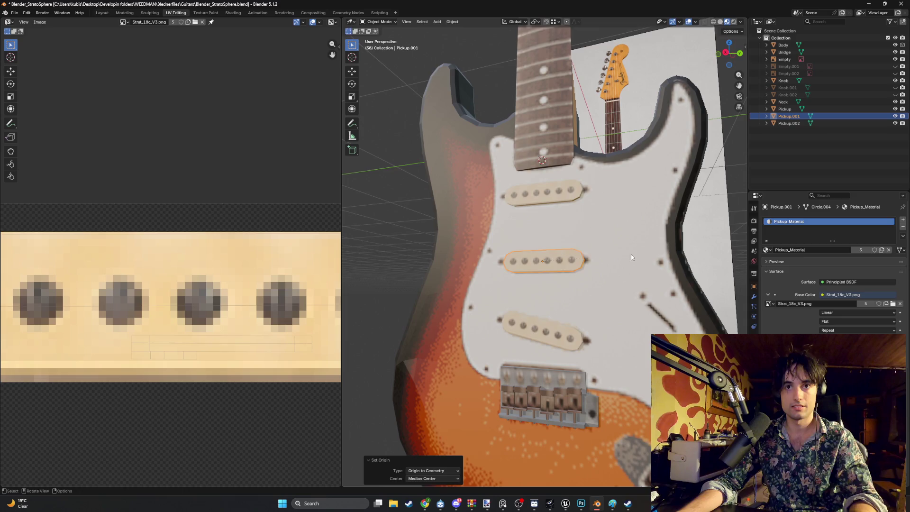
{"action": "key", "text": "s"}
{"action": "left_click", "coordinate": [629, 255]}
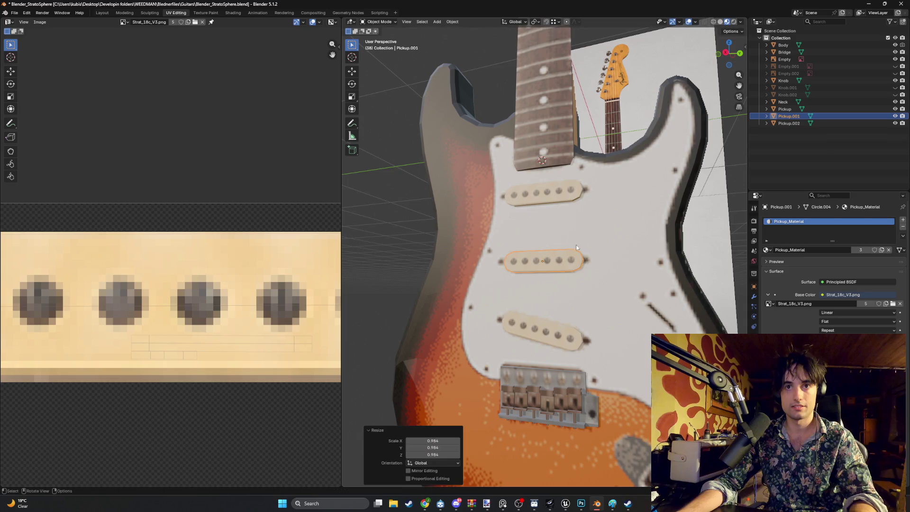
{"action": "mouse_move", "coordinate": [575, 245]}
{"action": "middle_mouse_down"}
{"action": "mouse_move", "coordinate": [599, 280]}
{"action": "mouse_move", "coordinate": [599, 247]}
{"action": "middle_mouse_up"}
{"action": "left_click", "coordinate": [599, 246]}
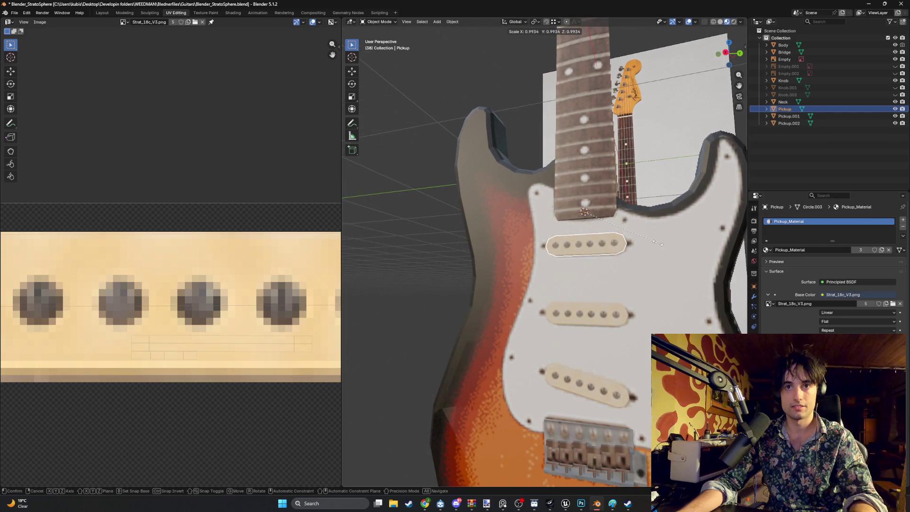
{"action": "left_click", "coordinate": [658, 243]}
{"action": "mouse_move", "coordinate": [601, 247]}
{"action": "middle_mouse_down"}
{"action": "mouse_move", "coordinate": [619, 274]}
{"action": "mouse_move", "coordinate": [597, 222]}
{"action": "mouse_move", "coordinate": [636, 213]}
{"action": "middle_mouse_up"}
{"action": "left_click", "coordinate": [636, 213]}
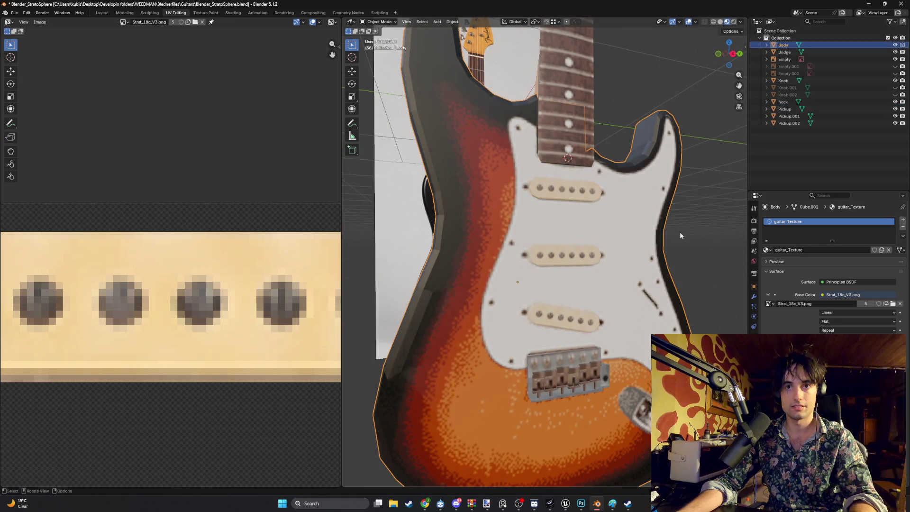
{"action": "mouse_move", "coordinate": [622, 244]}
{"action": "middle_mouse_down"}
{"action": "mouse_move", "coordinate": [616, 214]}
{"action": "mouse_move", "coordinate": [648, 238]}
{"action": "mouse_move", "coordinate": [594, 230]}
{"action": "mouse_move", "coordinate": [595, 249]}
{"action": "mouse_move", "coordinate": [584, 224]}
{"action": "mouse_move", "coordinate": [597, 243]}
{"action": "mouse_move", "coordinate": [590, 267]}
{"action": "mouse_move", "coordinate": [548, 264]}
{"action": "middle_mouse_up"}
{"action": "scroll", "coordinate": [528, 252], "scroll_direction": "up", "scroll_amount": 5}
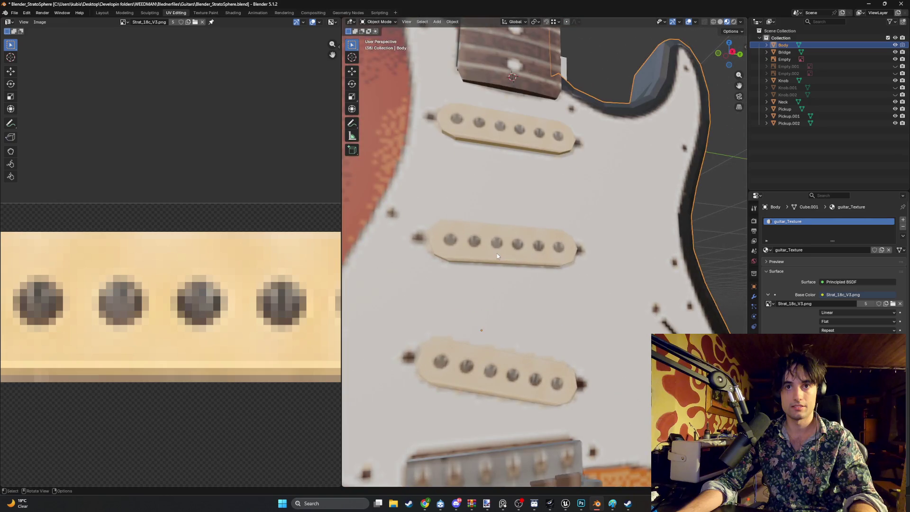
Step: Nudge the middle pickup and adjust its scale, settling on 0.942
{"action": "left_click", "coordinate": [500, 251]}
{"action": "key", "text": "g"}
{"action": "left_click", "coordinate": [498, 251]}
{"action": "middle_click_drag", "start_coordinate": [498, 251], "coordinate": [488, 255]}
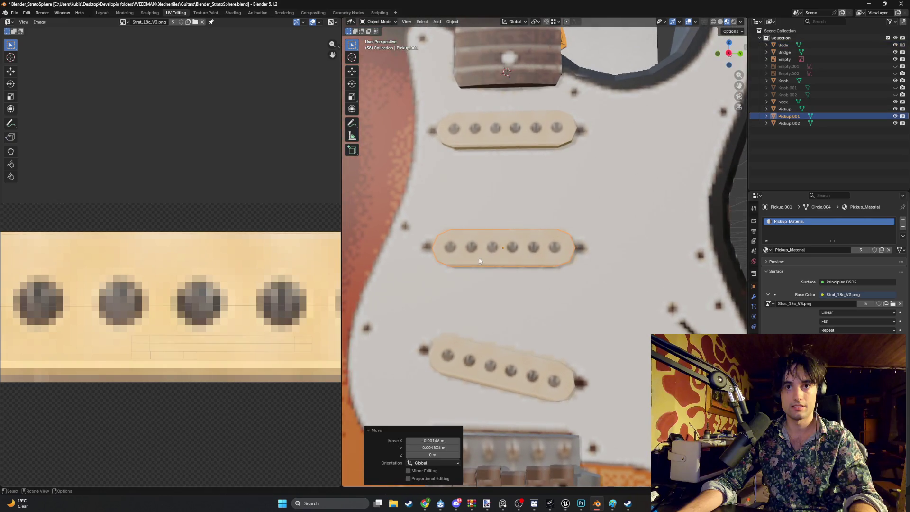
{"action": "key", "text": "s"}
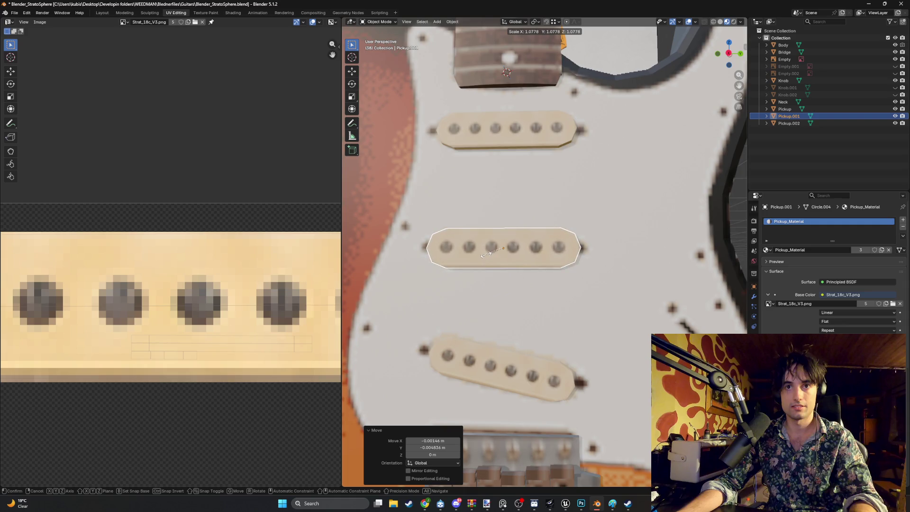
{"action": "left_click", "coordinate": [488, 254]}
{"action": "mouse_move", "coordinate": [487, 254]}
{"action": "middle_mouse_down", "text": "alt"}
{"action": "mouse_move", "coordinate": [440, 288]}
{"action": "mouse_move", "coordinate": [508, 262]}
{"action": "middle_mouse_up", "text": "alt"}
{"action": "key", "text": "s"}
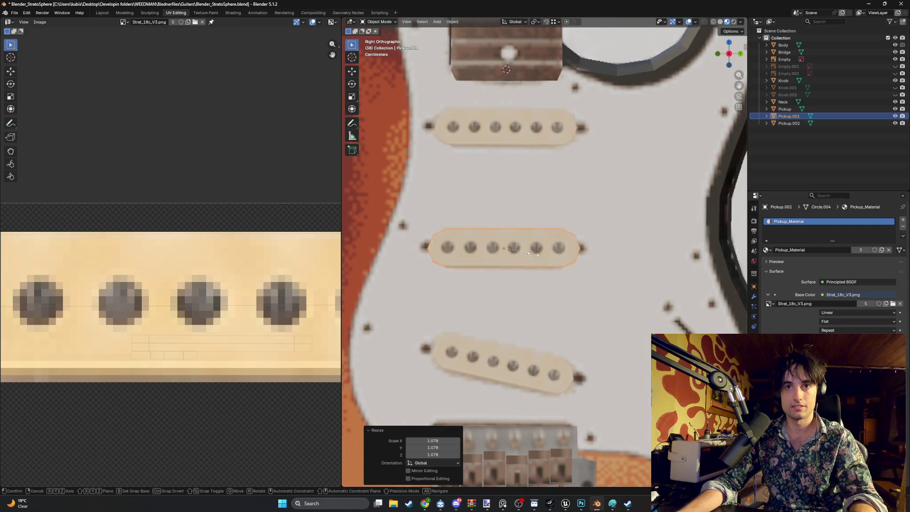
{"action": "left_click", "coordinate": [531, 256]}
{"action": "scroll", "coordinate": [530, 266], "scroll_direction": "down", "scroll_amount": 1}
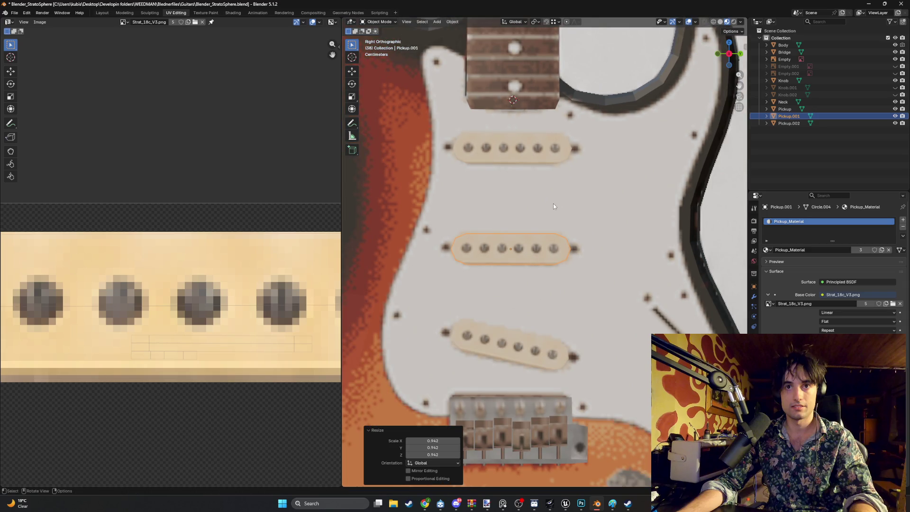
Step: Undo the last change, shift the middle pickup about -0.0053 m along Y, then select the Body
{"action": "key", "text": "ctrl+z"}
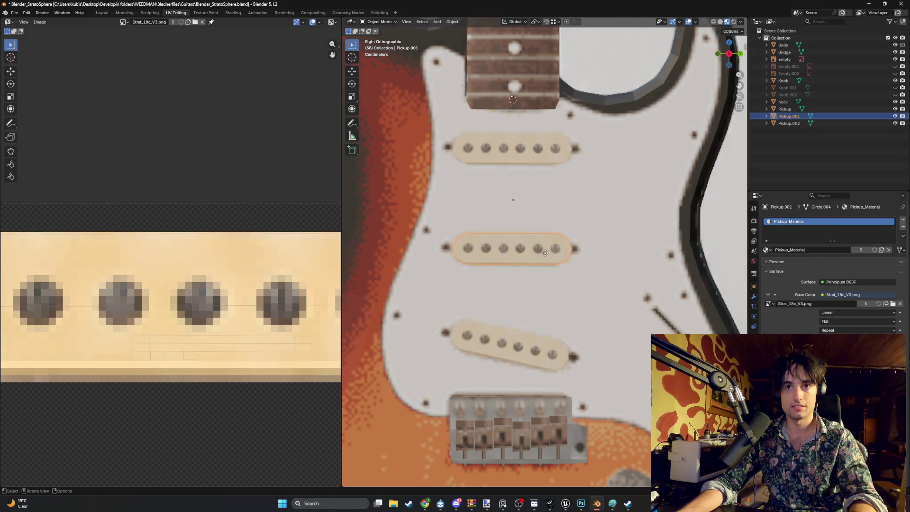
{"action": "key", "text": "g"}
{"action": "key", "text": "y"}
{"action": "left_click", "coordinate": [543, 252]}
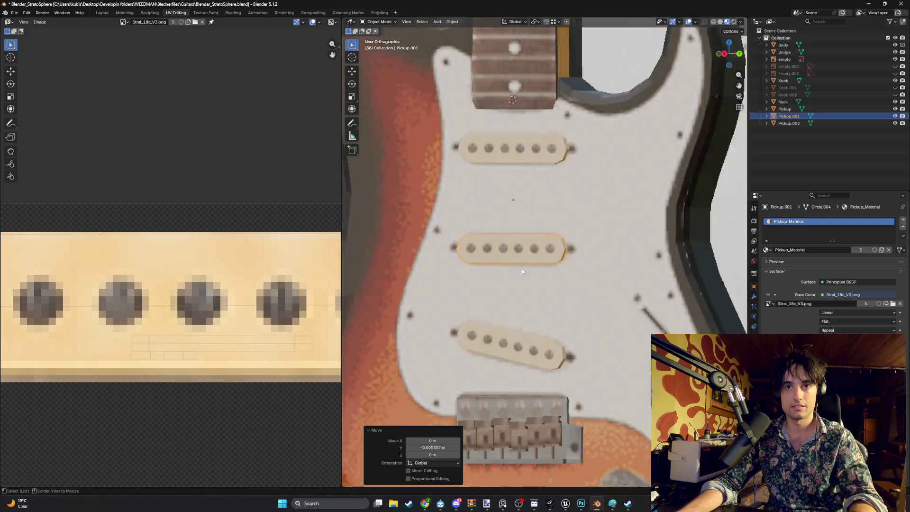
{"action": "scroll", "coordinate": [530, 254], "scroll_direction": "down", "scroll_amount": 5}
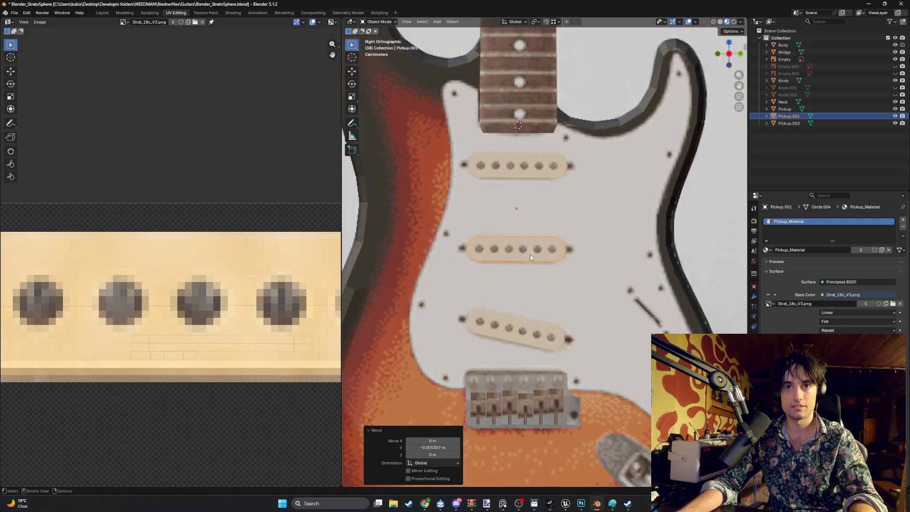
{"action": "left_click", "coordinate": [646, 283]}
{"action": "mouse_move", "coordinate": [646, 284]}
{"action": "middle_mouse_down"}
{"action": "mouse_move", "coordinate": [629, 252]}
{"action": "mouse_move", "coordinate": [666, 243]}
{"action": "mouse_move", "coordinate": [633, 247]}
{"action": "mouse_move", "coordinate": [706, 254]}
{"action": "mouse_move", "coordinate": [706, 281]}
{"action": "mouse_move", "coordinate": [630, 265]}
{"action": "middle_mouse_up"}
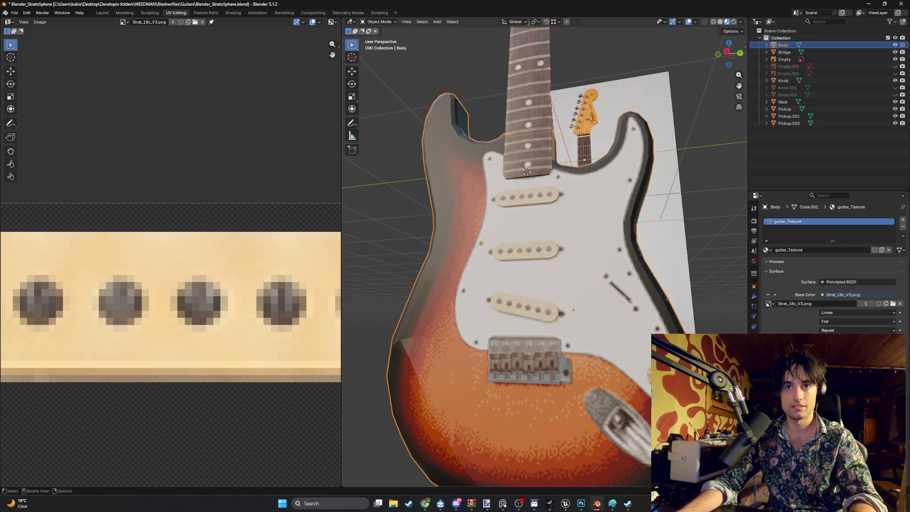
Step: Unhide Knob.001 and Knob.002 so all three knobs show on the pickguard
{"action": "left_click", "coordinate": [782, 81]}
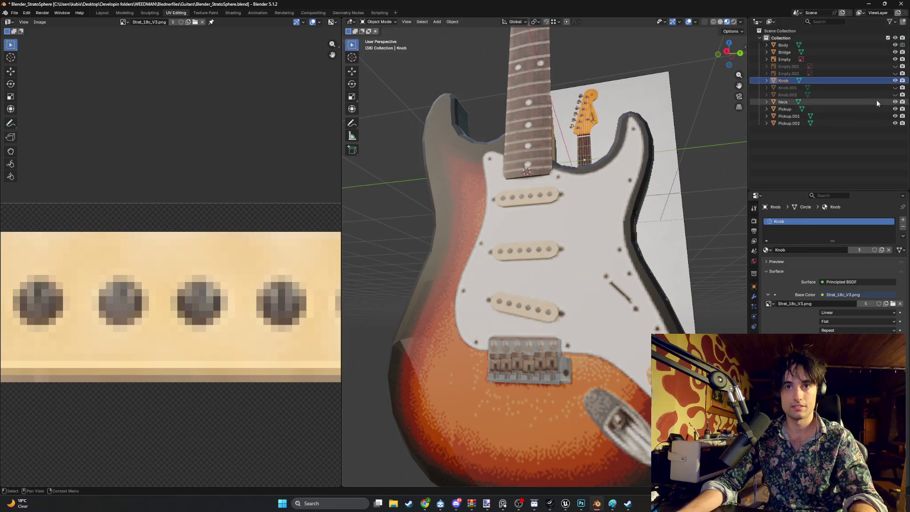
{"action": "left_click_drag", "start_coordinate": [895, 88], "coordinate": [895, 94]}
{"action": "mouse_move", "coordinate": [613, 282]}
{"action": "middle_mouse_down"}
{"action": "mouse_move", "coordinate": [567, 244]}
{"action": "mouse_move", "coordinate": [508, 255]}
{"action": "mouse_move", "coordinate": [498, 239]}
{"action": "middle_mouse_up"}
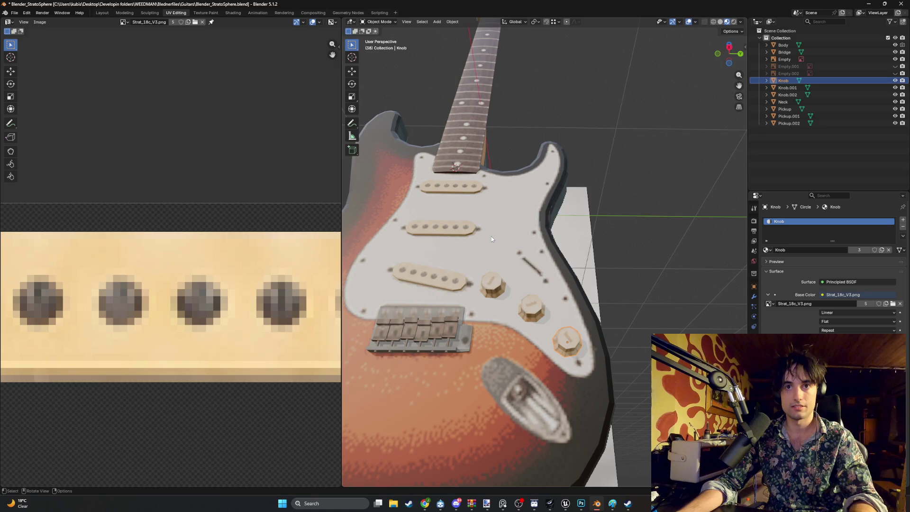
{"action": "mouse_move", "coordinate": [491, 236]}
{"action": "middle_mouse_down"}
{"action": "mouse_move", "coordinate": [496, 258]}
{"action": "mouse_move", "coordinate": [544, 297]}
{"action": "mouse_move", "coordinate": [507, 283]}
{"action": "mouse_move", "coordinate": [596, 283]}
{"action": "mouse_move", "coordinate": [524, 294]}
{"action": "mouse_move", "coordinate": [582, 234]}
{"action": "mouse_move", "coordinate": [535, 230]}
{"action": "mouse_move", "coordinate": [513, 257]}
{"action": "mouse_move", "coordinate": [559, 265]}
{"action": "mouse_move", "coordinate": [545, 279]}
{"action": "mouse_move", "coordinate": [536, 269]}
{"action": "mouse_move", "coordinate": [555, 286]}
{"action": "mouse_move", "coordinate": [547, 346]}
{"action": "mouse_move", "coordinate": [486, 346]}
{"action": "middle_mouse_up"}
{"action": "scroll", "coordinate": [545, 296], "scroll_direction": "down", "scroll_amount": 5}
Step: Save the file and inspect the guitar from the front orthographic and angled views
{"action": "key", "text": "ctrl+s"}
{"action": "scroll", "coordinate": [555, 287], "scroll_direction": "up", "scroll_amount": 3}
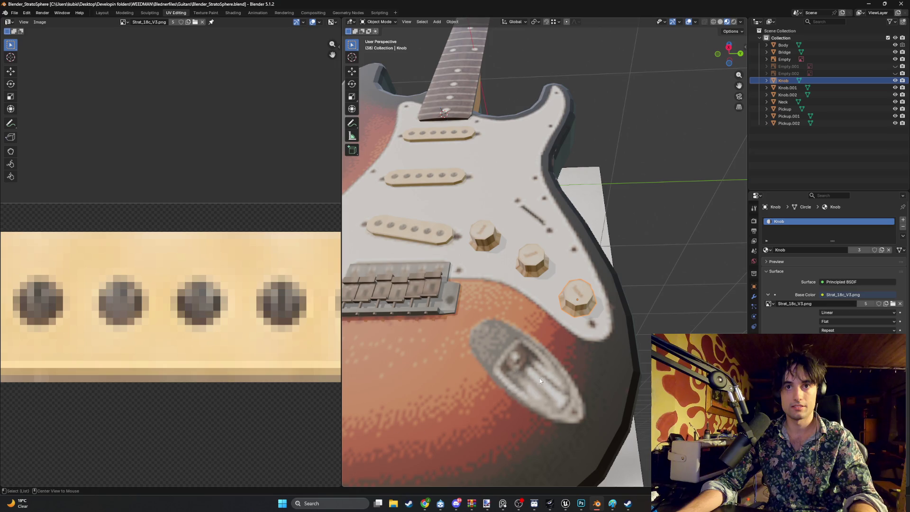
{"action": "key", "text": "KP_3"}
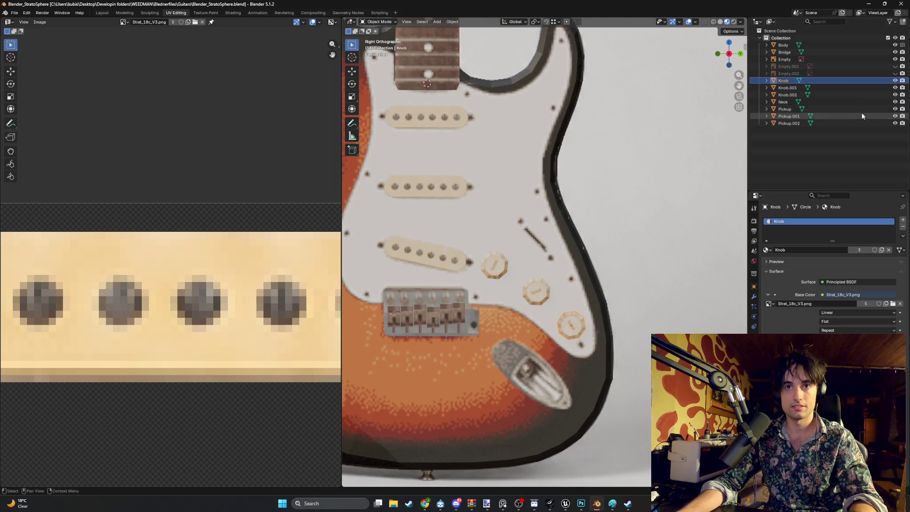
{"action": "mouse_move", "coordinate": [664, 209]}
{"action": "middle_mouse_down"}
{"action": "mouse_move", "coordinate": [632, 228]}
{"action": "mouse_move", "coordinate": [610, 226]}
{"action": "middle_mouse_up"}
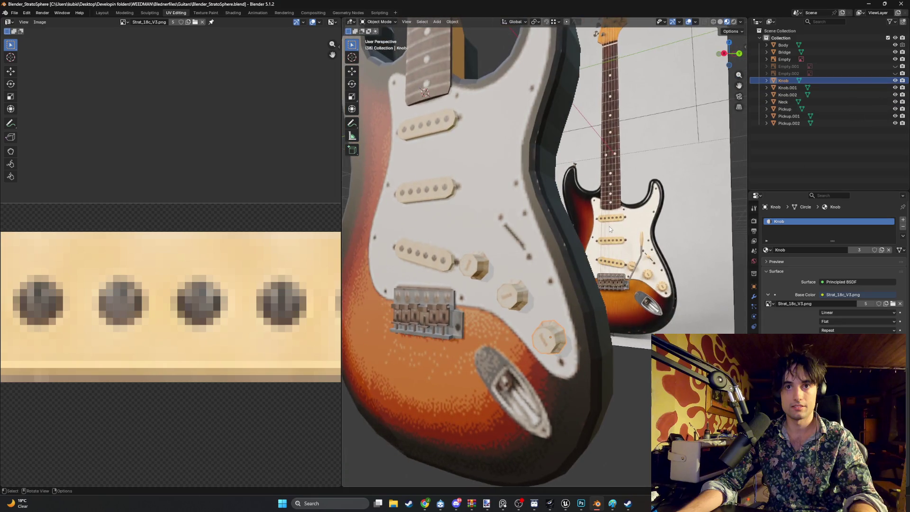
{"action": "key", "text": "KP_3"}
{"action": "scroll", "coordinate": [580, 291], "scroll_direction": "up", "scroll_amount": 5}
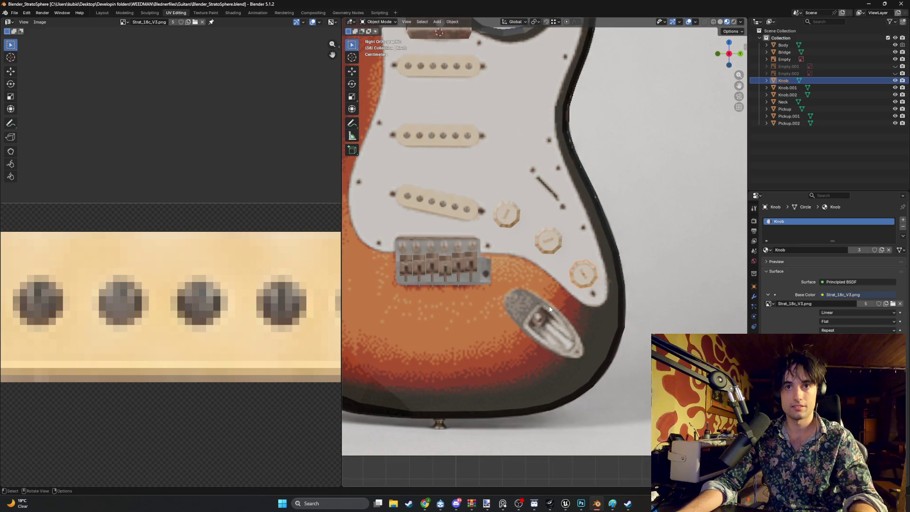
{"action": "mouse_move", "coordinate": [550, 309]}
{"action": "middle_mouse_down"}
{"action": "mouse_move", "coordinate": [549, 270]}
{"action": "mouse_move", "coordinate": [511, 287]}
{"action": "mouse_move", "coordinate": [538, 256]}
{"action": "mouse_move", "coordinate": [543, 306]}
{"action": "mouse_move", "coordinate": [663, 300]}
{"action": "mouse_move", "coordinate": [732, 262]}
{"action": "mouse_move", "coordinate": [588, 298]}
{"action": "mouse_move", "coordinate": [508, 295]}
{"action": "mouse_move", "coordinate": [571, 301]}
{"action": "mouse_move", "coordinate": [623, 278]}
{"action": "mouse_move", "coordinate": [597, 287]}
{"action": "mouse_move", "coordinate": [616, 286]}
{"action": "mouse_move", "coordinate": [611, 302]}
{"action": "middle_mouse_up"}
{"action": "scroll", "coordinate": [578, 303], "scroll_direction": "up", "scroll_amount": 3}
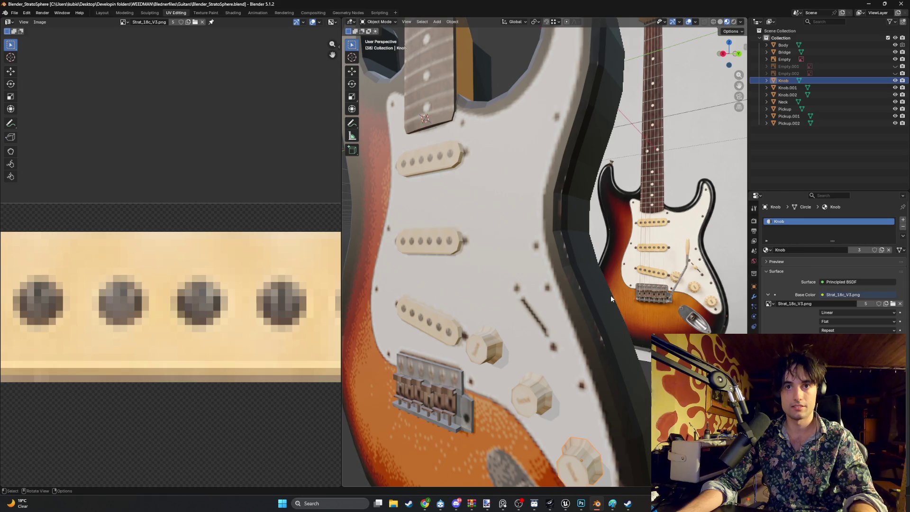
{"action": "scroll", "coordinate": [611, 294], "scroll_direction": "down", "scroll_amount": 5}
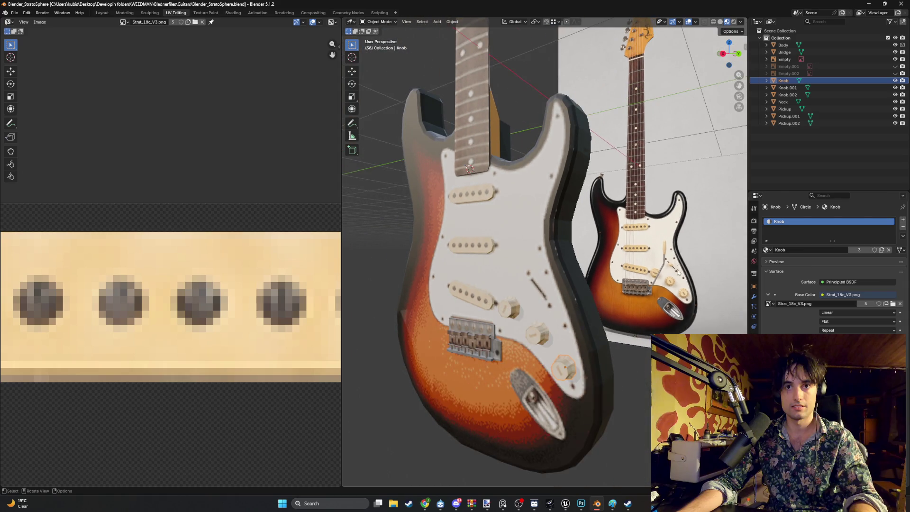
{"action": "mouse_move", "coordinate": [654, 279]}
{"action": "middle_mouse_down"}
{"action": "mouse_move", "coordinate": [576, 291]}
{"action": "mouse_move", "coordinate": [638, 288]}
{"action": "mouse_move", "coordinate": [619, 287]}
{"action": "middle_mouse_up"}
{"action": "scroll", "coordinate": [559, 291], "scroll_direction": "up", "scroll_amount": 4}
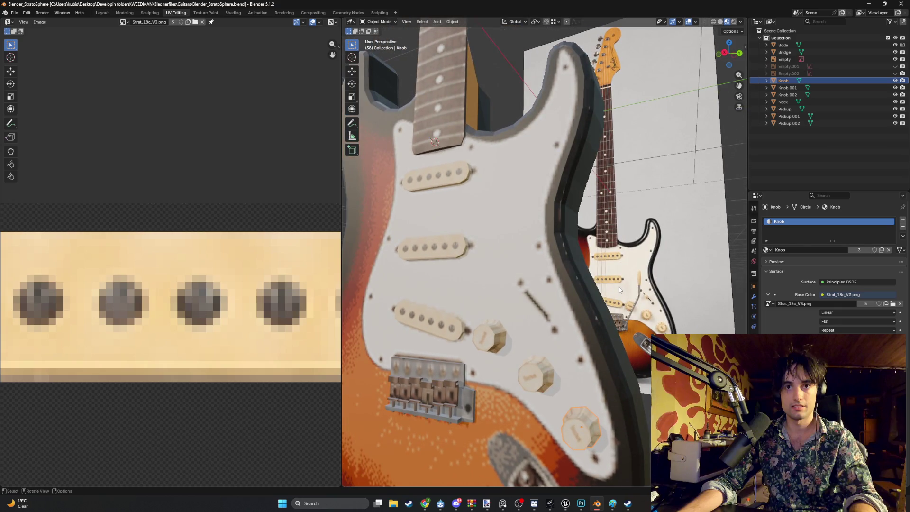
{"action": "scroll", "coordinate": [619, 287], "scroll_direction": "down", "scroll_amount": 2}
Step: Deselect the knob, save Blender_StratoSphere.blend again, and bring up the Add menu
{"action": "left_click", "coordinate": [800, 149]}
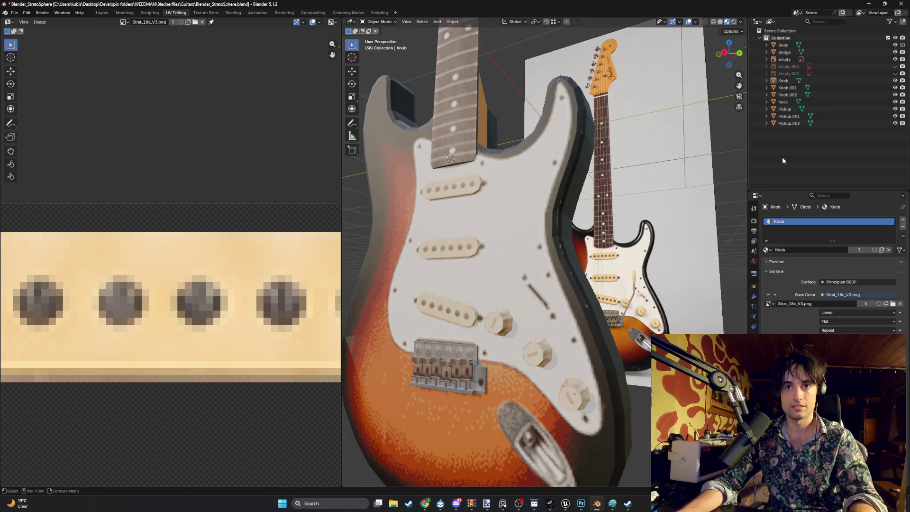
{"action": "scroll", "coordinate": [568, 284], "scroll_direction": "down", "scroll_amount": 3}
{"action": "key", "text": "ctrl+s"}
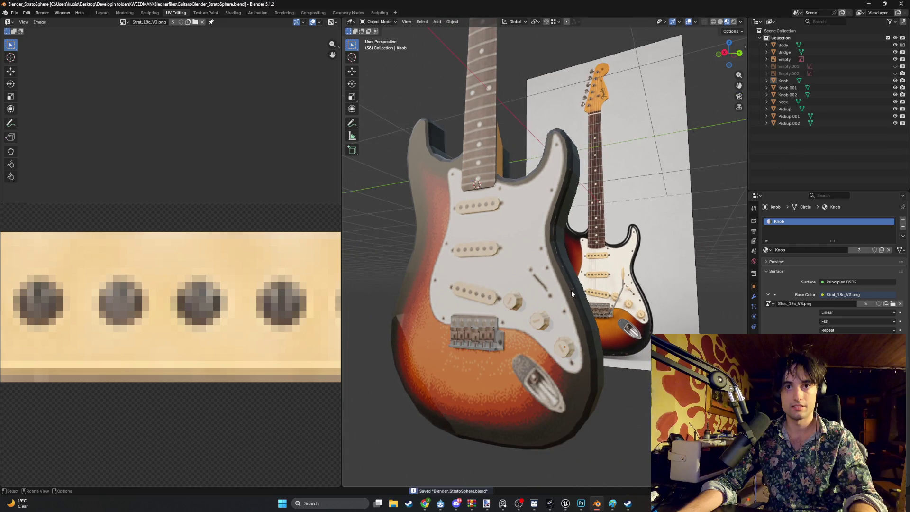
{"action": "middle_click_drag", "start_coordinate": [629, 310], "coordinate": [638, 304]}
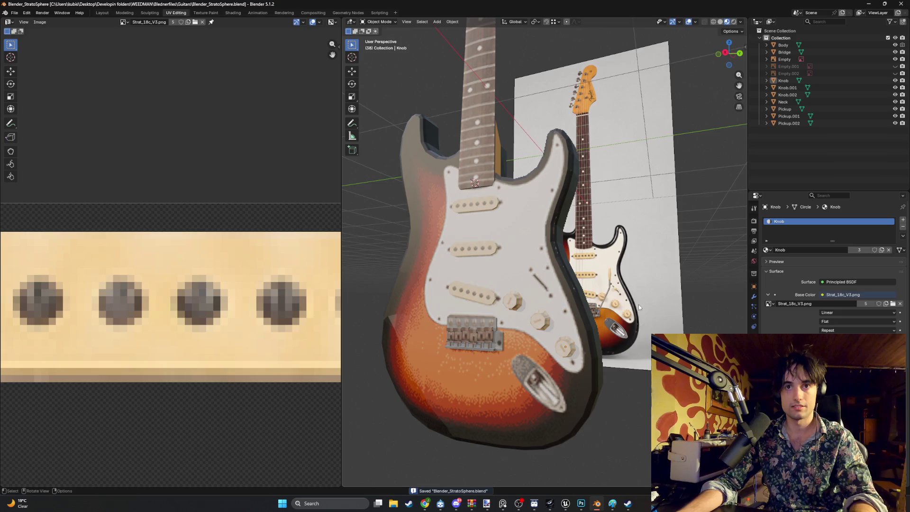
{"action": "key", "text": "shift+a"}
{"action": "mouse_move", "coordinate": [638, 305]}
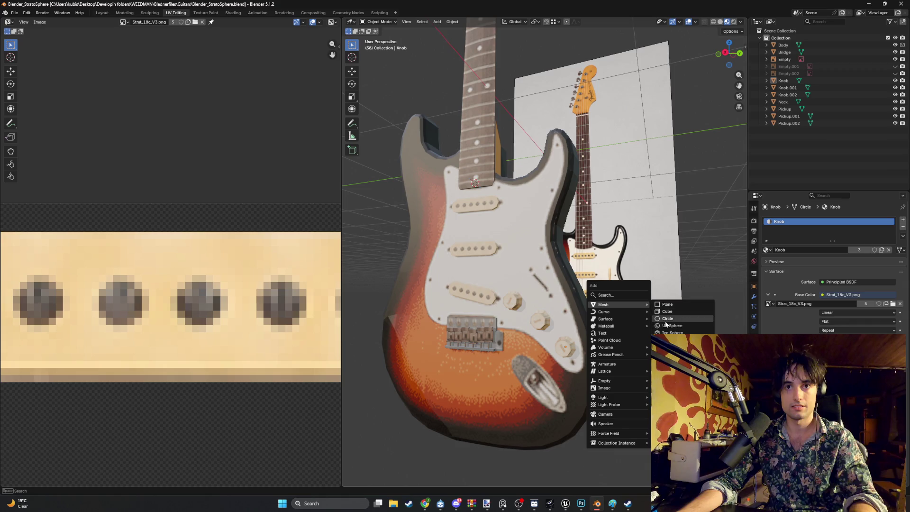
Step: Add a circle mesh and rotate it 90° in the back orthographic view
{"action": "left_click", "coordinate": [665, 322]}
{"action": "mouse_move", "coordinate": [666, 324]}
{"action": "middle_mouse_down"}
{"action": "mouse_move", "coordinate": [551, 297]}
{"action": "mouse_move", "coordinate": [578, 271]}
{"action": "mouse_move", "coordinate": [580, 294]}
{"action": "mouse_move", "coordinate": [581, 258]}
{"action": "mouse_move", "coordinate": [588, 297]}
{"action": "middle_mouse_up"}
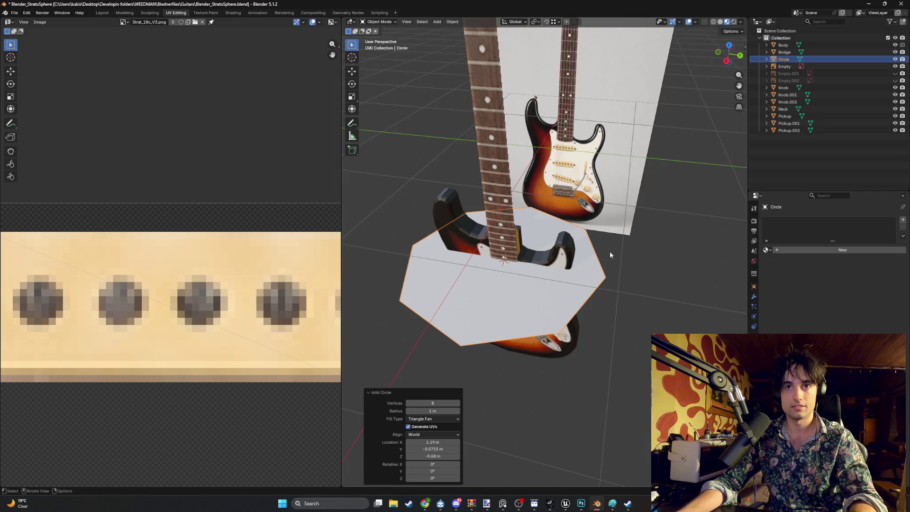
{"action": "key", "text": "ctrl+KP_1"}
{"action": "type", "text": "r"}
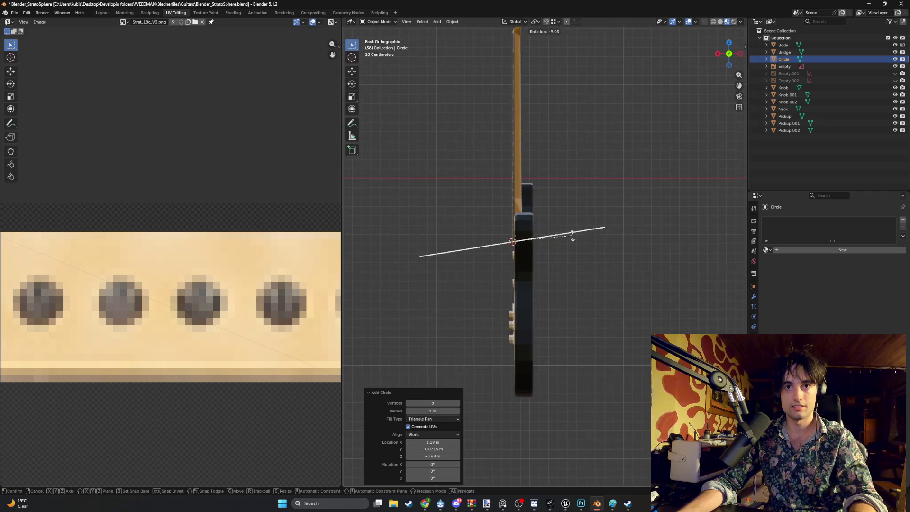
{"action": "type", "text": "90"}
{"action": "key", "text": "Return"}
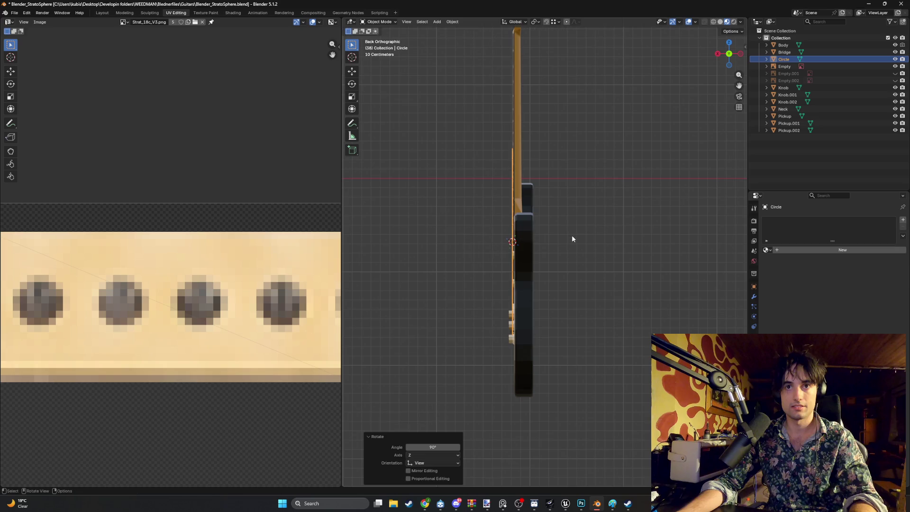
Step: Hide the knobs, neck, pickups and guitar body, viewing the circle straight-on
{"action": "scroll", "coordinate": [554, 265], "scroll_direction": "down", "scroll_amount": 3}
{"action": "key", "text": "KP_3"}
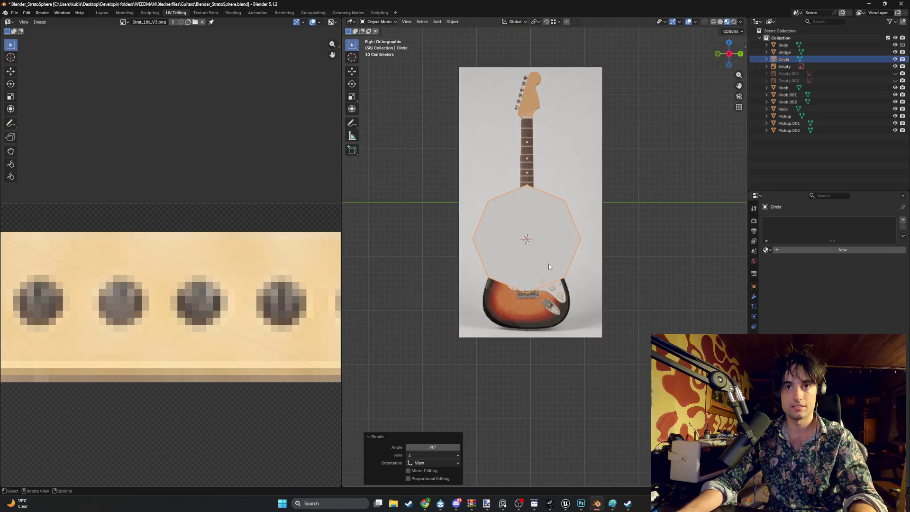
{"action": "scroll", "coordinate": [606, 237], "scroll_direction": "up", "scroll_amount": 1}
{"action": "left_click_drag", "start_coordinate": [895, 130], "coordinate": [896, 98]}
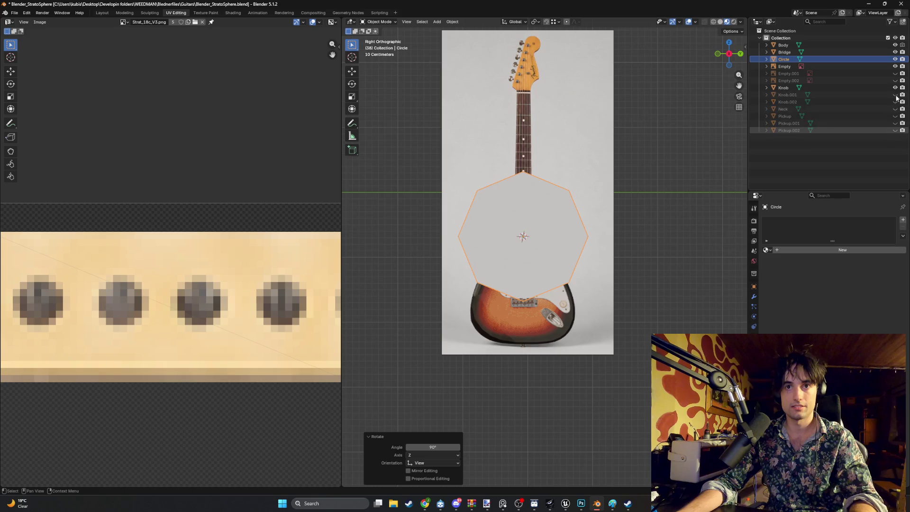
{"action": "scroll", "coordinate": [604, 297], "scroll_direction": "up", "scroll_amount": 2}
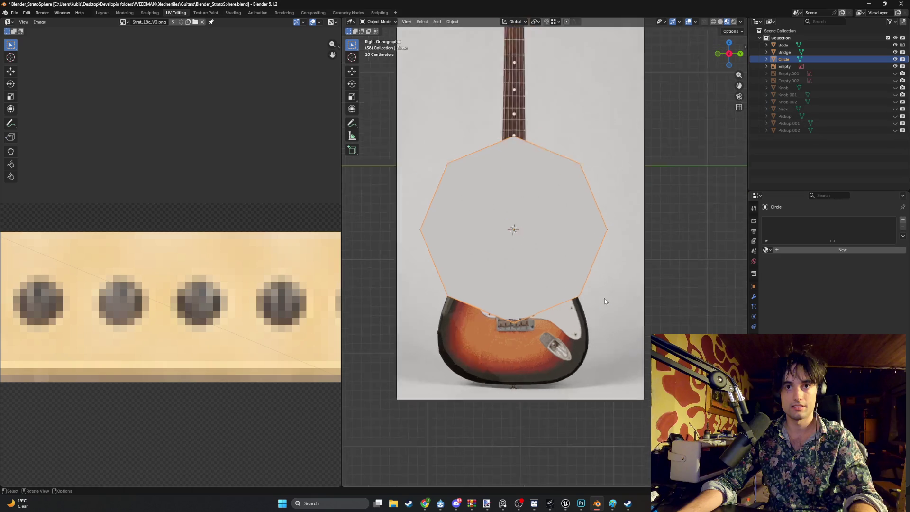
{"action": "mouse_move", "coordinate": [604, 297]}
{"action": "middle_mouse_down"}
{"action": "mouse_move", "coordinate": [621, 297]}
{"action": "mouse_move", "coordinate": [701, 228]}
{"action": "middle_mouse_up"}
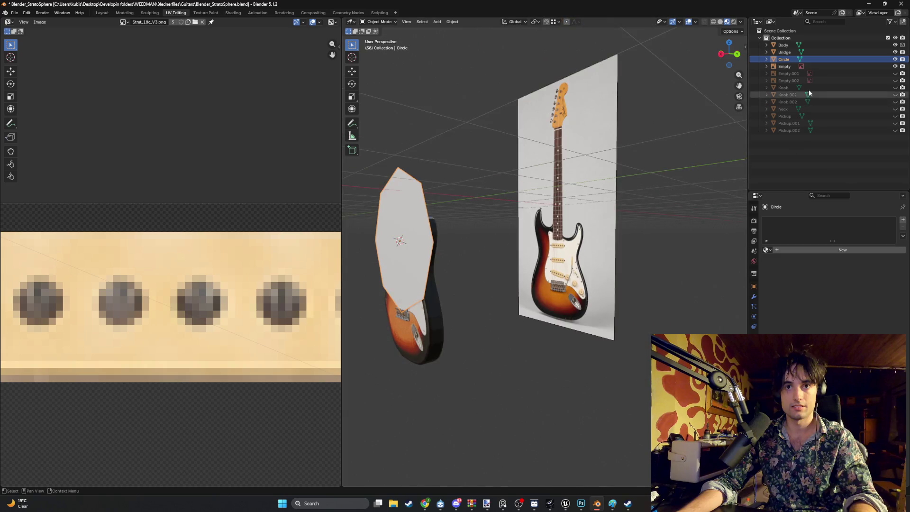
{"action": "left_click", "coordinate": [894, 45]}
{"action": "mouse_move", "coordinate": [474, 223]}
{"action": "middle_mouse_down"}
{"action": "mouse_move", "coordinate": [397, 269]}
{"action": "mouse_move", "coordinate": [445, 279]}
{"action": "middle_mouse_up"}
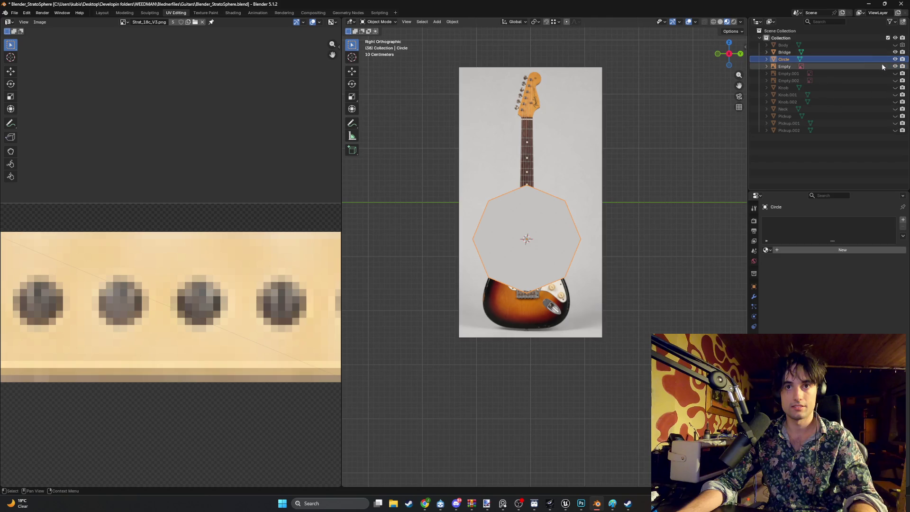
{"action": "scroll", "coordinate": [580, 246], "scroll_direction": "up", "scroll_amount": 4}
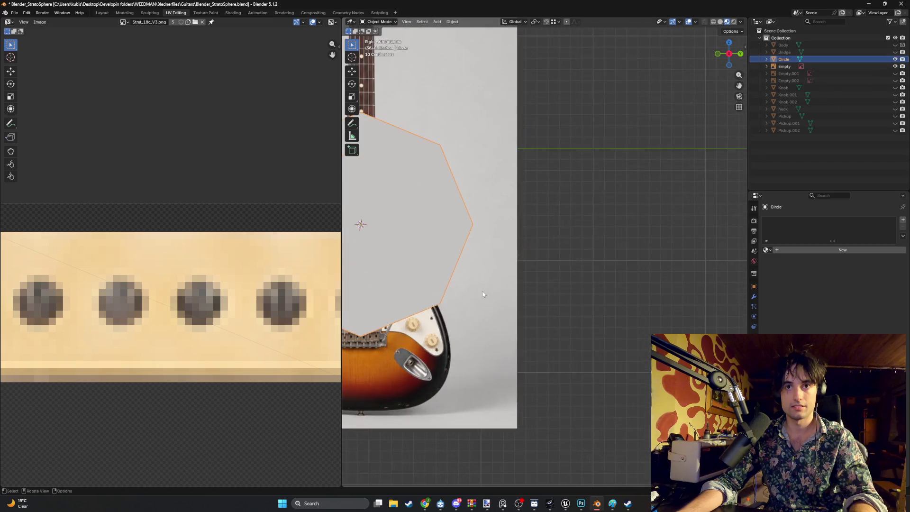
Step: In Edit Mode, move the circle straight down along Z toward the guitar's lower body
{"action": "key", "text": "Tab"}
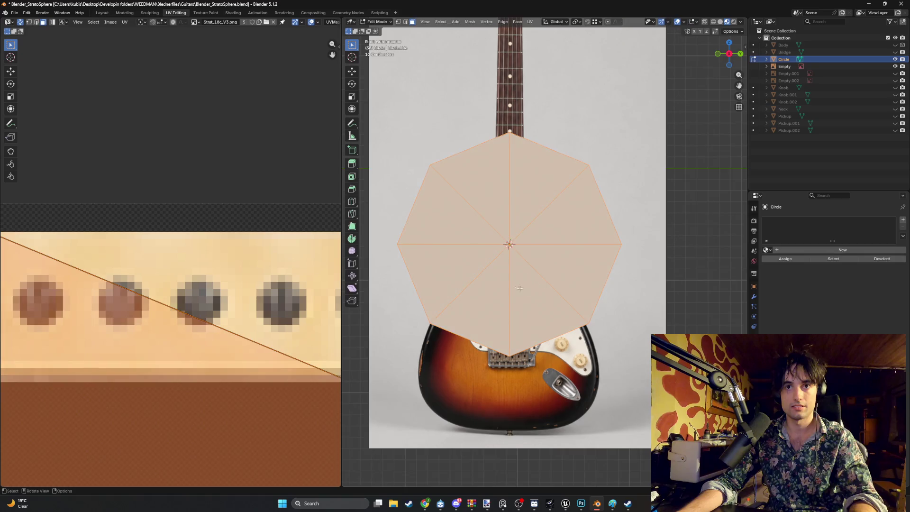
{"action": "key", "text": "KP_Decimal"}
{"action": "mouse_move", "coordinate": [609, 347]}
{"action": "middle_mouse_down"}
{"action": "mouse_move", "coordinate": [443, 331]}
{"action": "mouse_move", "coordinate": [567, 284]}
{"action": "middle_mouse_up"}
{"action": "key", "text": "g"}
{"action": "key", "text": "z"}
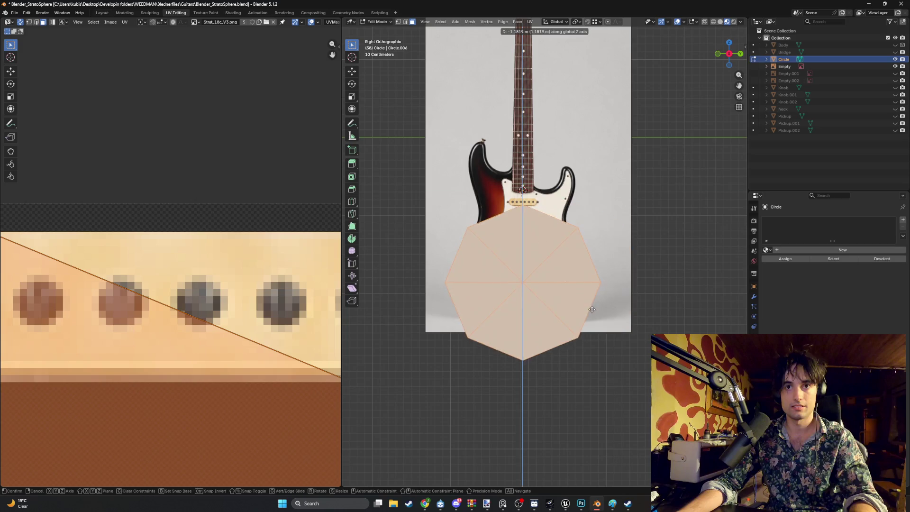
{"action": "left_click", "coordinate": [568, 348]}
{"action": "scroll", "coordinate": [618, 330], "scroll_direction": "up", "scroll_amount": 3}
{"action": "scroll", "coordinate": [618, 331], "scroll_direction": "up", "scroll_amount": 2}
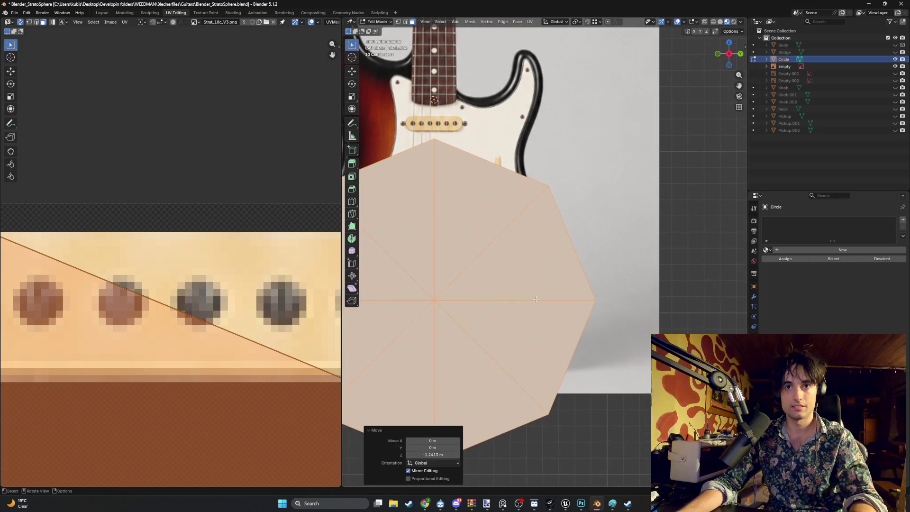
{"action": "mouse_move", "coordinate": [484, 276]}
{"action": "middle_mouse_down", "text": "shift"}
{"action": "mouse_move", "coordinate": [571, 286]}
{"action": "mouse_move", "coordinate": [516, 281]}
{"action": "middle_mouse_up", "text": "shift"}
{"action": "scroll", "coordinate": [571, 286], "scroll_direction": "down", "scroll_amount": 2}
Step: Shrink the circle to 0.228 scale and move it to a new position
{"action": "key", "text": "s"}
{"action": "left_click", "coordinate": [602, 294]}
{"action": "scroll", "coordinate": [602, 294], "scroll_direction": "up", "scroll_amount": 3}
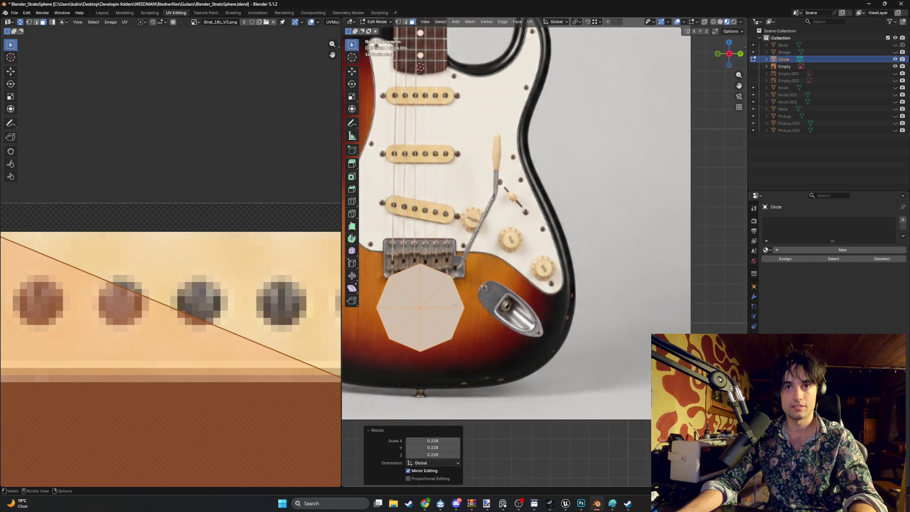
{"action": "key", "text": "g"}
{"action": "left_click", "coordinate": [492, 307]}
{"action": "scroll", "coordinate": [493, 307], "scroll_direction": "up", "scroll_amount": 2}
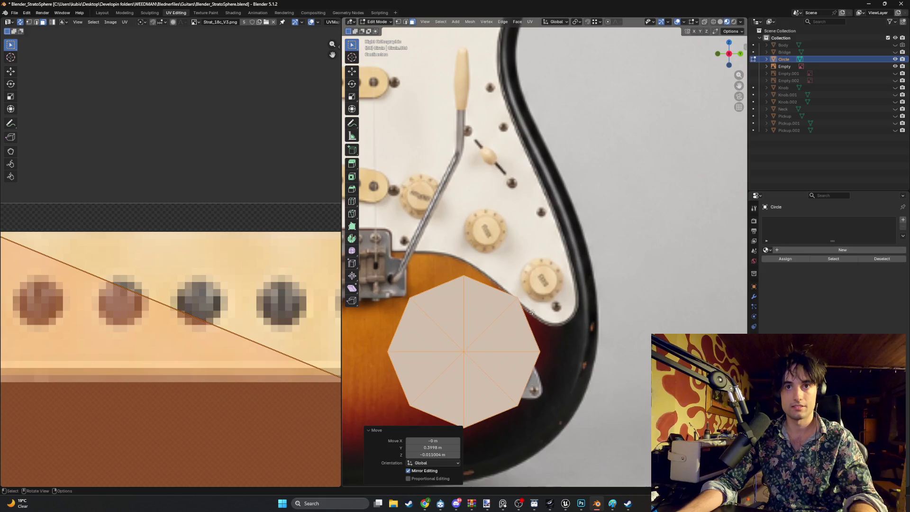
Step: Resize the circle to about 0.374 and place it over the jack plate's upper end
{"action": "mouse_move", "coordinate": [478, 361]}
{"action": "middle_mouse_down", "text": "shift"}
{"action": "mouse_move", "coordinate": [536, 287]}
{"action": "mouse_move", "coordinate": [557, 281]}
{"action": "middle_mouse_up", "text": "shift"}
{"action": "key", "text": "s"}
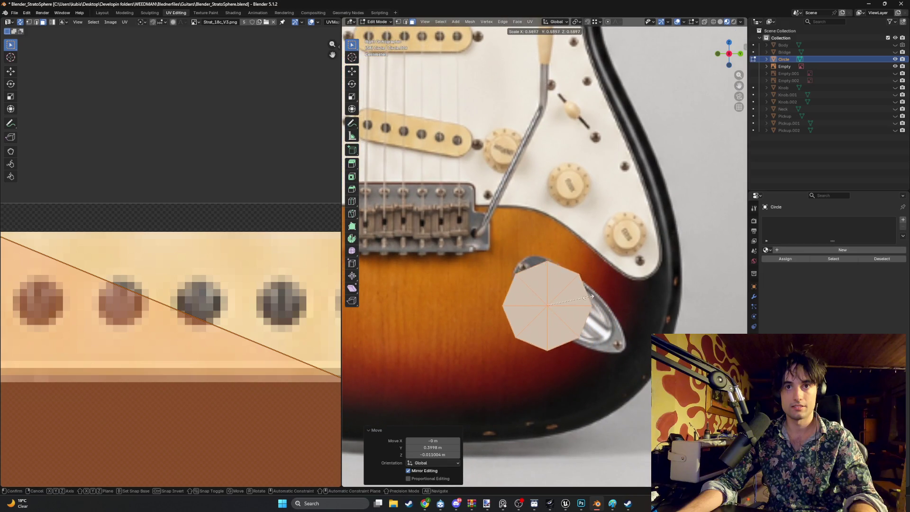
{"action": "left_click", "coordinate": [576, 298]}
{"action": "scroll", "coordinate": [540, 287], "scroll_direction": "up", "scroll_amount": 3}
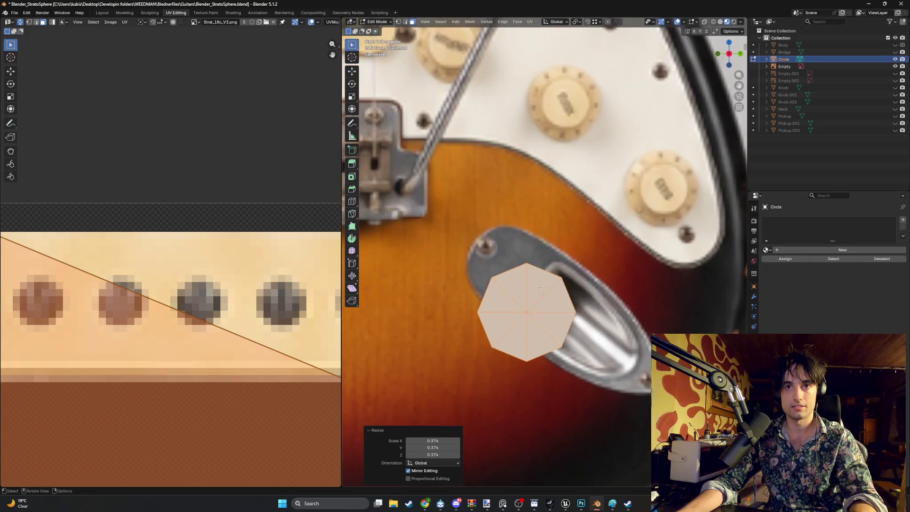
{"action": "key", "text": "g"}
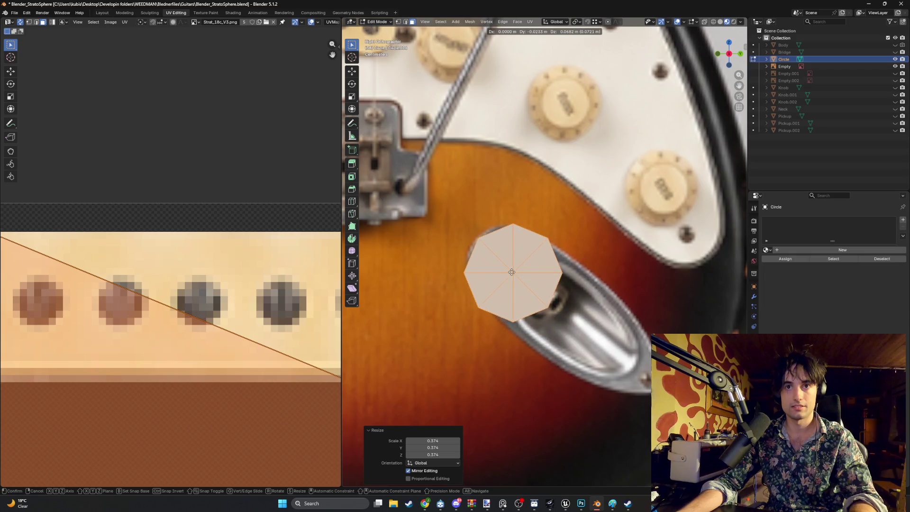
{"action": "left_click", "coordinate": [509, 270]}
Step: Frame the circle, switch to vertex select mode and select its lower-left vertex
{"action": "mouse_move", "coordinate": [513, 321]}
{"action": "middle_mouse_down", "text": "shift"}
{"action": "mouse_move", "coordinate": [459, 286]}
{"action": "mouse_move", "coordinate": [502, 278]}
{"action": "mouse_move", "coordinate": [548, 240]}
{"action": "middle_mouse_up", "text": "shift"}
{"action": "scroll", "coordinate": [452, 285], "scroll_direction": "down", "scroll_amount": 2}
{"action": "scroll", "coordinate": [502, 277], "scroll_direction": "down", "scroll_amount": 3}
{"action": "scroll", "coordinate": [543, 269], "scroll_direction": "up", "scroll_amount": 3}
{"action": "scroll", "coordinate": [543, 269], "scroll_direction": "up", "scroll_amount": 3}
{"action": "scroll", "coordinate": [548, 240], "scroll_direction": "up", "scroll_amount": 1}
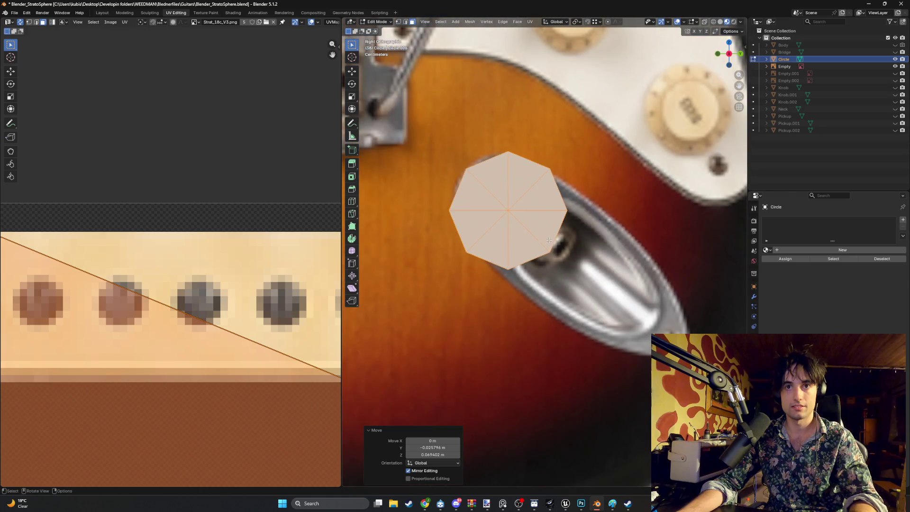
{"action": "key", "text": "1"}
{"action": "left_click", "coordinate": [466, 253]}
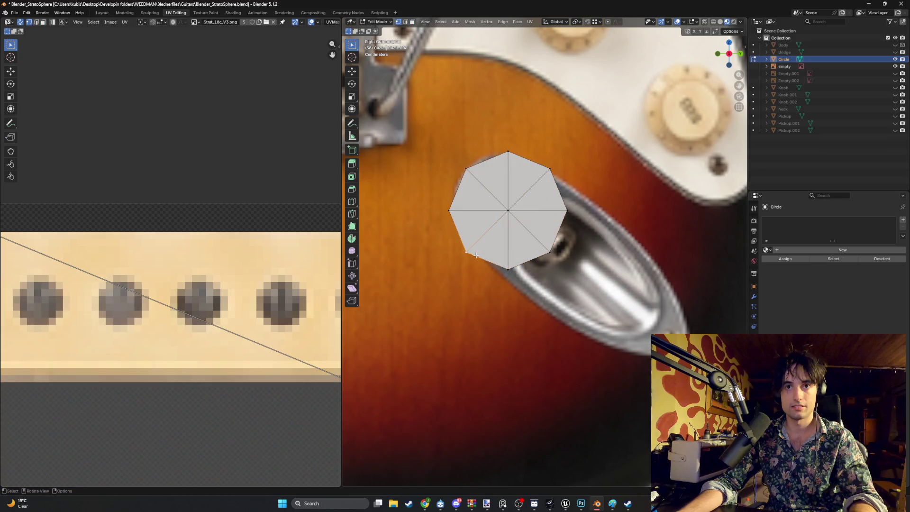
{"action": "key", "text": "g"}
{"action": "left_click", "coordinate": [479, 255]}
{"action": "left_click", "coordinate": [509, 269]}
{"action": "key", "text": "g"}
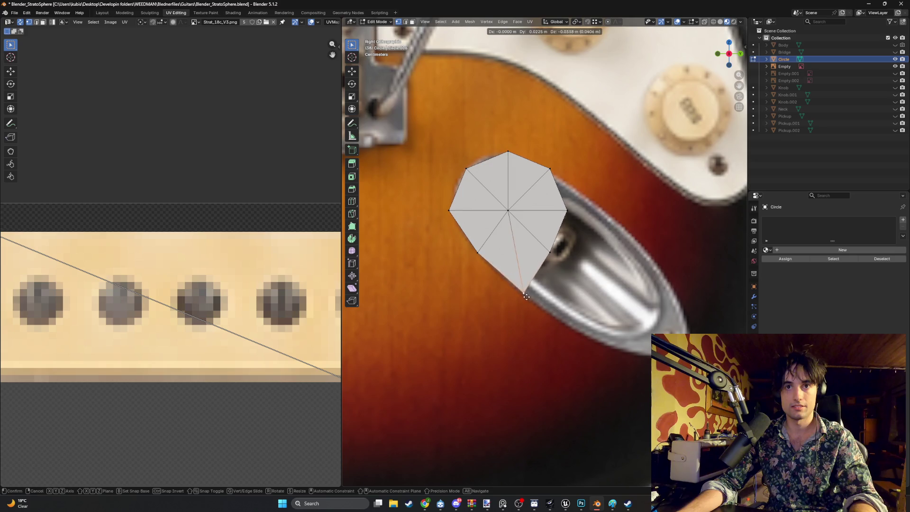
{"action": "left_click", "coordinate": [528, 298]}
{"action": "left_click", "coordinate": [548, 255]}
{"action": "key", "text": "g"}
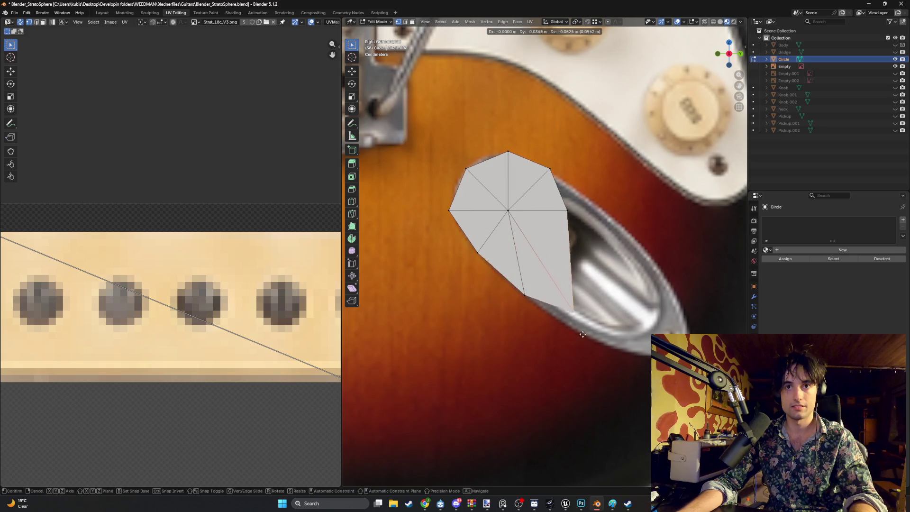
{"action": "left_click", "coordinate": [593, 355]}
{"action": "left_click", "coordinate": [568, 224]}
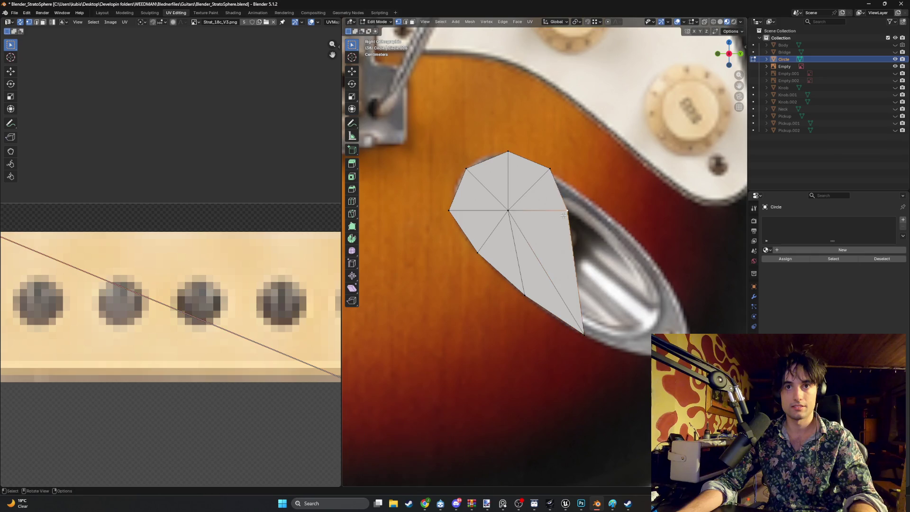
{"action": "key", "text": "g"}
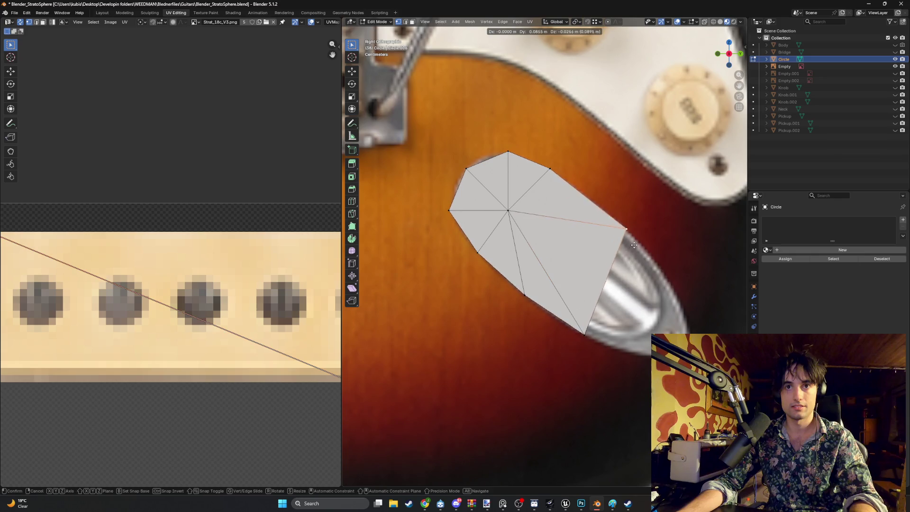
{"action": "left_click", "coordinate": [622, 236]}
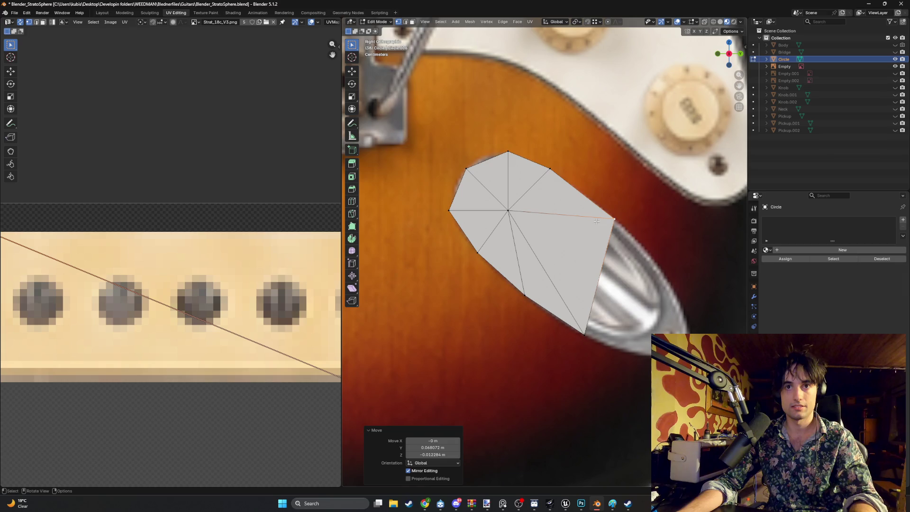
{"action": "key", "text": "ctrl+r"}
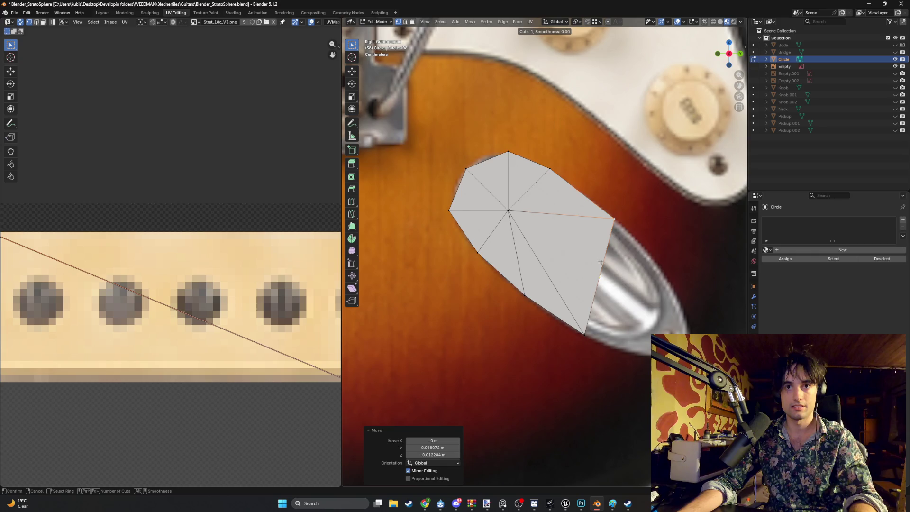
{"action": "key", "text": "Escape"}
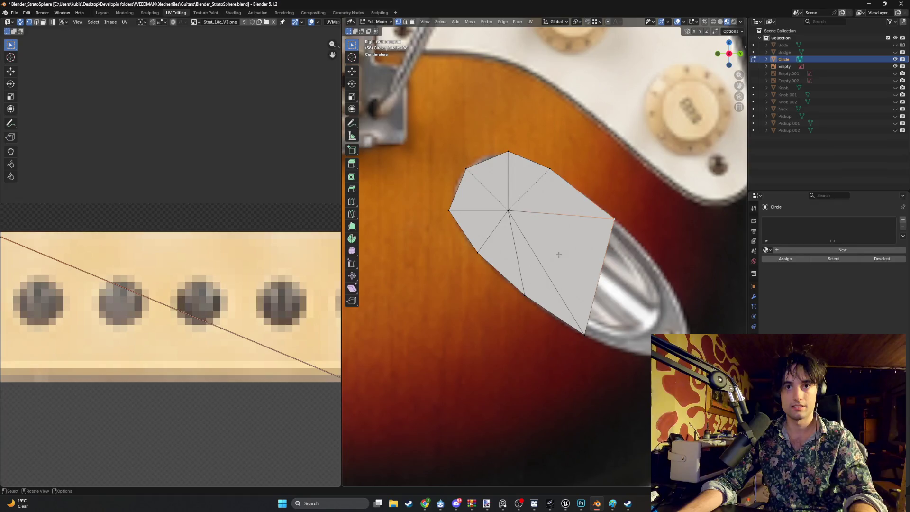
{"action": "key", "text": "ctrl+z"}
{"action": "key", "text": "ctrl+z"}
{"action": "key", "text": "ctrl+z"}
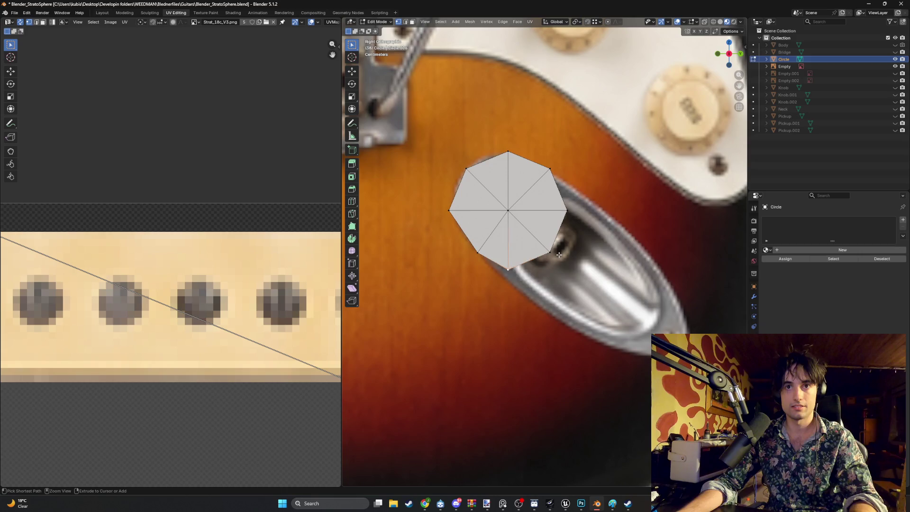
{"action": "key", "text": "ctrl+z"}
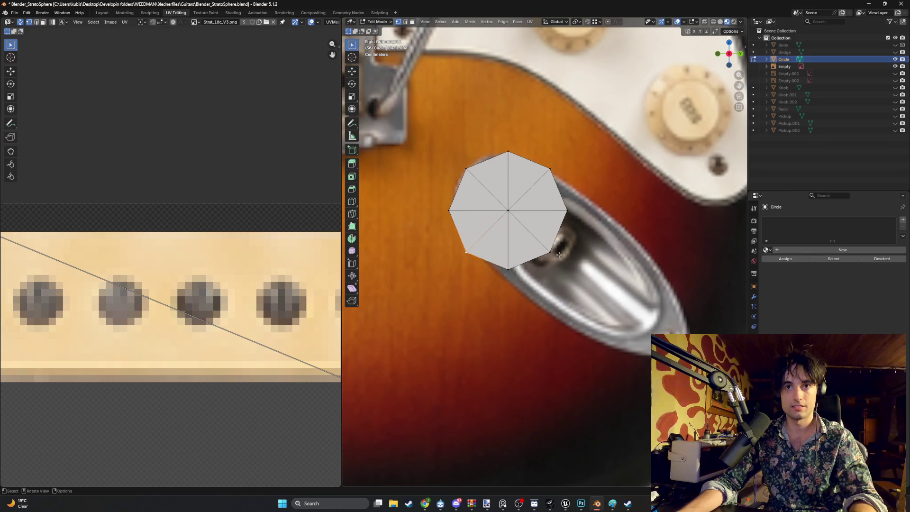
{"action": "key", "text": "a"}
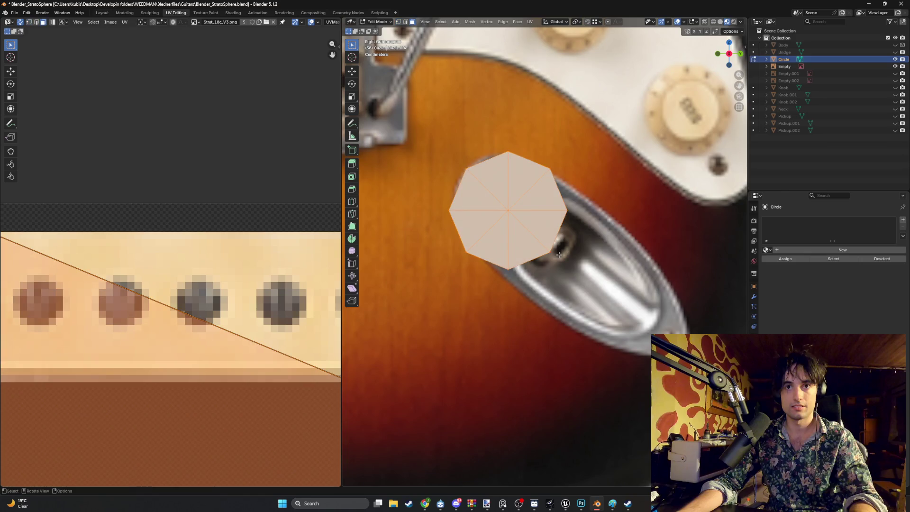
Step: Orbit the 3D view to a perspective angle around the circle and guitar body
{"action": "scroll", "coordinate": [558, 255], "scroll_direction": "down", "scroll_amount": 3}
{"action": "scroll", "coordinate": [197, 280], "scroll_direction": "down", "scroll_amount": 6}
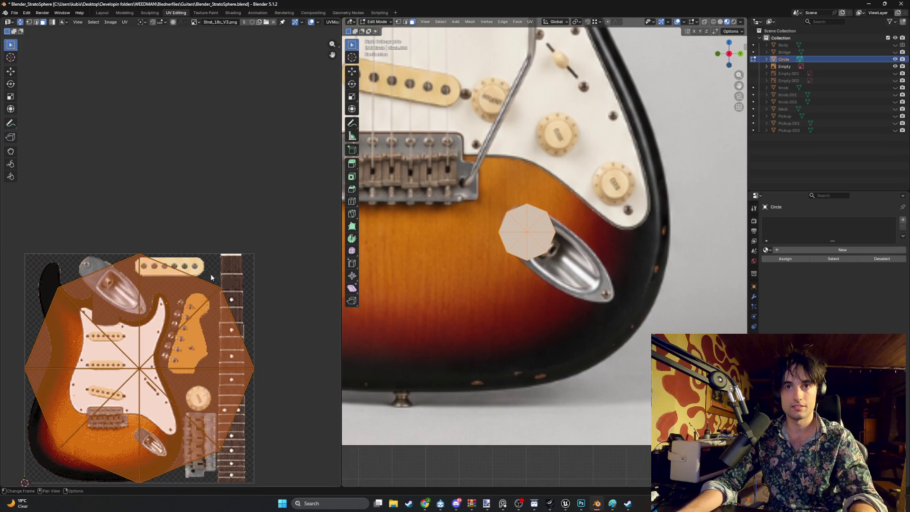
{"action": "middle_click_drag", "start_coordinate": [576, 263], "coordinate": [545, 247]}
{"action": "scroll", "coordinate": [545, 247], "scroll_direction": "up", "scroll_amount": 2}
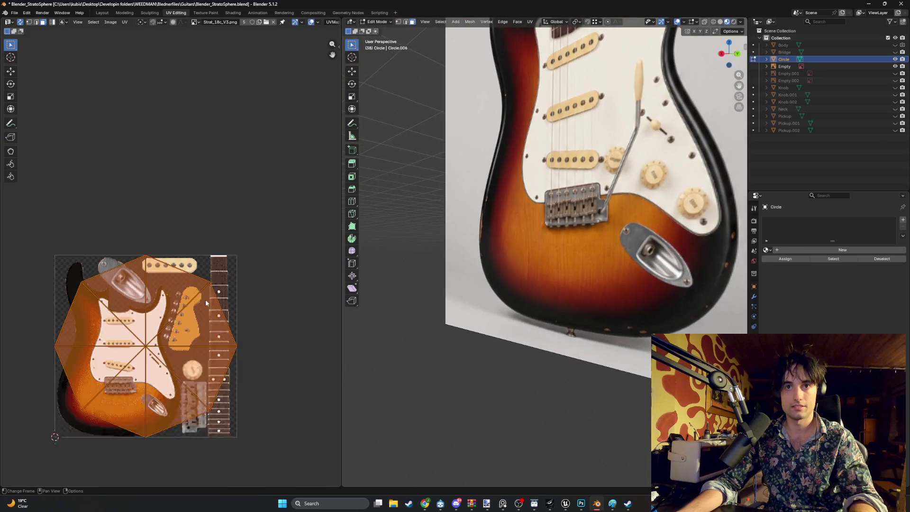
{"action": "scroll", "coordinate": [182, 312], "scroll_direction": "down", "scroll_amount": 2}
{"action": "scroll", "coordinate": [180, 311], "scroll_direction": "up", "scroll_amount": 4}
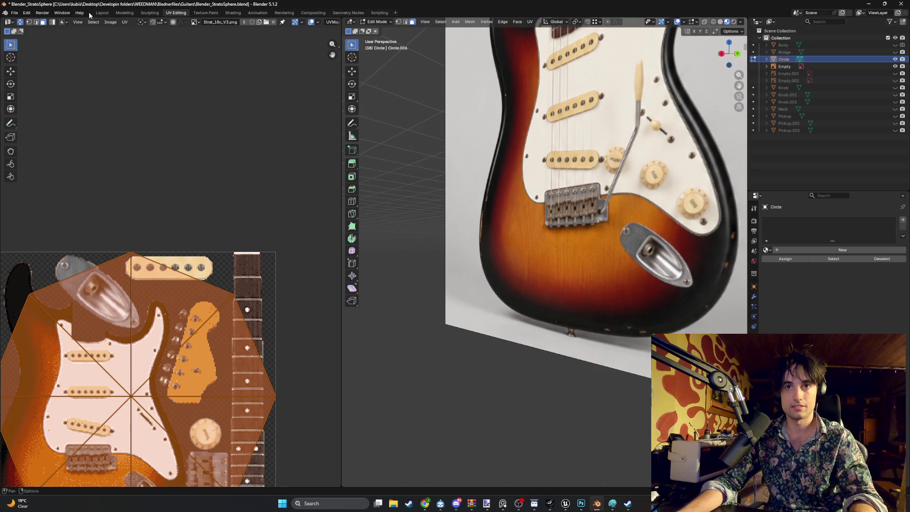
Step: Switch to the Modeling workspace, snap to Right Orthographic and zoom onto the output jack
{"action": "left_click", "coordinate": [124, 13]}
{"action": "middle_click_drag", "start_coordinate": [431, 191], "coordinate": [201, 179]}
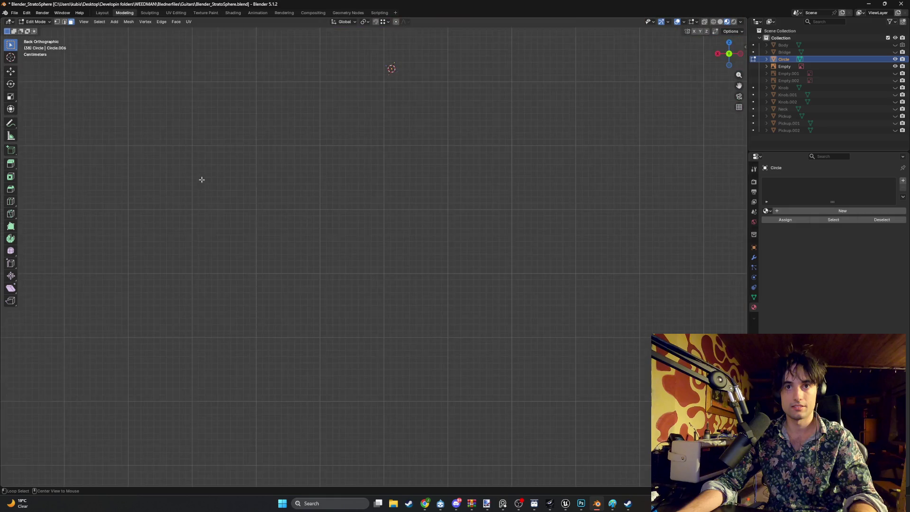
{"action": "scroll", "coordinate": [284, 180], "scroll_direction": "up", "scroll_amount": 6}
{"action": "scroll", "coordinate": [354, 180], "scroll_direction": "down", "scroll_amount": 5}
{"action": "scroll", "coordinate": [438, 272], "scroll_direction": "up", "scroll_amount": 6}
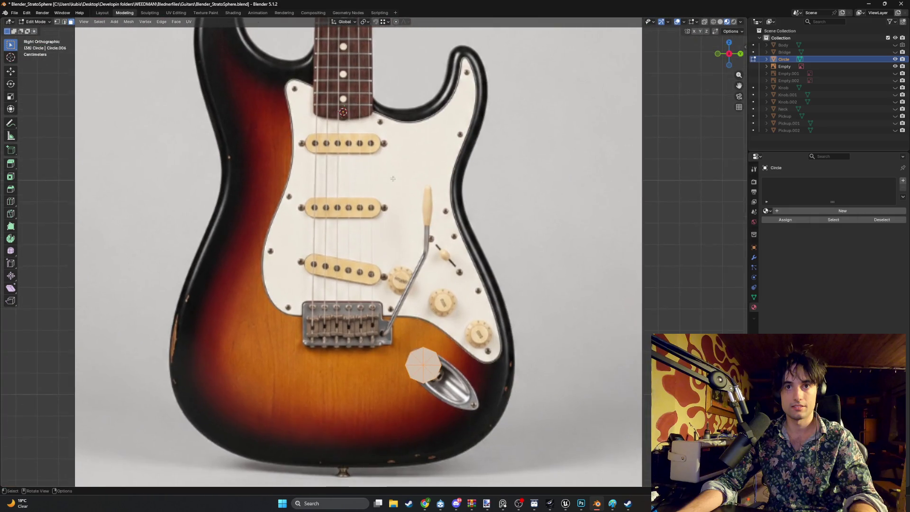
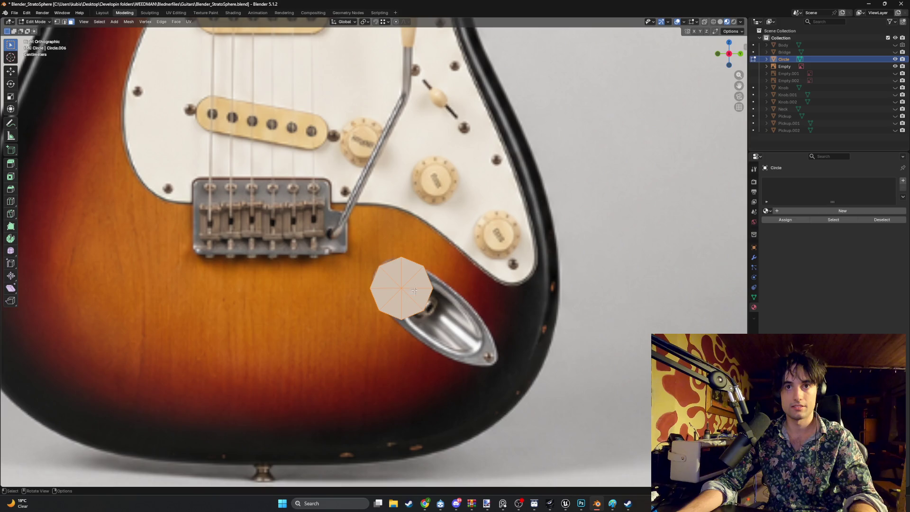
Step: Duplicate the right half of the octagon and place the copy at the jack cavity's lower-right end
{"action": "scroll", "coordinate": [414, 290], "scroll_direction": "down", "scroll_amount": 5}
{"action": "scroll", "coordinate": [421, 299], "scroll_direction": "up", "scroll_amount": 8}
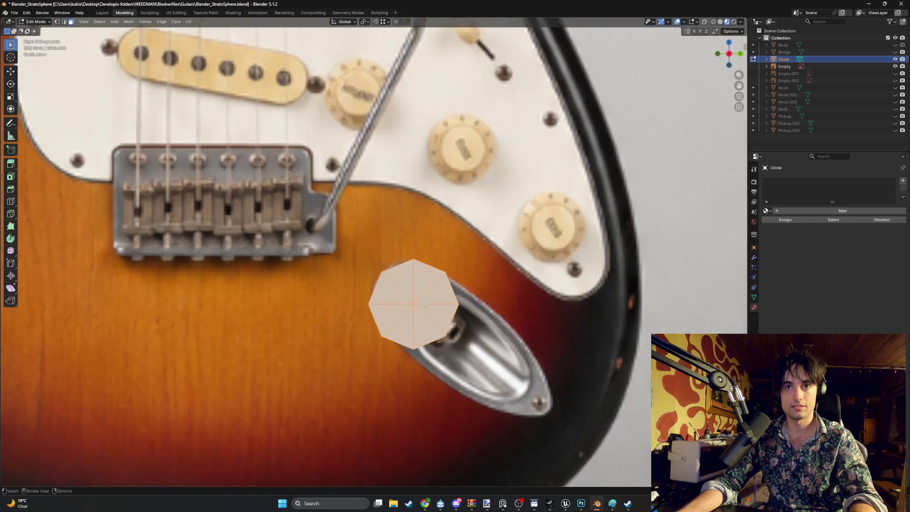
{"action": "middle_click_drag", "start_coordinate": [425, 307], "coordinate": [397, 258], "text": "shift"}
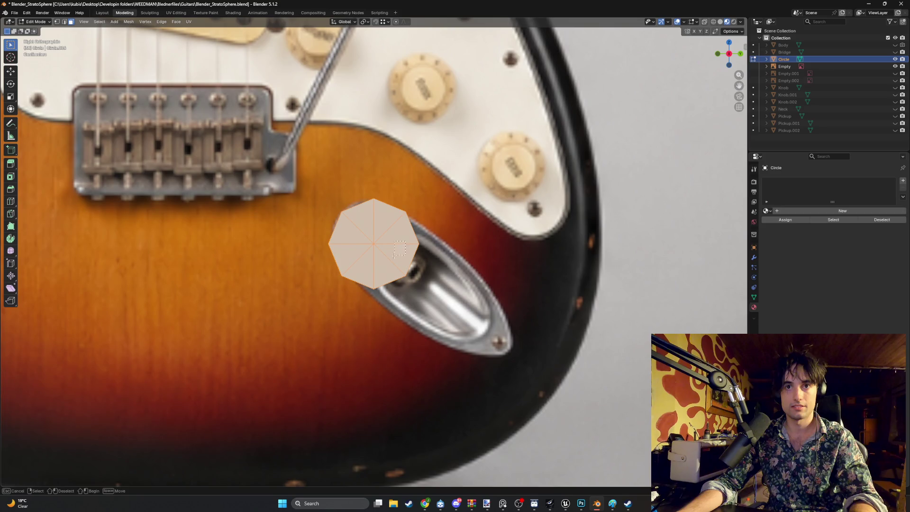
{"action": "left_click", "coordinate": [396, 264]}
{"action": "left_click", "coordinate": [368, 272], "text": "shift"}
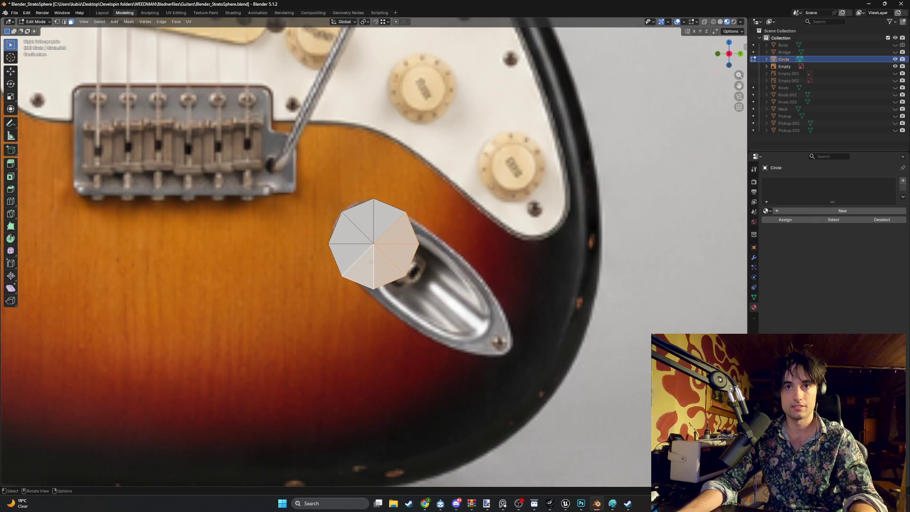
{"action": "key", "text": "shift+d"}
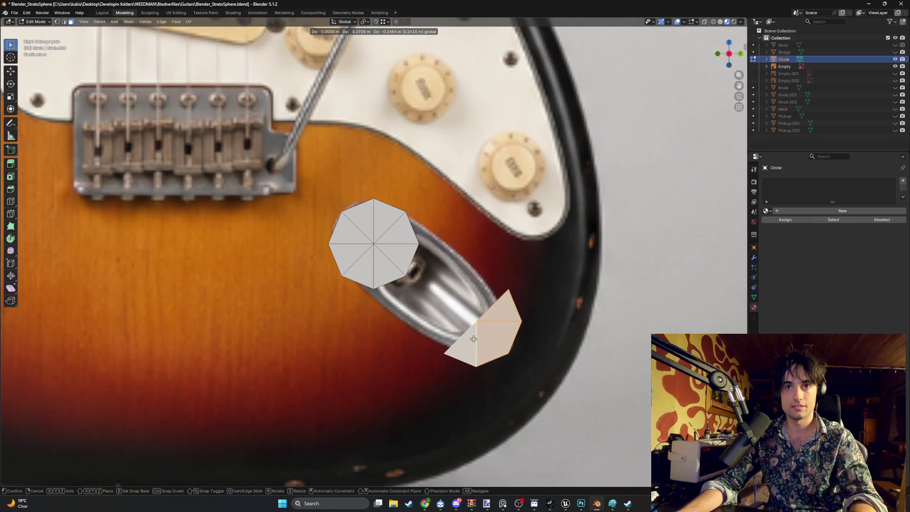
{"action": "left_click", "coordinate": [402, 264]}
Step: Delete the original right half of the octagon, leaving the two half-fans apart
{"action": "left_click", "coordinate": [369, 281]}
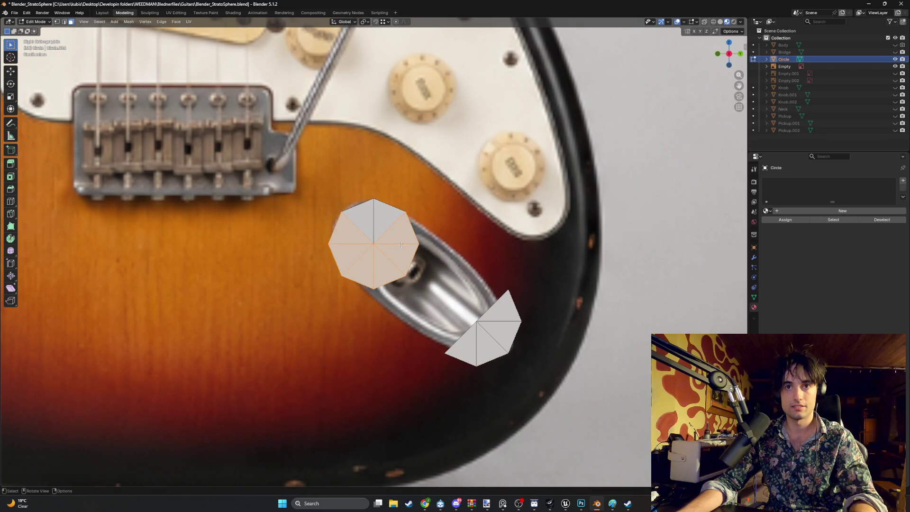
{"action": "key", "text": "a"}
{"action": "key", "text": "alt+a"}
{"action": "left_click_drag", "start_coordinate": [417, 208], "coordinate": [360, 280]}
{"action": "key", "text": "x"}
{"action": "left_click", "coordinate": [360, 280]}
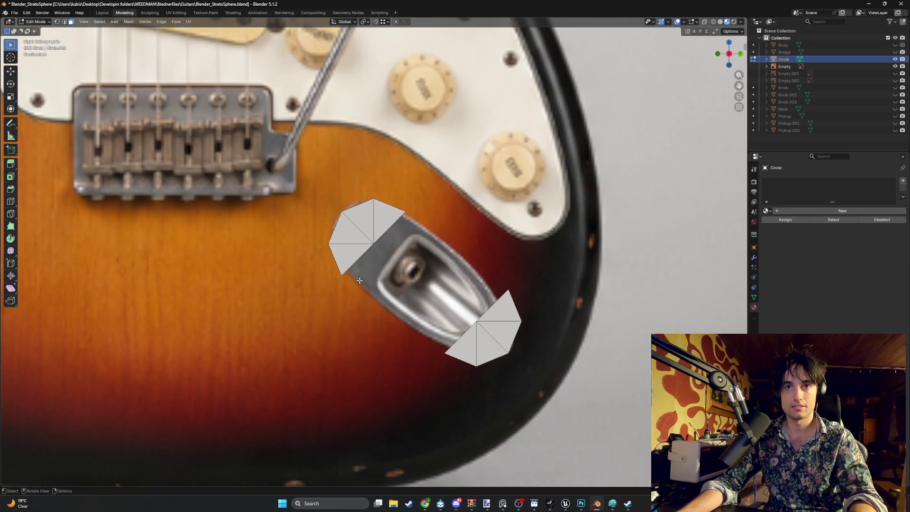
Step: Join the two half-fans' rim and centre vertices with new edges, then select edges along one side
{"action": "key", "text": "1"}
{"action": "key", "text": "f"}
{"action": "left_click", "coordinate": [507, 289], "text": "shift"}
{"action": "key", "text": "f"}
{"action": "left_click", "coordinate": [374, 243]}
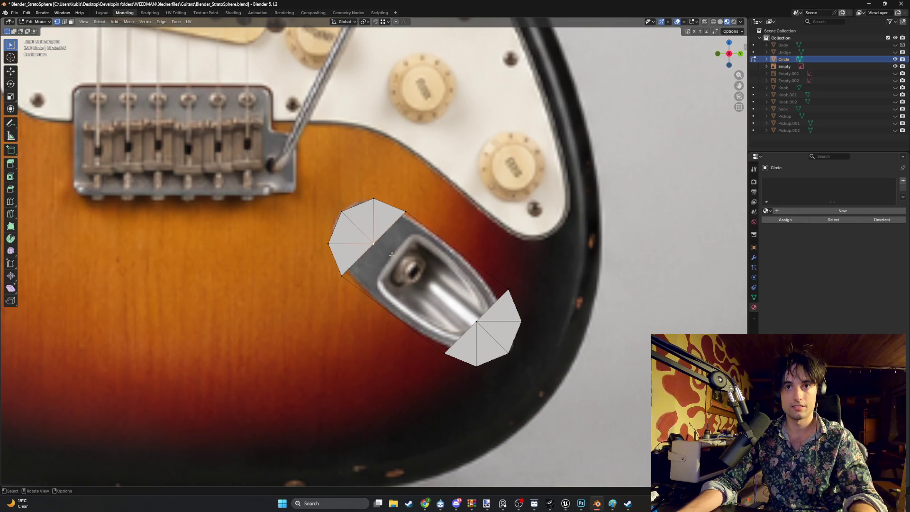
{"action": "left_click", "coordinate": [476, 322], "text": "shift"}
{"action": "key", "text": "f"}
{"action": "key", "text": "2"}
{"action": "left_click", "coordinate": [381, 306], "text": "shift"}
Step: Fill faces along both sides of the plate and add a centred loop cut across the strip
{"action": "key", "text": "f"}
{"action": "scroll", "coordinate": [387, 301], "scroll_direction": "up", "scroll_amount": 2}
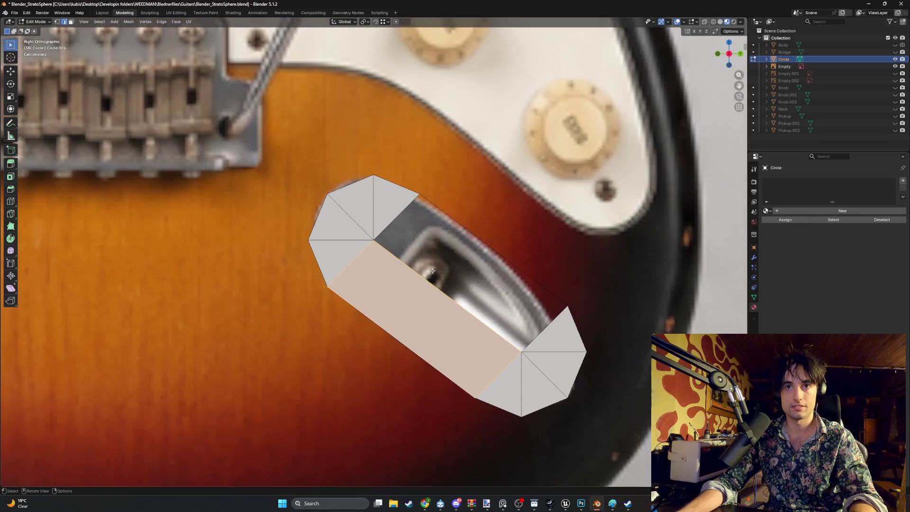
{"action": "left_click", "coordinate": [419, 278]}
{"action": "key", "text": "f"}
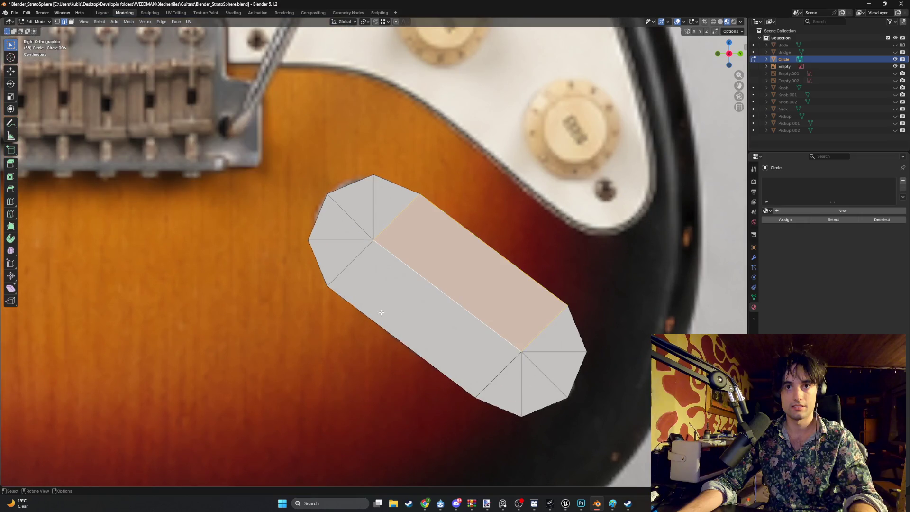
{"action": "key", "text": "1"}
{"action": "key", "text": "ctrl+r"}
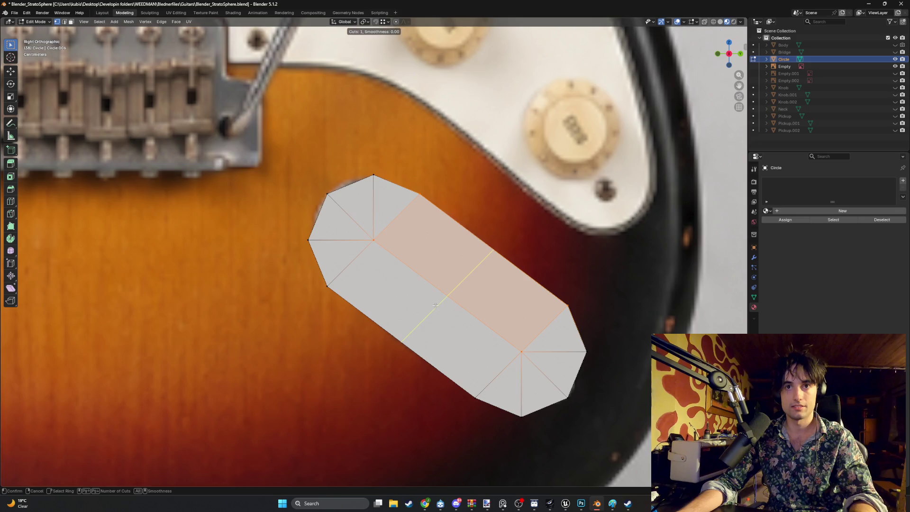
{"action": "scroll", "coordinate": [435, 304], "scroll_direction": "up", "scroll_amount": 1}
{"action": "left_click", "coordinate": [435, 304]}
{"action": "right_click", "coordinate": [385, 334]}
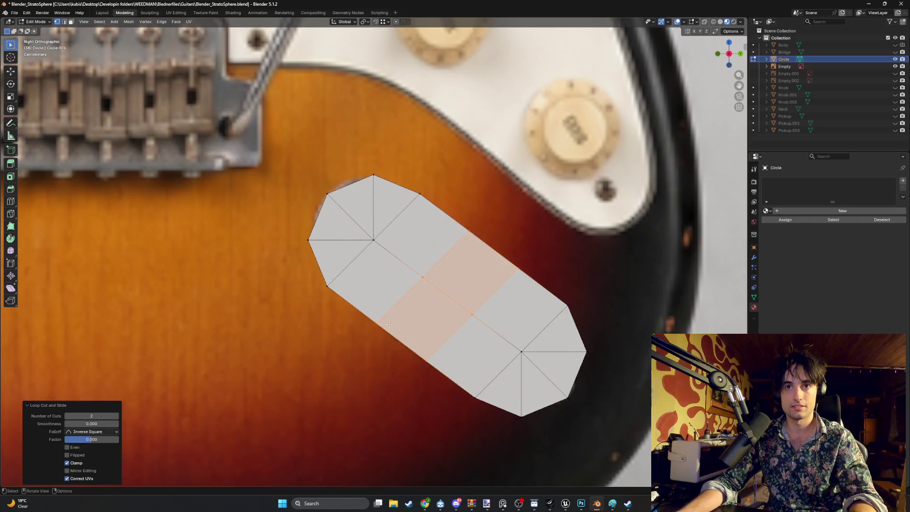
Step: Pull the bottom-edge and lower-left rim vertices onto the jack plate outline in the photo
{"action": "left_click", "coordinate": [375, 327]}
{"action": "key", "text": "g"}
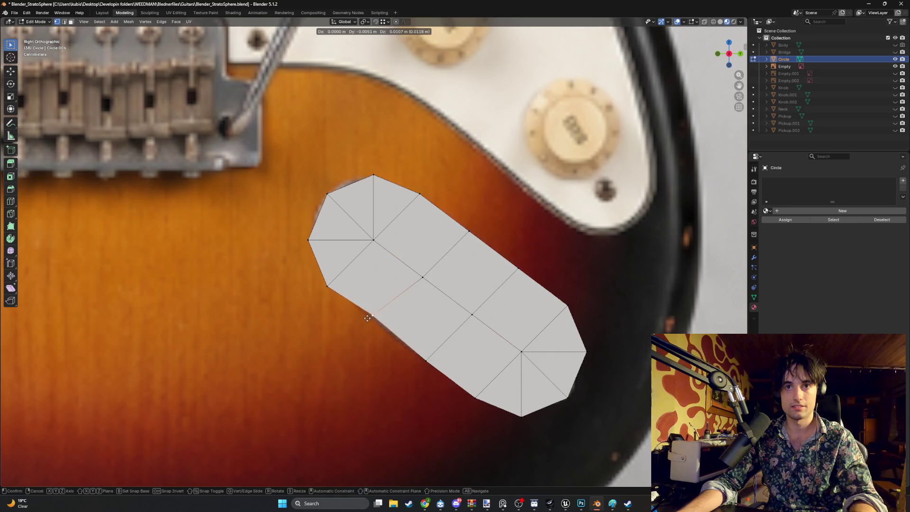
{"action": "left_click", "coordinate": [368, 319]}
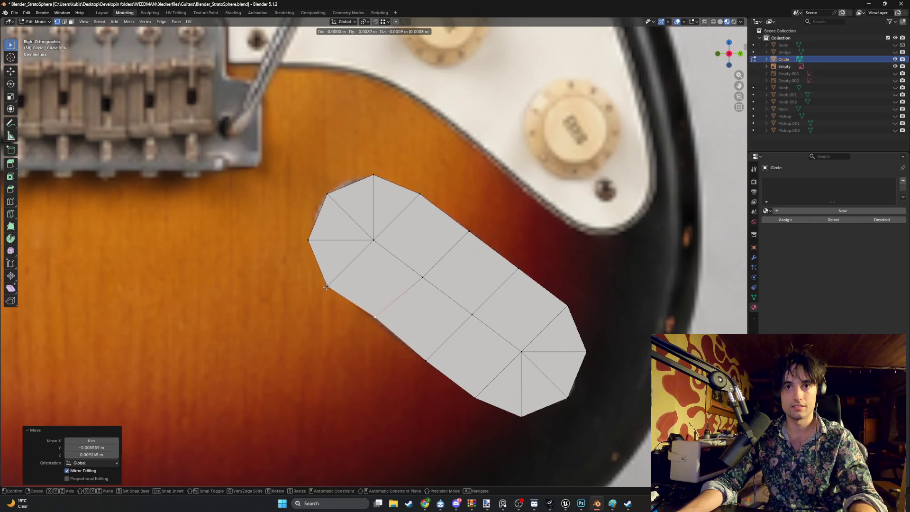
{"action": "left_click", "coordinate": [328, 287]}
{"action": "key", "text": "g"}
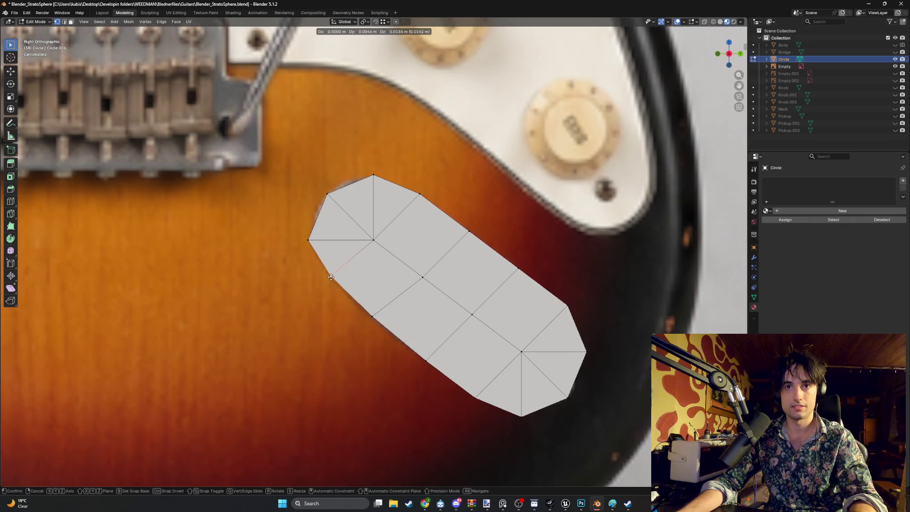
{"action": "left_click", "coordinate": [315, 242]}
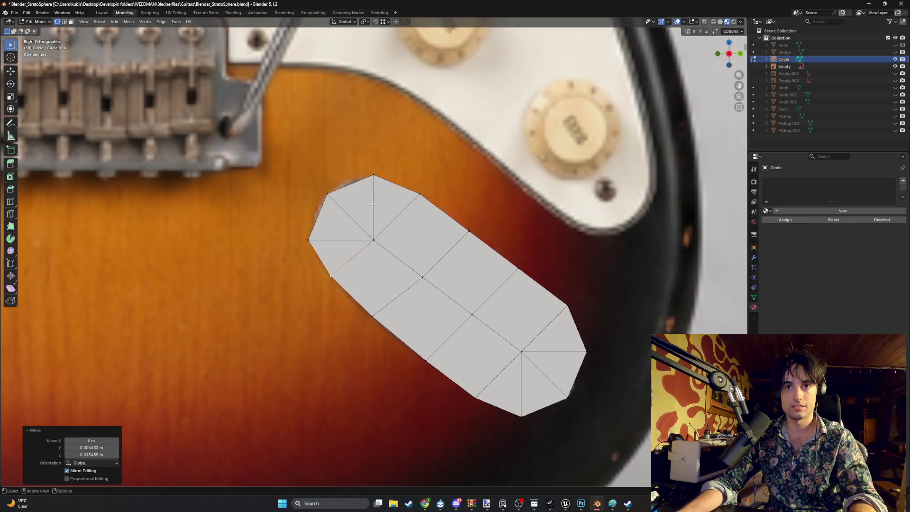
Step: Move the upper rim vertices onto the photo's oval plate outline
{"action": "left_click", "coordinate": [420, 196]}
{"action": "key", "text": "g"}
{"action": "left_click", "coordinate": [410, 197]}
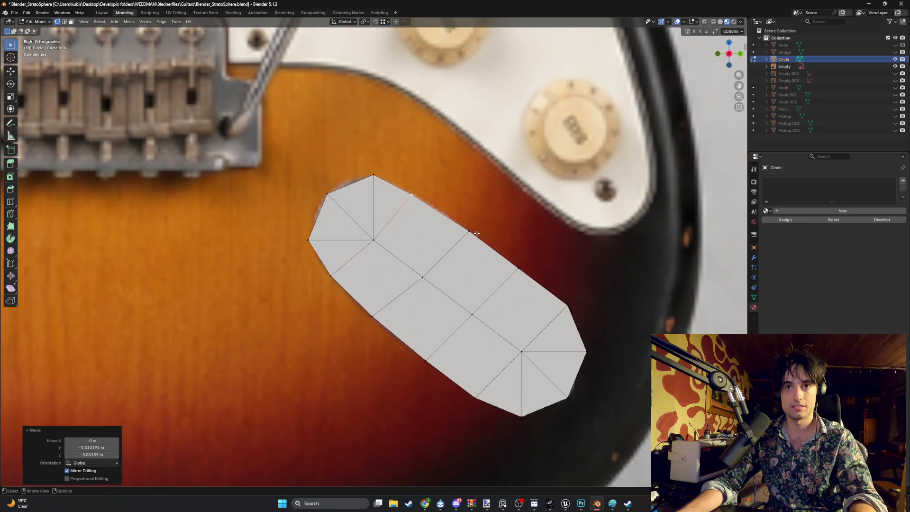
{"action": "left_click", "coordinate": [469, 232]}
{"action": "key", "text": "g"}
{"action": "left_click", "coordinate": [467, 233]}
{"action": "left_click", "coordinate": [517, 269]}
{"action": "key", "text": "g"}
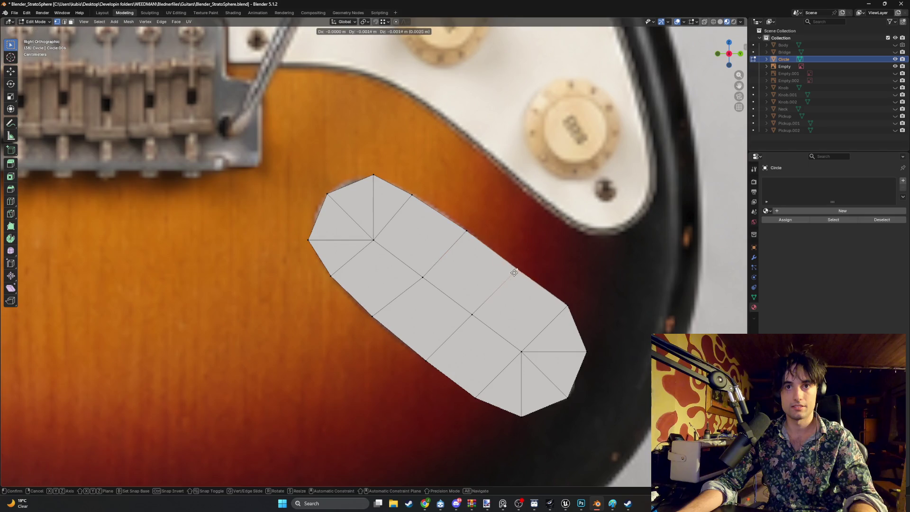
{"action": "left_click", "coordinate": [512, 270]}
Step: Pull the right-end rim vertices in to trace the plate's rounded right end
{"action": "left_click", "coordinate": [558, 302]}
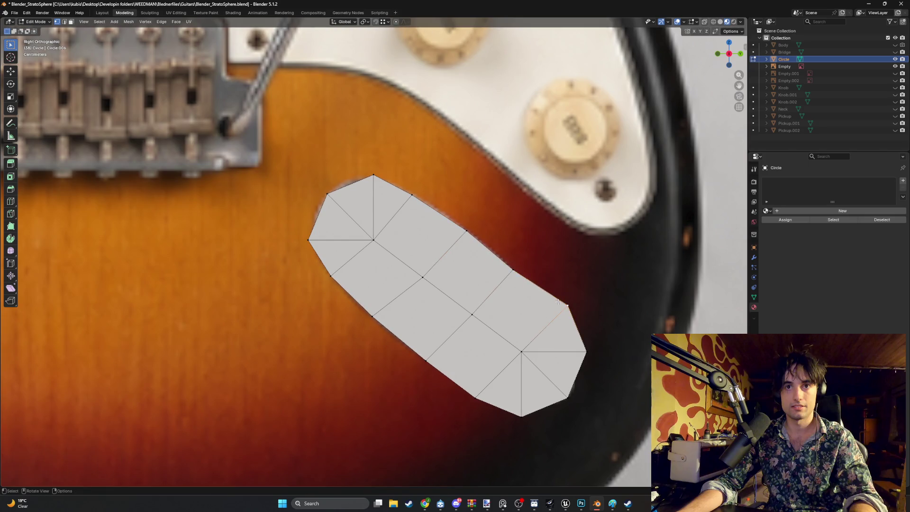
{"action": "key", "text": "g"}
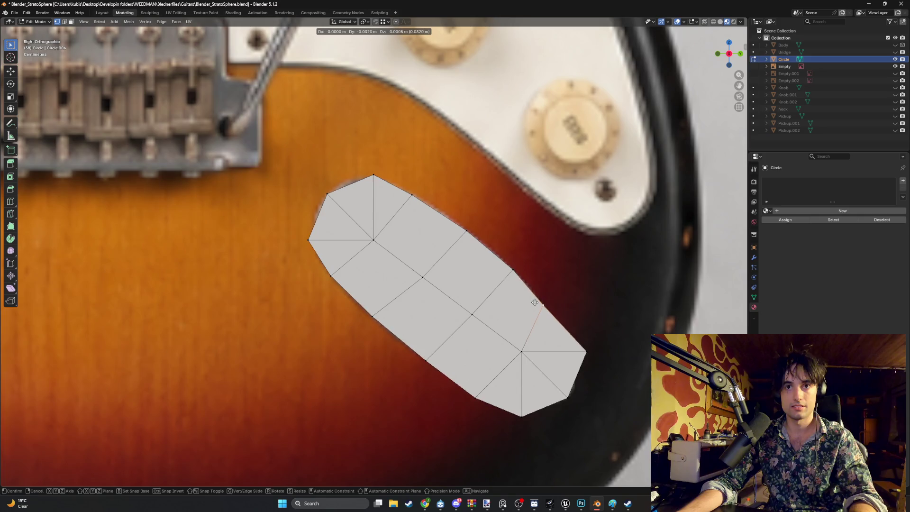
{"action": "left_click", "coordinate": [535, 302]}
{"action": "left_click", "coordinate": [585, 349]}
{"action": "key", "text": "g"}
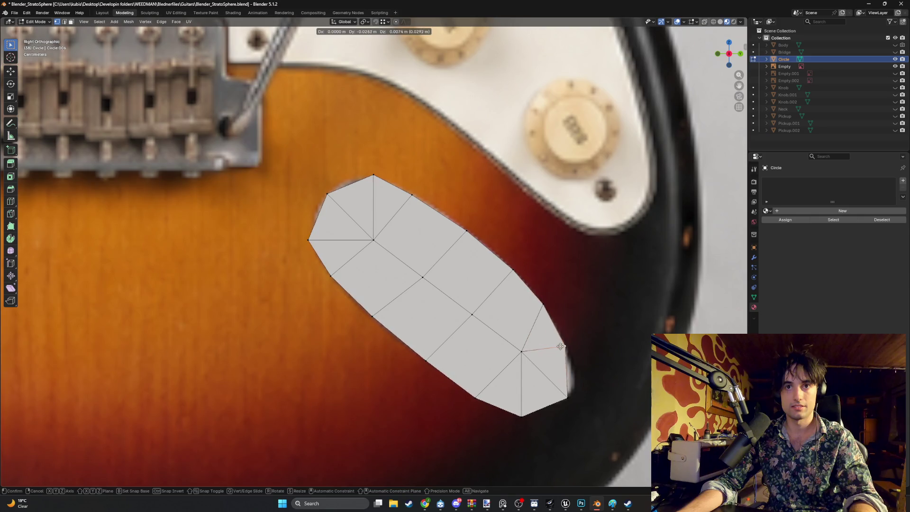
{"action": "left_click", "coordinate": [567, 348]}
{"action": "left_click", "coordinate": [566, 394]}
{"action": "key", "text": "g"}
{"action": "left_click", "coordinate": [572, 392]}
Step: Fine-tune the bottom and bottom-left rim vertices so the lower edge follows the outline
{"action": "left_click", "coordinate": [520, 415]}
{"action": "key", "text": "g"}
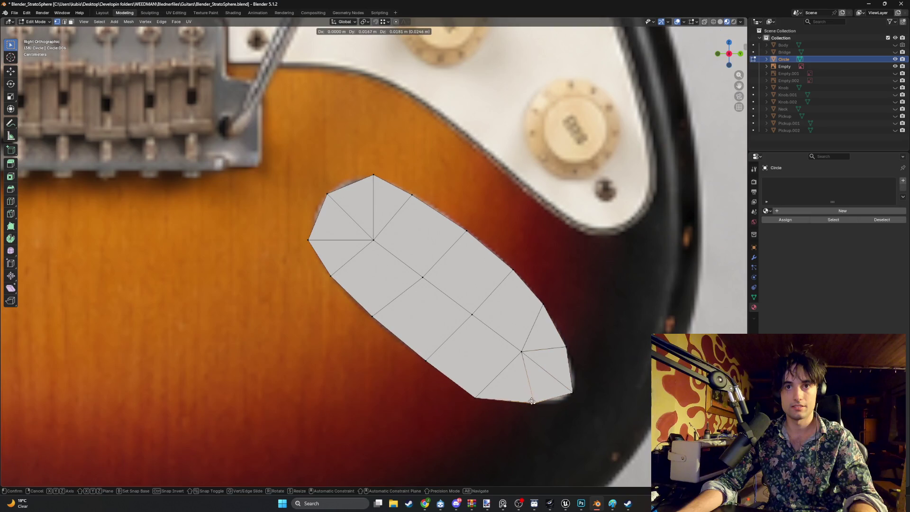
{"action": "left_click", "coordinate": [537, 400]}
{"action": "left_click", "coordinate": [475, 396]}
{"action": "key", "text": "g"}
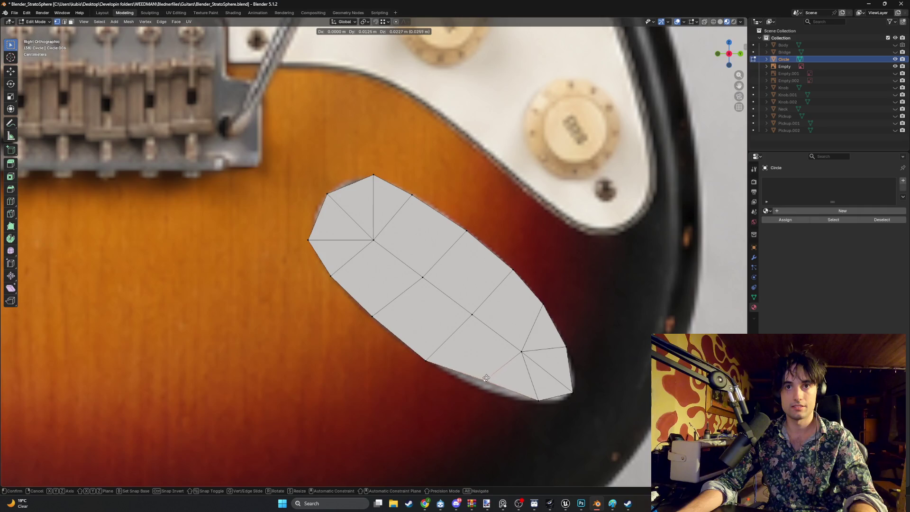
{"action": "left_click", "coordinate": [482, 390]}
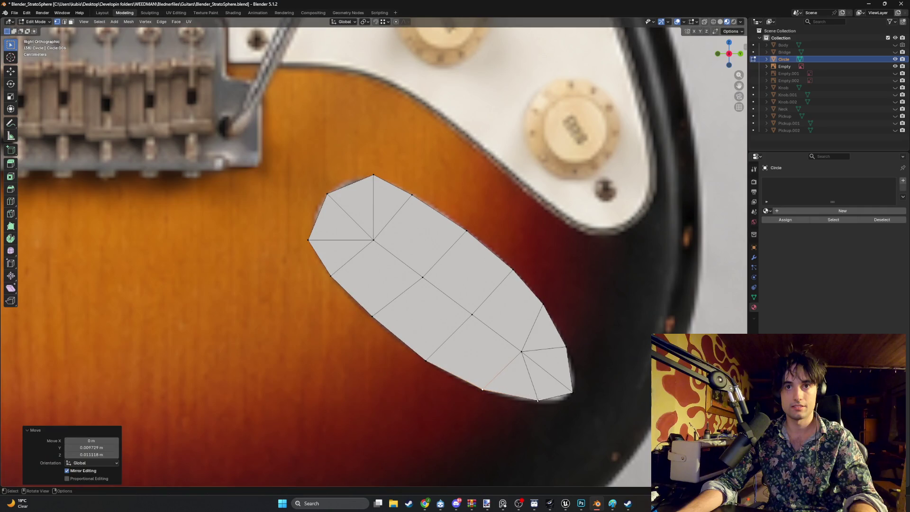
{"action": "left_click", "coordinate": [538, 401]}
{"action": "key", "text": "g"}
{"action": "left_click", "coordinate": [544, 401]}
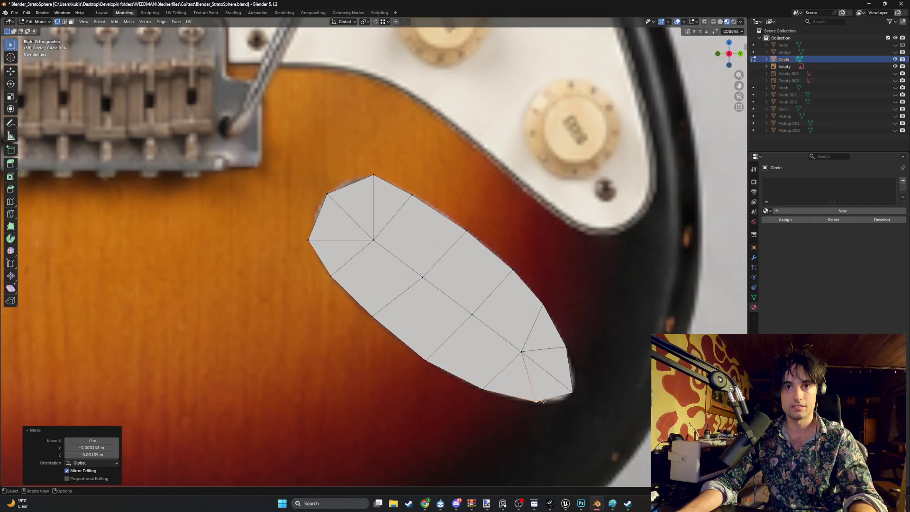
{"action": "left_click", "coordinate": [571, 392]}
{"action": "key", "text": "g"}
{"action": "left_click", "coordinate": [561, 400]}
Step: Add a centred loop cut in the right end and fit its new rim and corner vertices to the outline
{"action": "key", "text": "ctrl+r"}
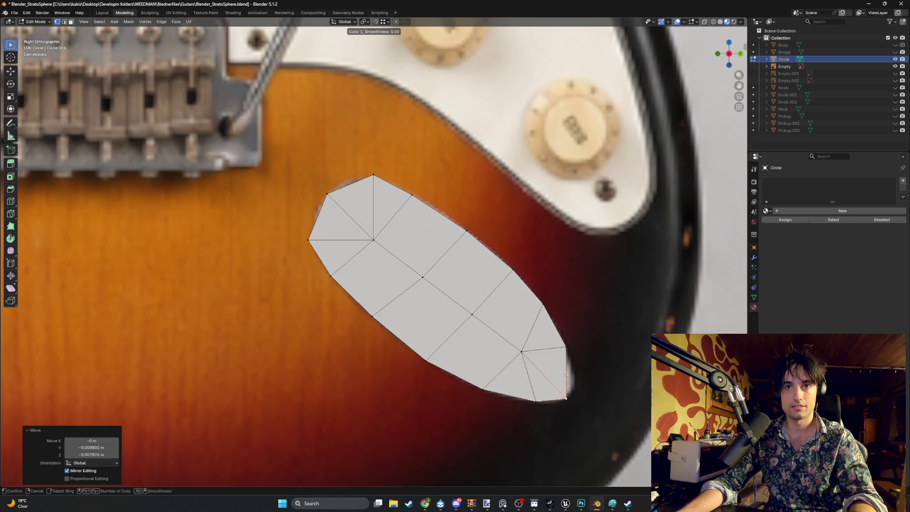
{"action": "left_click", "coordinate": [566, 384]}
{"action": "right_click", "coordinate": [565, 383]}
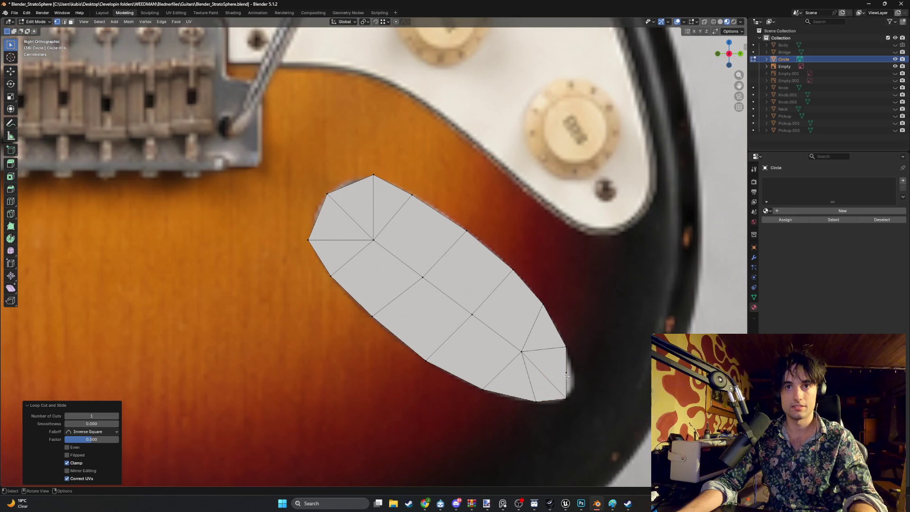
{"action": "left_click", "coordinate": [566, 372]}
{"action": "key", "text": "g"}
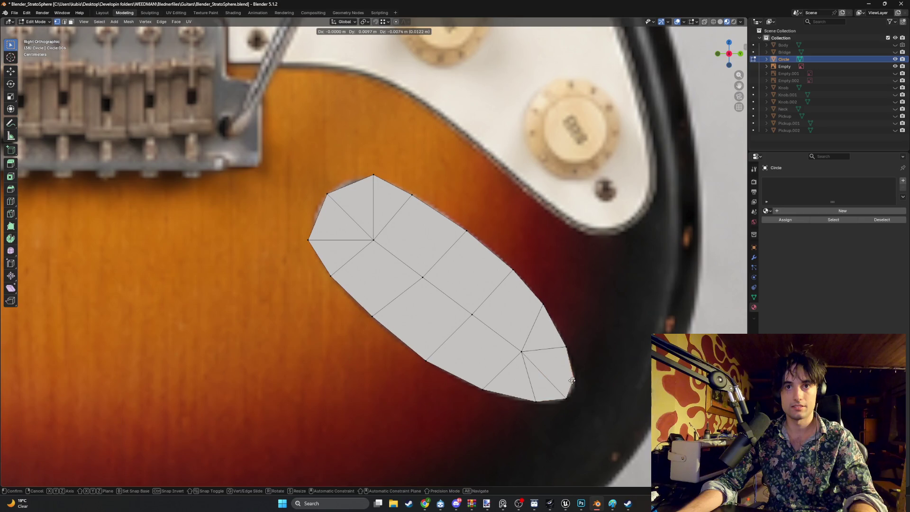
{"action": "left_click", "coordinate": [571, 380]}
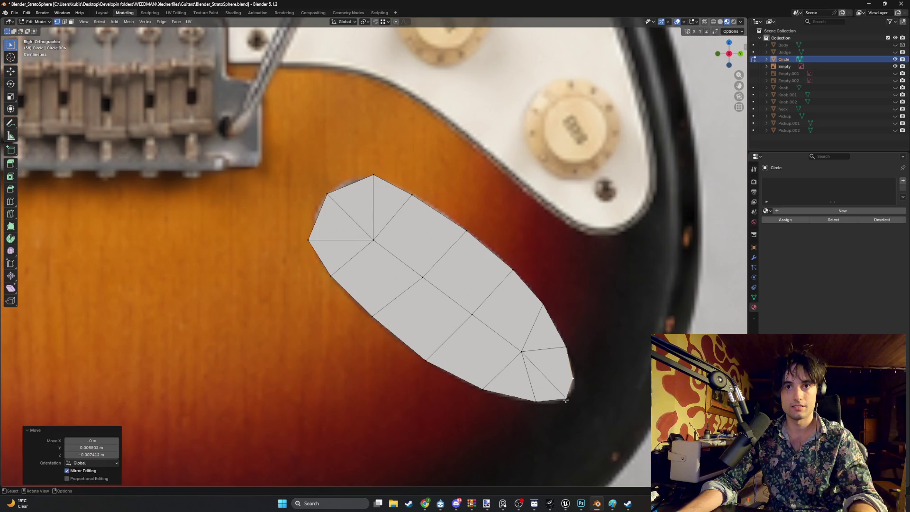
{"action": "left_click", "coordinate": [565, 400]}
{"action": "key", "text": "g"}
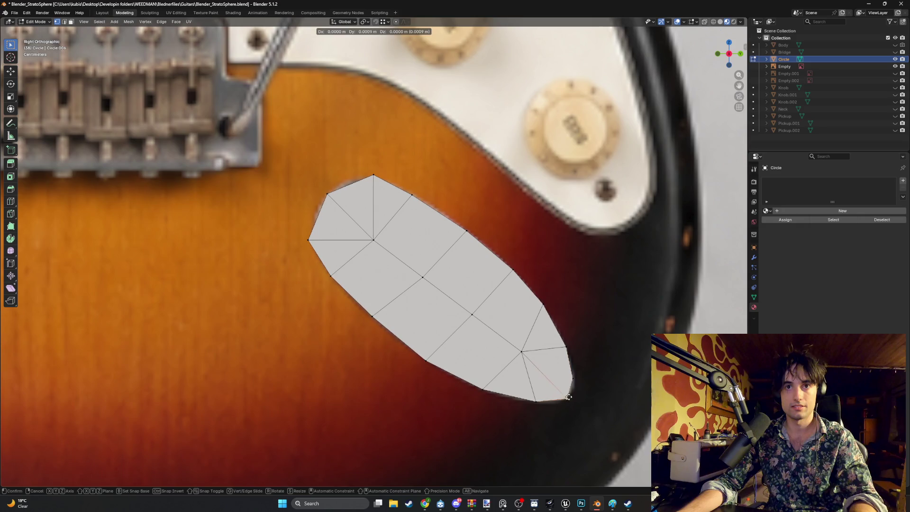
{"action": "left_click", "coordinate": [571, 384]}
Step: Triangulate the lower-right quad face and pull the bottom vertex onto the plate outline
{"action": "key", "text": "3"}
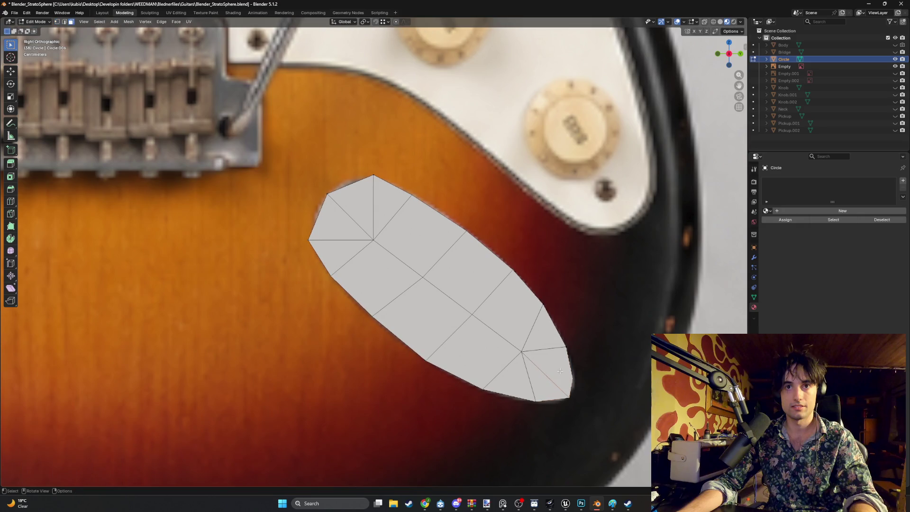
{"action": "left_click", "coordinate": [552, 363]}
{"action": "key", "text": "ctrl+t"}
{"action": "left_click", "coordinate": [559, 386]}
{"action": "left_click", "coordinate": [570, 354]}
{"action": "left_click", "coordinate": [617, 353]}
{"action": "left_click", "coordinate": [537, 401]}
{"action": "key", "text": "1"}
{"action": "left_click", "coordinate": [534, 400]}
{"action": "key", "text": "g"}
{"action": "left_click", "coordinate": [549, 394]}
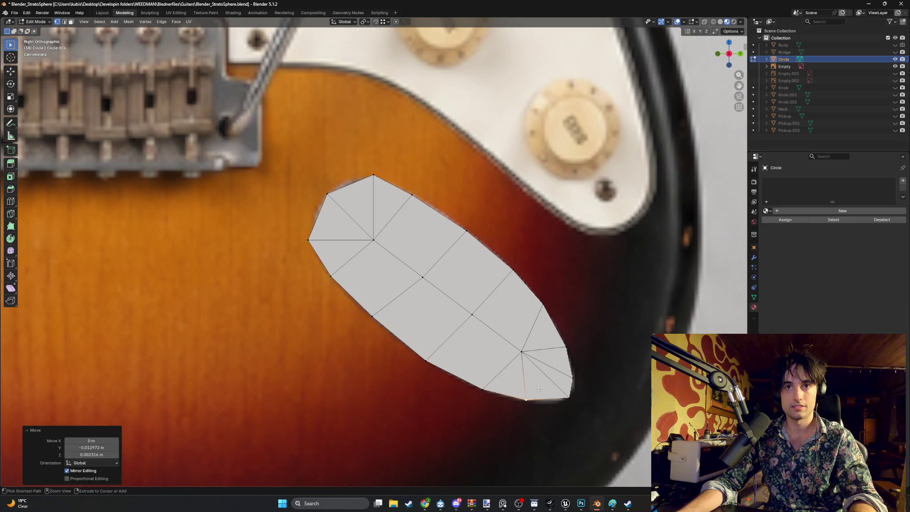
Step: Add another centred loop cut near the tip and nudge a bottom-edge vertex into place
{"action": "key", "text": "ctrl+r"}
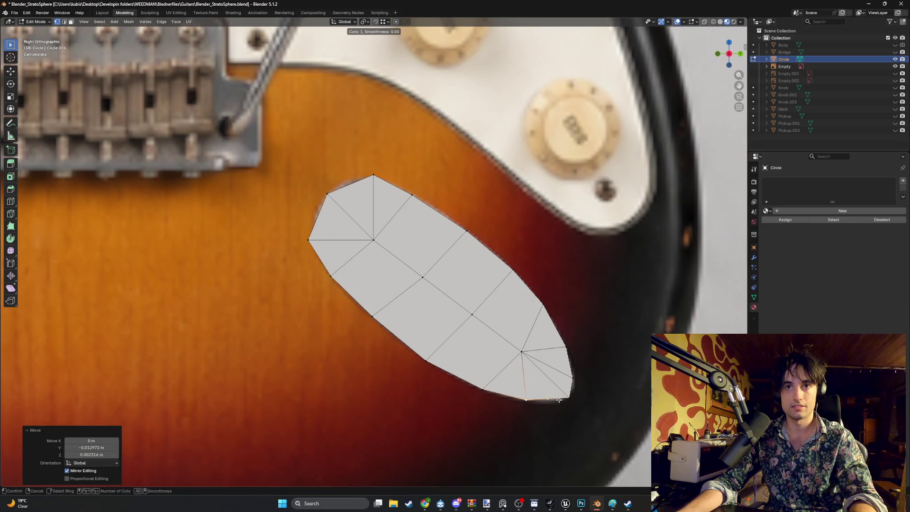
{"action": "left_click", "coordinate": [559, 399]}
{"action": "right_click", "coordinate": [568, 407]}
{"action": "key", "text": "3"}
{"action": "left_click", "coordinate": [541, 389]}
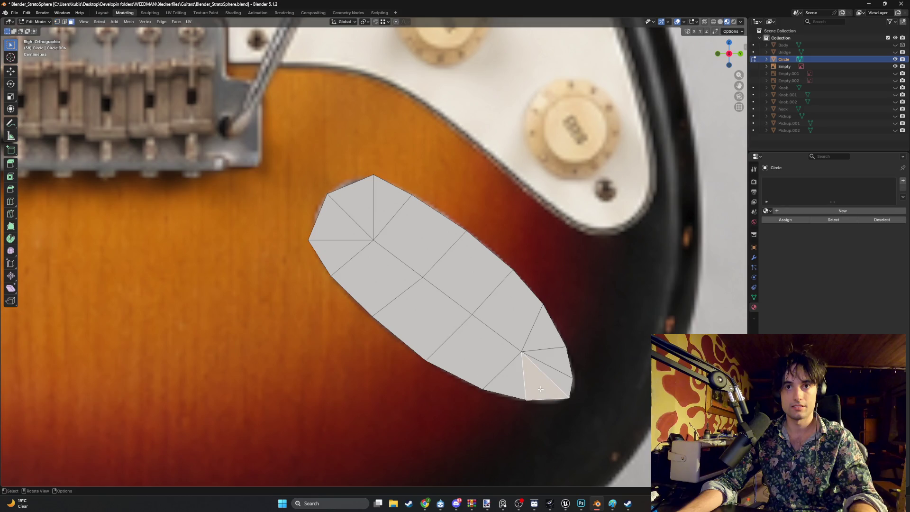
{"action": "key", "text": "1"}
{"action": "left_click", "coordinate": [548, 401]}
{"action": "key", "text": "g"}
{"action": "left_click", "coordinate": [551, 403]}
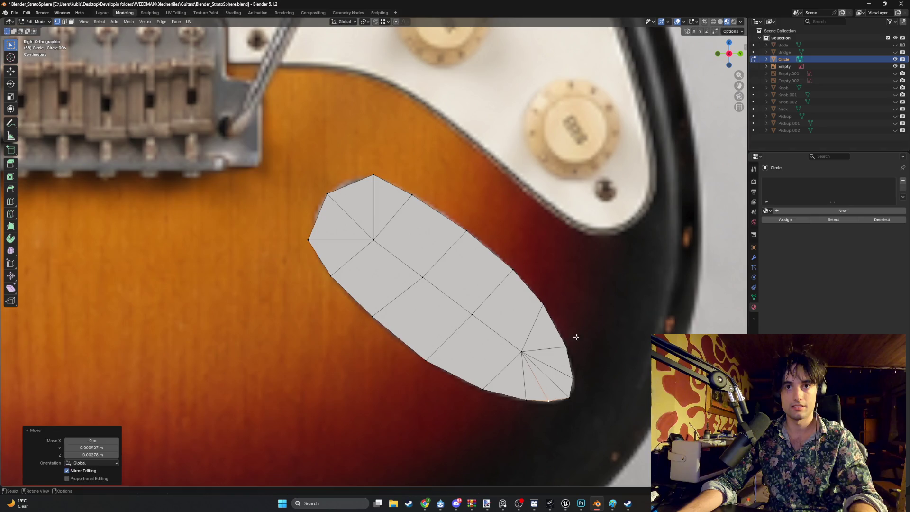
{"action": "mouse_move", "coordinate": [575, 335]}
{"action": "middle_mouse_down"}
{"action": "mouse_move", "coordinate": [517, 295]}
{"action": "mouse_move", "coordinate": [422, 329]}
{"action": "mouse_move", "coordinate": [501, 338]}
{"action": "middle_mouse_up"}
Step: Switch the viewport to Material Preview so the guitar photo texture shows on the plate
{"action": "middle_click_drag", "start_coordinate": [489, 306], "coordinate": [442, 308]}
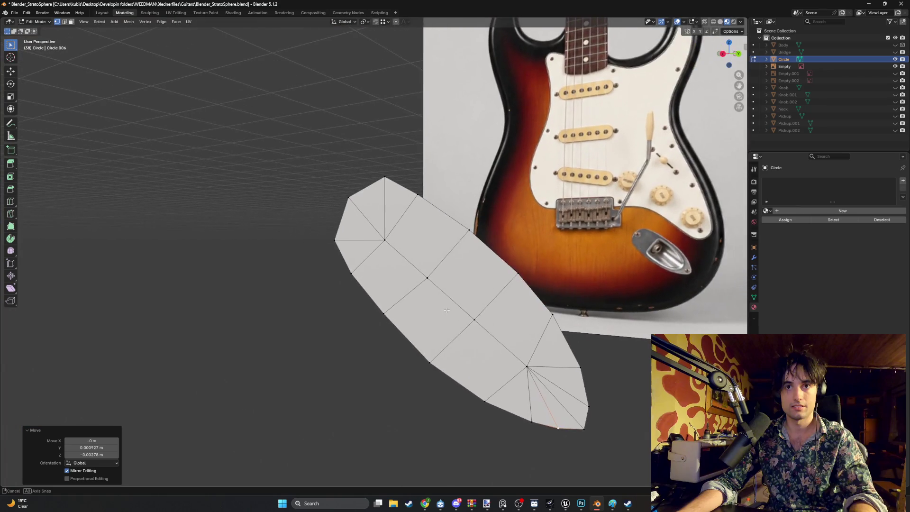
{"action": "key", "text": "grave"}
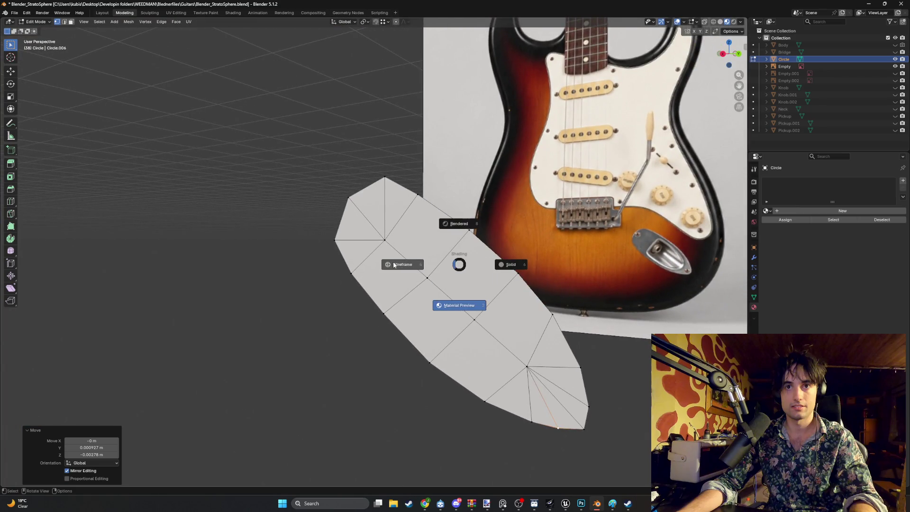
{"action": "left_click", "coordinate": [427, 293]}
{"action": "scroll", "coordinate": [426, 293], "scroll_direction": "up", "scroll_amount": 2}
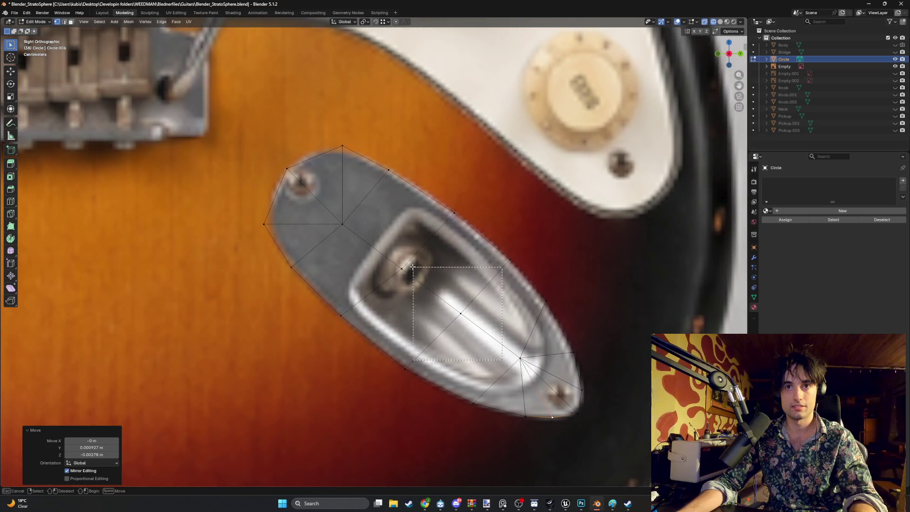
{"action": "left_click", "coordinate": [373, 247]}
Step: Select six faces over the socket recess and try an inset, then cancel it
{"action": "key", "text": "3"}
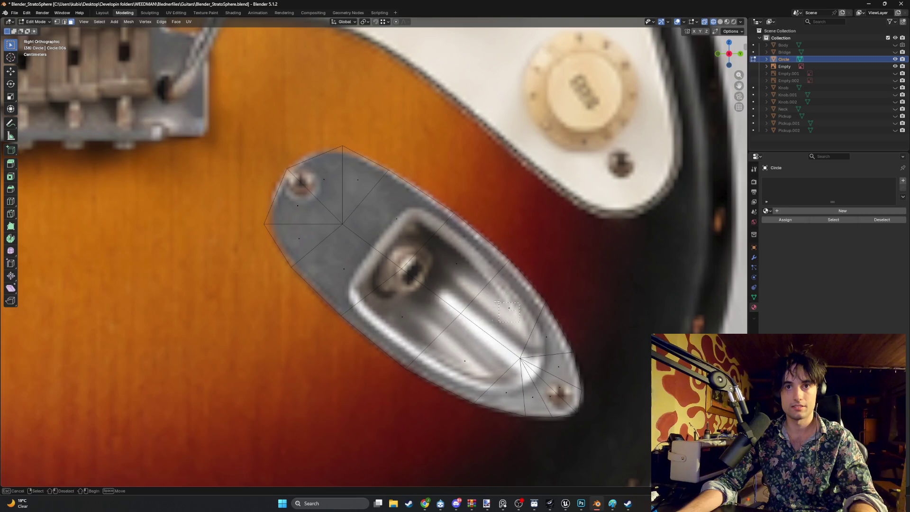
{"action": "left_click", "coordinate": [509, 308]}
{"action": "left_click", "coordinate": [443, 265], "text": "shift"}
{"action": "left_click", "coordinate": [401, 310], "text": "shift"}
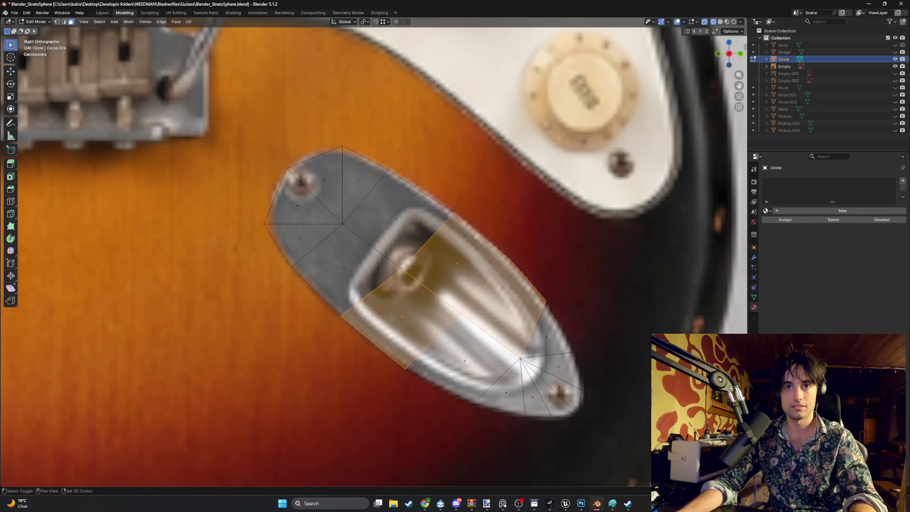
{"action": "left_click", "coordinate": [445, 334], "text": "shift"}
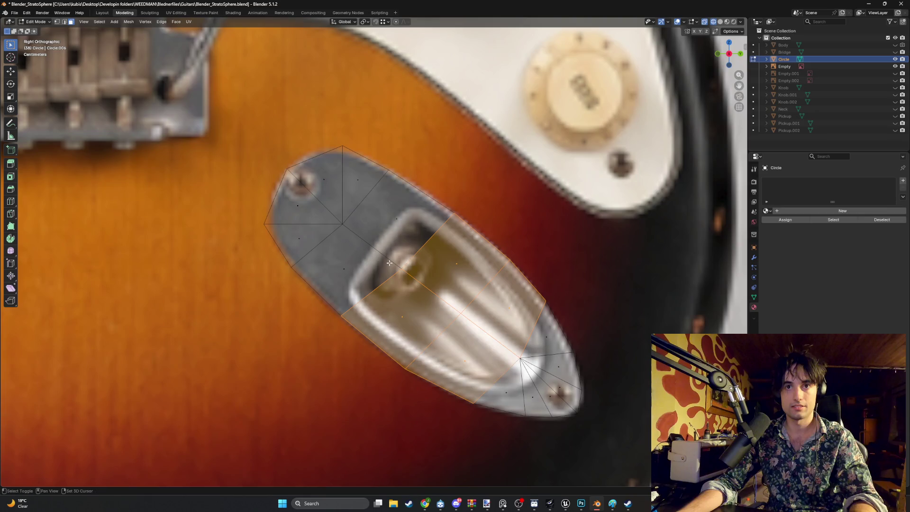
{"action": "left_click", "coordinate": [393, 220], "text": "shift"}
{"action": "left_click", "coordinate": [341, 266], "text": "shift"}
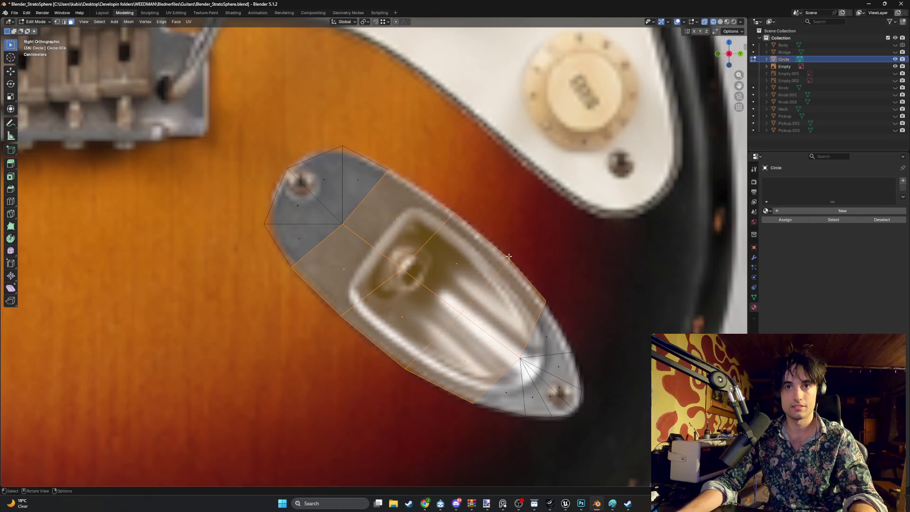
{"action": "key", "text": "i"}
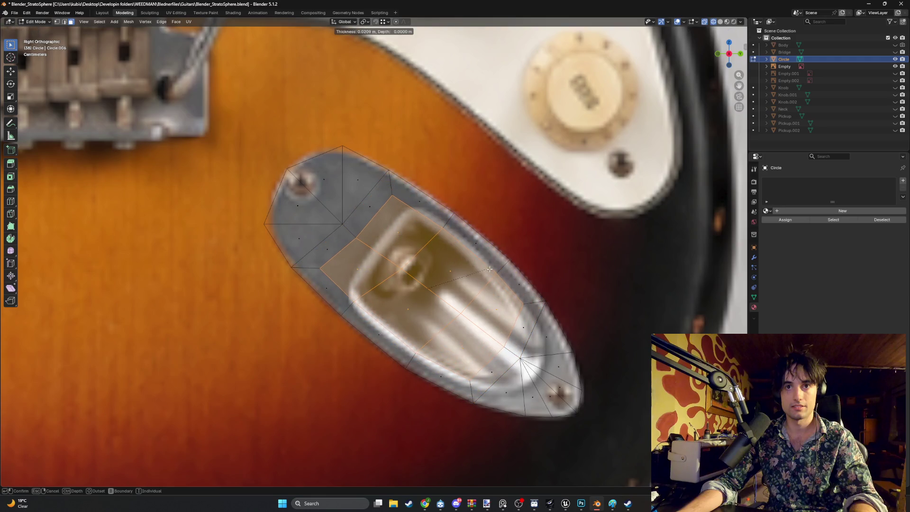
{"action": "key", "text": "Escape"}
Step: Move a vertex near the plate's lower tip to sit beside the lower screw hole
{"action": "key", "text": "1"}
{"action": "key", "text": "Tab"}
{"action": "key", "text": "Tab"}
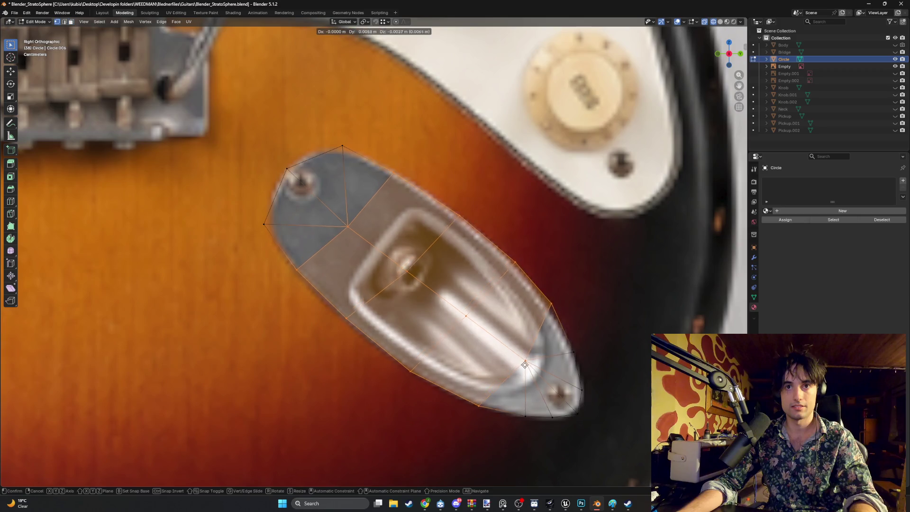
{"action": "left_click", "coordinate": [520, 359]}
{"action": "key", "text": "g"}
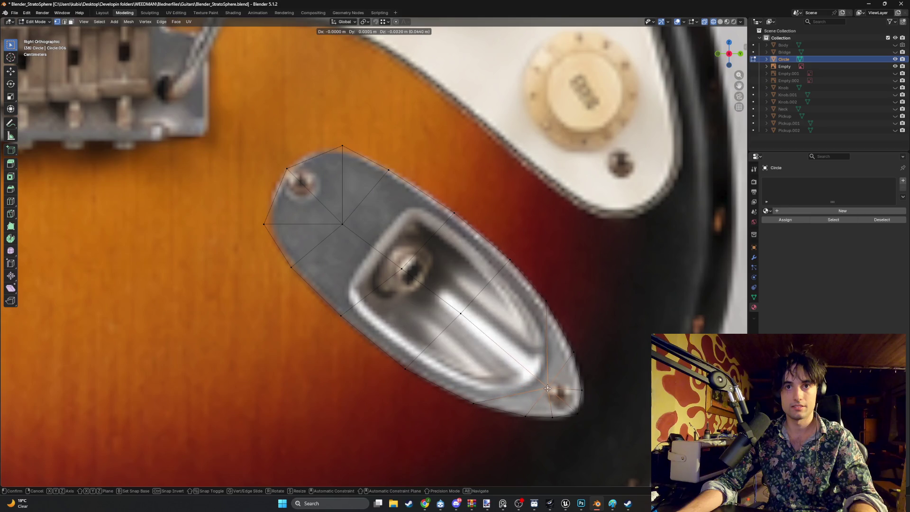
{"action": "left_click", "coordinate": [547, 388]}
Step: Reselect the six faces covering the socket recess for the inset
{"action": "key", "text": "3"}
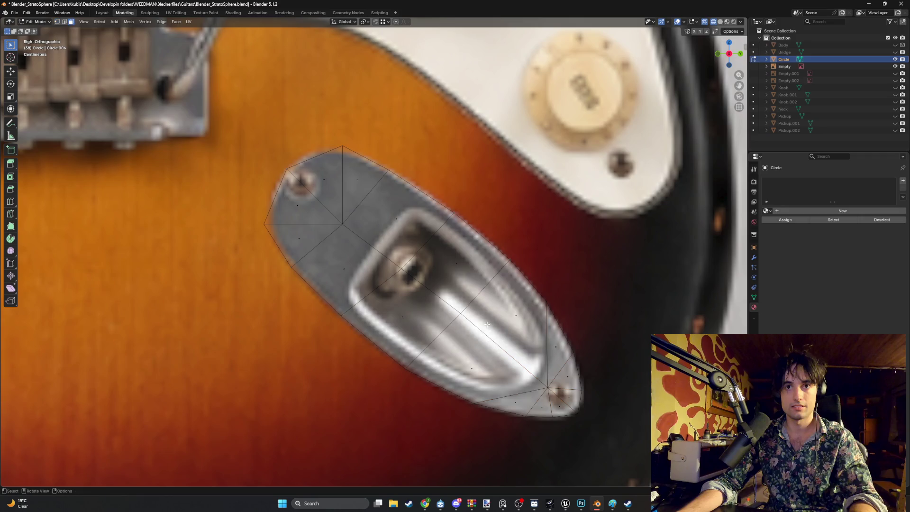
{"action": "left_click", "coordinate": [487, 324]}
{"action": "left_click", "coordinate": [405, 318], "text": "shift"}
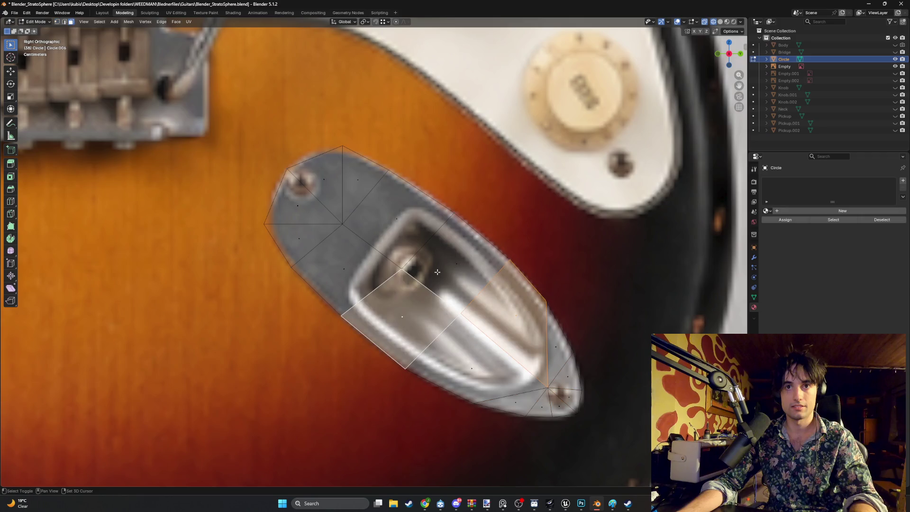
{"action": "left_click", "coordinate": [455, 263], "text": "shift"}
{"action": "left_click", "coordinate": [464, 373], "text": "shift"}
{"action": "left_click", "coordinate": [360, 258], "text": "shift"}
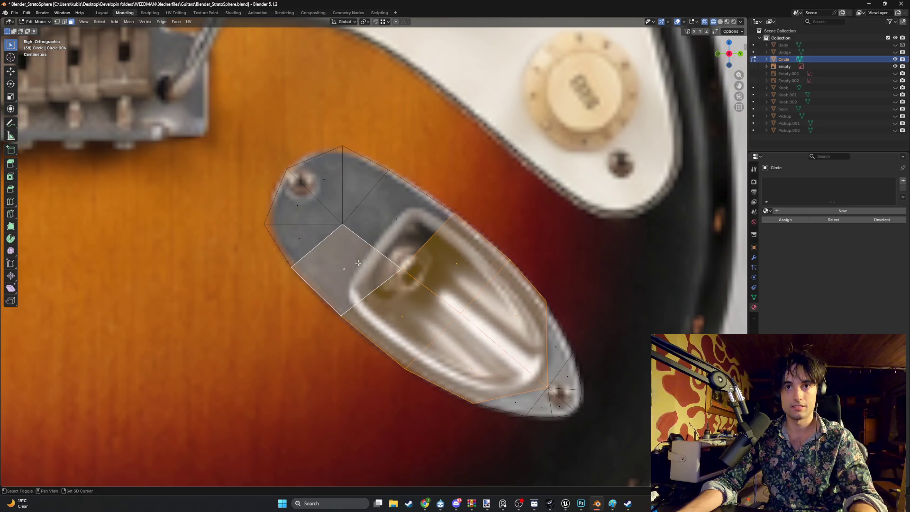
{"action": "left_click", "coordinate": [427, 234], "text": "shift"}
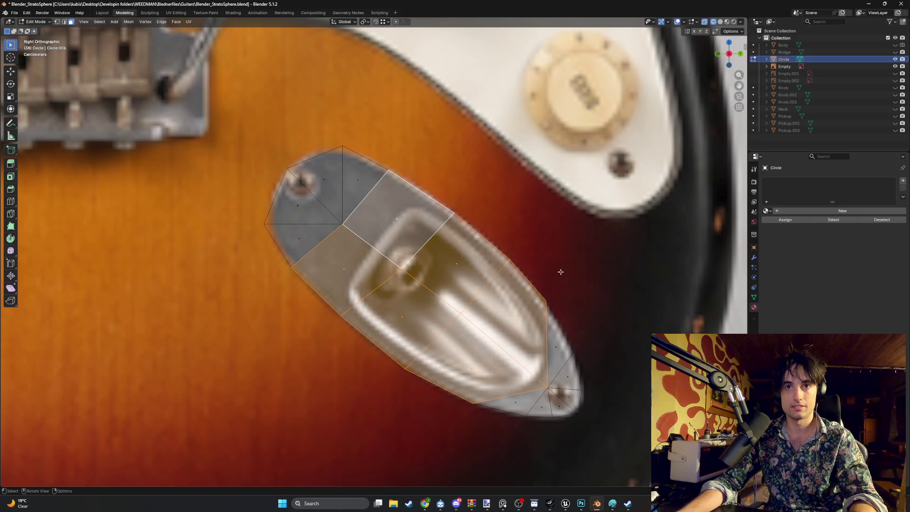
Step: Confirm the inset around the socket and fit its upper inner-ring edges onto the socket rim
{"action": "key", "text": "i"}
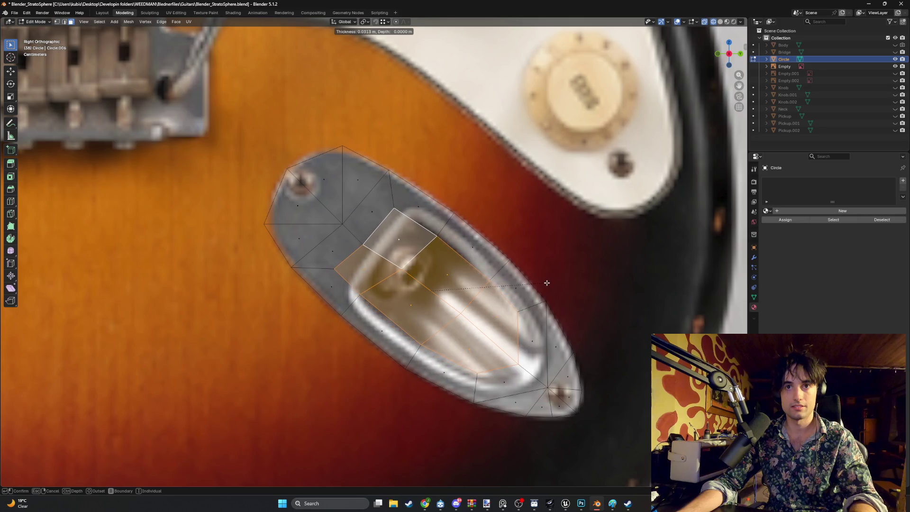
{"action": "left_click", "coordinate": [546, 282]}
{"action": "key", "text": "2"}
{"action": "left_click", "coordinate": [377, 237]}
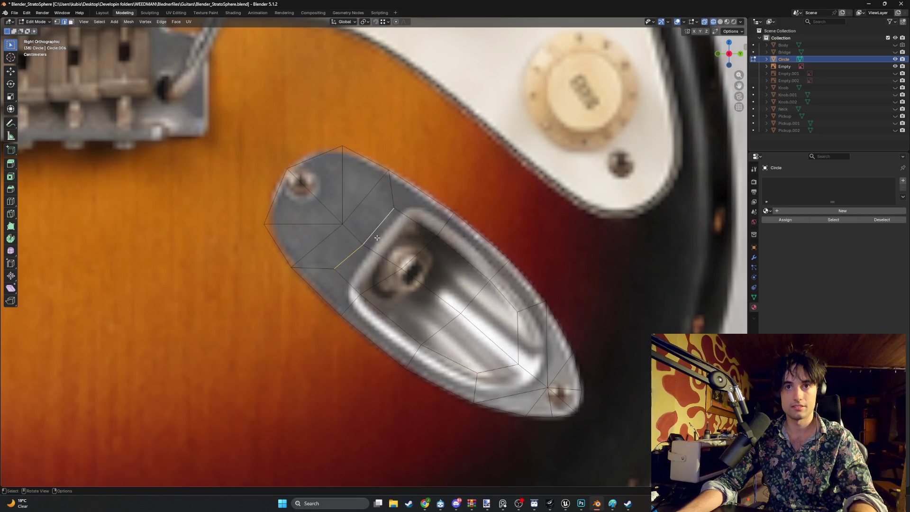
{"action": "key", "text": "g"}
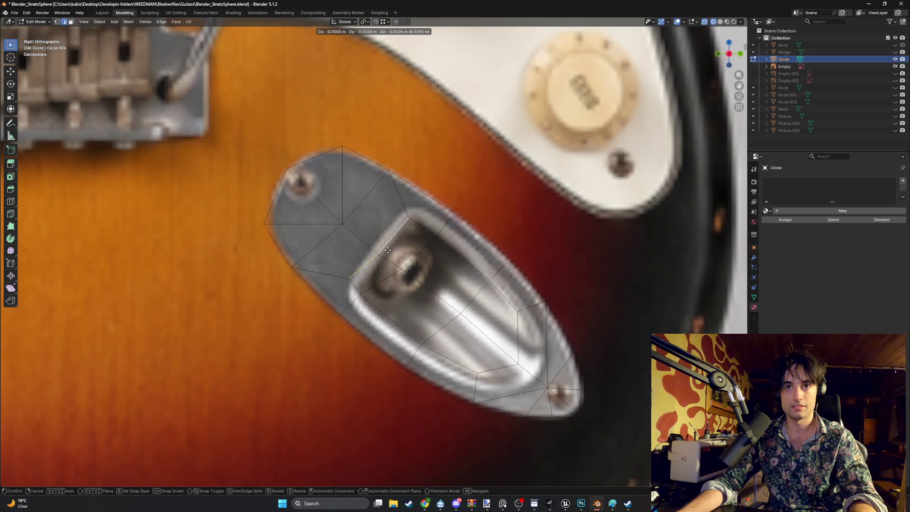
{"action": "left_click", "coordinate": [388, 250]}
{"action": "left_click", "coordinate": [409, 221]}
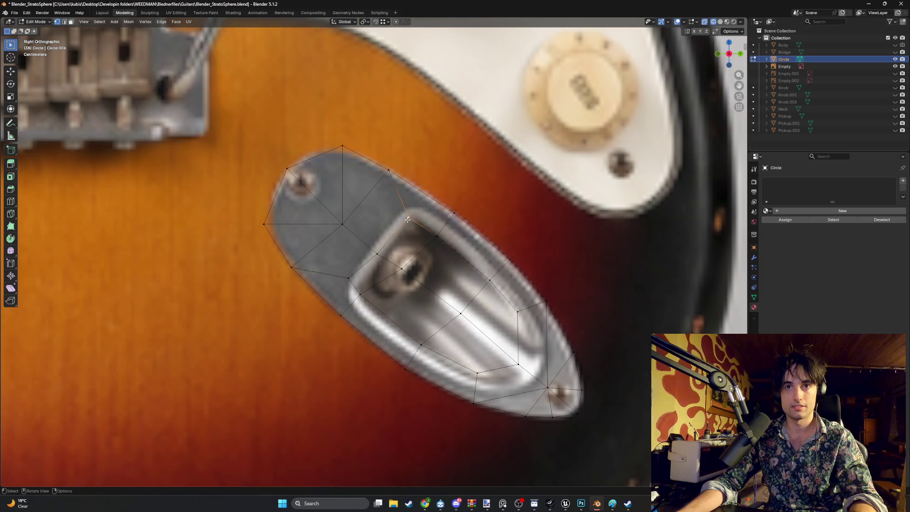
{"action": "key", "text": "g"}
{"action": "left_click", "coordinate": [439, 236]}
{"action": "key", "text": "g"}
{"action": "left_click", "coordinate": [438, 235]}
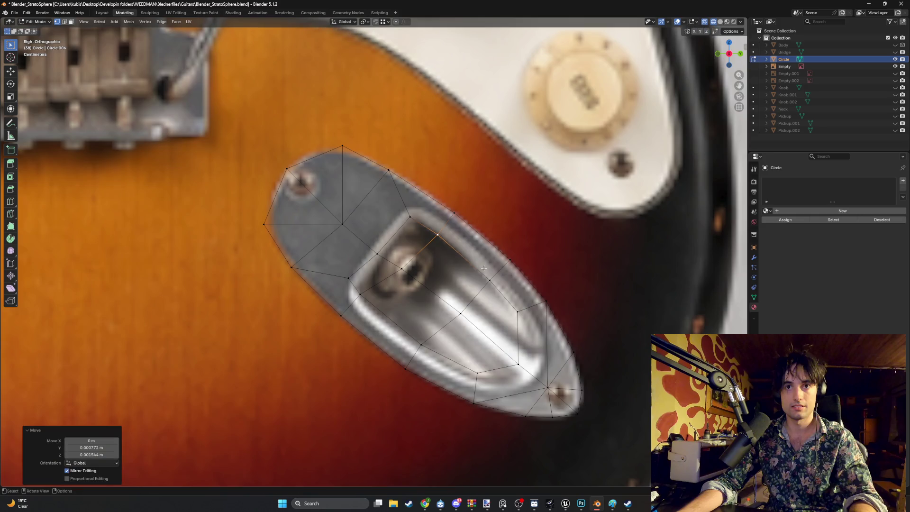
Step: Pull the lower-right and right-side inner-ring vertices onto the socket rim
{"action": "left_click", "coordinate": [520, 361]}
{"action": "key", "text": "g"}
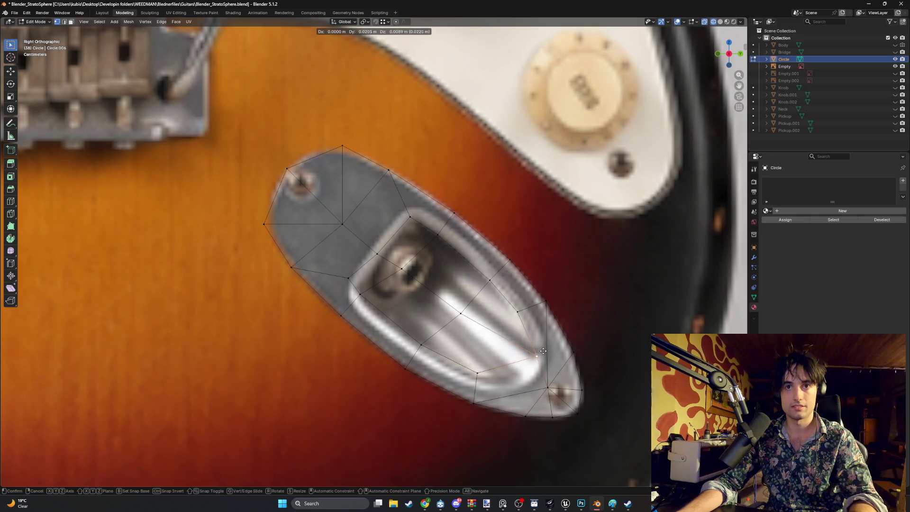
{"action": "left_click", "coordinate": [537, 373]}
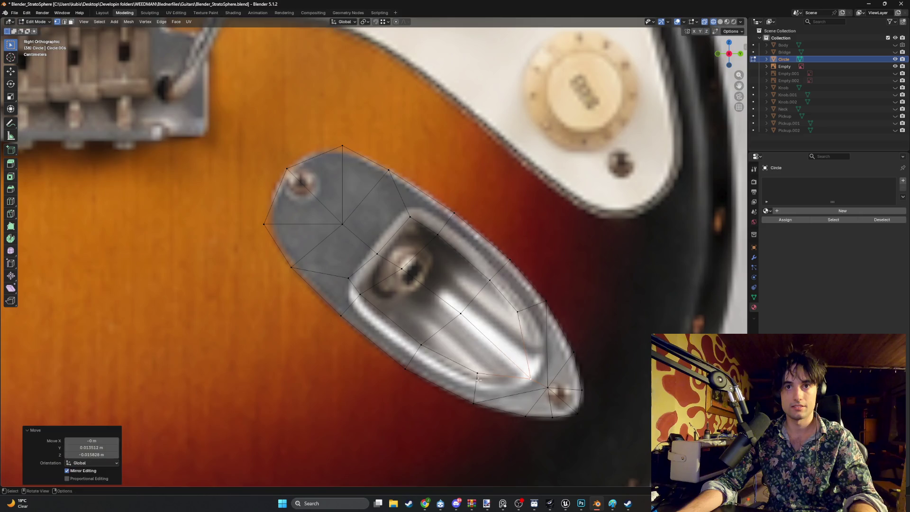
{"action": "left_click", "coordinate": [480, 376]}
{"action": "key", "text": "g"}
{"action": "left_click", "coordinate": [489, 384]}
{"action": "left_click", "coordinate": [518, 315]}
{"action": "key", "text": "g"}
{"action": "left_click", "coordinate": [523, 327]}
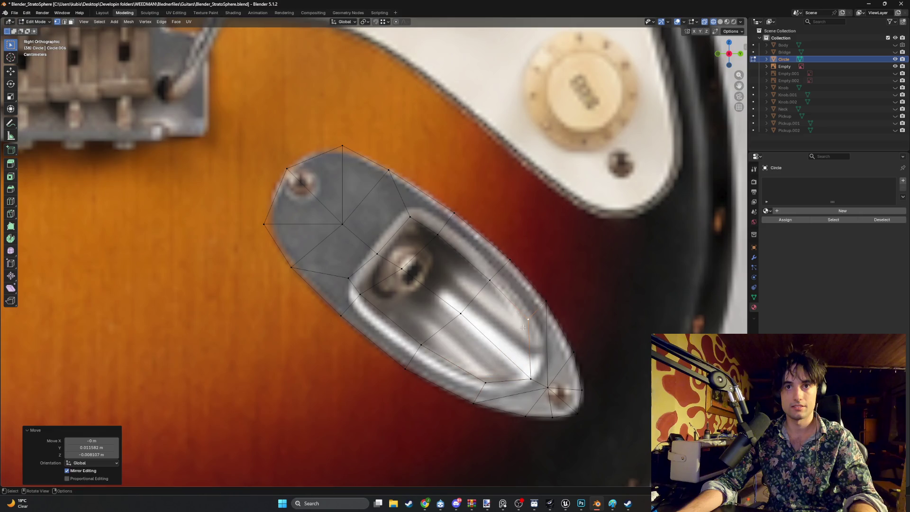
Step: Fit the lower-edge and left-side inner-ring vertices onto the socket rim
{"action": "left_click", "coordinate": [417, 346]}
{"action": "key", "text": "g"}
{"action": "left_click", "coordinate": [420, 351]}
{"action": "left_click", "coordinate": [362, 297]}
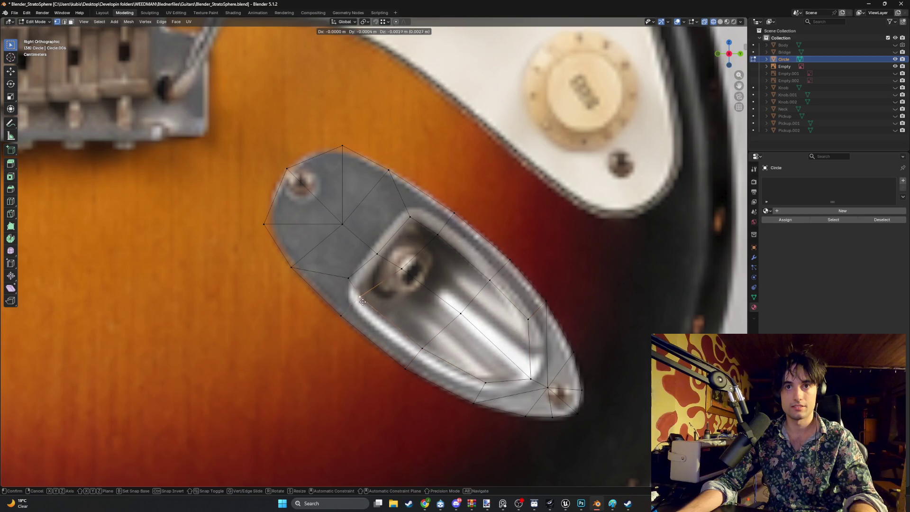
{"action": "key", "text": "g"}
{"action": "left_click", "coordinate": [363, 305]}
{"action": "left_click", "coordinate": [352, 278]}
{"action": "key", "text": "g"}
{"action": "left_click", "coordinate": [361, 285]}
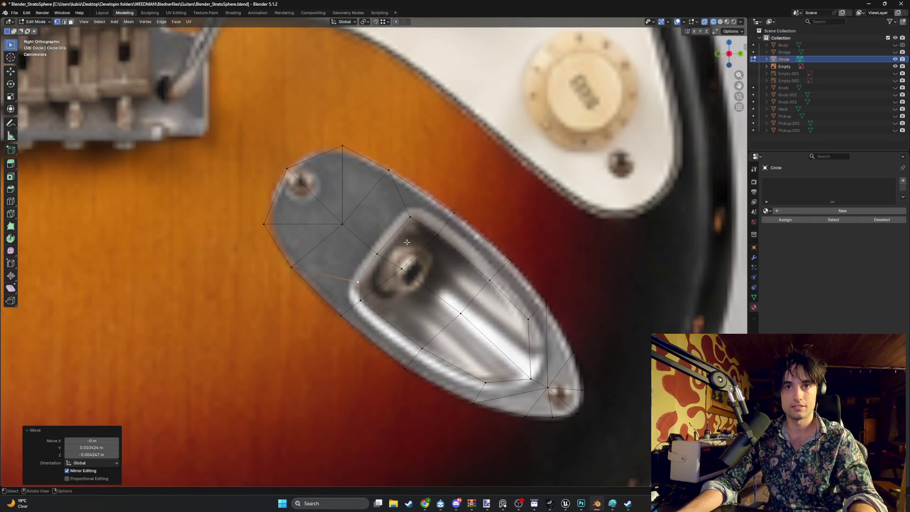
Step: Zoom and orbit out to check the whole guitar, then return to Right view
{"action": "scroll", "coordinate": [414, 275], "scroll_direction": "down", "scroll_amount": 8}
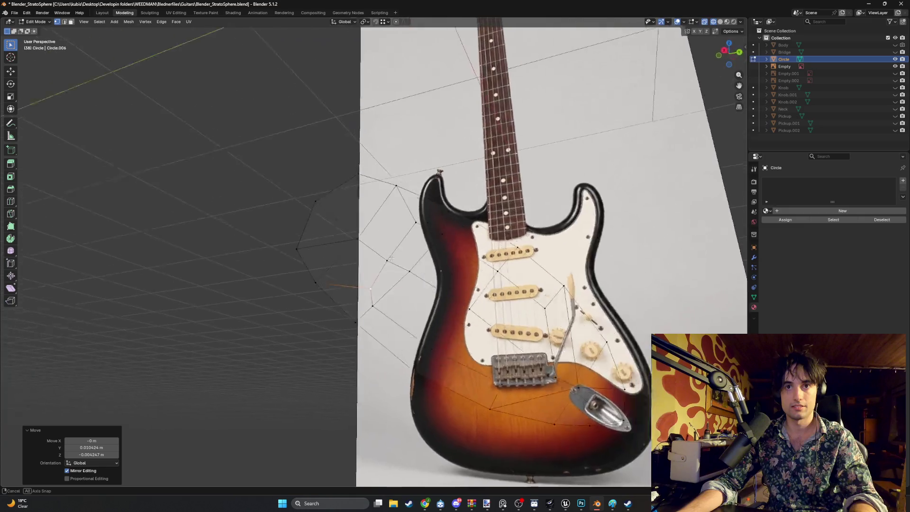
{"action": "mouse_move", "coordinate": [414, 276]}
{"action": "middle_mouse_down"}
{"action": "mouse_move", "coordinate": [379, 265]}
{"action": "mouse_move", "coordinate": [368, 290]}
{"action": "mouse_move", "coordinate": [335, 310]}
{"action": "middle_mouse_up"}
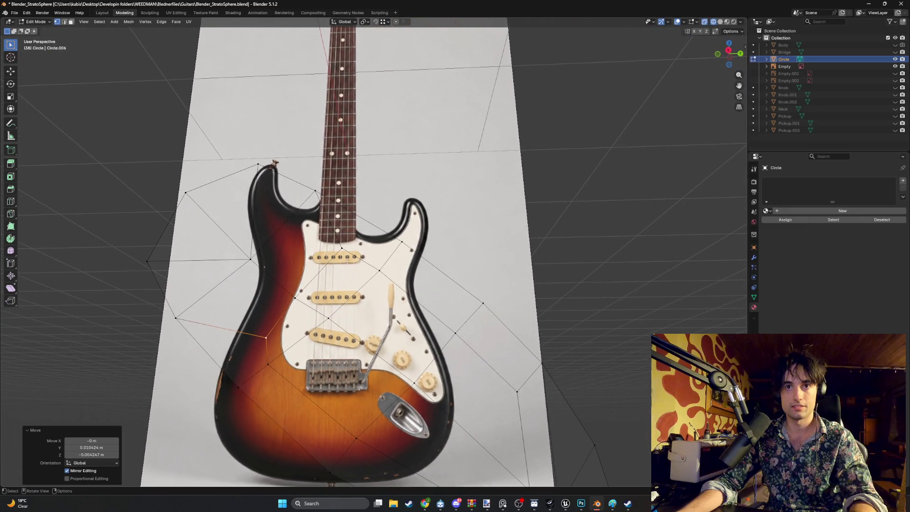
{"action": "key", "text": "KP_3"}
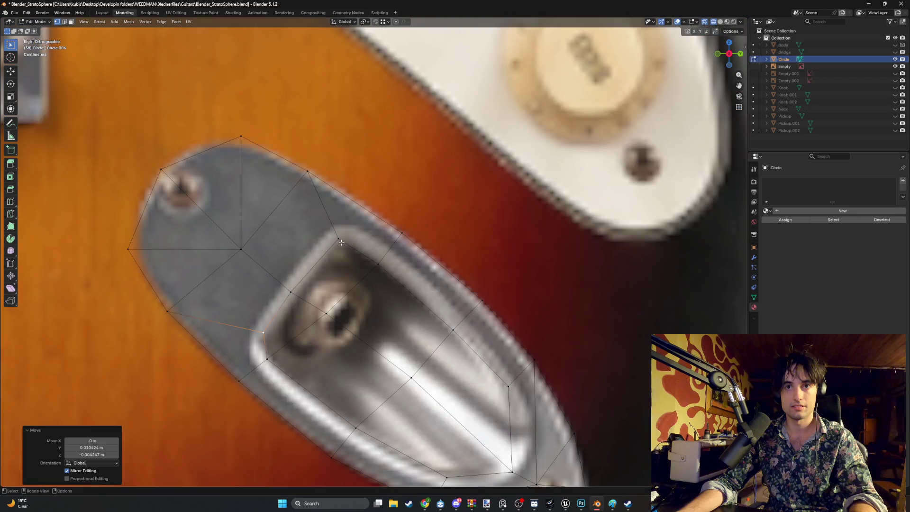
Step: Refit the vertices on the socket's upper rim and recentre the plate in view
{"action": "left_click", "coordinate": [340, 241]}
{"action": "key", "text": "g"}
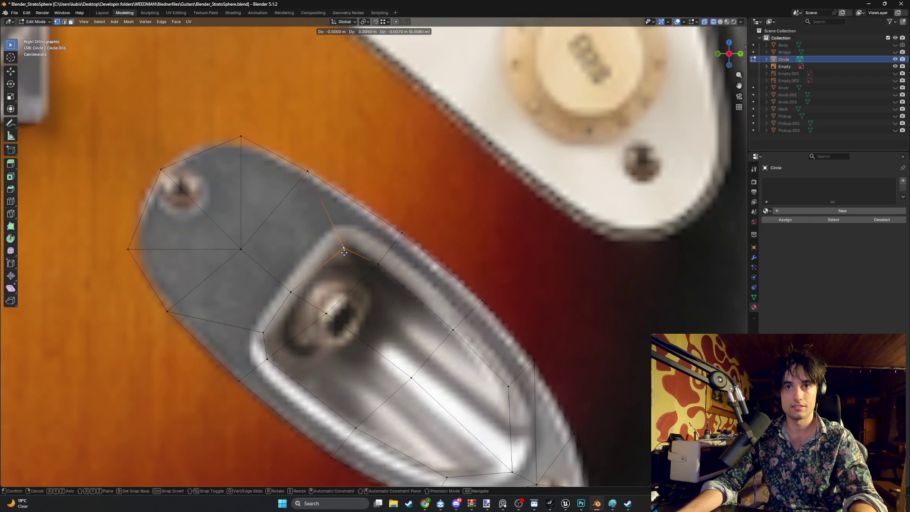
{"action": "left_click", "coordinate": [344, 252]}
{"action": "scroll", "coordinate": [386, 277], "scroll_direction": "down", "scroll_amount": 2, "text": "shift"}
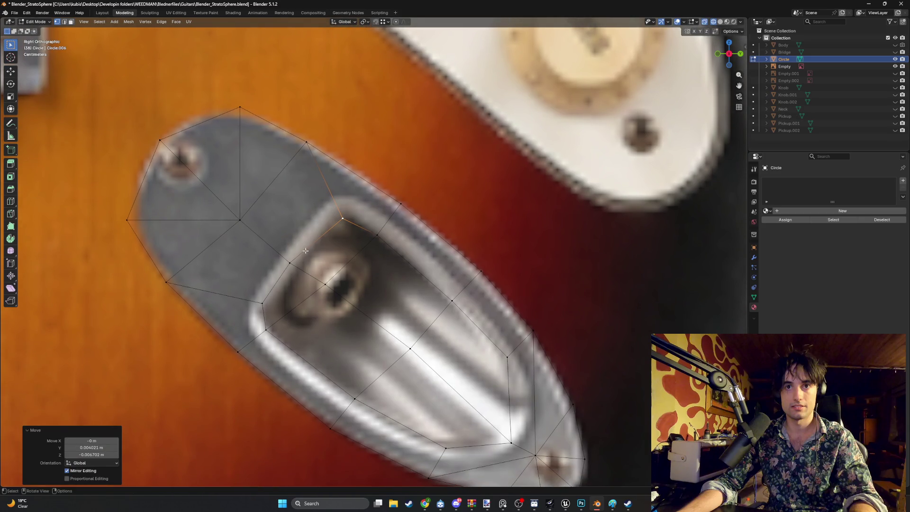
{"action": "left_click_drag", "start_coordinate": [289, 262], "coordinate": [292, 260]}
{"action": "middle_click_drag", "start_coordinate": [319, 298], "coordinate": [281, 261], "text": "shift"}
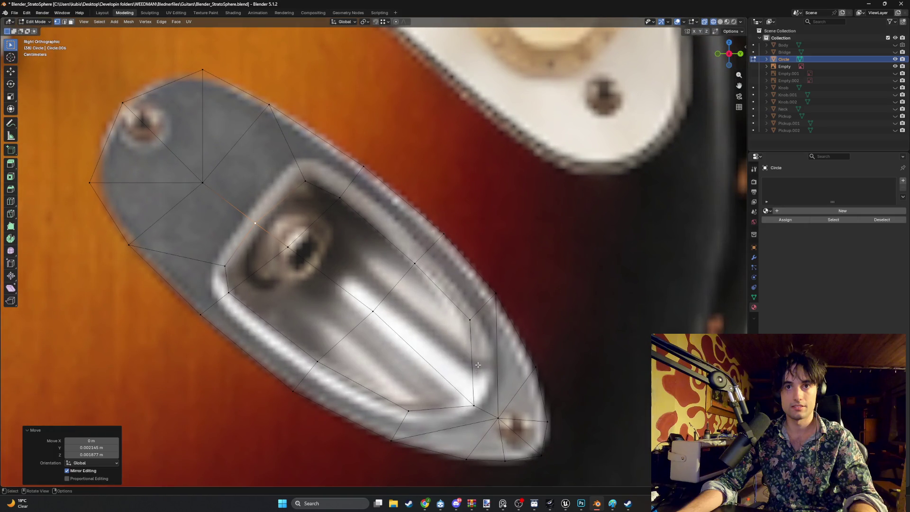
Step: Add two loop cuts across the jack plate and slide the second into place
{"action": "key", "text": "ctrl+r"}
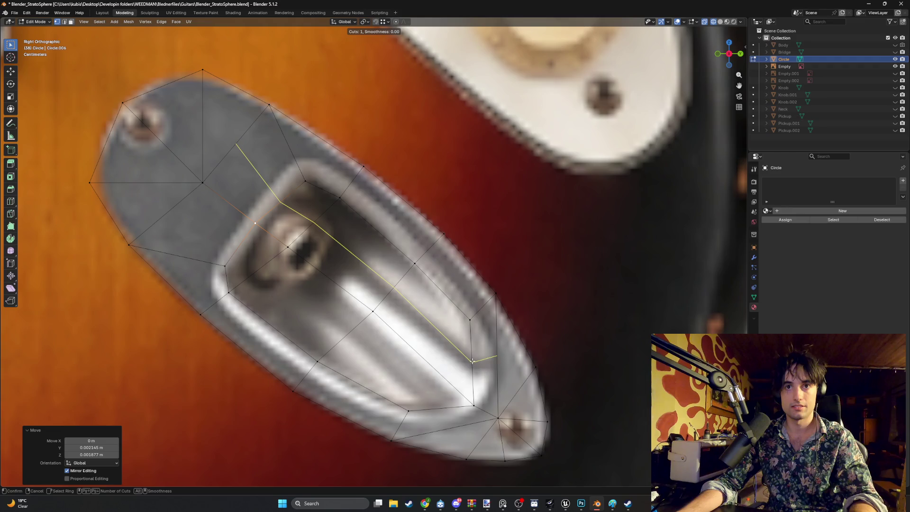
{"action": "left_click", "coordinate": [472, 361]}
{"action": "key", "text": "ctrl+r"}
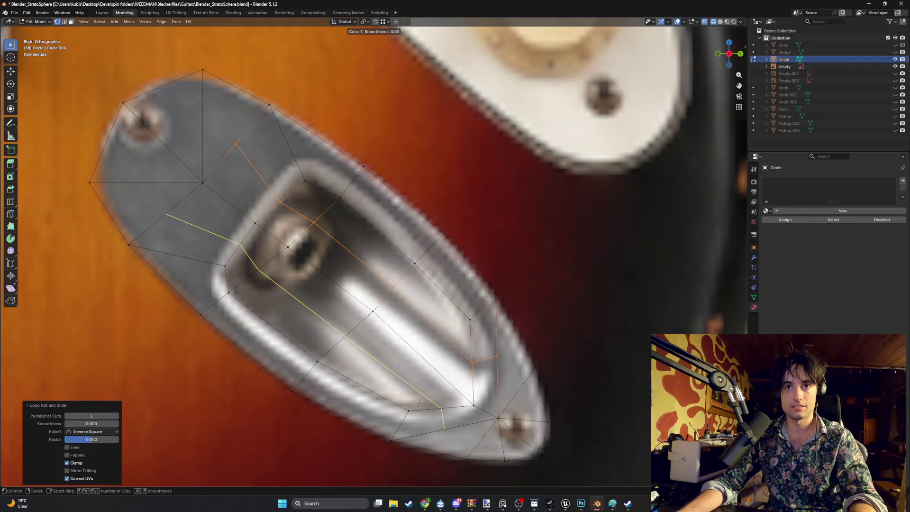
{"action": "left_click", "coordinate": [423, 401]}
{"action": "left_click", "coordinate": [462, 420]}
Step: Move outline vertices to follow the opening, constraining the recess-end vertex to Y
{"action": "left_click", "coordinate": [440, 415]}
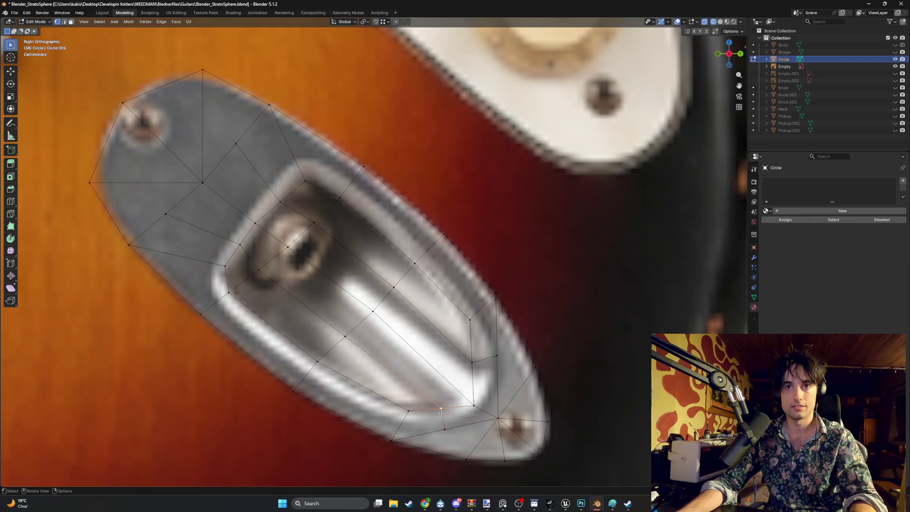
{"action": "key", "text": "g"}
{"action": "left_click", "coordinate": [452, 399]}
{"action": "left_click", "coordinate": [471, 361]}
{"action": "key", "text": "g"}
{"action": "key", "text": "y"}
{"action": "left_click", "coordinate": [420, 349]}
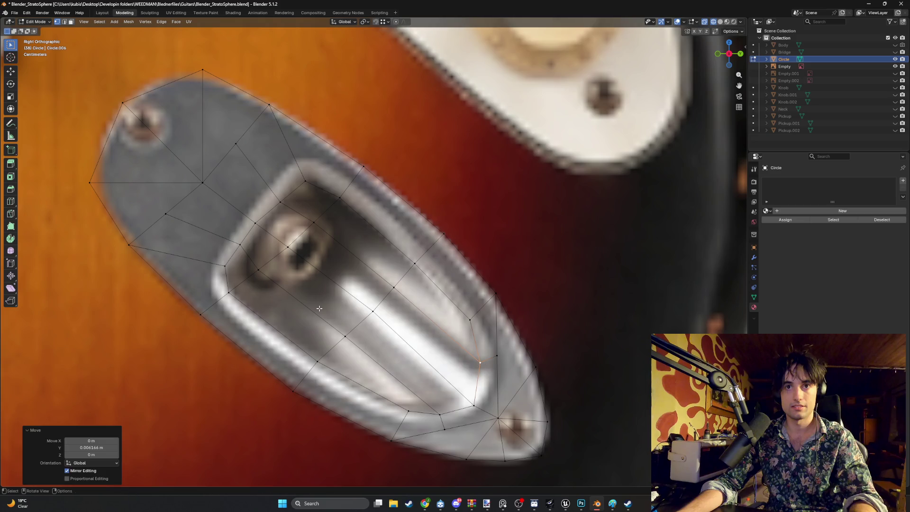
Step: In face select, select the ring of eleven cavity faces around the jack opening
{"action": "key", "text": "3"}
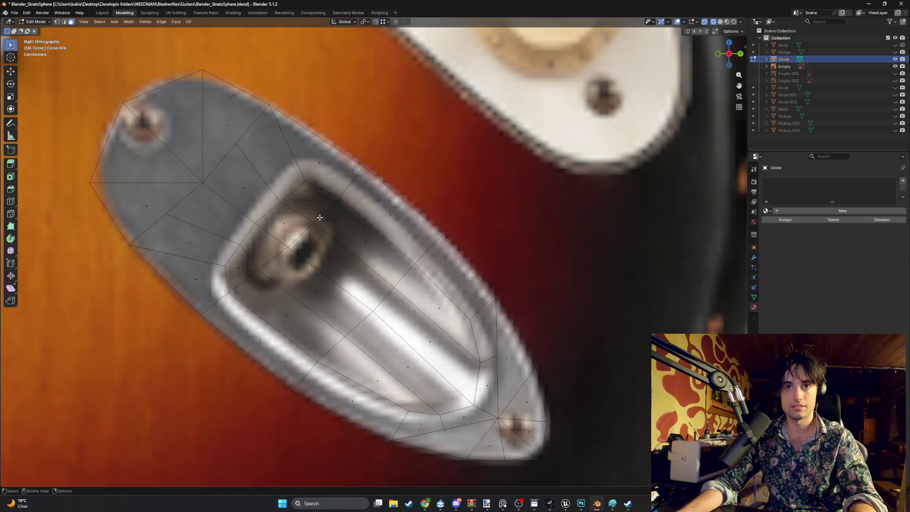
{"action": "left_click", "coordinate": [320, 217]}
{"action": "left_click", "coordinate": [285, 223], "text": "shift"}
{"action": "left_click", "coordinate": [260, 246], "text": "shift"}
{"action": "left_click", "coordinate": [238, 267], "text": "shift"}
{"action": "left_click", "coordinate": [296, 310], "text": "shift"}
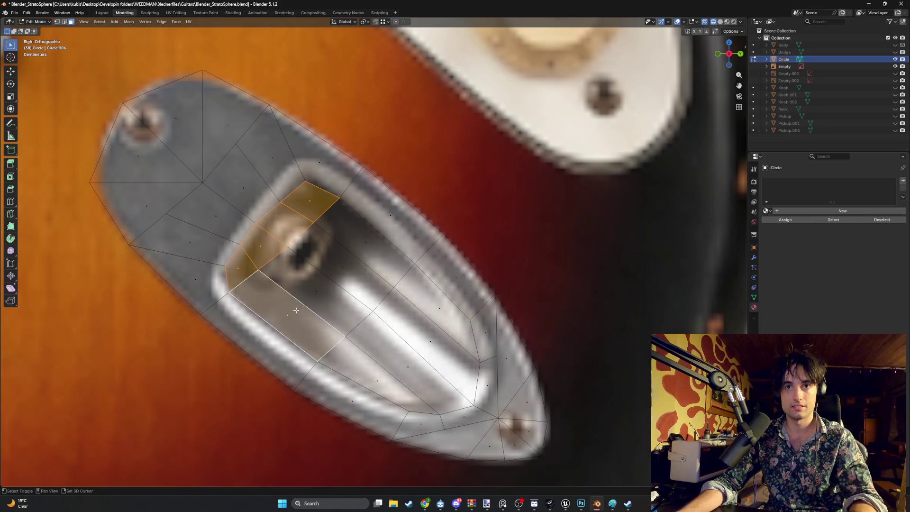
{"action": "left_click", "coordinate": [319, 293], "text": "shift"}
{"action": "left_click", "coordinate": [343, 268], "text": "shift"}
{"action": "left_click", "coordinate": [369, 249], "text": "shift"}
{"action": "left_click", "coordinate": [427, 290], "text": "shift"}
{"action": "left_click", "coordinate": [421, 341], "text": "shift"}
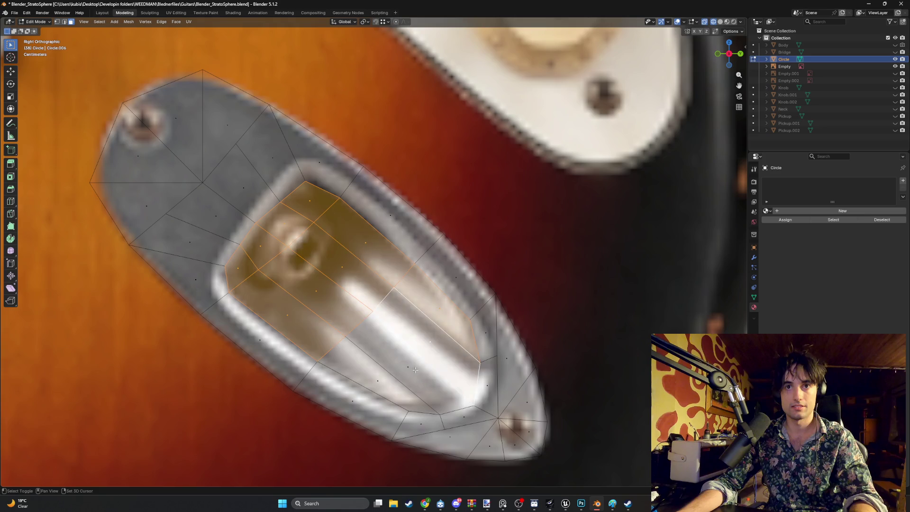
{"action": "left_click", "coordinate": [415, 370], "text": "shift"}
{"action": "middle_click_drag", "start_coordinate": [415, 369], "coordinate": [369, 322]}
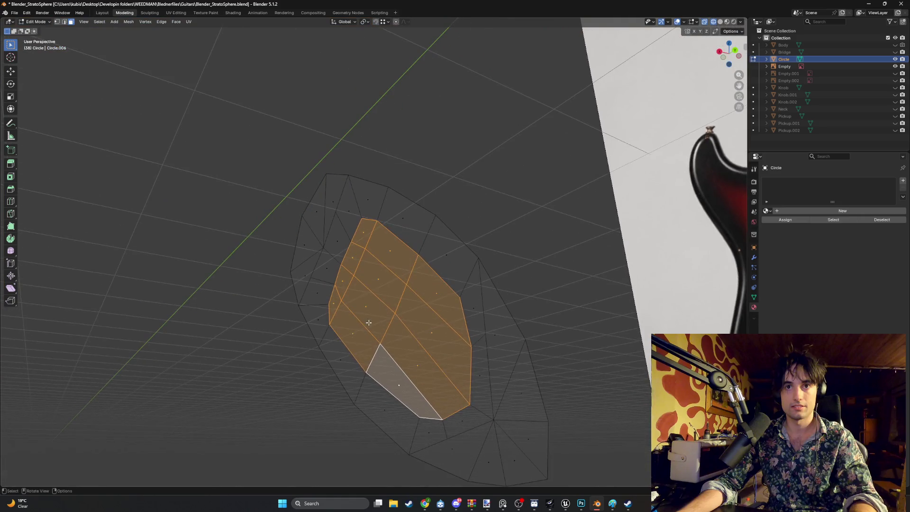
Step: Extrude the cavity faces in place, trim the selection, and start moving the faces
{"action": "key", "text": "e"}
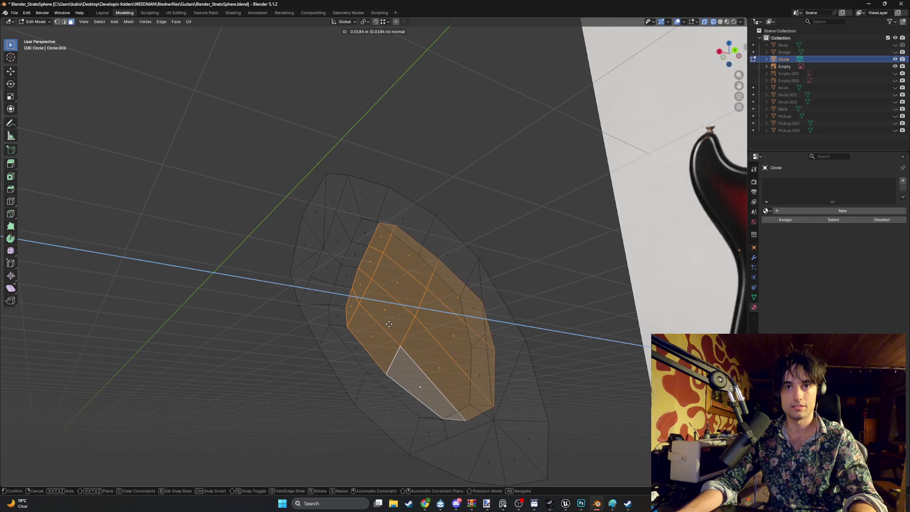
{"action": "right_click", "coordinate": [389, 324]}
{"action": "middle_click_drag", "start_coordinate": [389, 323], "coordinate": [388, 335]}
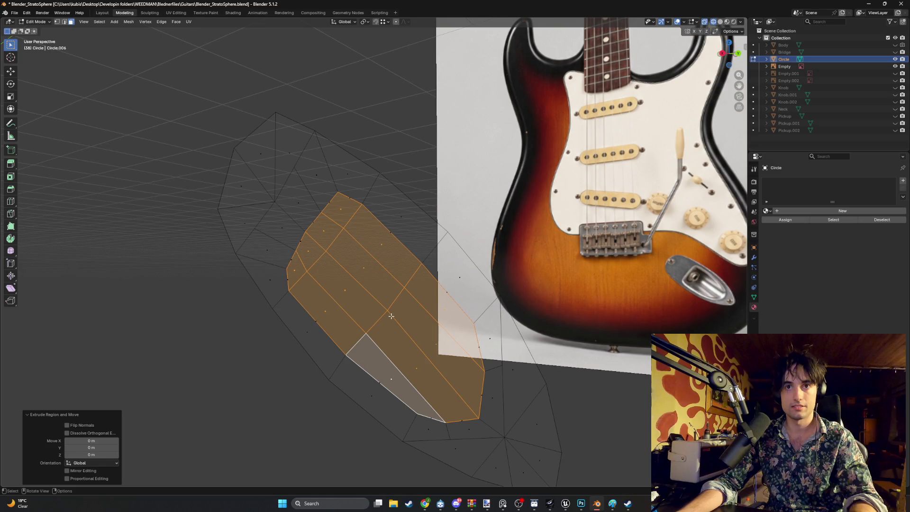
{"action": "mouse_move", "coordinate": [391, 316]}
{"action": "middle_mouse_down"}
{"action": "mouse_move", "coordinate": [414, 349]}
{"action": "mouse_move", "coordinate": [445, 327]}
{"action": "middle_mouse_up"}
{"action": "key", "text": "c"}
{"action": "key", "text": "Escape"}
{"action": "key", "text": "g"}
{"action": "key", "text": "x"}
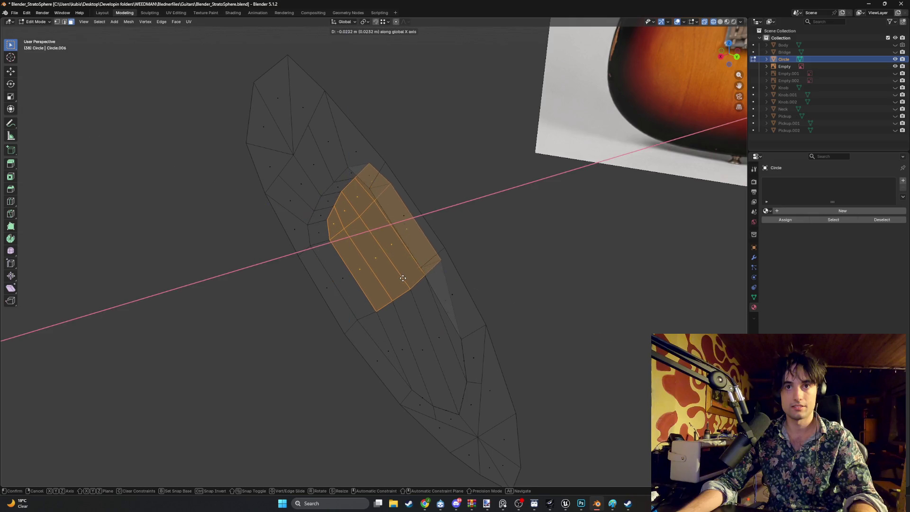
{"action": "key", "text": "Escape"}
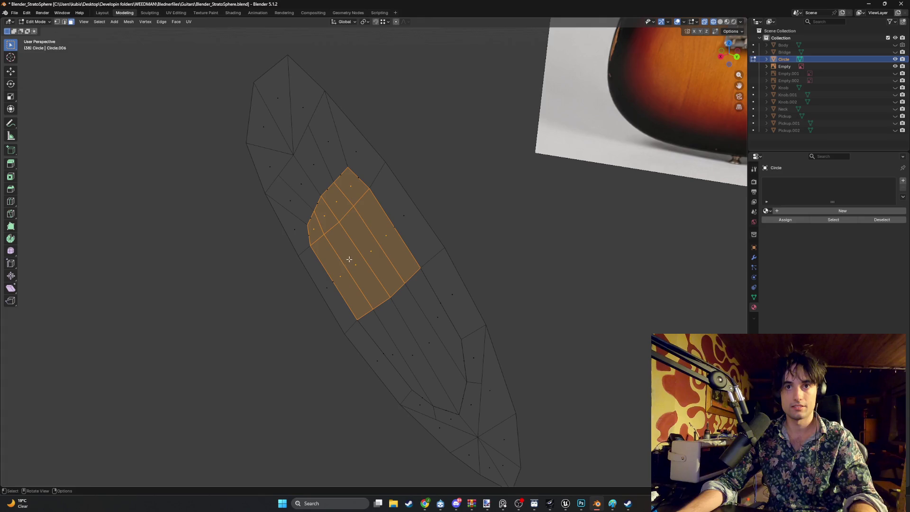
{"action": "middle_click_drag", "start_coordinate": [349, 259], "coordinate": [403, 284], "text": "shift"}
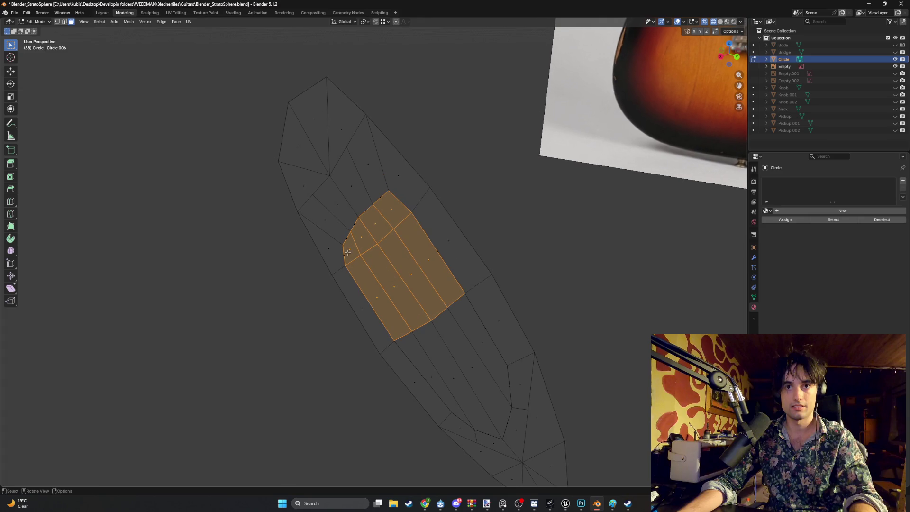
{"action": "middle_click_drag", "start_coordinate": [379, 274], "coordinate": [398, 285]}
{"action": "key", "text": "g"}
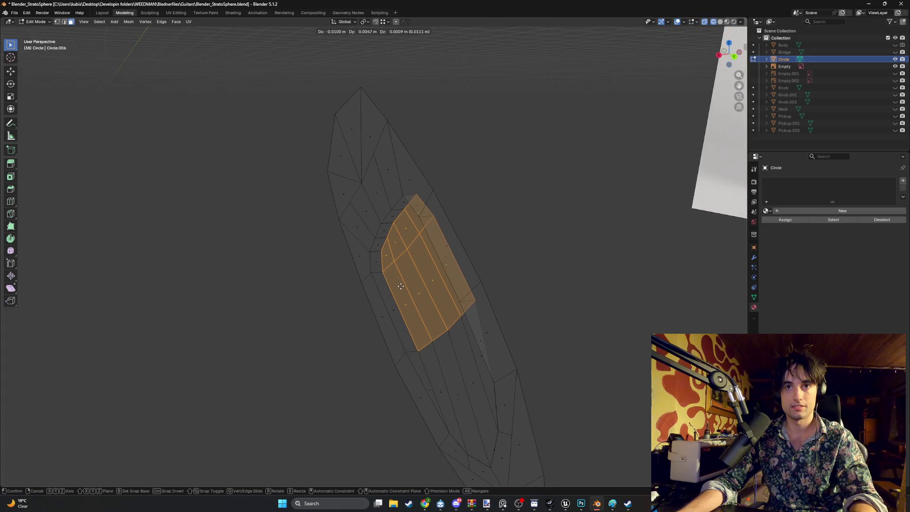
Step: Push the extruded socket block along X to sit 0.0161 m out, then deselect
{"action": "left_click", "coordinate": [417, 287]}
{"action": "mouse_move", "coordinate": [418, 287]}
{"action": "middle_mouse_down"}
{"action": "mouse_move", "coordinate": [513, 294]}
{"action": "mouse_move", "coordinate": [474, 286]}
{"action": "mouse_move", "coordinate": [432, 296]}
{"action": "mouse_move", "coordinate": [469, 290]}
{"action": "mouse_move", "coordinate": [455, 301]}
{"action": "mouse_move", "coordinate": [502, 281]}
{"action": "mouse_move", "coordinate": [455, 298]}
{"action": "mouse_move", "coordinate": [467, 289]}
{"action": "mouse_move", "coordinate": [471, 259]}
{"action": "mouse_move", "coordinate": [471, 280]}
{"action": "mouse_move", "coordinate": [493, 288]}
{"action": "mouse_move", "coordinate": [472, 290]}
{"action": "mouse_move", "coordinate": [479, 297]}
{"action": "mouse_move", "coordinate": [460, 332]}
{"action": "middle_mouse_up"}
{"action": "key", "text": "g"}
{"action": "key", "text": "x"}
{"action": "left_click", "coordinate": [465, 291]}
{"action": "key", "text": "g"}
{"action": "key", "text": "x"}
{"action": "left_click", "coordinate": [459, 291]}
{"action": "left_click", "coordinate": [460, 331]}
Step: Shift the recess-side plate edge 0.019 m along X
{"action": "key", "text": "2"}
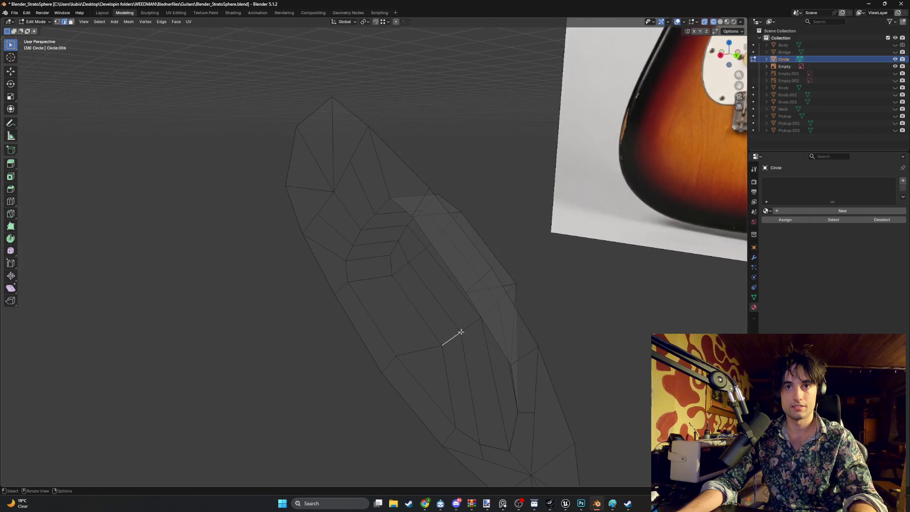
{"action": "left_click", "coordinate": [460, 331], "text": "shift"}
{"action": "key", "text": "g"}
{"action": "key", "text": "x"}
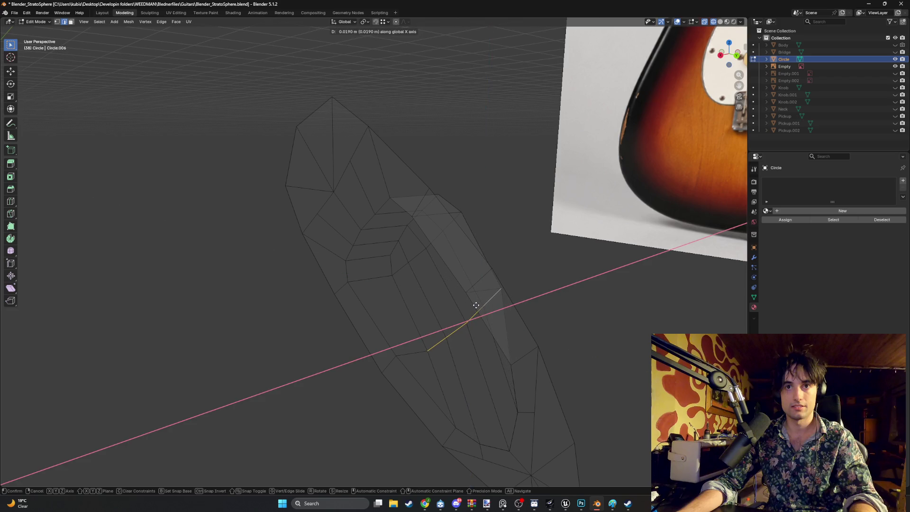
{"action": "left_click", "coordinate": [474, 303]}
{"action": "mouse_move", "coordinate": [474, 303]}
{"action": "middle_mouse_down"}
{"action": "mouse_move", "coordinate": [430, 274]}
{"action": "mouse_move", "coordinate": [416, 278]}
{"action": "mouse_move", "coordinate": [417, 308]}
{"action": "mouse_move", "coordinate": [475, 294]}
{"action": "mouse_move", "coordinate": [483, 301]}
{"action": "mouse_move", "coordinate": [455, 284]}
{"action": "mouse_move", "coordinate": [457, 294]}
{"action": "mouse_move", "coordinate": [476, 284]}
{"action": "mouse_move", "coordinate": [441, 260]}
{"action": "mouse_move", "coordinate": [502, 258]}
{"action": "mouse_move", "coordinate": [502, 248]}
{"action": "mouse_move", "coordinate": [495, 255]}
{"action": "middle_mouse_up"}
Step: In vertex select, slide recess vertices near the top and centre along X
{"action": "key", "text": "1"}
{"action": "left_click", "coordinate": [505, 241]}
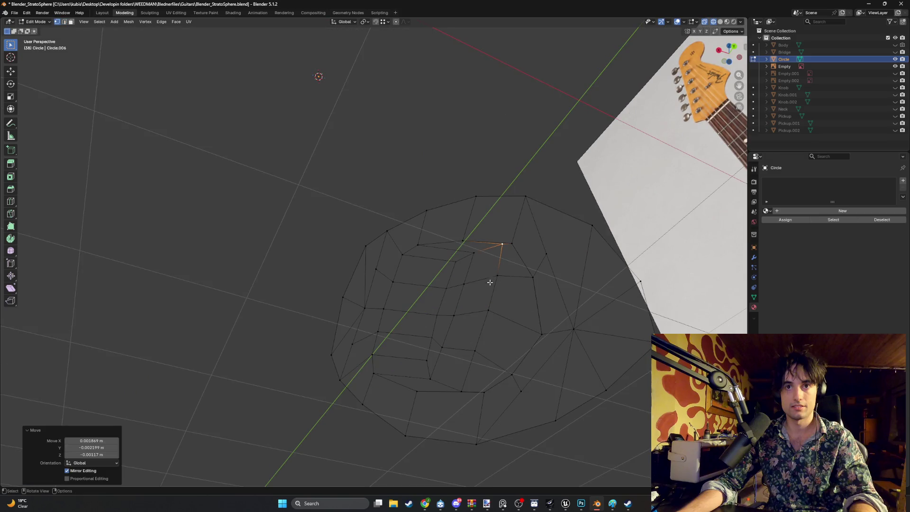
{"action": "left_click", "coordinate": [488, 310]}
{"action": "key", "text": "g"}
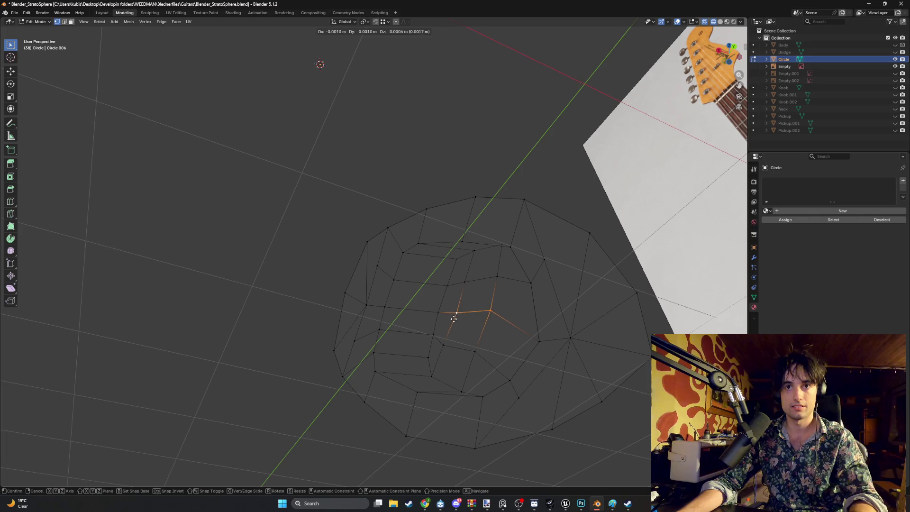
{"action": "key", "text": "x"}
{"action": "left_click", "coordinate": [460, 322]}
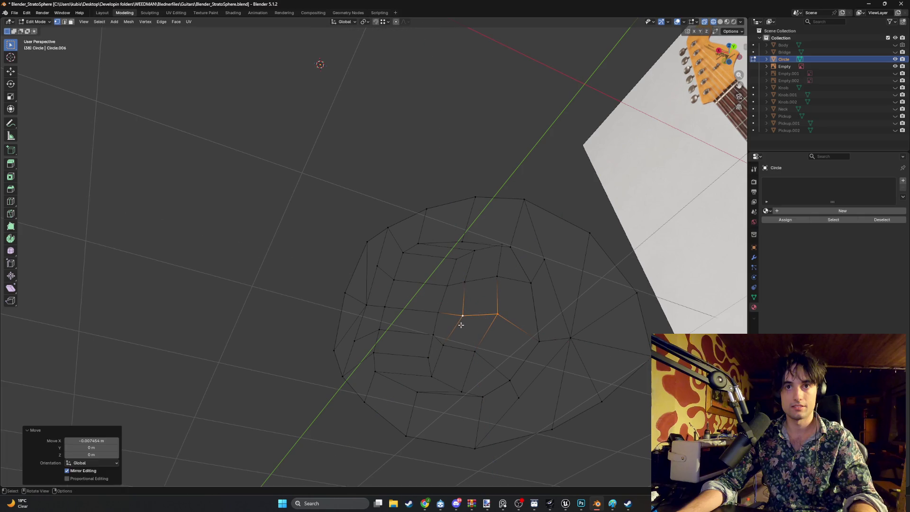
{"action": "left_click", "coordinate": [478, 359]}
{"action": "left_click", "coordinate": [444, 346]}
{"action": "key", "text": "g"}
{"action": "key", "text": "x"}
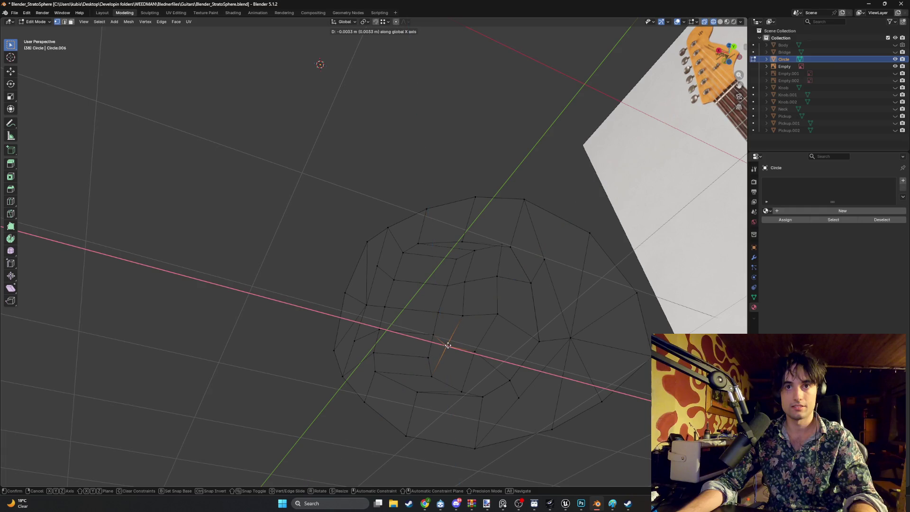
{"action": "left_click", "coordinate": [449, 346]}
Step: Move another recess vertex along X and settle it onto the plate's edge
{"action": "left_click", "coordinate": [474, 351]}
{"action": "key", "text": "g"}
{"action": "key", "text": "x"}
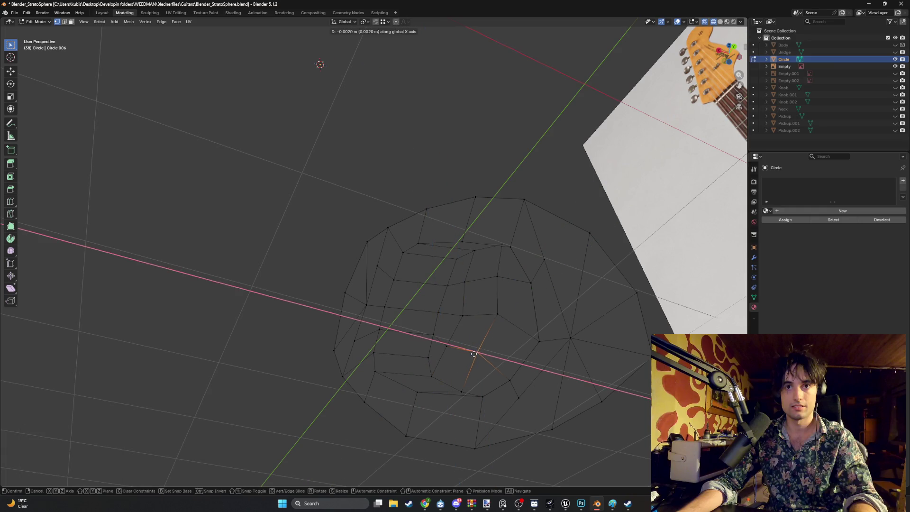
{"action": "left_click", "coordinate": [474, 353]}
{"action": "left_click_drag", "start_coordinate": [467, 283], "coordinate": [469, 283]}
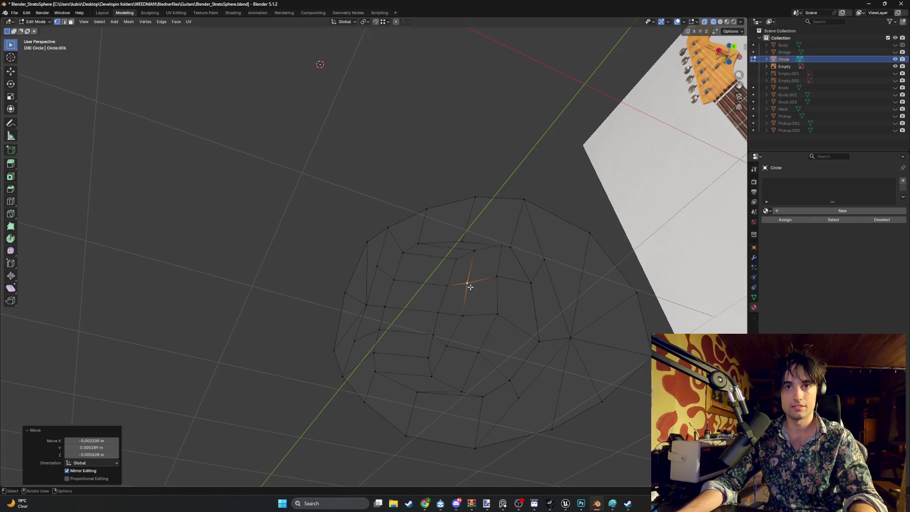
{"action": "key", "text": "g"}
{"action": "left_click", "coordinate": [497, 279]}
{"action": "mouse_move", "coordinate": [497, 278]}
{"action": "middle_mouse_down"}
{"action": "mouse_move", "coordinate": [494, 300]}
{"action": "mouse_move", "coordinate": [467, 305]}
{"action": "mouse_move", "coordinate": [452, 342]}
{"action": "mouse_move", "coordinate": [427, 312]}
{"action": "middle_mouse_up"}
{"action": "scroll", "coordinate": [360, 294], "scroll_direction": "down", "scroll_amount": 5}
{"action": "mouse_move", "coordinate": [360, 294]}
{"action": "middle_mouse_down"}
{"action": "mouse_move", "coordinate": [352, 292]}
{"action": "mouse_move", "coordinate": [394, 276]}
{"action": "mouse_move", "coordinate": [360, 278]}
{"action": "mouse_move", "coordinate": [417, 242]}
{"action": "mouse_move", "coordinate": [408, 274]}
{"action": "mouse_move", "coordinate": [463, 270]}
{"action": "mouse_move", "coordinate": [471, 254]}
{"action": "middle_mouse_up"}
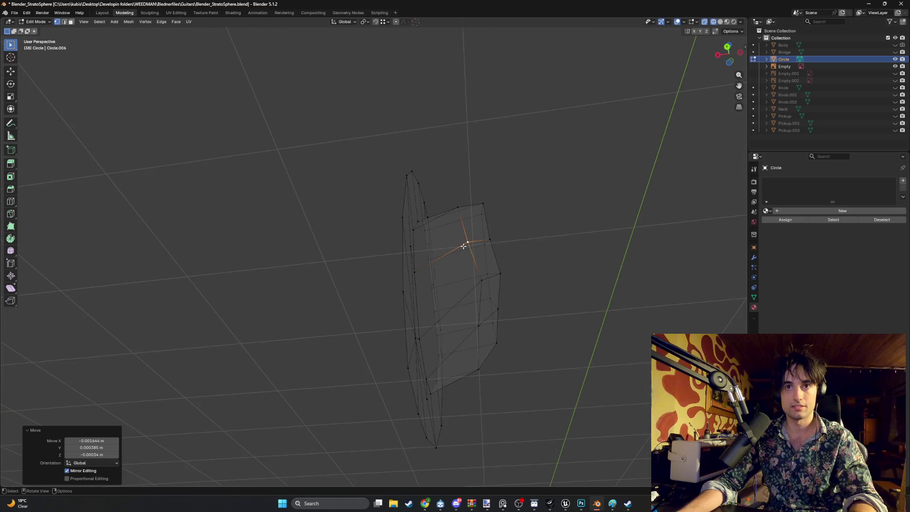
{"action": "key", "text": "g"}
{"action": "key", "text": "x"}
{"action": "key", "text": "x"}
{"action": "left_click", "coordinate": [490, 240]}
Step: Nudge a final recess vertex about 0.0011 m to even out the socket pocket
{"action": "left_click", "coordinate": [478, 325]}
{"action": "key", "text": "g"}
{"action": "left_click", "coordinate": [488, 315]}
{"action": "key", "text": "g"}
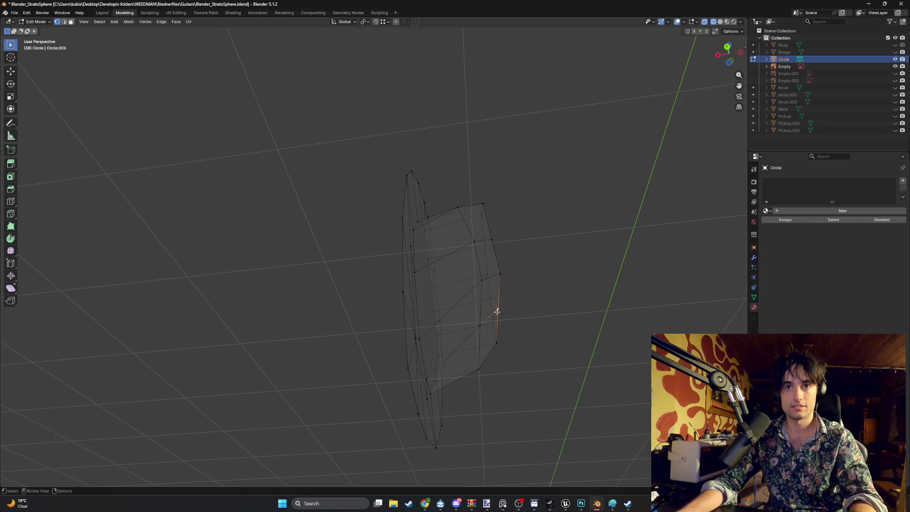
{"action": "left_click", "coordinate": [499, 311]}
{"action": "mouse_move", "coordinate": [498, 311]}
{"action": "middle_mouse_down"}
{"action": "mouse_move", "coordinate": [492, 319]}
{"action": "mouse_move", "coordinate": [478, 305]}
{"action": "mouse_move", "coordinate": [478, 318]}
{"action": "mouse_move", "coordinate": [495, 321]}
{"action": "mouse_move", "coordinate": [480, 319]}
{"action": "mouse_move", "coordinate": [510, 327]}
{"action": "mouse_move", "coordinate": [483, 325]}
{"action": "mouse_move", "coordinate": [521, 339]}
{"action": "mouse_move", "coordinate": [404, 310]}
{"action": "mouse_move", "coordinate": [720, 188]}
{"action": "middle_mouse_up"}
Step: Switch the viewport to solid shading and orbit around the plate and photo
{"action": "key", "text": "z"}
{"action": "left_click", "coordinate": [516, 331]}
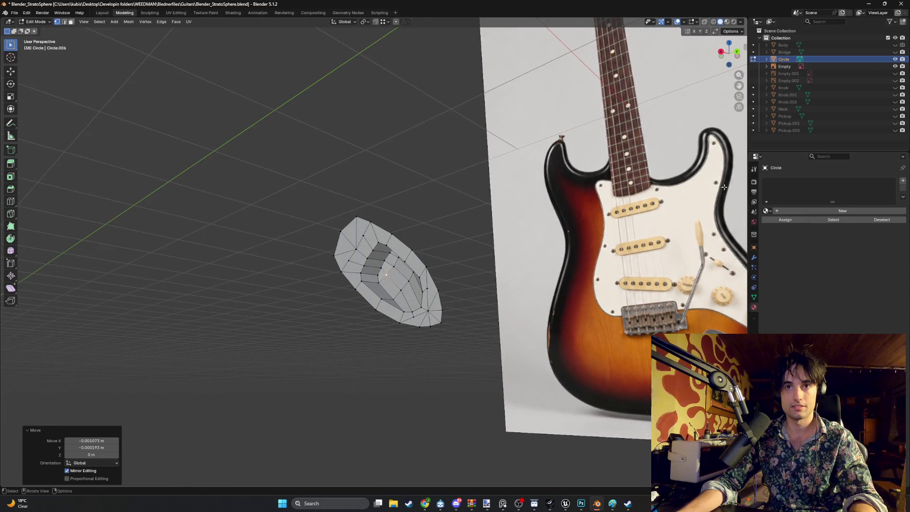
{"action": "mouse_move", "coordinate": [556, 242]}
{"action": "middle_mouse_down"}
{"action": "mouse_move", "coordinate": [630, 227]}
{"action": "mouse_move", "coordinate": [404, 261]}
{"action": "middle_mouse_up"}
{"action": "scroll", "coordinate": [403, 260], "scroll_direction": "up", "scroll_amount": 4}
Step: In face select, select the ten faces forming the inner recess floor
{"action": "key", "text": "3"}
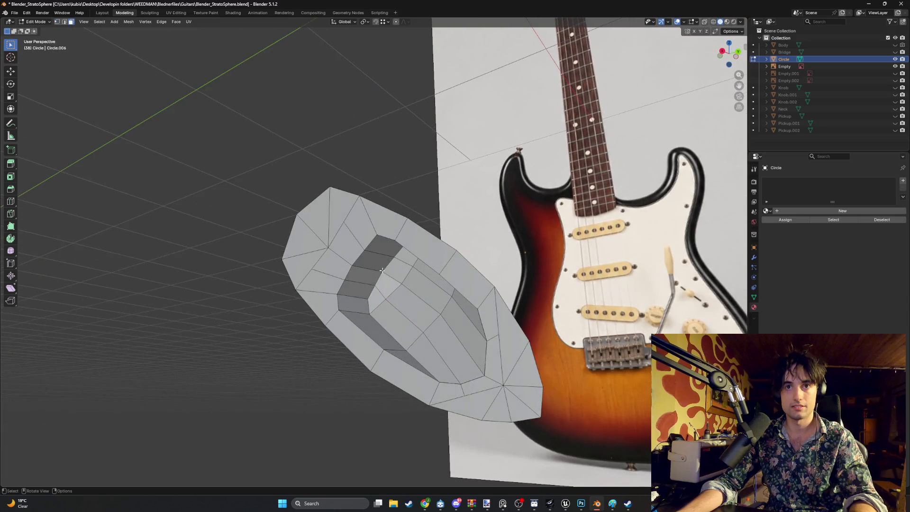
{"action": "left_click", "coordinate": [404, 261]}
{"action": "left_click", "coordinate": [406, 258], "text": "shift"}
{"action": "left_click", "coordinate": [384, 287], "text": "shift"}
{"action": "left_click", "coordinate": [393, 327], "text": "shift"}
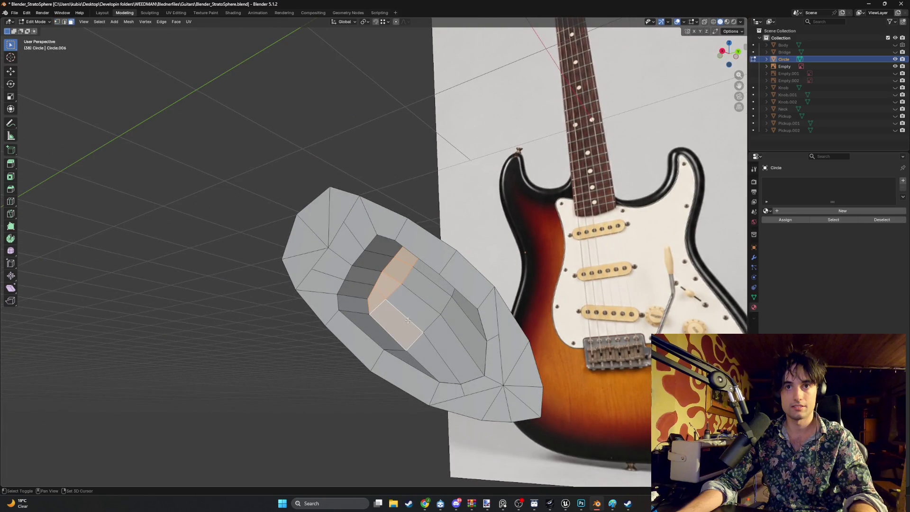
{"action": "left_click", "coordinate": [413, 306], "text": "shift"}
{"action": "left_click", "coordinate": [435, 285], "text": "shift"}
{"action": "left_click", "coordinate": [436, 277], "text": "shift"}
{"action": "left_click", "coordinate": [466, 313], "text": "shift"}
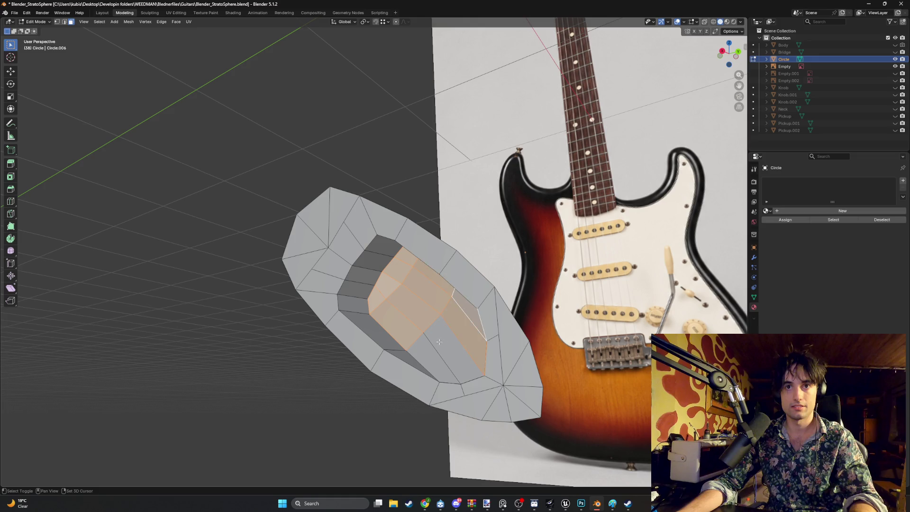
{"action": "left_click", "coordinate": [455, 351], "text": "shift"}
{"action": "left_click", "coordinate": [420, 347], "text": "shift"}
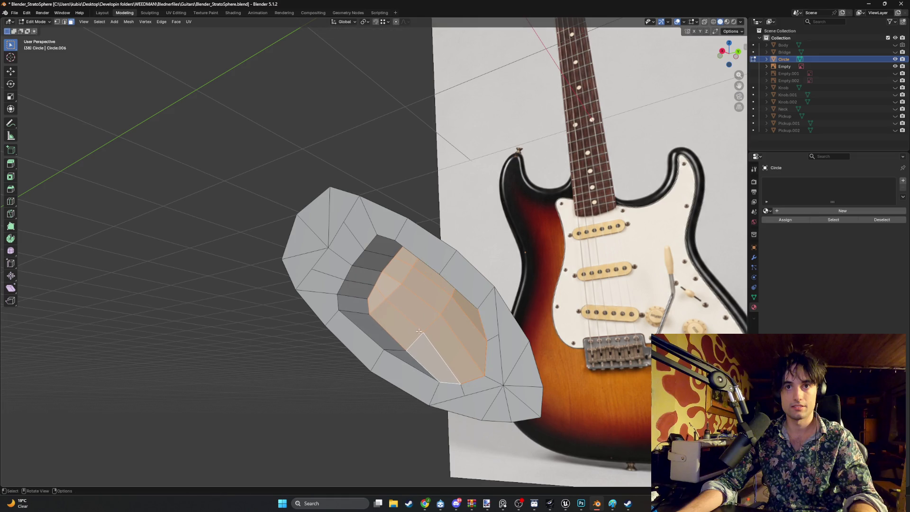
{"action": "mouse_move", "coordinate": [436, 307]}
{"action": "middle_mouse_down"}
{"action": "mouse_move", "coordinate": [407, 304]}
{"action": "mouse_move", "coordinate": [437, 306]}
{"action": "middle_mouse_up"}
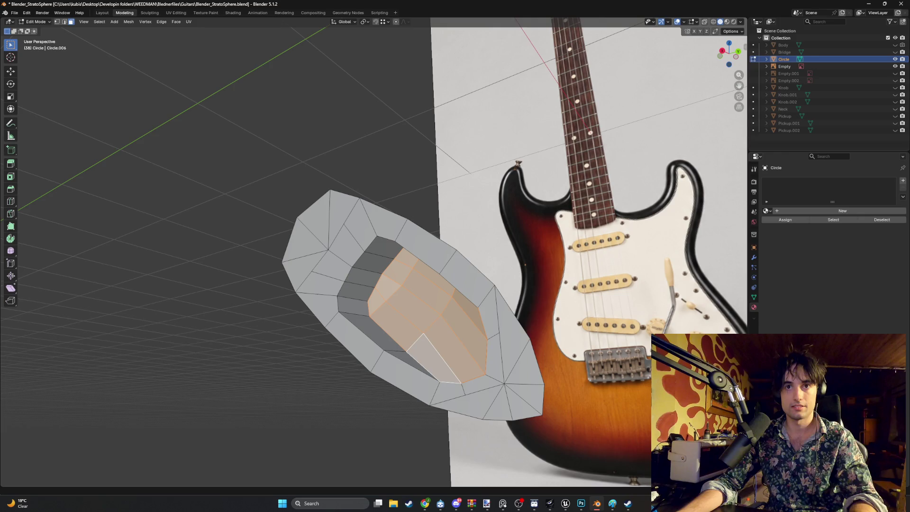
{"action": "key", "text": "alt+Tab"}
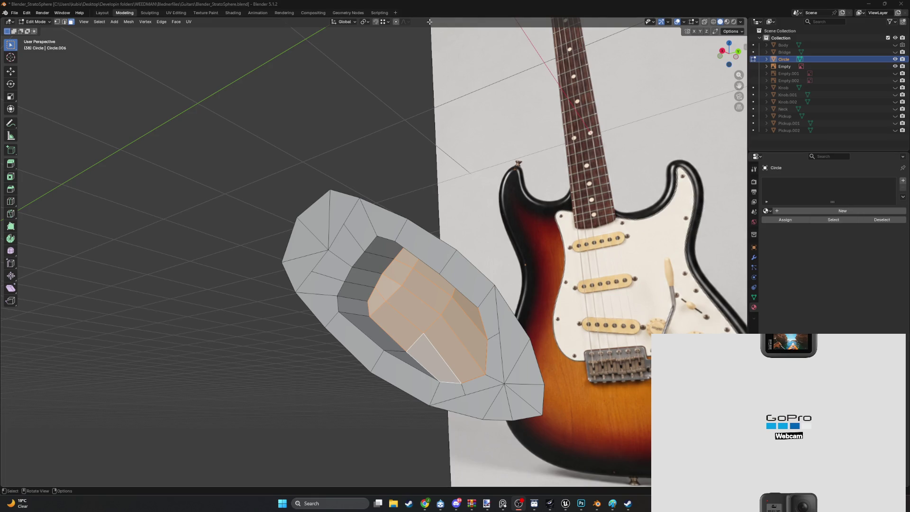
{"action": "mouse_move", "coordinate": [395, 326]}
{"action": "middle_mouse_down"}
{"action": "mouse_move", "coordinate": [330, 313]}
{"action": "mouse_move", "coordinate": [401, 318]}
{"action": "middle_mouse_up"}
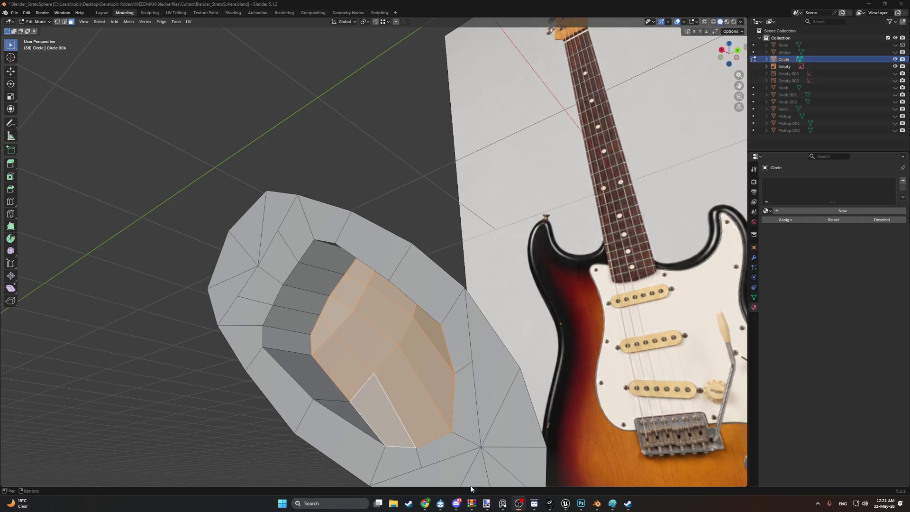
Step: Select three stacked faces on the inner wall of the Circle cup
{"action": "mouse_move", "coordinate": [474, 379]}
{"action": "middle_mouse_down"}
{"action": "mouse_move", "coordinate": [526, 424]}
{"action": "mouse_move", "coordinate": [421, 421]}
{"action": "mouse_move", "coordinate": [331, 372]}
{"action": "middle_mouse_up"}
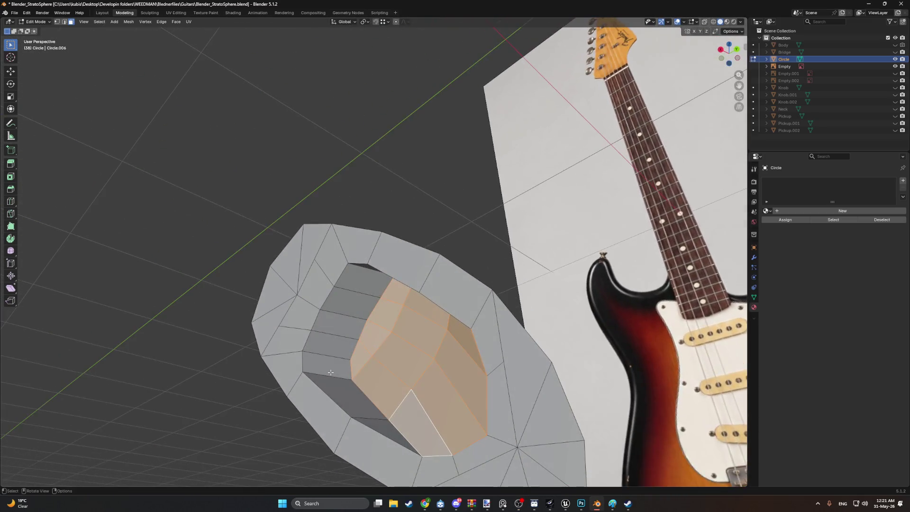
{"action": "left_click", "coordinate": [348, 314]}
{"action": "left_click", "coordinate": [338, 325], "text": "shift"}
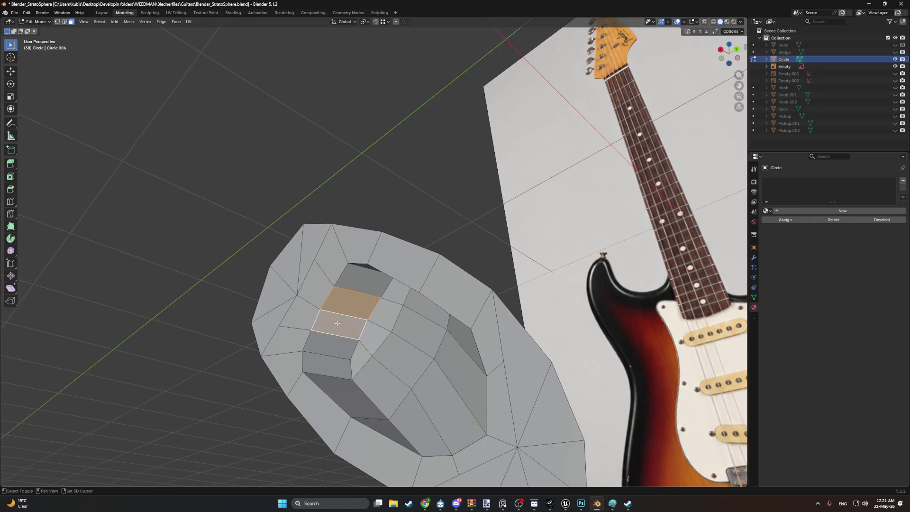
{"action": "key", "text": "ctrl+shift+KP_Add"}
{"action": "middle_click_drag", "start_coordinate": [359, 314], "coordinate": [377, 351]}
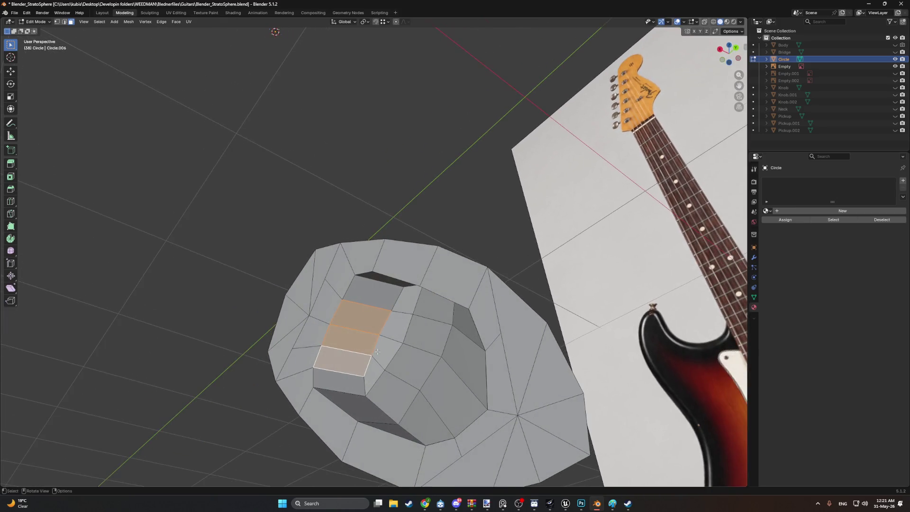
Step: Inset the selected wall faces by about 0.007959 m
{"action": "key", "text": "i"}
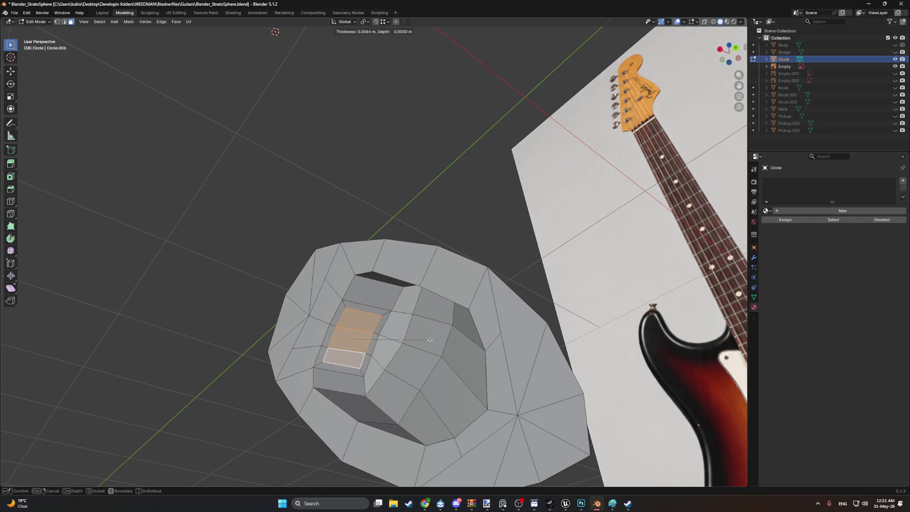
{"action": "left_click", "coordinate": [426, 340]}
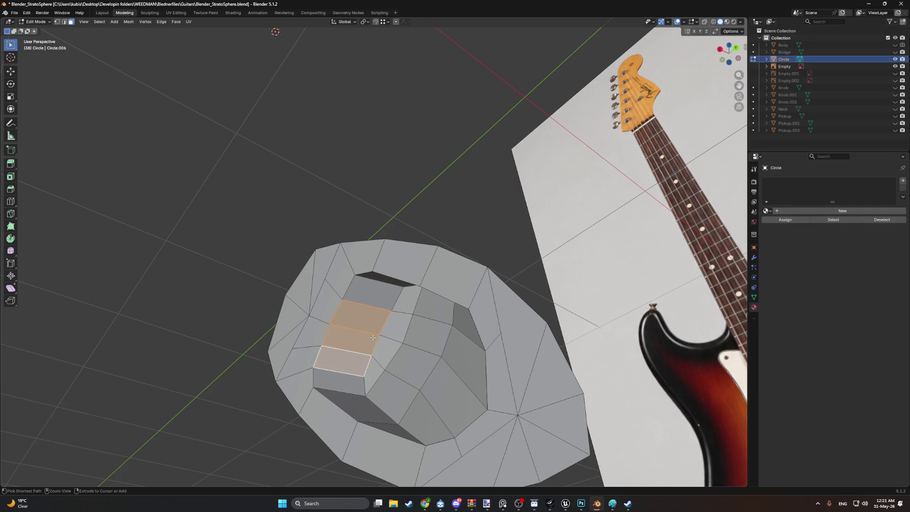
{"action": "mouse_move", "coordinate": [373, 336]}
{"action": "middle_mouse_down"}
{"action": "mouse_move", "coordinate": [356, 376]}
{"action": "mouse_move", "coordinate": [366, 372]}
{"action": "middle_mouse_up"}
{"action": "mouse_move", "coordinate": [296, 353]}
{"action": "middle_mouse_down"}
{"action": "mouse_move", "coordinate": [246, 360]}
{"action": "mouse_move", "coordinate": [303, 346]}
{"action": "mouse_move", "coordinate": [290, 342]}
{"action": "middle_mouse_up"}
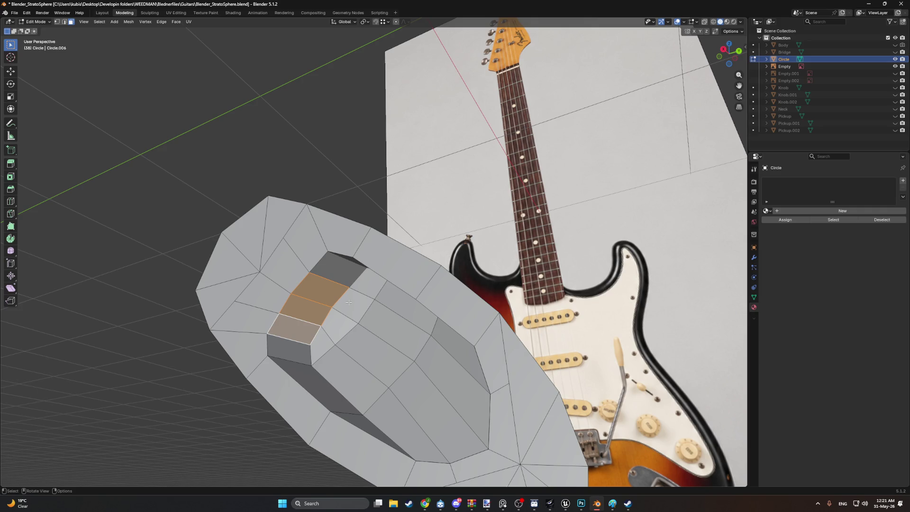
Step: Inset the faces again and make the patch round with LoopTools Circle
{"action": "key", "text": "i"}
{"action": "left_click", "coordinate": [327, 305]}
{"action": "right_click", "coordinate": [328, 305]}
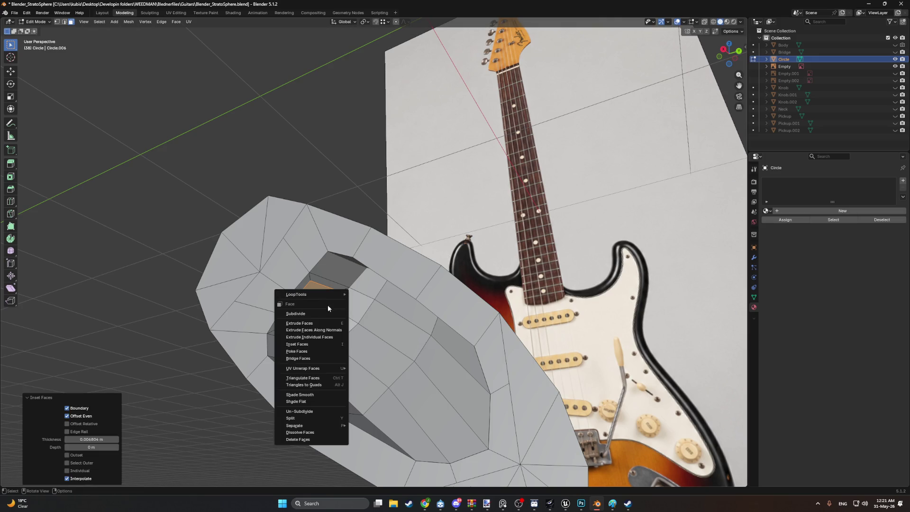
{"action": "left_click", "coordinate": [362, 298]}
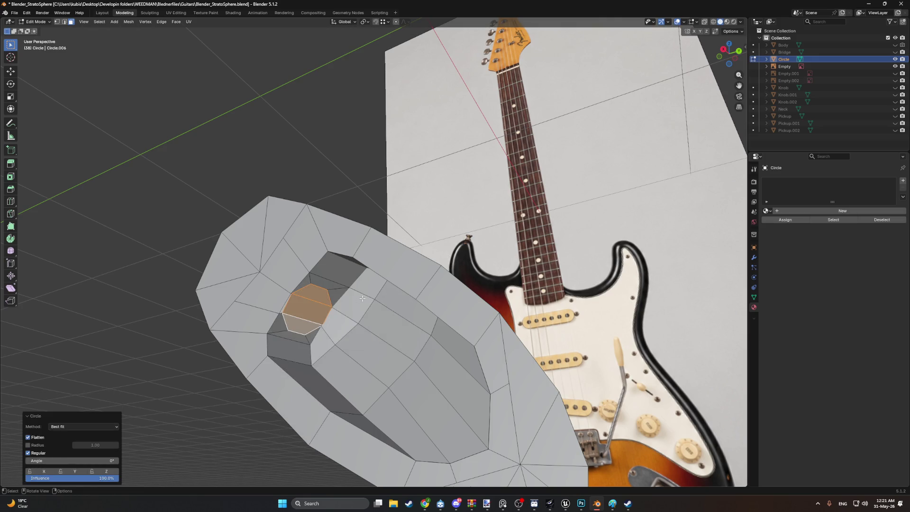
{"action": "key", "text": "i"}
{"action": "key", "text": "Escape"}
Step: Scale the round patch to 0.702 and shift it along Z
{"action": "key", "text": "s"}
{"action": "left_click", "coordinate": [363, 302]}
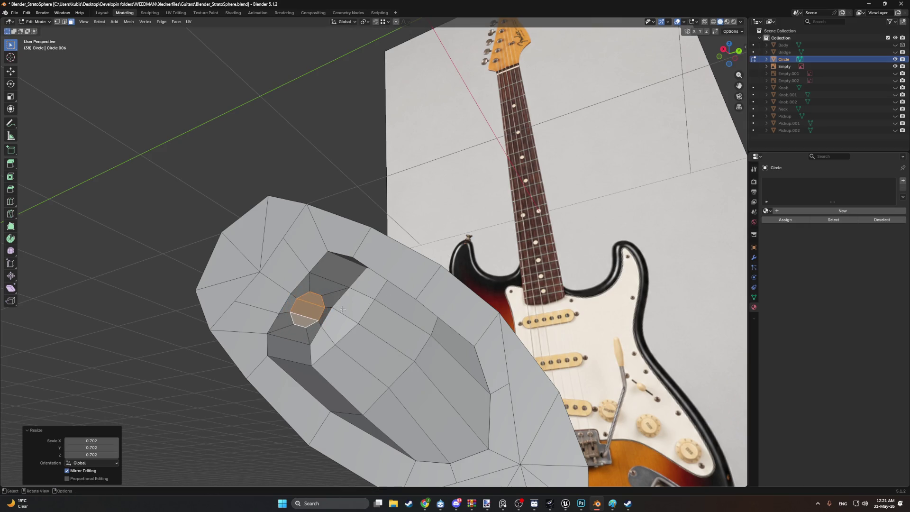
{"action": "mouse_move", "coordinate": [362, 302]}
{"action": "middle_mouse_down"}
{"action": "mouse_move", "coordinate": [313, 316]}
{"action": "mouse_move", "coordinate": [342, 342]}
{"action": "mouse_move", "coordinate": [273, 314]}
{"action": "mouse_move", "coordinate": [293, 319]}
{"action": "mouse_move", "coordinate": [241, 322]}
{"action": "mouse_move", "coordinate": [270, 304]}
{"action": "mouse_move", "coordinate": [240, 262]}
{"action": "mouse_move", "coordinate": [238, 272]}
{"action": "mouse_move", "coordinate": [270, 275]}
{"action": "mouse_move", "coordinate": [341, 335]}
{"action": "mouse_move", "coordinate": [299, 326]}
{"action": "middle_mouse_up"}
{"action": "key", "text": "g"}
{"action": "key", "text": "z"}
{"action": "left_click", "coordinate": [245, 268]}
Step: Tilt the patch 2.7° and extrude it 0.007141 m inward into the wall
{"action": "key", "text": "r"}
{"action": "left_click", "coordinate": [267, 274]}
{"action": "key", "text": "e"}
{"action": "left_click", "coordinate": [293, 290]}
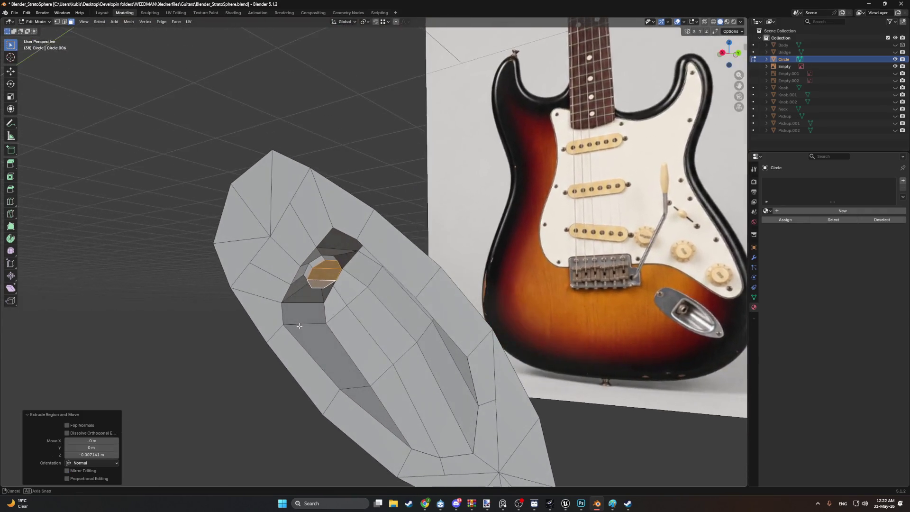
Step: Unhide the three pickups, the Body, the Bridge and the three knobs
{"action": "mouse_move", "coordinate": [376, 314]}
{"action": "middle_mouse_down"}
{"action": "mouse_move", "coordinate": [435, 328]}
{"action": "mouse_move", "coordinate": [505, 295]}
{"action": "mouse_move", "coordinate": [441, 303]}
{"action": "mouse_move", "coordinate": [423, 332]}
{"action": "middle_mouse_up"}
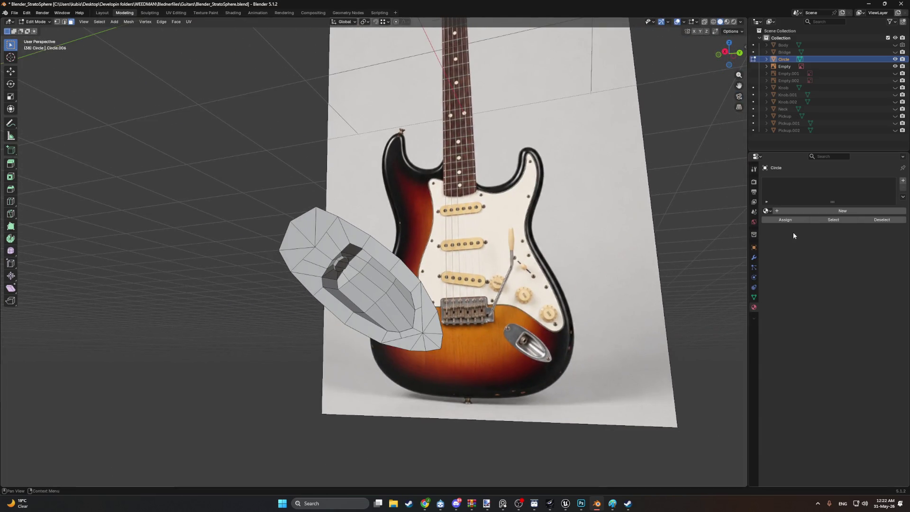
{"action": "left_click_drag", "start_coordinate": [894, 131], "coordinate": [895, 116]}
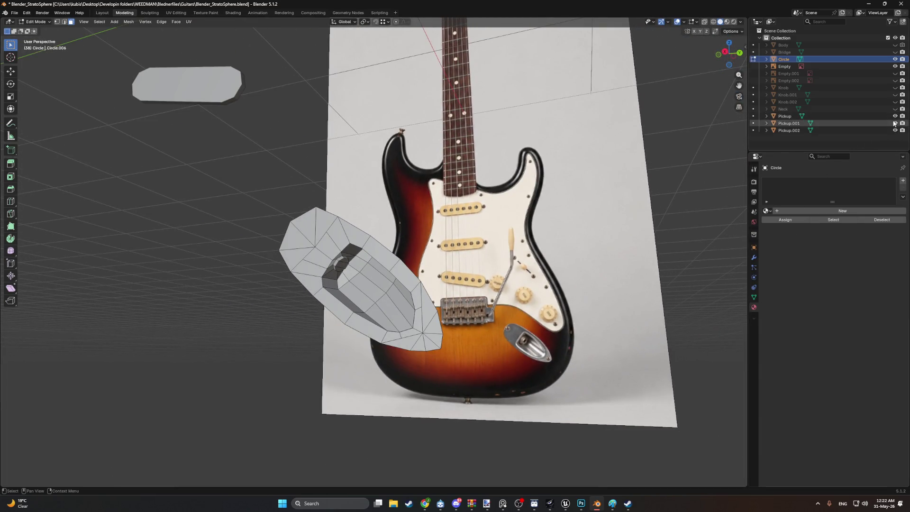
{"action": "left_click_drag", "start_coordinate": [894, 44], "coordinate": [894, 53]}
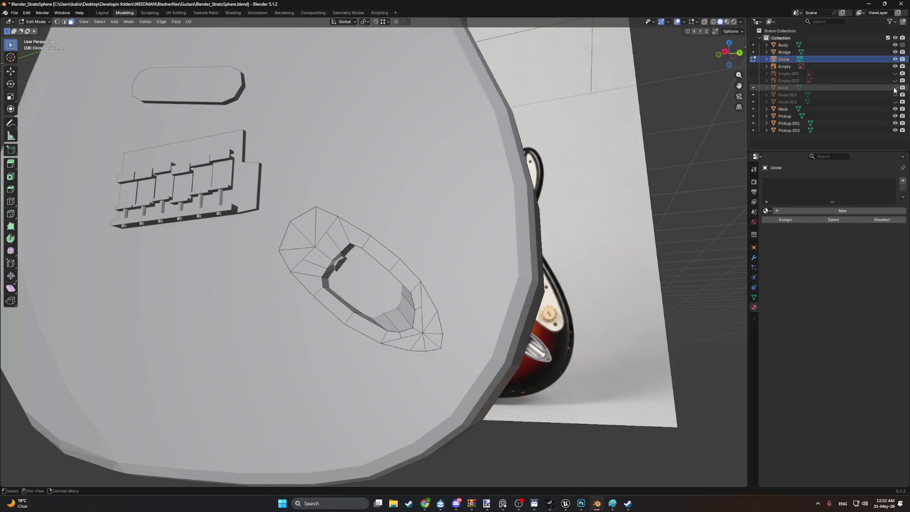
{"action": "left_click_drag", "start_coordinate": [894, 102], "coordinate": [895, 88]}
{"action": "mouse_move", "coordinate": [427, 190]}
{"action": "middle_mouse_down"}
{"action": "mouse_move", "coordinate": [635, 189]}
{"action": "mouse_move", "coordinate": [610, 179]}
{"action": "mouse_move", "coordinate": [587, 185]}
{"action": "mouse_move", "coordinate": [642, 191]}
{"action": "mouse_move", "coordinate": [599, 203]}
{"action": "middle_mouse_up"}
Step: Select the rim faces all around the jack plate
{"action": "left_click", "coordinate": [312, 242], "text": "shift"}
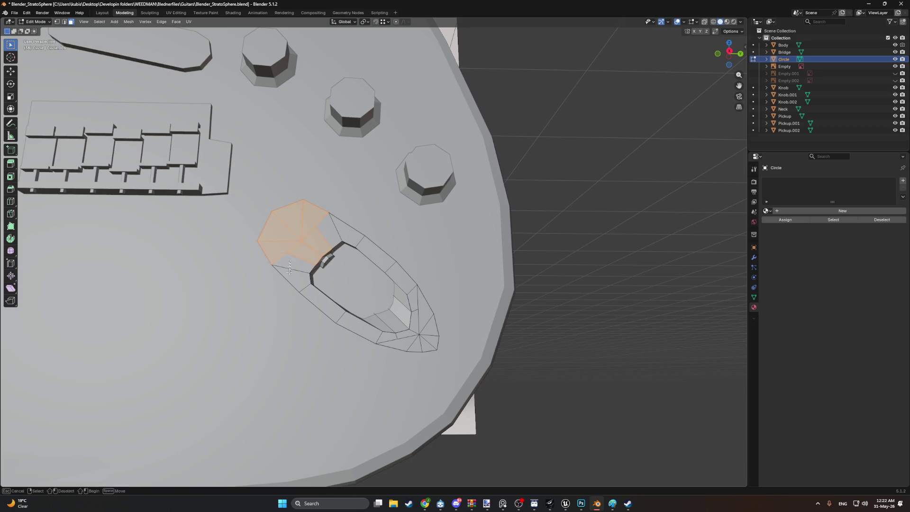
{"action": "left_click", "coordinate": [310, 291], "text": "shift"}
{"action": "left_click", "coordinate": [363, 326], "text": "shift"}
{"action": "middle_click_drag", "start_coordinate": [362, 326], "coordinate": [352, 306]}
{"action": "left_click", "coordinate": [404, 342], "text": "shift"}
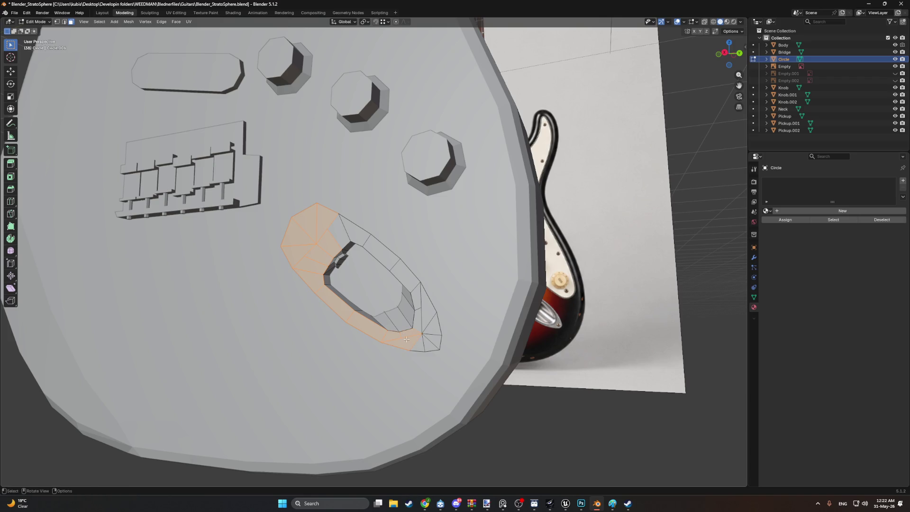
{"action": "left_click", "coordinate": [421, 315], "text": "shift"}
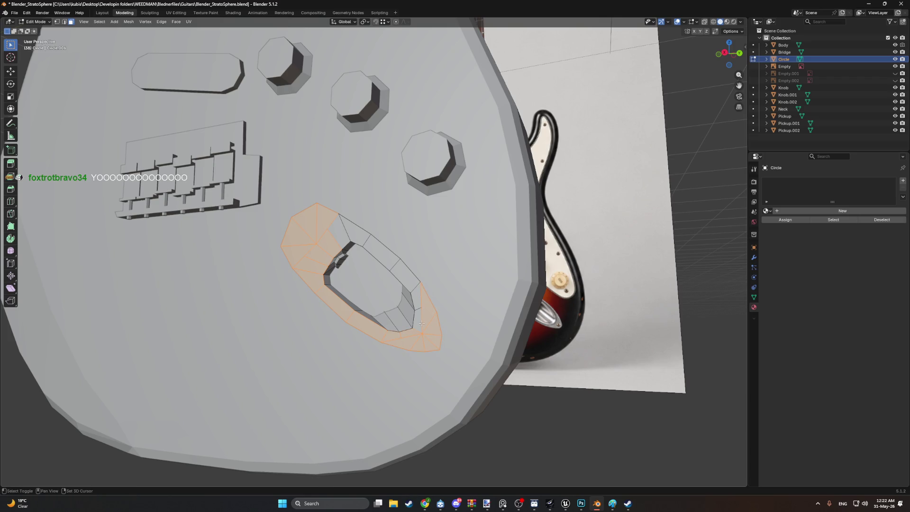
{"action": "left_click", "coordinate": [405, 273], "text": "shift"}
{"action": "left_click", "coordinate": [355, 231], "text": "shift"}
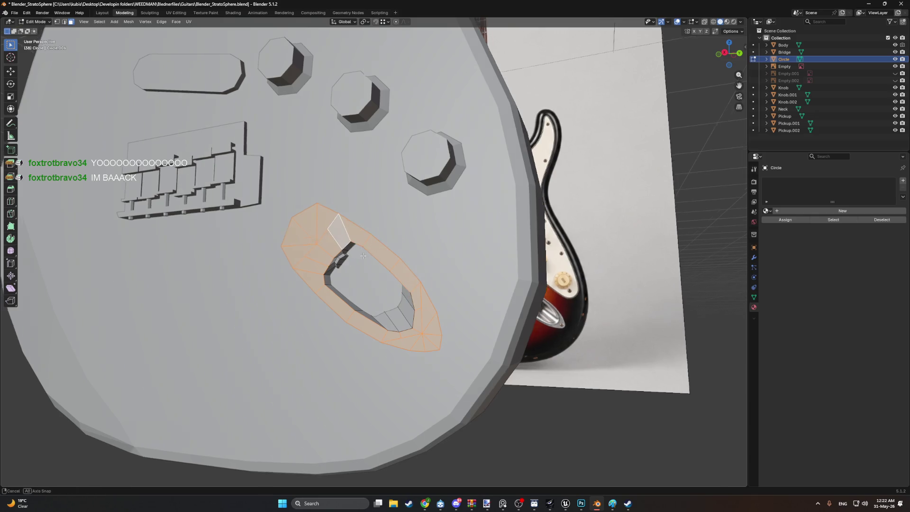
{"action": "middle_click_drag", "start_coordinate": [355, 231], "coordinate": [369, 244]}
Step: Extrude the plate's rim along its normals to thicken it, with the Body temporarily hidden
{"action": "key", "text": "e"}
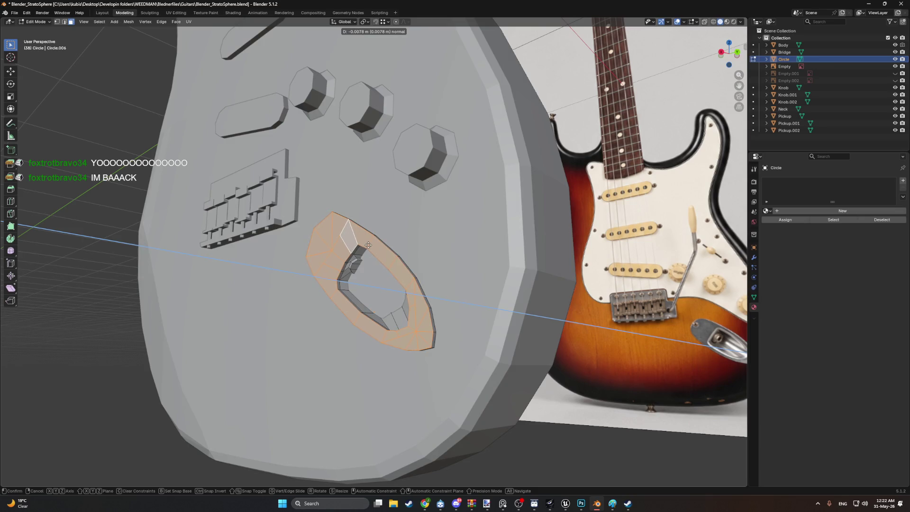
{"action": "right_click", "coordinate": [366, 245]}
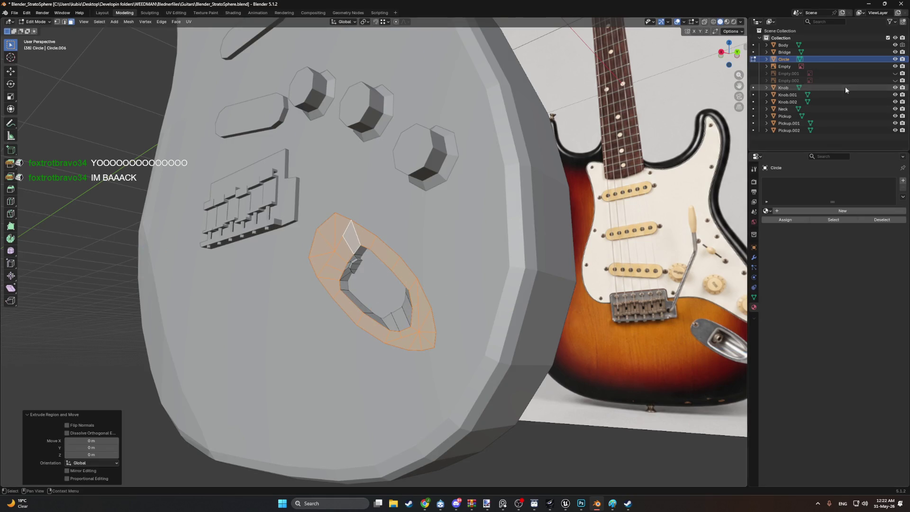
{"action": "left_click", "coordinate": [893, 46]}
{"action": "key", "text": "e"}
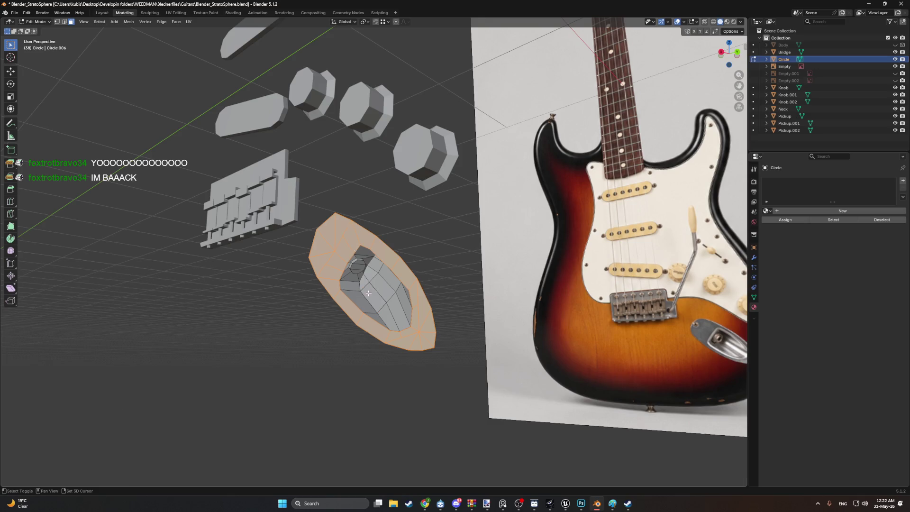
{"action": "left_click", "coordinate": [362, 250]}
{"action": "mouse_move", "coordinate": [362, 250]}
{"action": "middle_mouse_down"}
{"action": "mouse_move", "coordinate": [434, 279]}
{"action": "mouse_move", "coordinate": [395, 280]}
{"action": "middle_mouse_up"}
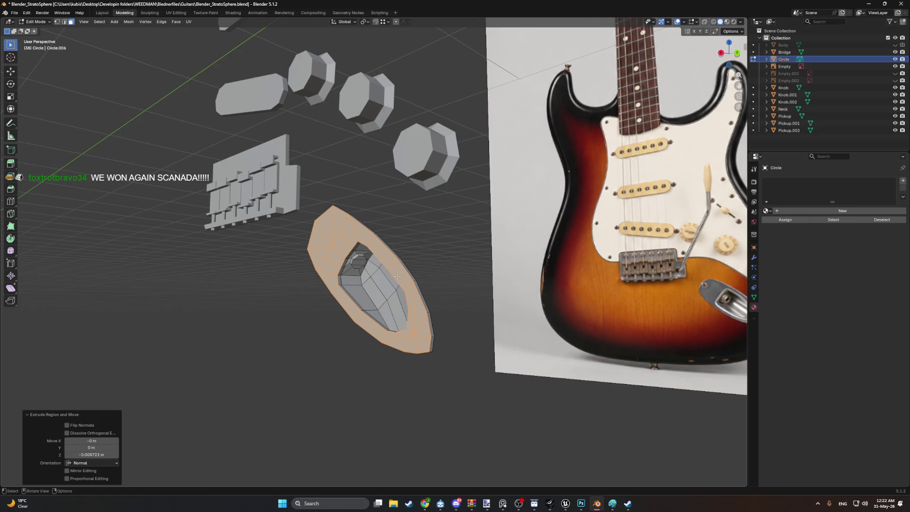
{"action": "left_click", "coordinate": [895, 45]}
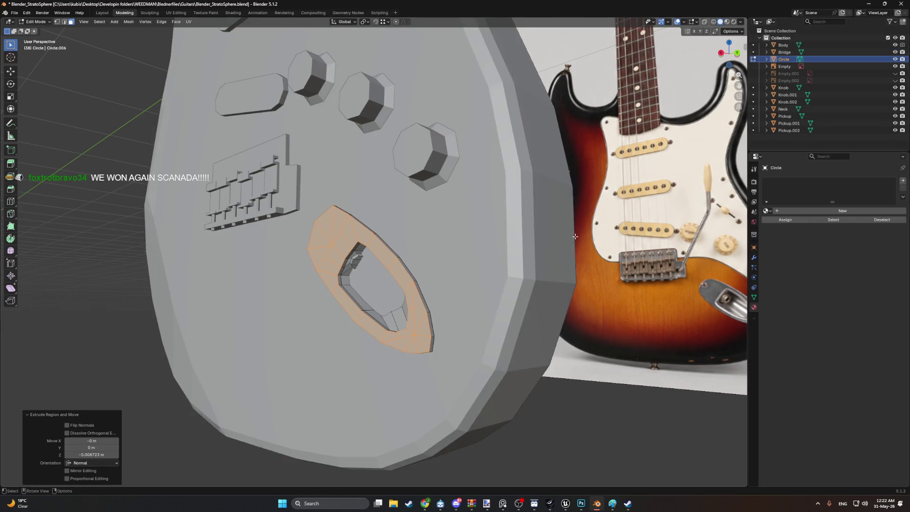
Step: In Object Mode, move the jack plate -0.018 m along X into the body
{"action": "mouse_move", "coordinate": [474, 279]}
{"action": "middle_mouse_down"}
{"action": "mouse_move", "coordinate": [362, 281]}
{"action": "mouse_move", "coordinate": [393, 300]}
{"action": "middle_mouse_up"}
{"action": "key", "text": "Tab"}
{"action": "key", "text": "g"}
{"action": "key", "text": "x"}
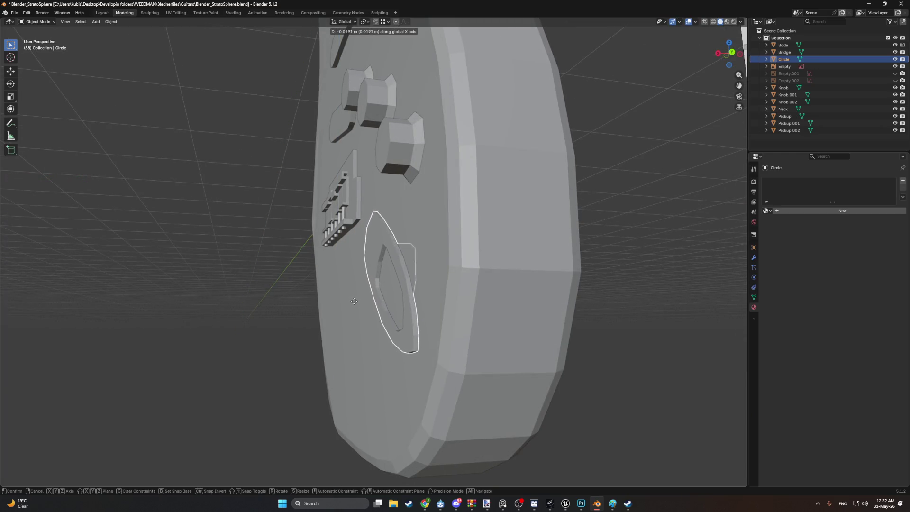
{"action": "left_click", "coordinate": [354, 301]}
{"action": "key", "text": "KP_Decimal"}
{"action": "left_click", "coordinate": [482, 270]}
Step: In the Body's Edit Mode, select the body faces surrounding the jack plate
{"action": "key", "text": "Tab"}
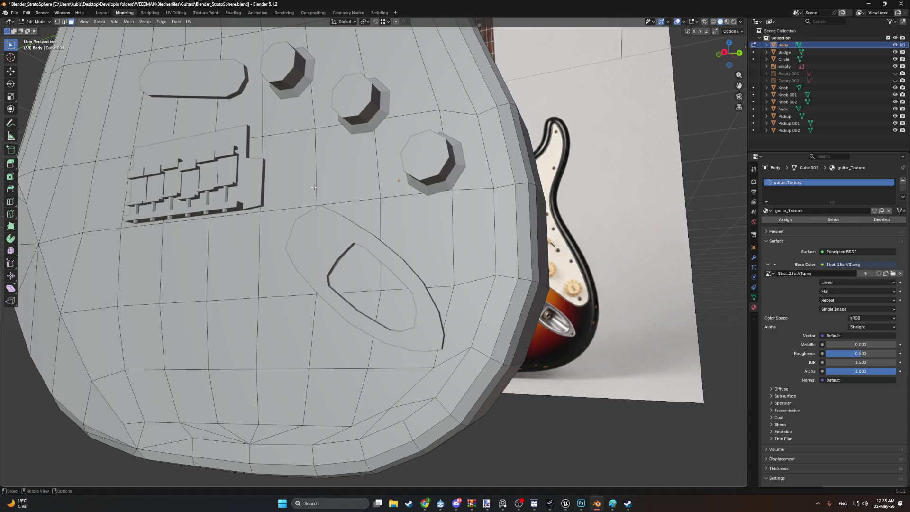
{"action": "middle_click_drag", "start_coordinate": [402, 256], "coordinate": [435, 257]}
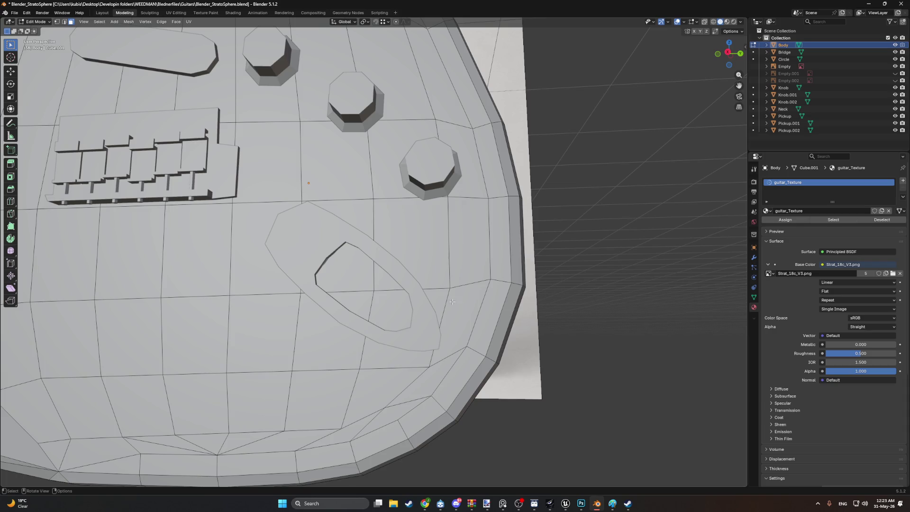
{"action": "middle_click_drag", "start_coordinate": [452, 301], "coordinate": [451, 274]}
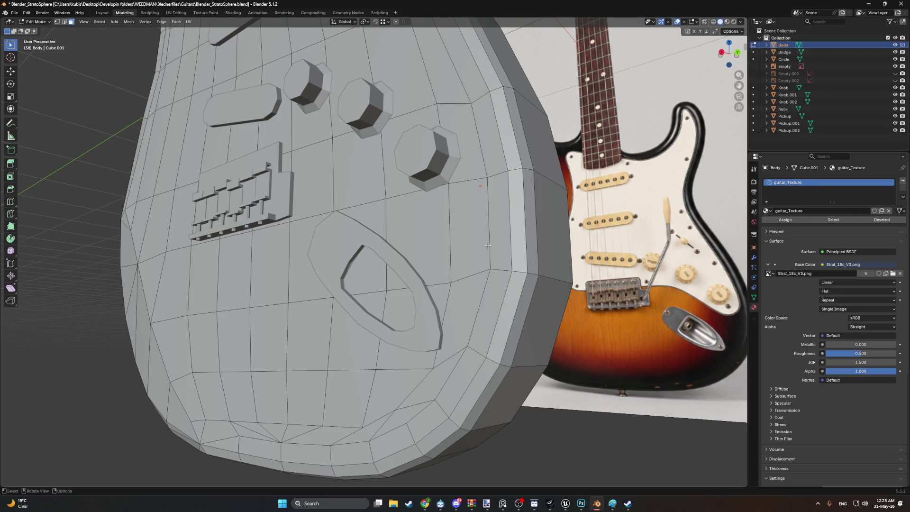
{"action": "middle_click_drag", "start_coordinate": [538, 239], "coordinate": [446, 266]}
{"action": "left_click", "coordinate": [444, 265]}
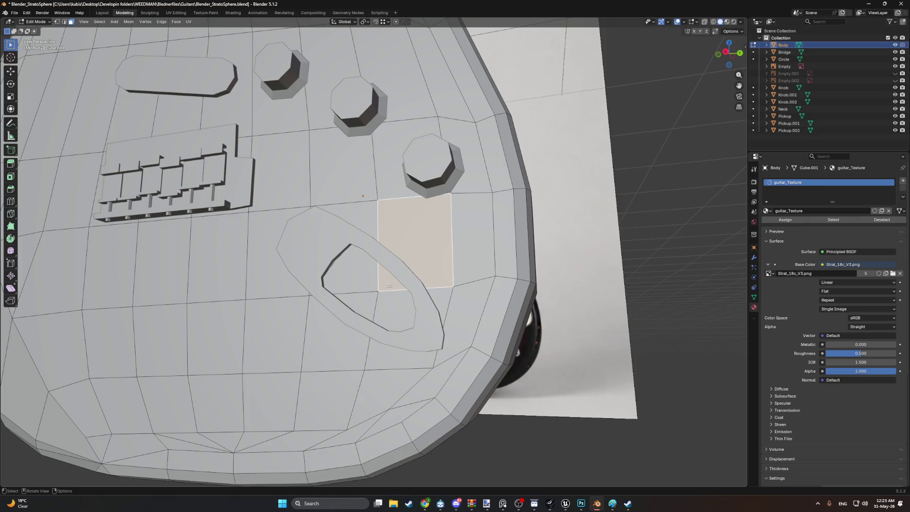
{"action": "scroll", "coordinate": [389, 287], "scroll_direction": "down", "scroll_amount": 3}
{"action": "mouse_move", "coordinate": [389, 286]}
{"action": "middle_mouse_down"}
{"action": "mouse_move", "coordinate": [395, 297]}
{"action": "mouse_move", "coordinate": [414, 287]}
{"action": "middle_mouse_up"}
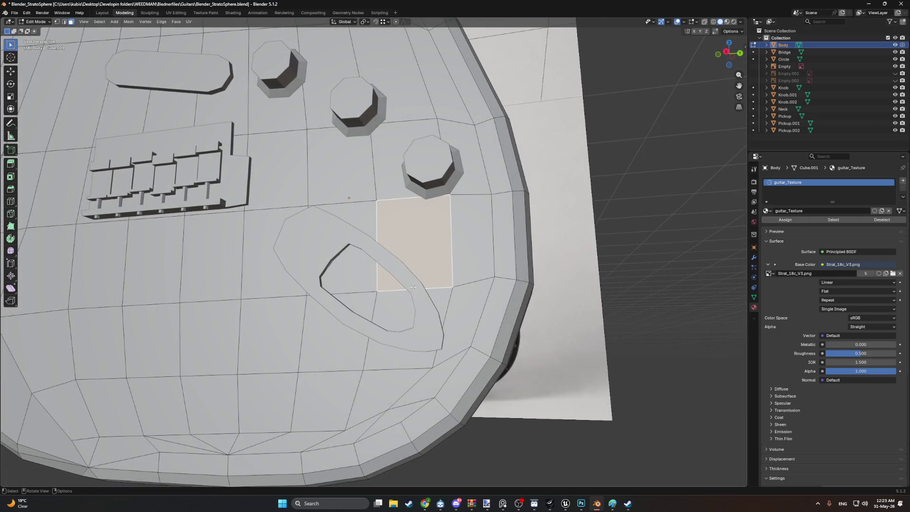
{"action": "left_click", "coordinate": [341, 218], "text": "shift"}
{"action": "left_click", "coordinate": [327, 346], "text": "shift"}
{"action": "left_click", "coordinate": [433, 308], "text": "shift"}
Step: Switch to Material Preview to show the photo texture, then try an inset and undo it
{"action": "key", "text": "z"}
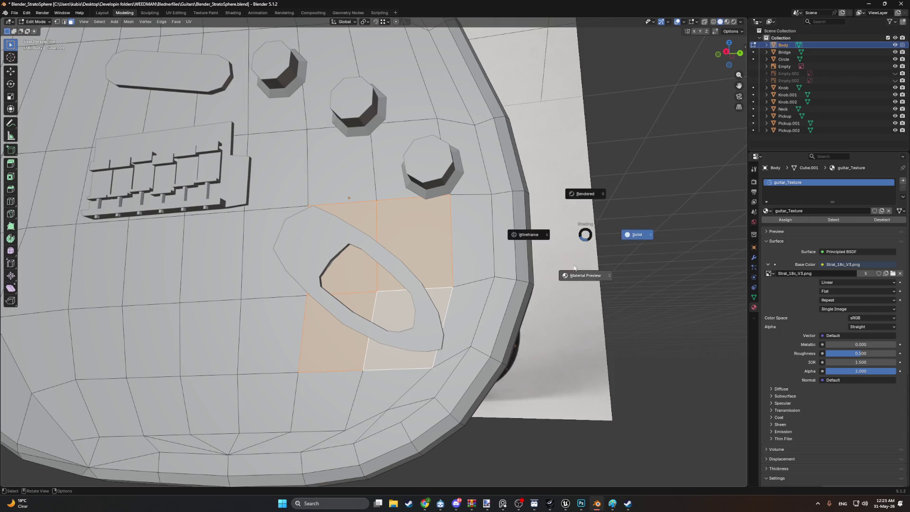
{"action": "left_click", "coordinate": [529, 292]}
{"action": "key", "text": "i"}
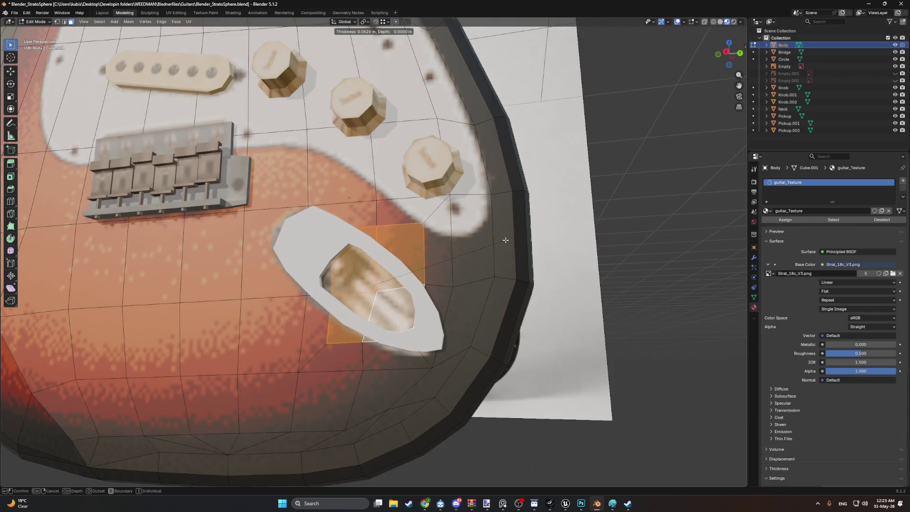
{"action": "left_click", "coordinate": [326, 346]}
{"action": "key", "text": "ctrl+z"}
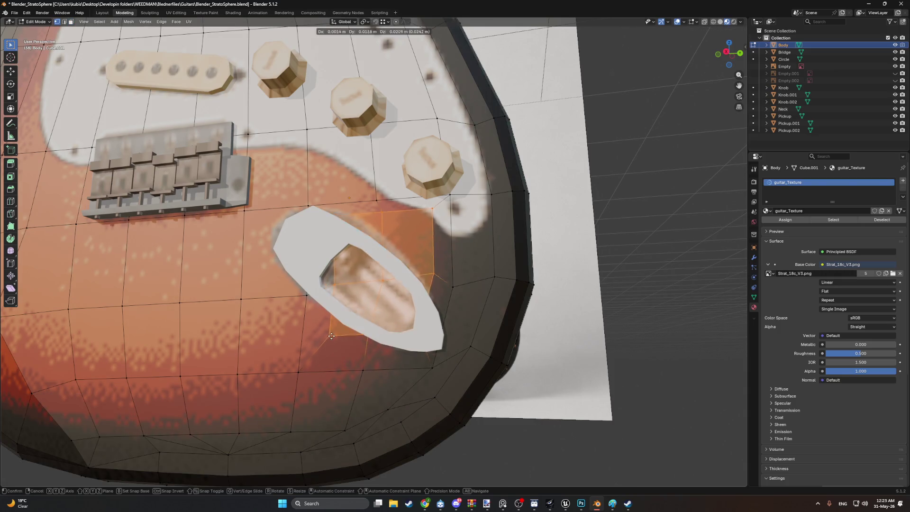
Step: Move the selected faces, two rim edges and a vertex to fit the jack pocket
{"action": "key", "text": "g"}
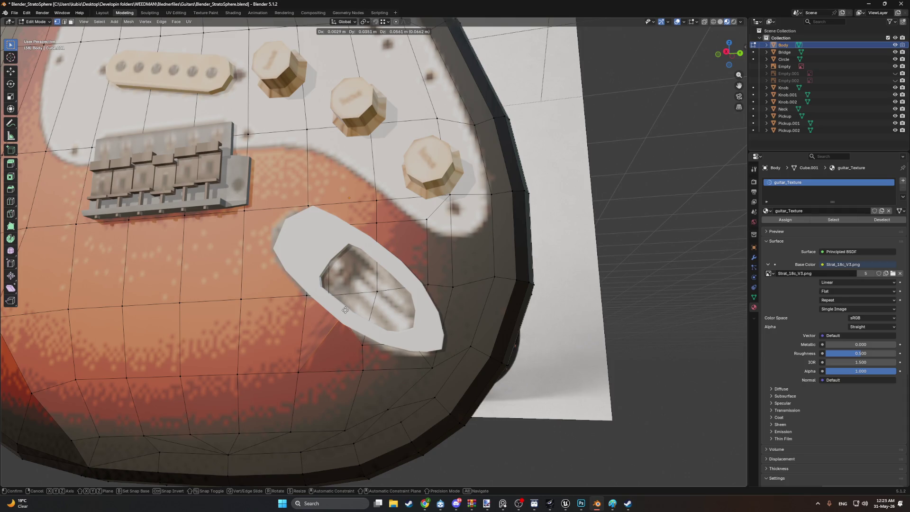
{"action": "left_click", "coordinate": [346, 317]}
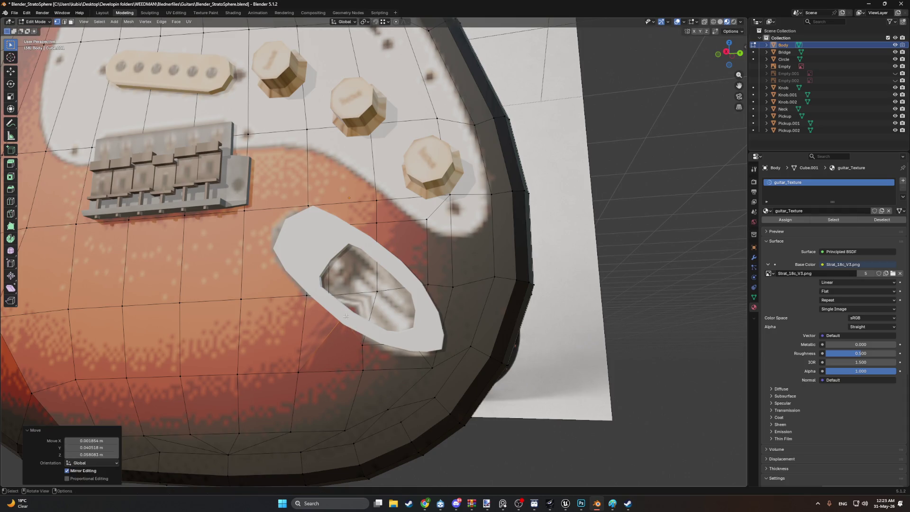
{"action": "left_click", "coordinate": [359, 353]}
{"action": "key", "text": "g"}
{"action": "left_click", "coordinate": [370, 331]}
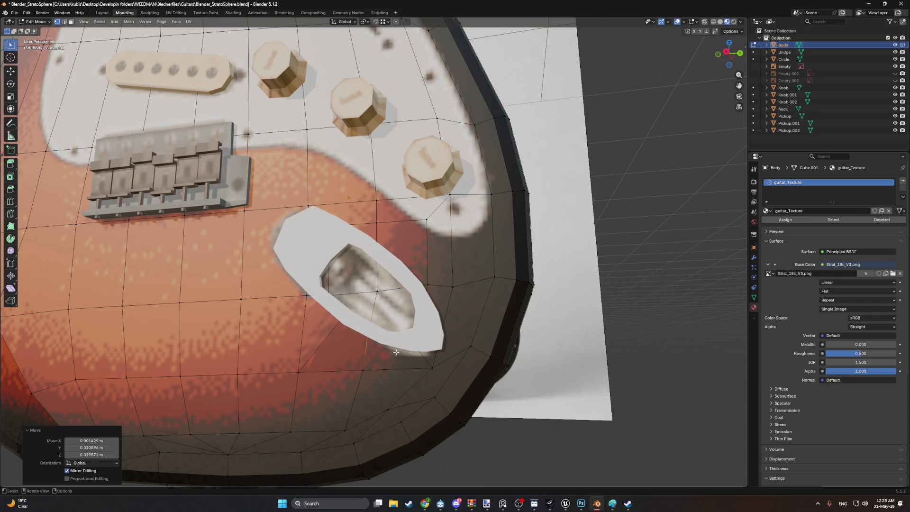
{"action": "middle_click_drag", "start_coordinate": [429, 327], "coordinate": [376, 313]}
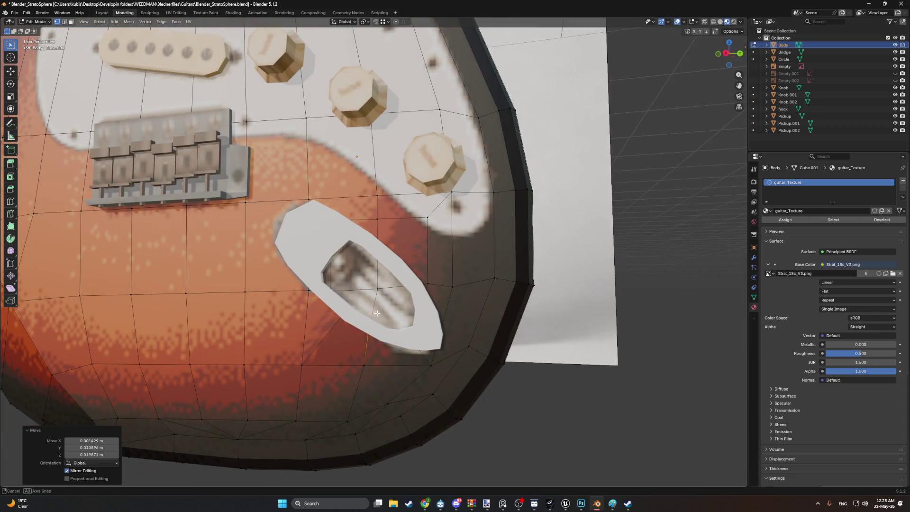
{"action": "left_click", "coordinate": [427, 285]}
{"action": "key", "text": "g"}
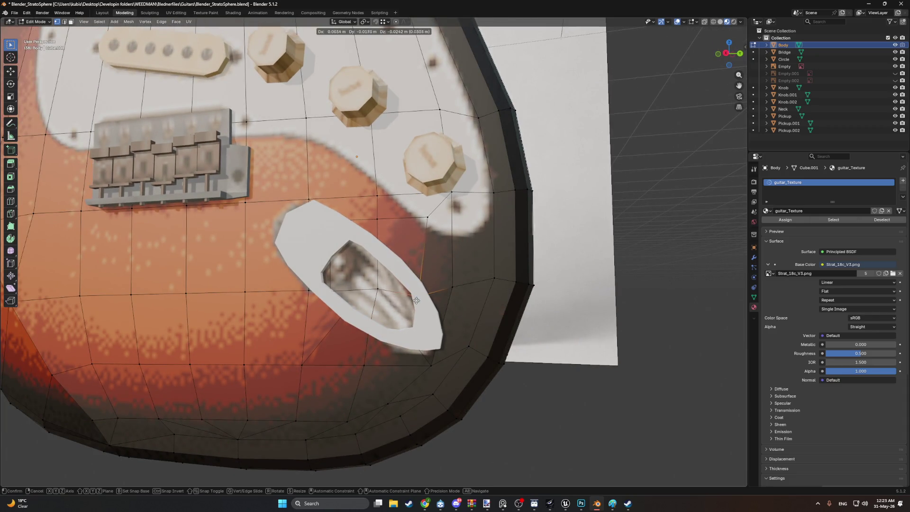
{"action": "left_click", "coordinate": [418, 298]}
{"action": "left_click", "coordinate": [428, 220]}
{"action": "key", "text": "g"}
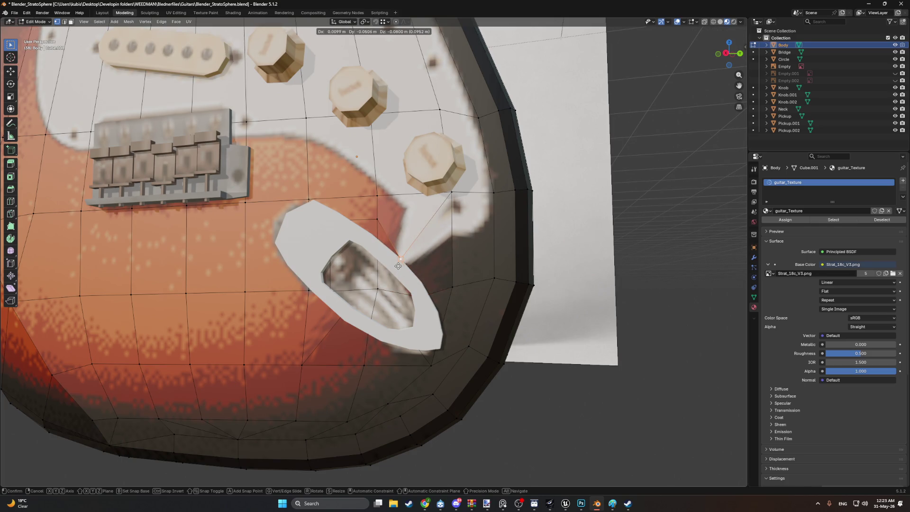
{"action": "left_click", "coordinate": [398, 266]}
Step: From the right orthographic view, reposition the vertex beside the jack plate to match its outline
{"action": "key", "text": "ctrl+KP_3"}
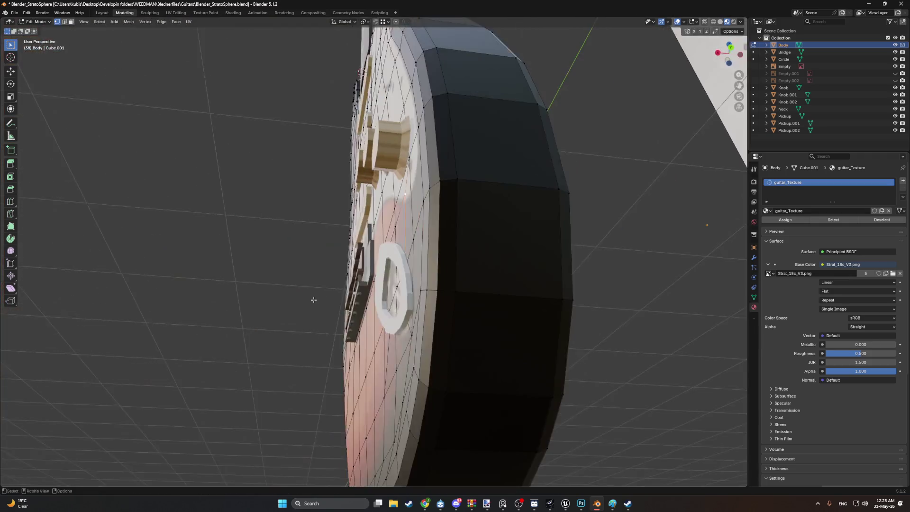
{"action": "mouse_move", "coordinate": [312, 317]}
{"action": "middle_mouse_down"}
{"action": "mouse_move", "coordinate": [363, 311]}
{"action": "mouse_move", "coordinate": [422, 239]}
{"action": "mouse_move", "coordinate": [527, 221]}
{"action": "middle_mouse_up"}
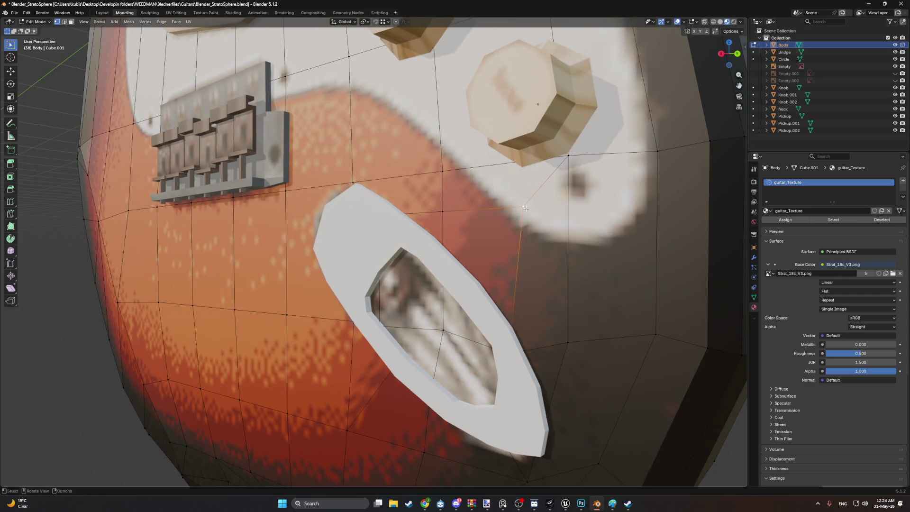
{"action": "key", "text": "ctrl+KP_3"}
{"action": "key", "text": "KP_3"}
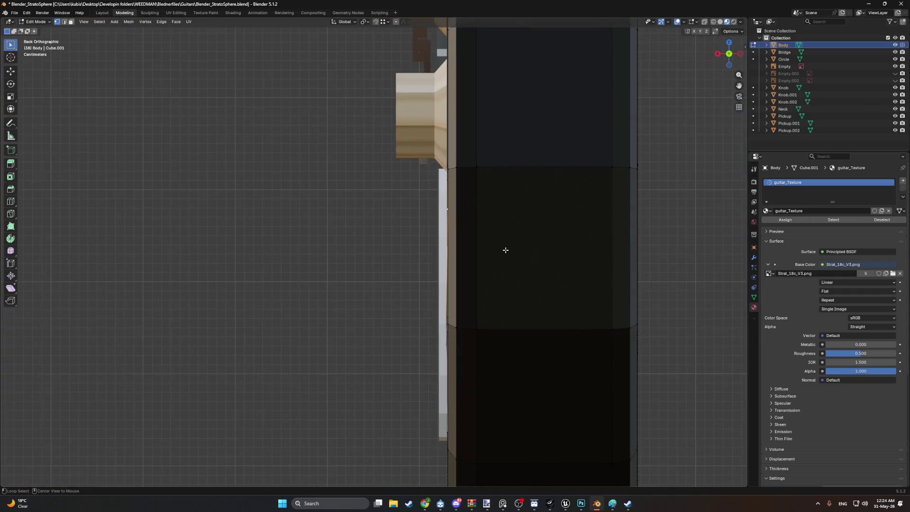
{"action": "middle_click_drag", "start_coordinate": [504, 250], "coordinate": [497, 241]}
{"action": "key", "text": "KP_3"}
{"action": "key", "text": "g"}
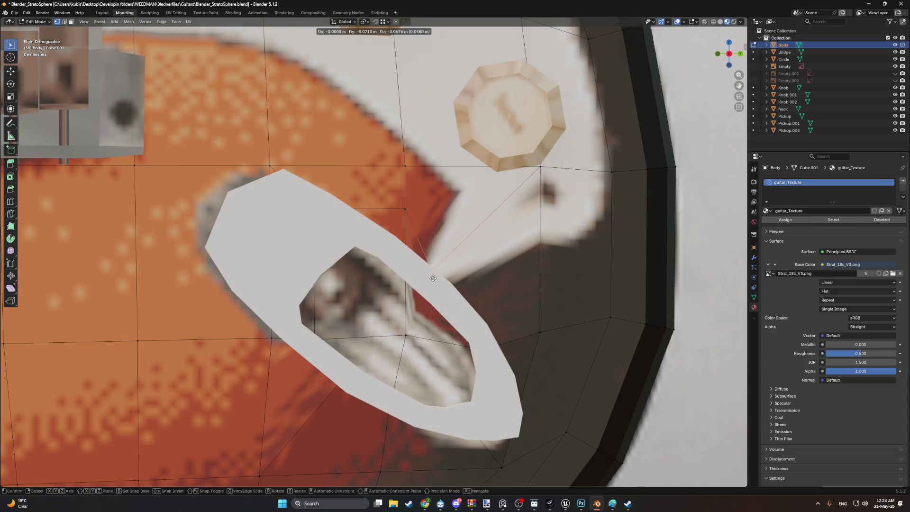
{"action": "left_click", "coordinate": [396, 215]}
{"action": "key", "text": "g"}
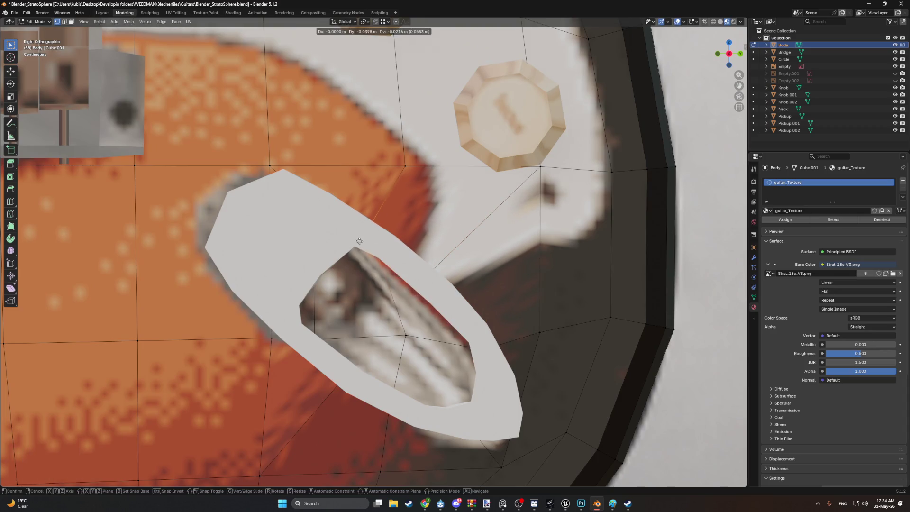
{"action": "left_click", "coordinate": [336, 228]}
{"action": "left_click", "coordinate": [269, 169]}
{"action": "key", "text": "g"}
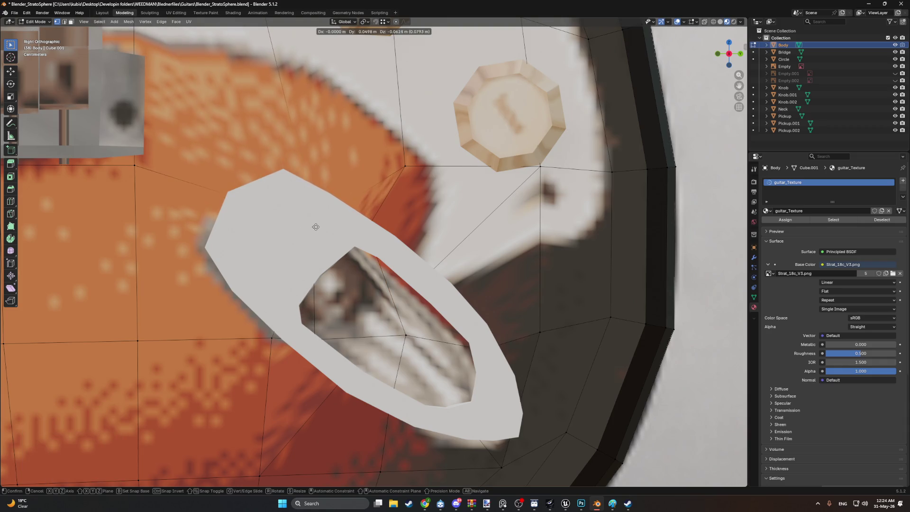
{"action": "key", "text": "Escape"}
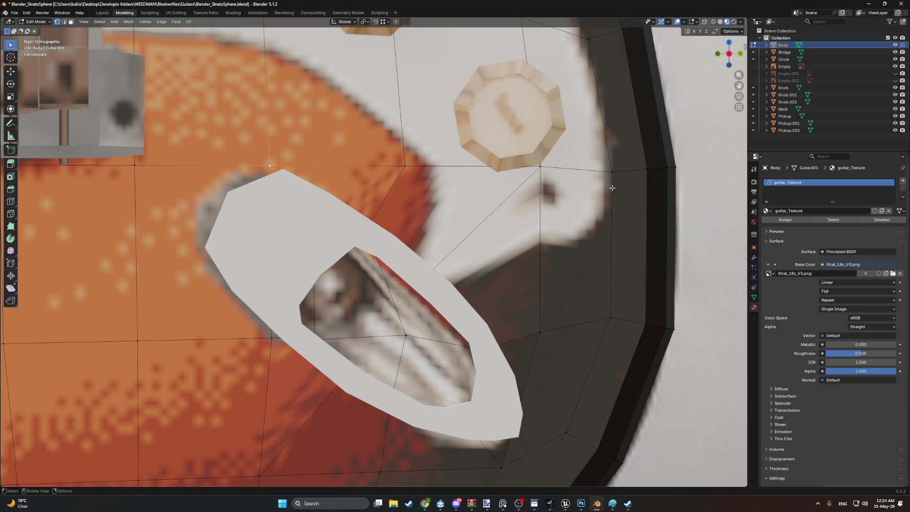
Step: Toggle X-ray and return to Solid shading
{"action": "key", "text": "alt+z"}
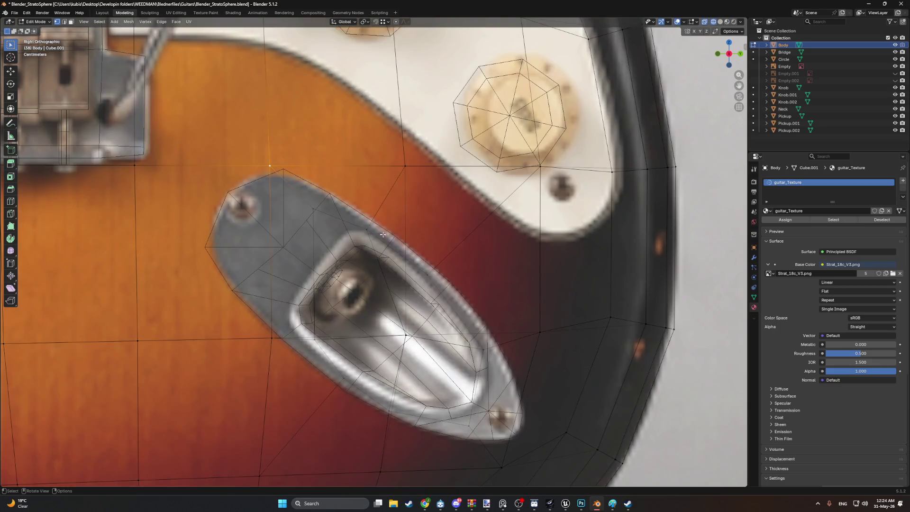
{"action": "scroll", "coordinate": [383, 234], "scroll_direction": "up", "scroll_amount": 1}
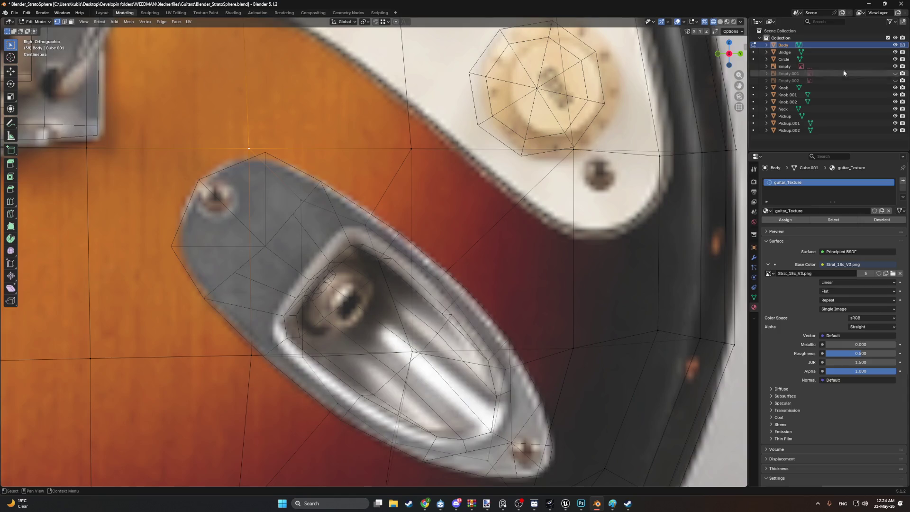
{"action": "key", "text": "z"}
{"action": "left_click", "coordinate": [552, 168]}
Step: Check the textured preview, then toggle the Circle ring's visibility to compare body and plate
{"action": "middle_click_drag", "start_coordinate": [479, 211], "coordinate": [461, 209]}
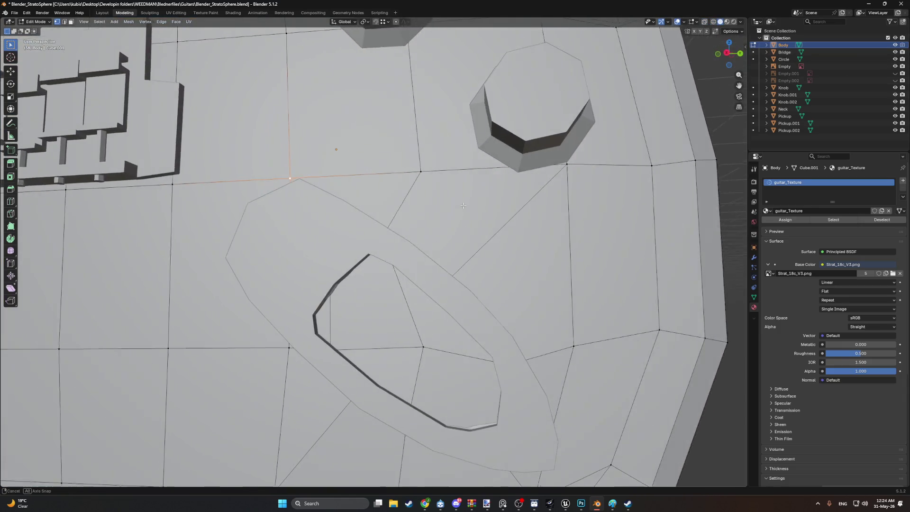
{"action": "key", "text": "z"}
{"action": "left_click", "coordinate": [458, 252]}
{"action": "key", "text": "z"}
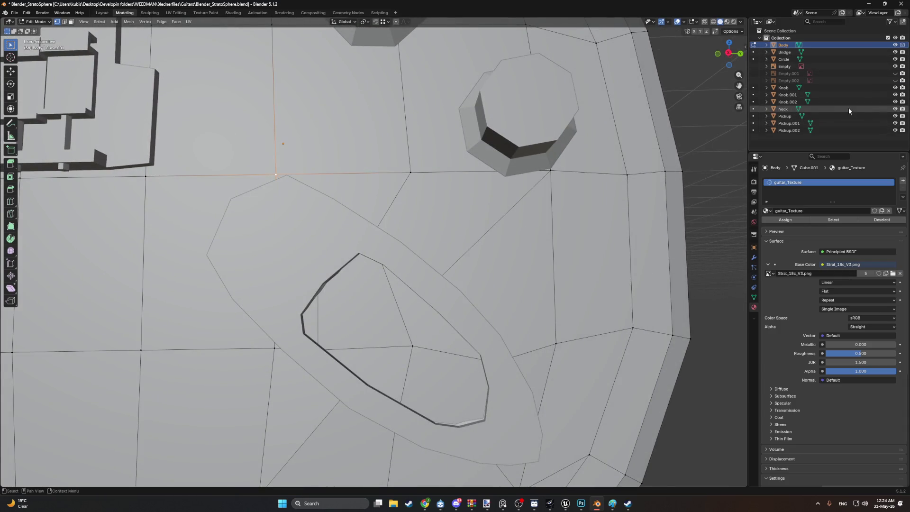
{"action": "left_click", "coordinate": [894, 61]}
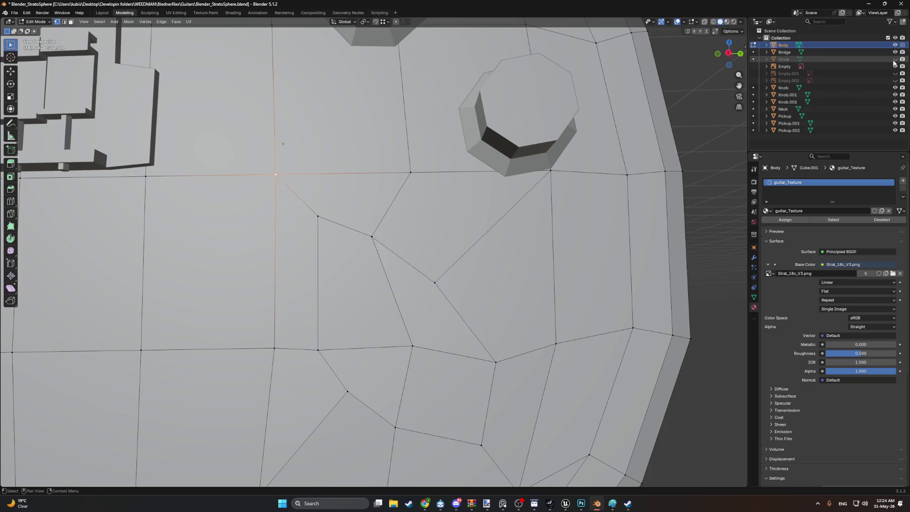
{"action": "left_click", "coordinate": [893, 60]}
{"action": "left_click", "coordinate": [894, 61]}
{"action": "left_click", "coordinate": [894, 61]}
{"action": "left_click", "coordinate": [894, 60]}
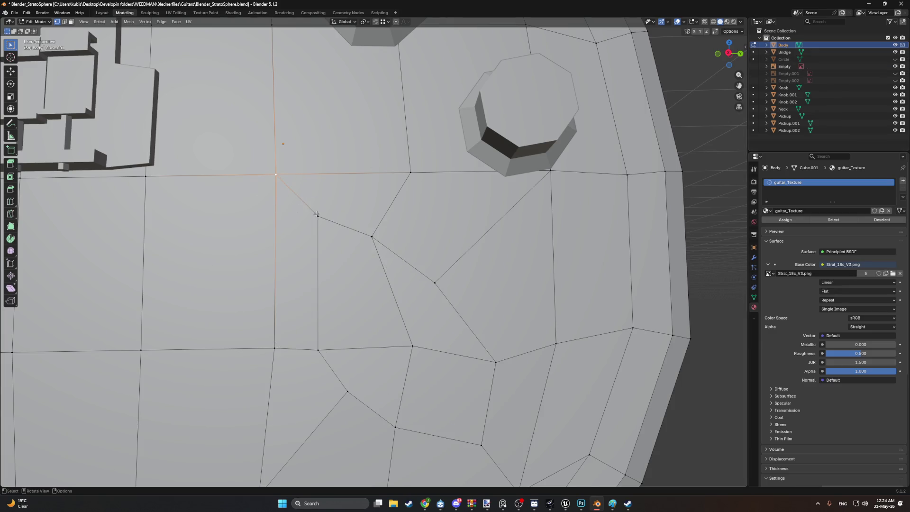
Step: Pull the body vertex beside the pocket down-left
{"action": "left_click_drag", "start_coordinate": [317, 214], "coordinate": [316, 273]}
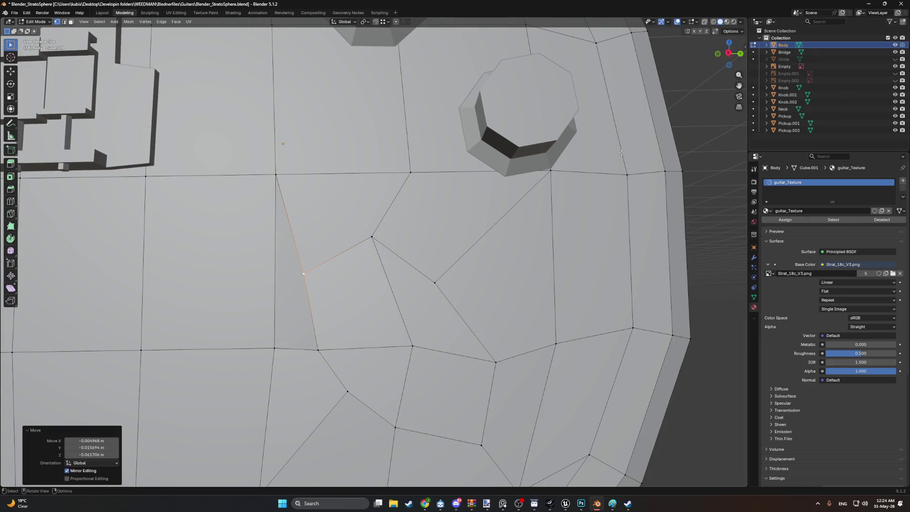
{"action": "mouse_move", "coordinate": [621, 152]}
{"action": "middle_mouse_down", "text": "alt"}
{"action": "mouse_move", "coordinate": [437, 232]}
{"action": "mouse_move", "coordinate": [447, 239]}
{"action": "mouse_move", "coordinate": [349, 260]}
{"action": "middle_mouse_up", "text": "alt"}
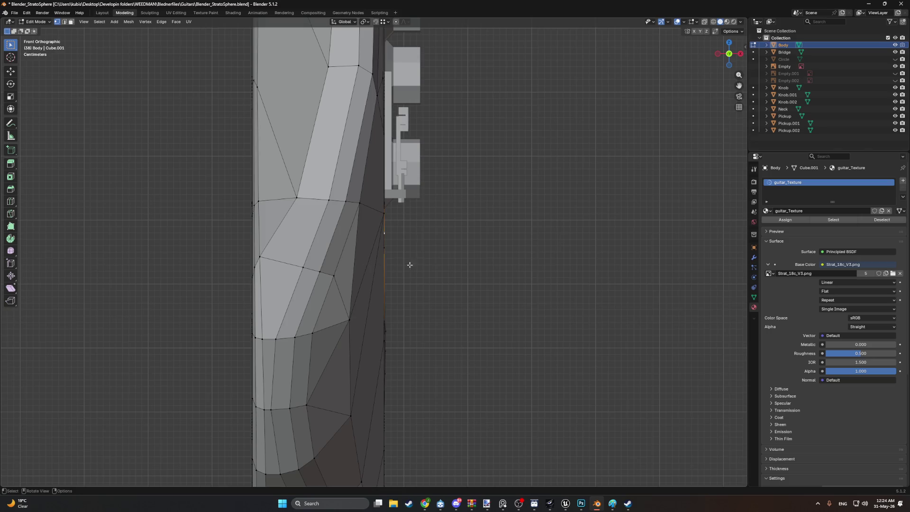
{"action": "mouse_move", "coordinate": [411, 264]}
{"action": "middle_mouse_down"}
{"action": "mouse_move", "coordinate": [376, 254]}
{"action": "mouse_move", "coordinate": [234, 262]}
{"action": "mouse_move", "coordinate": [387, 251]}
{"action": "middle_mouse_up"}
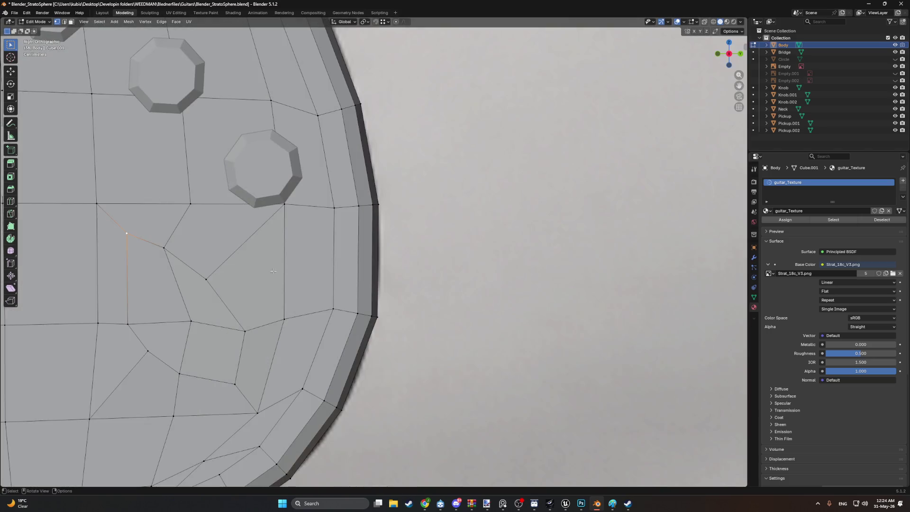
{"action": "scroll", "coordinate": [387, 244], "scroll_direction": "up", "scroll_amount": 4}
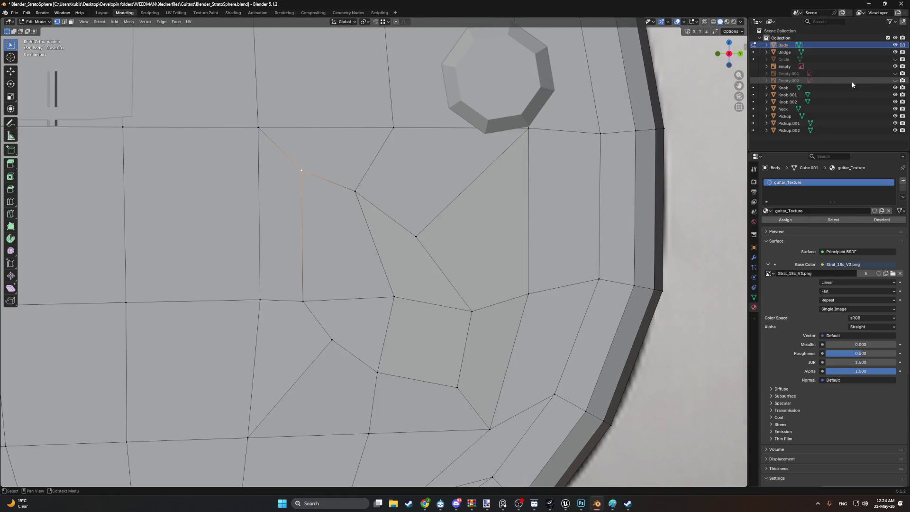
Step: Compare the body with the Circle ring shown, then leave the ring hidden
{"action": "left_click", "coordinate": [894, 60]}
{"action": "middle_click_drag", "start_coordinate": [521, 227], "coordinate": [453, 244]}
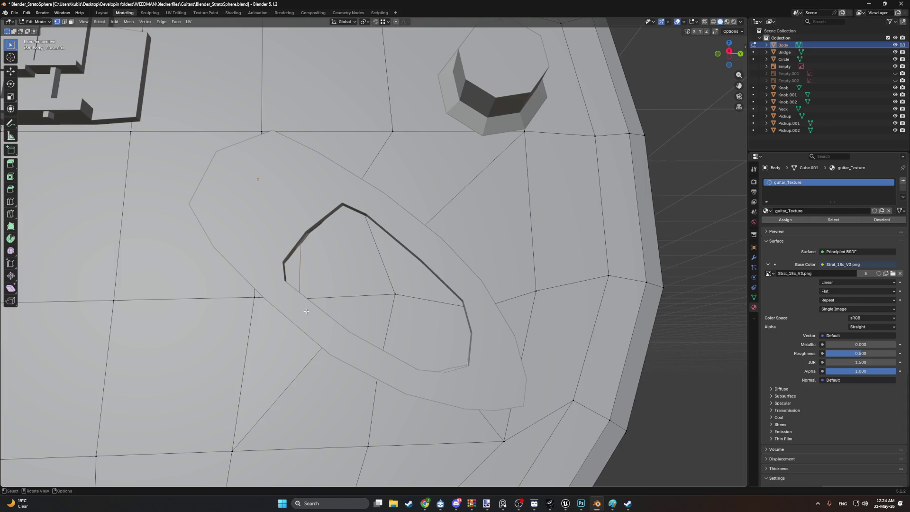
{"action": "left_click", "coordinate": [895, 60]}
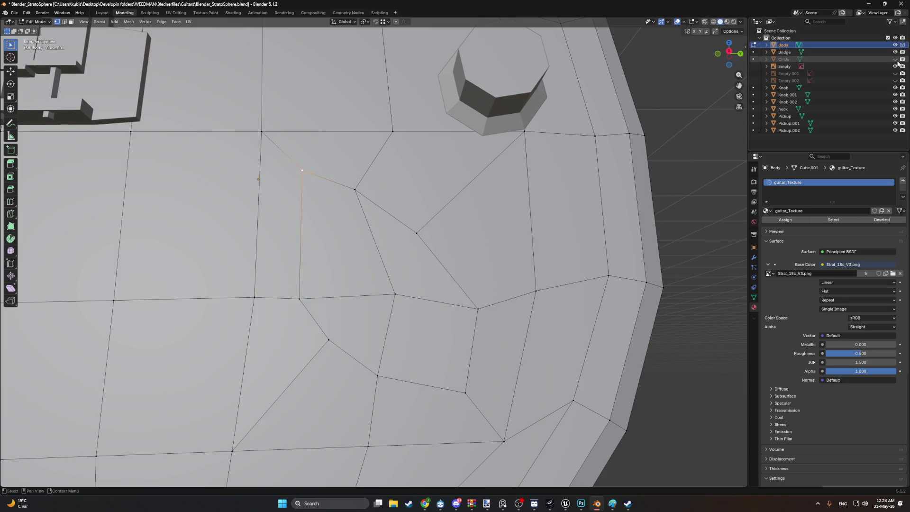
{"action": "left_click", "coordinate": [895, 59]}
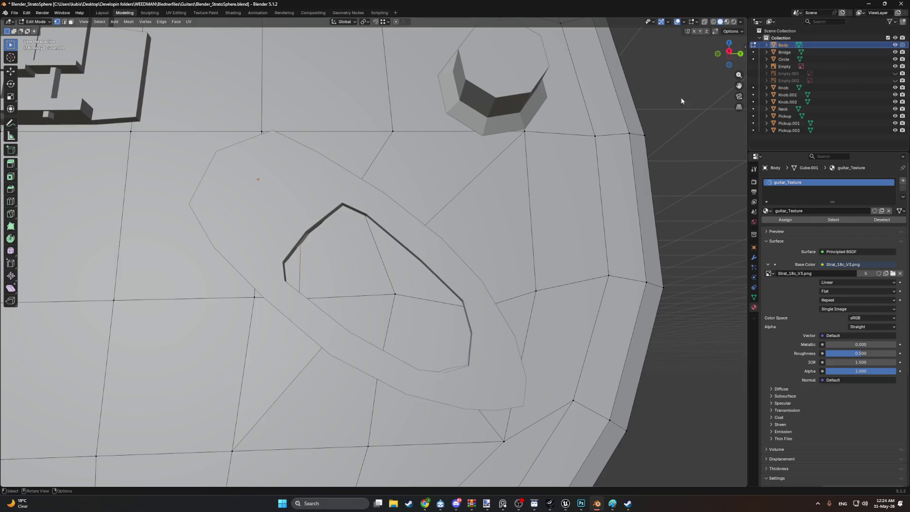
{"action": "left_click", "coordinate": [895, 59]}
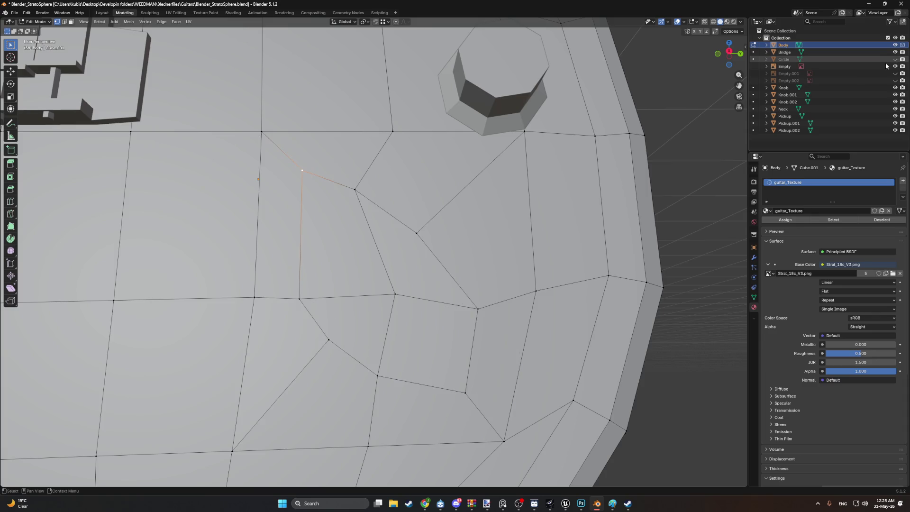
Step: In right view, reposition the body vertex beside the jack pocket, checking it against the Circle ring
{"action": "key", "text": "KP_3"}
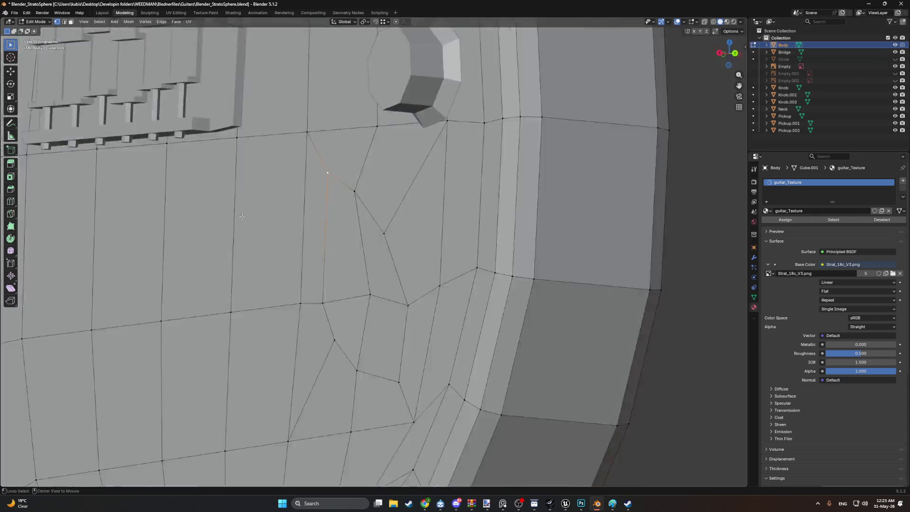
{"action": "key", "text": "g"}
{"action": "left_click", "coordinate": [297, 219]}
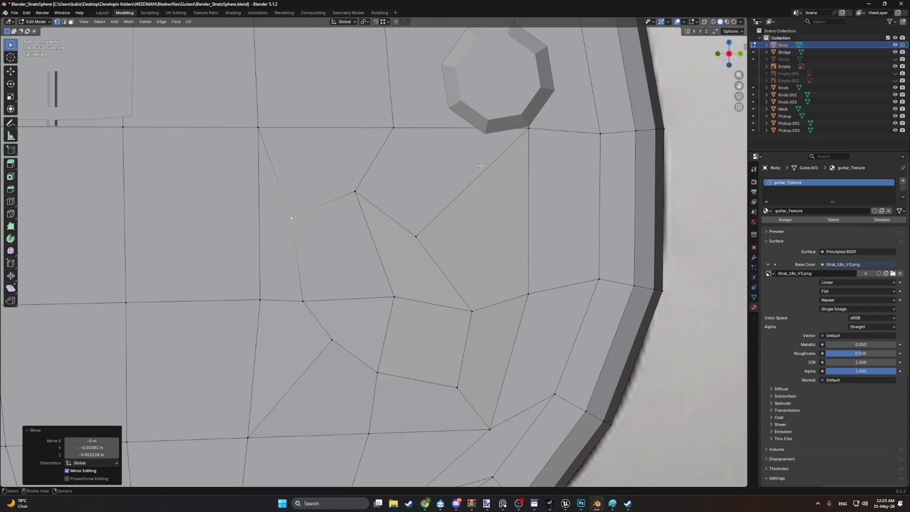
{"action": "left_click", "coordinate": [896, 59]}
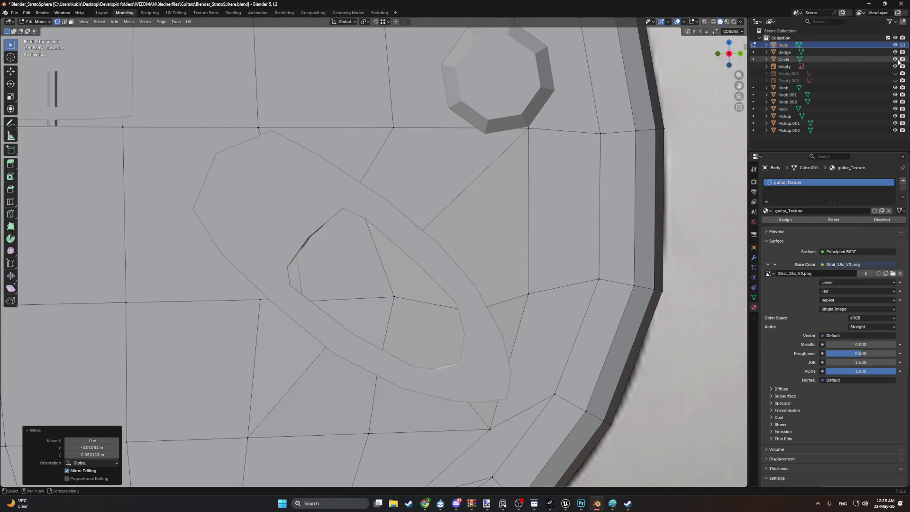
{"action": "left_click", "coordinate": [896, 59]}
{"action": "key", "text": "g"}
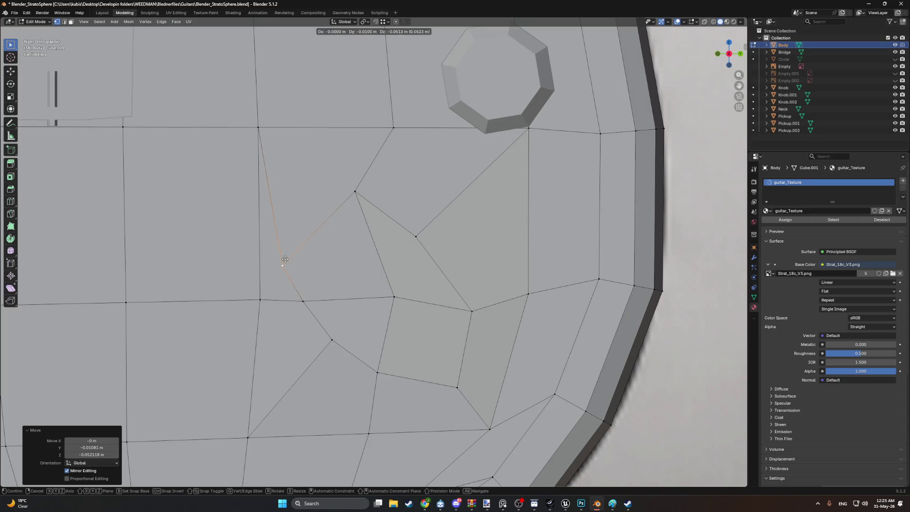
{"action": "left_click", "coordinate": [287, 258]}
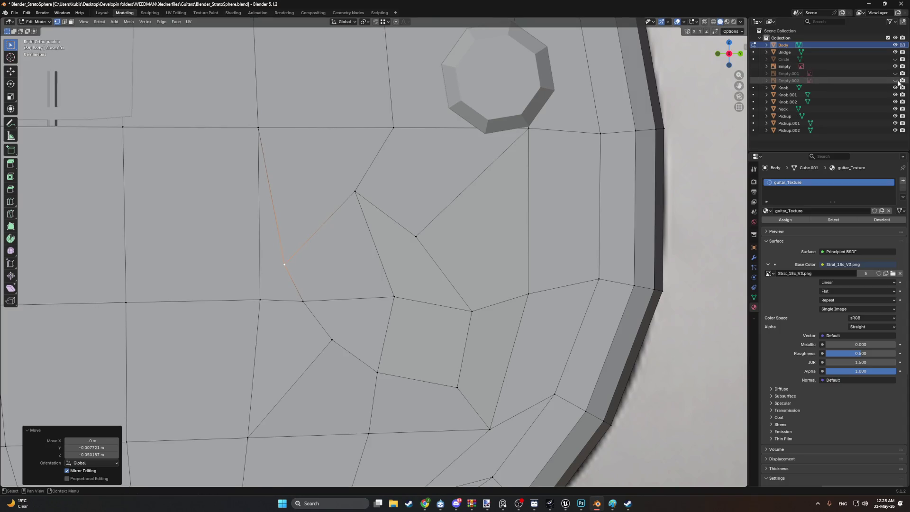
{"action": "left_click", "coordinate": [895, 60]}
{"action": "left_click", "coordinate": [895, 60]}
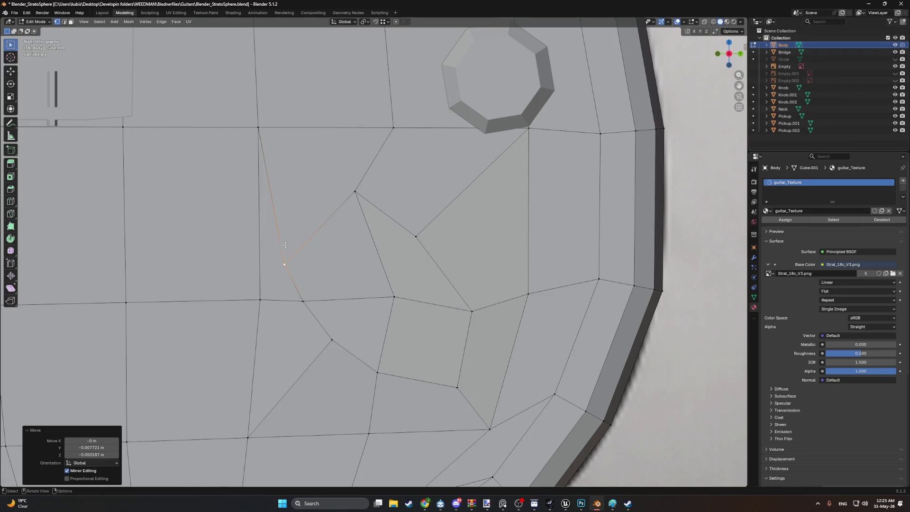
{"action": "key", "text": "g"}
{"action": "left_click", "coordinate": [280, 273]}
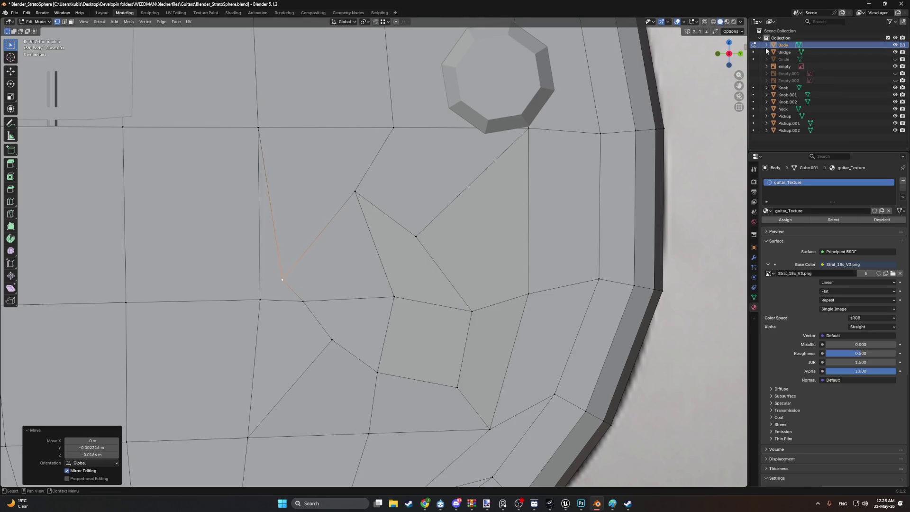
{"action": "left_click", "coordinate": [895, 59]}
{"action": "left_click", "coordinate": [895, 60]}
{"action": "left_click", "coordinate": [895, 60]}
{"action": "left_click", "coordinate": [895, 60]}
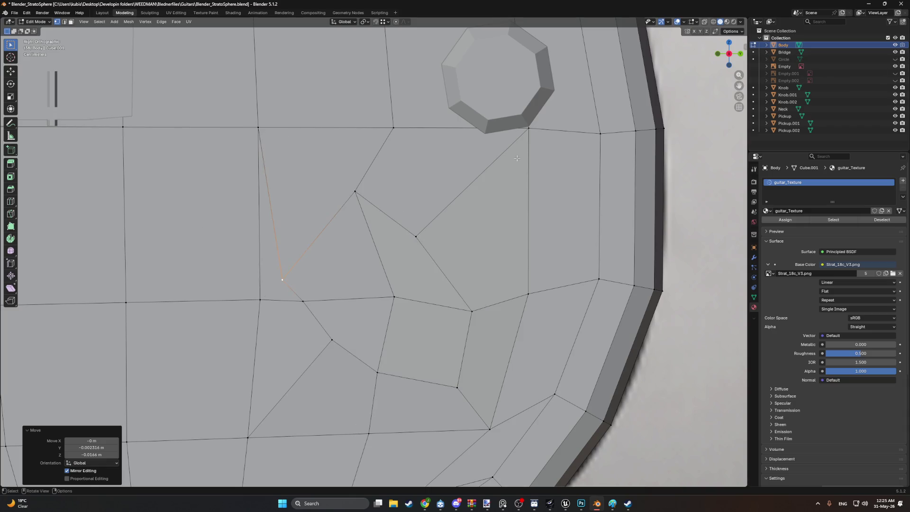
Step: Move two neighbouring body vertices together and compare their placement with the Circle ring
{"action": "left_click", "coordinate": [355, 193], "text": "shift"}
{"action": "key", "text": "g"}
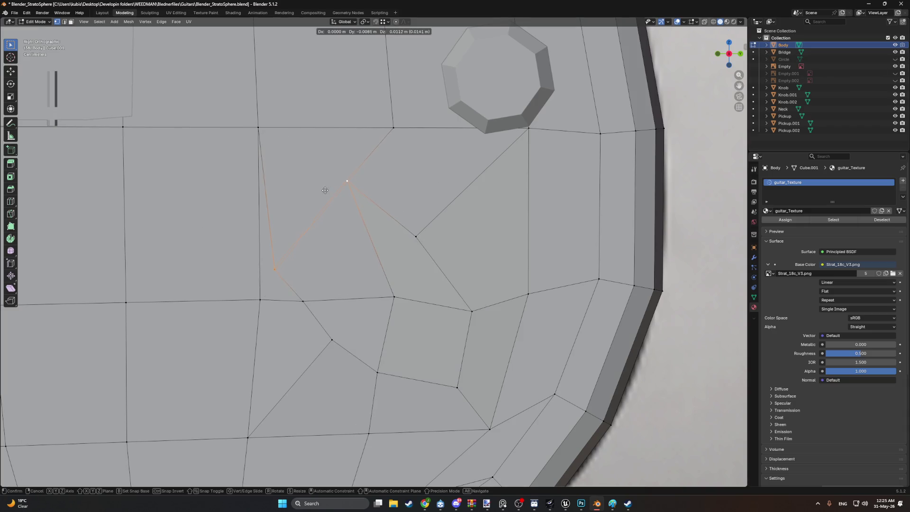
{"action": "left_click", "coordinate": [323, 187]}
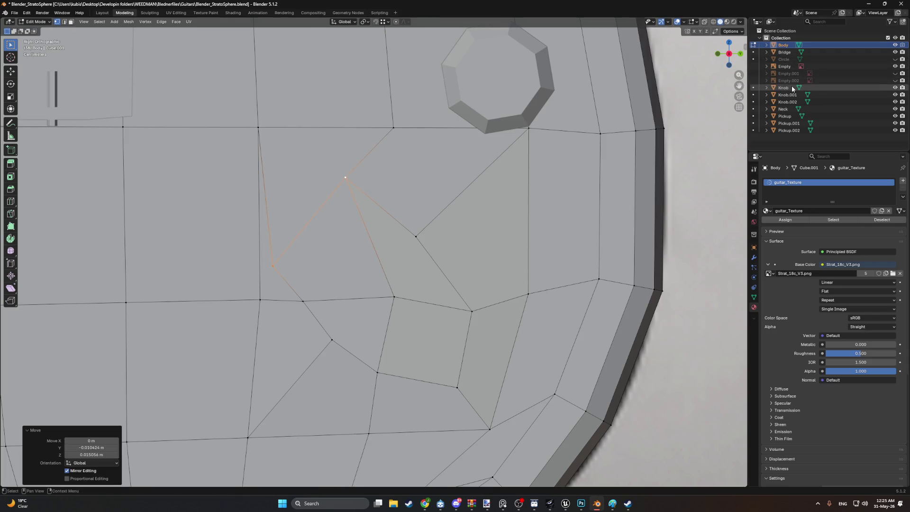
{"action": "left_click", "coordinate": [897, 61]}
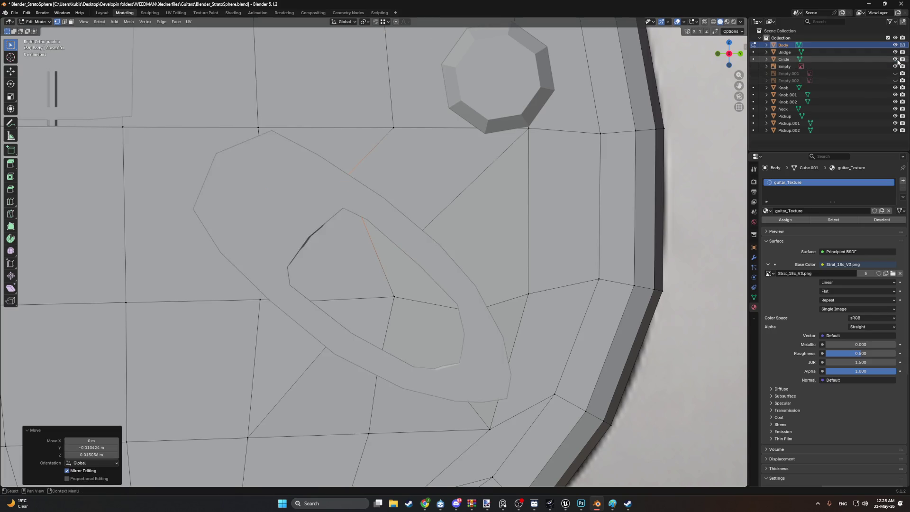
{"action": "left_click", "coordinate": [896, 60]}
{"action": "left_click", "coordinate": [896, 60]}
{"action": "left_click", "coordinate": [896, 60]}
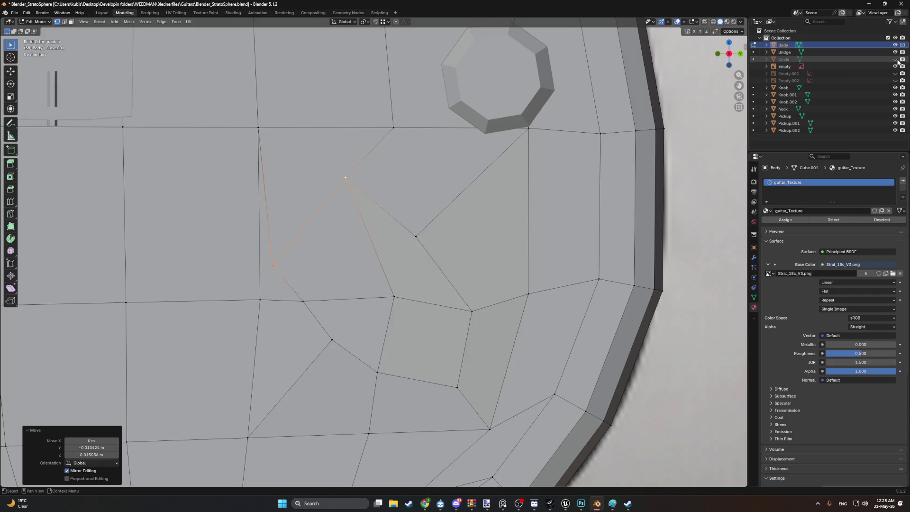
{"action": "left_click", "coordinate": [896, 61]}
{"action": "left_click", "coordinate": [896, 60]}
{"action": "left_click", "coordinate": [896, 60]}
{"action": "left_click", "coordinate": [896, 61]}
{"action": "left_click", "coordinate": [896, 61]}
{"action": "left_click", "coordinate": [896, 61]}
{"action": "left_click", "coordinate": [896, 61]}
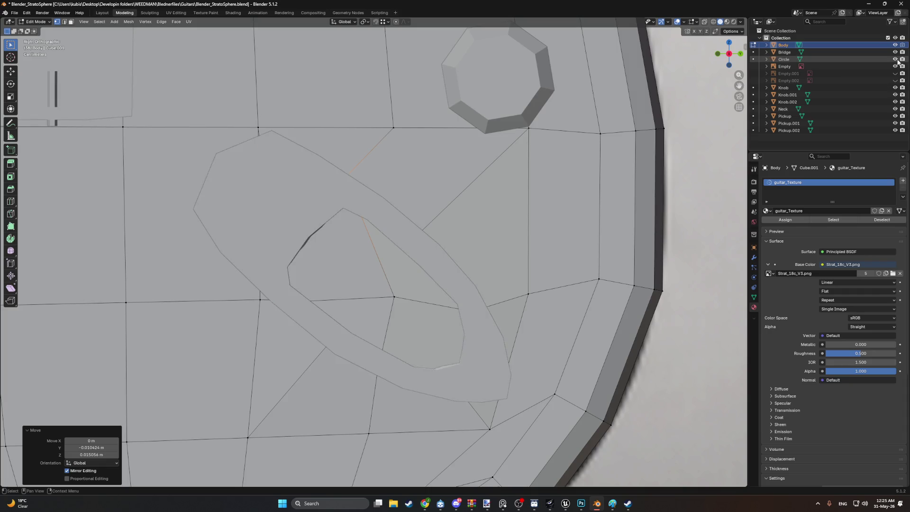
{"action": "left_click", "coordinate": [896, 60]}
{"action": "left_click", "coordinate": [896, 60]}
{"action": "left_click", "coordinate": [896, 61]}
Step: Delete the four body faces lying under the jack plate ring
{"action": "key", "text": "3"}
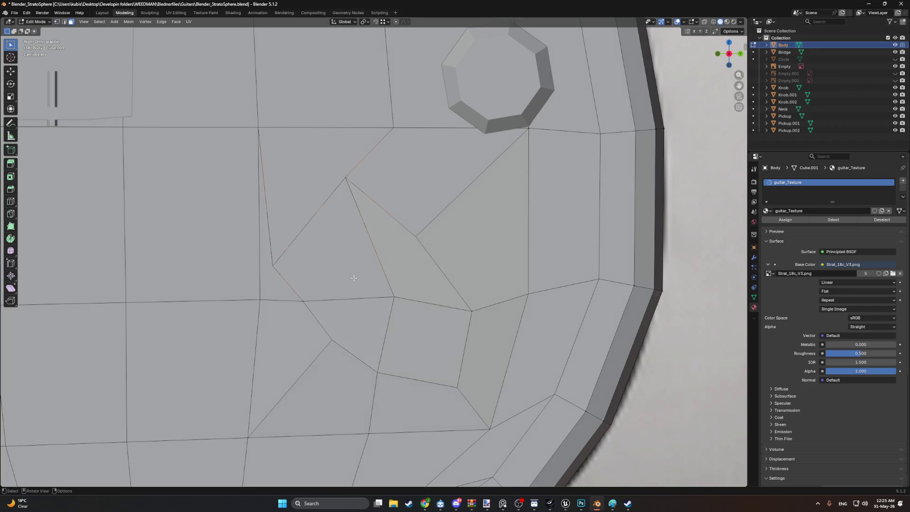
{"action": "left_click", "coordinate": [356, 265]}
{"action": "left_click", "coordinate": [410, 266], "text": "shift"}
{"action": "left_click", "coordinate": [422, 341], "text": "shift"}
{"action": "left_click", "coordinate": [360, 329], "text": "shift"}
{"action": "key", "text": "x"}
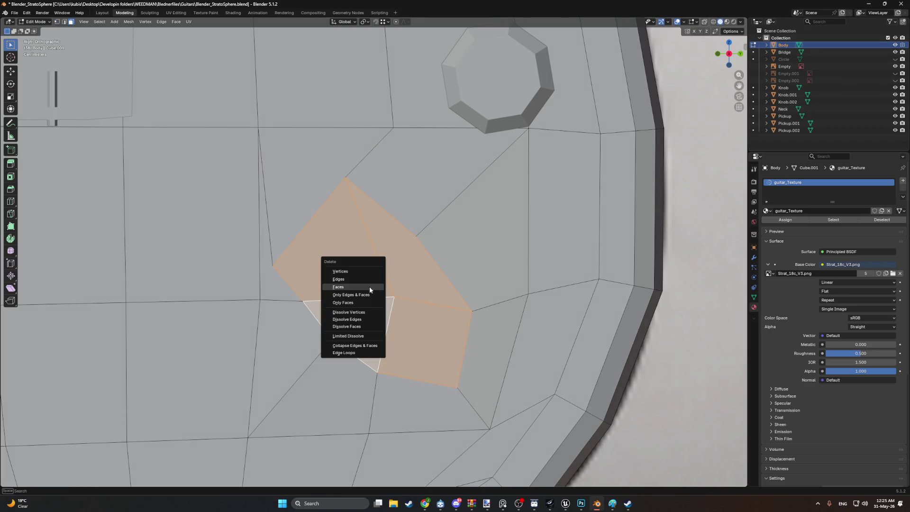
{"action": "left_click", "coordinate": [357, 287]}
Step: Inspect the new opening and switch to Material Preview to see the guitar texture on the body
{"action": "mouse_move", "coordinate": [365, 282]}
{"action": "middle_mouse_down"}
{"action": "mouse_move", "coordinate": [361, 240]}
{"action": "mouse_move", "coordinate": [413, 237]}
{"action": "middle_mouse_up"}
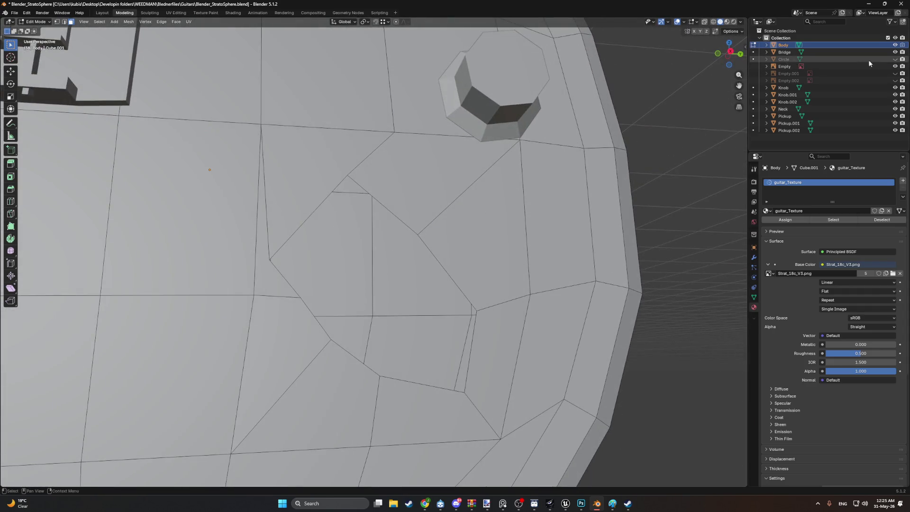
{"action": "left_click", "coordinate": [895, 59]}
{"action": "mouse_move", "coordinate": [426, 180]}
{"action": "middle_mouse_down"}
{"action": "mouse_move", "coordinate": [406, 148]}
{"action": "mouse_move", "coordinate": [336, 198]}
{"action": "mouse_move", "coordinate": [342, 213]}
{"action": "mouse_move", "coordinate": [332, 210]}
{"action": "middle_mouse_up"}
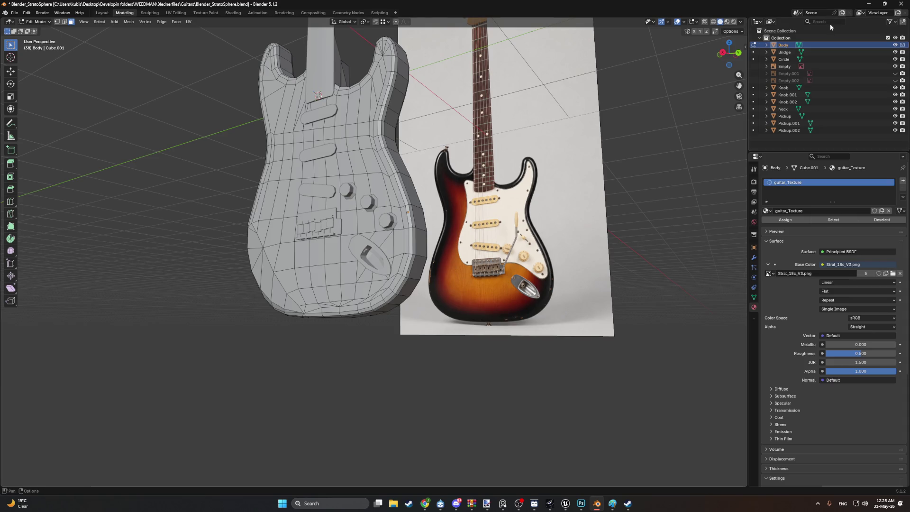
{"action": "key", "text": "z"}
{"action": "left_click", "coordinate": [556, 286]}
{"action": "mouse_move", "coordinate": [556, 286]}
{"action": "middle_mouse_down"}
{"action": "mouse_move", "coordinate": [524, 228]}
{"action": "mouse_move", "coordinate": [447, 240]}
{"action": "middle_mouse_up"}
{"action": "scroll", "coordinate": [524, 227], "scroll_direction": "up", "scroll_amount": 3}
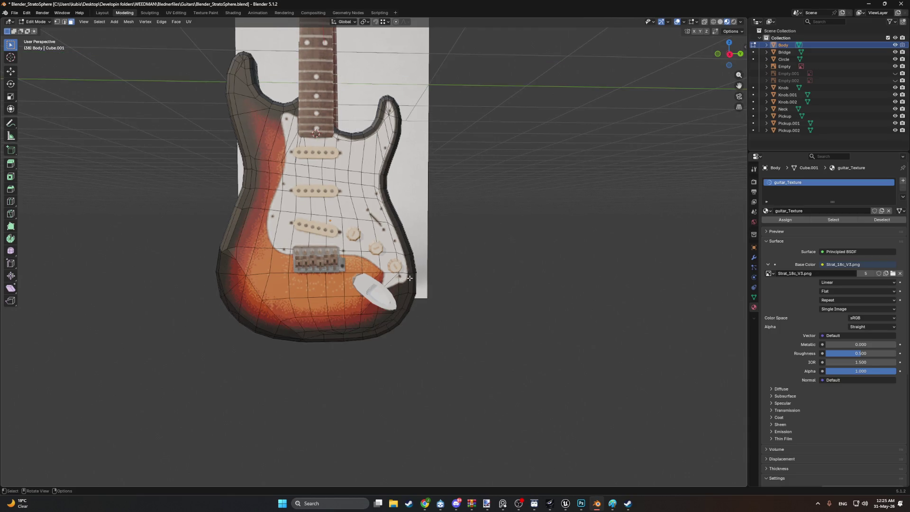
Step: Box-select the entire guitar body mesh from an axis view
{"action": "key", "text": "KP_1"}
{"action": "key", "text": "KP_3"}
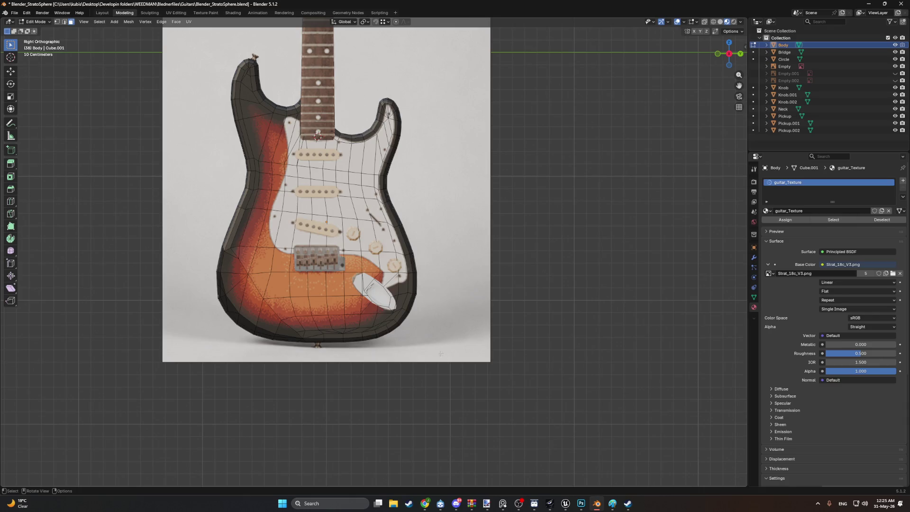
{"action": "mouse_move", "coordinate": [488, 387]}
{"action": "left_mouse_down"}
{"action": "mouse_move", "coordinate": [203, 58]}
{"action": "mouse_move", "coordinate": [111, 24]}
{"action": "mouse_move", "coordinate": [117, 36]}
{"action": "left_mouse_up"}
{"action": "middle_click_drag", "start_coordinate": [117, 37], "coordinate": [293, 158]}
{"action": "scroll", "coordinate": [368, 194], "scroll_direction": "up", "scroll_amount": 3}
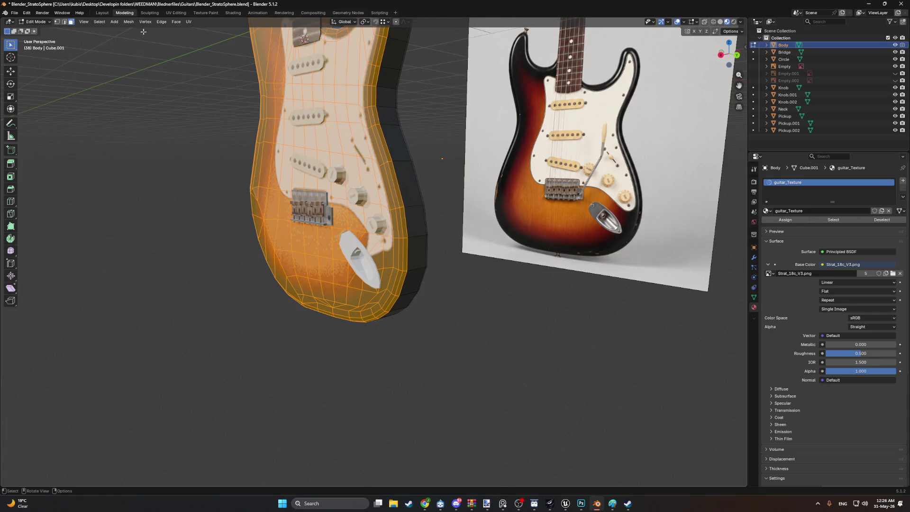
Step: Switch to the UV Editing workspace in vertex select mode with nothing selected, viewed from the right
{"action": "left_click", "coordinate": [176, 12]}
{"action": "scroll", "coordinate": [186, 231], "scroll_direction": "up", "scroll_amount": 6}
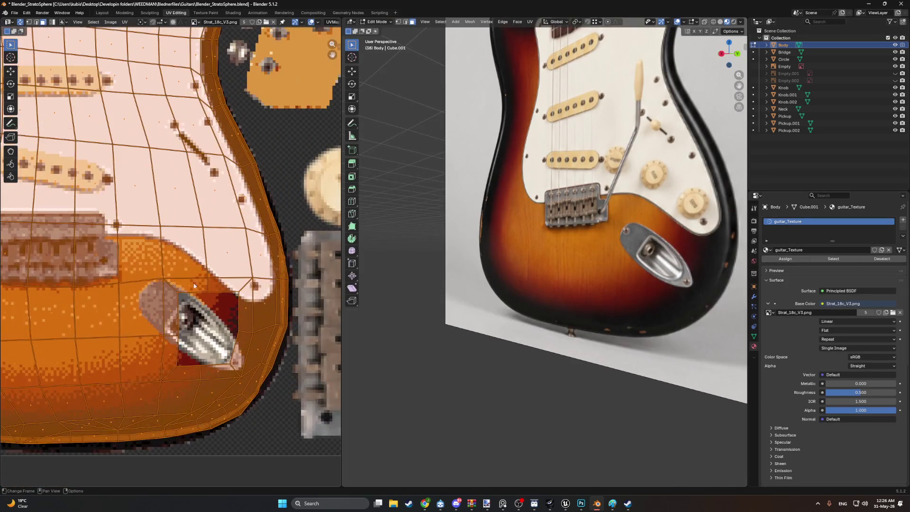
{"action": "key", "text": "1"}
{"action": "key", "text": "alt+a"}
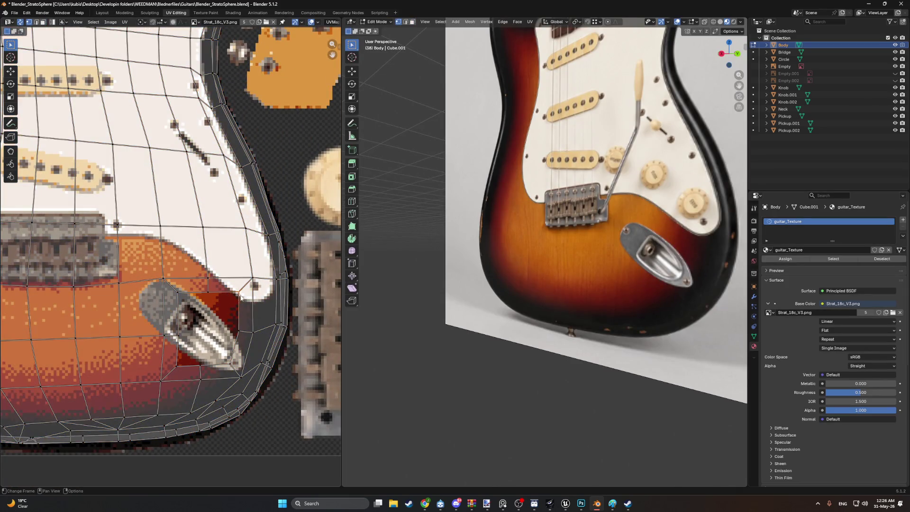
{"action": "scroll", "coordinate": [407, 129], "scroll_direction": "down", "scroll_amount": 5}
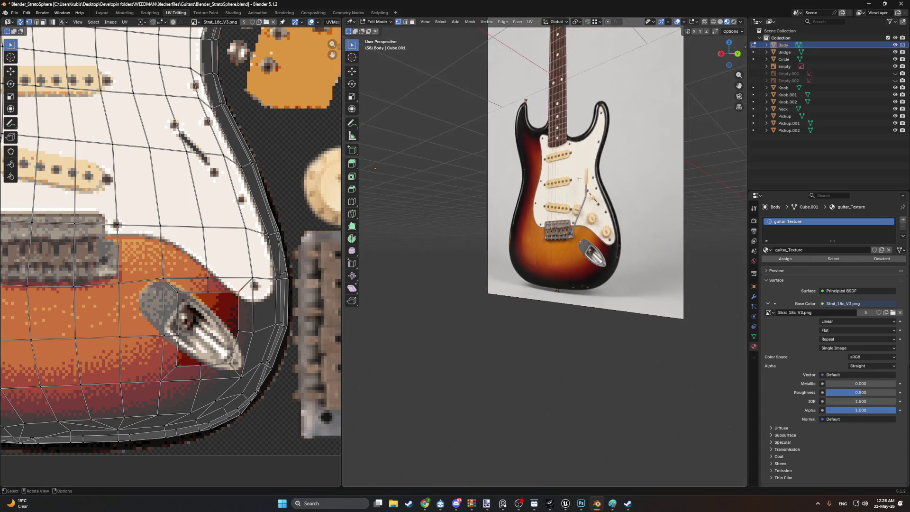
{"action": "key", "text": "KP_3"}
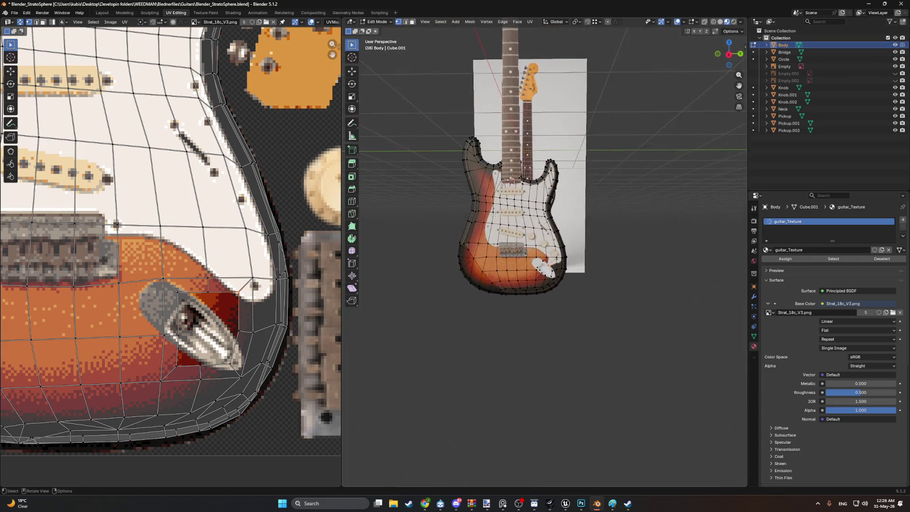
{"action": "scroll", "coordinate": [515, 242], "scroll_direction": "up", "scroll_amount": 8}
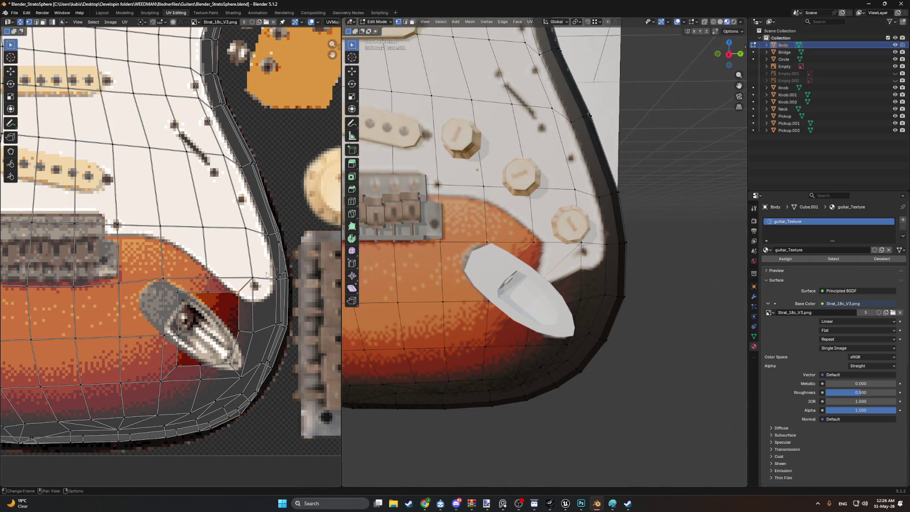
Step: Shift the UV vertices by the jack plate, pickguard edge and switch tip to match the photo
{"action": "left_click_drag", "start_coordinate": [242, 291], "coordinate": [197, 304]}
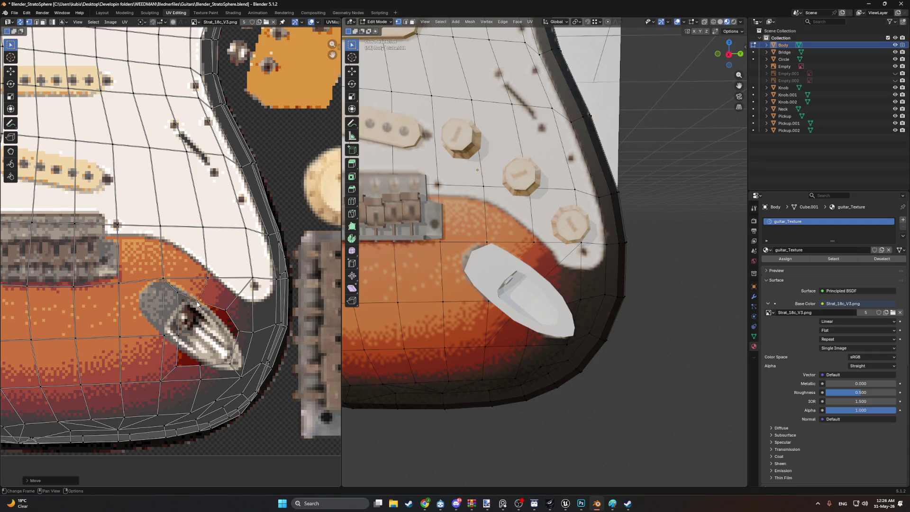
{"action": "mouse_move", "coordinate": [235, 328]}
{"action": "left_mouse_down"}
{"action": "mouse_move", "coordinate": [198, 333]}
{"action": "mouse_move", "coordinate": [251, 324]}
{"action": "left_mouse_up"}
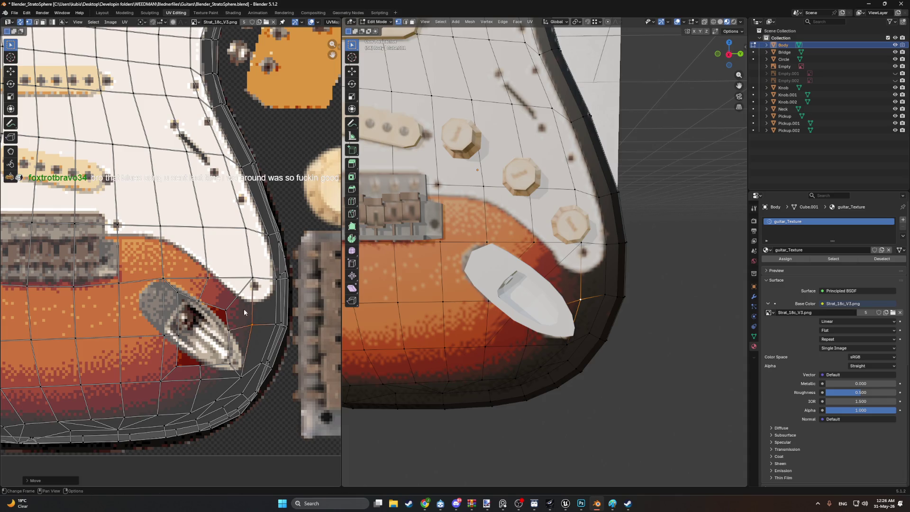
{"action": "left_click_drag", "start_coordinate": [252, 283], "coordinate": [210, 277]}
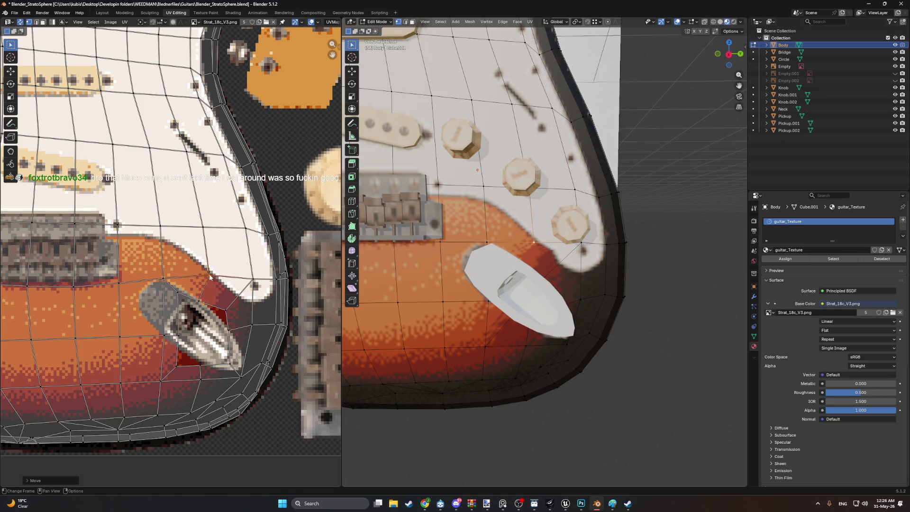
{"action": "left_click", "coordinate": [199, 302]}
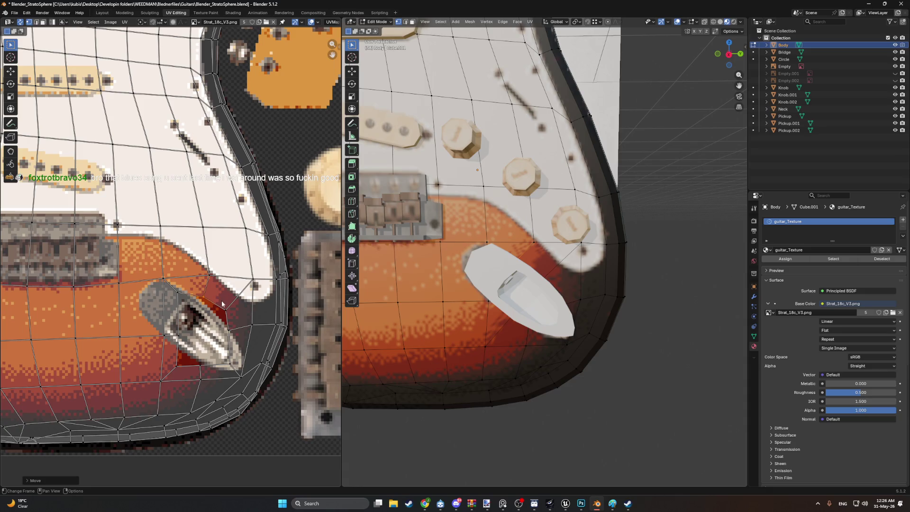
{"action": "left_click", "coordinate": [229, 364]}
{"action": "key", "text": "g"}
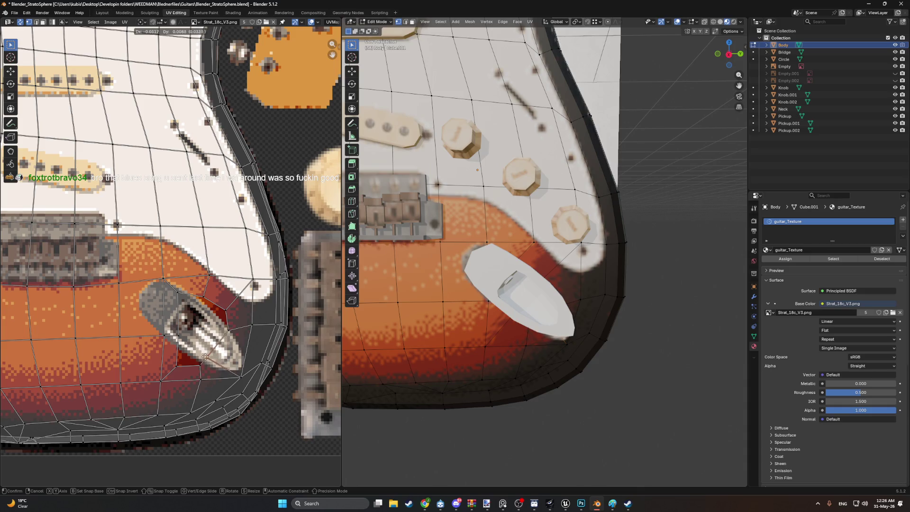
{"action": "left_click", "coordinate": [210, 366]}
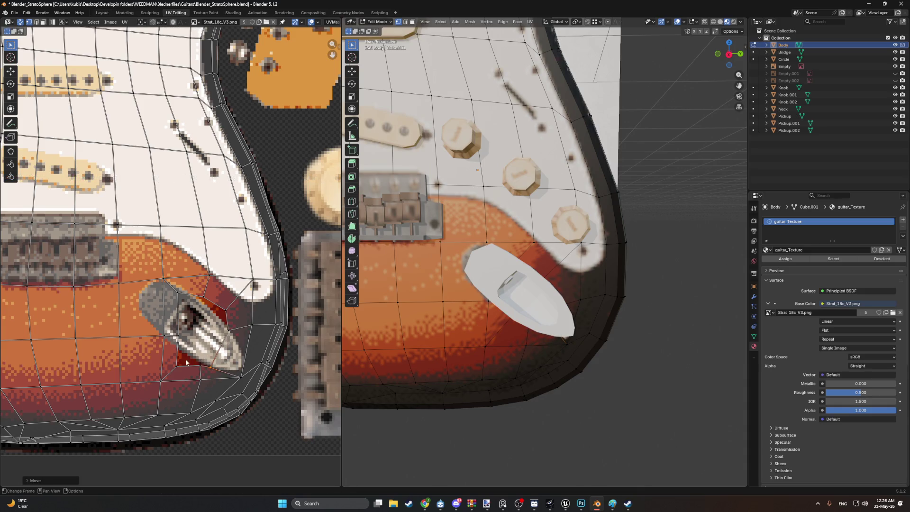
{"action": "left_click", "coordinate": [175, 337]}
{"action": "key", "text": "g"}
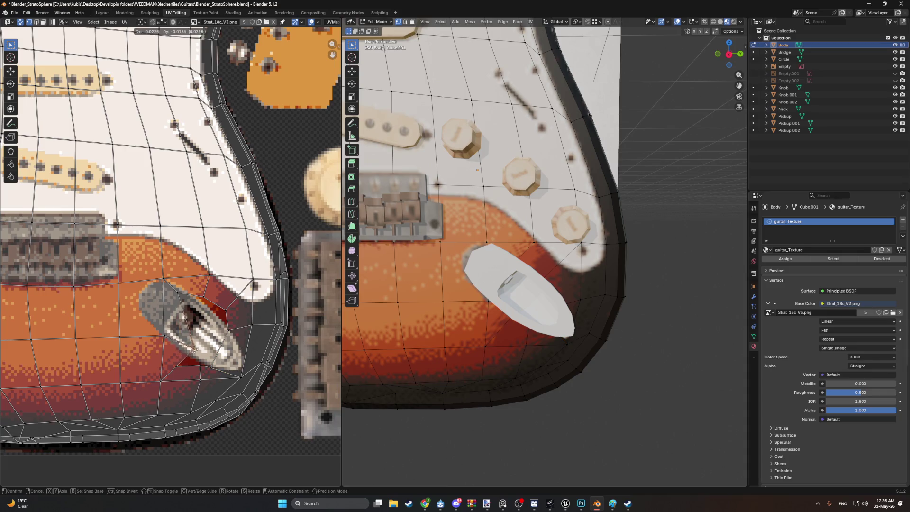
{"action": "left_click", "coordinate": [180, 338]}
Step: Nudge the UV vertices above and below the jack plate into line with the texture
{"action": "left_click", "coordinate": [179, 295]}
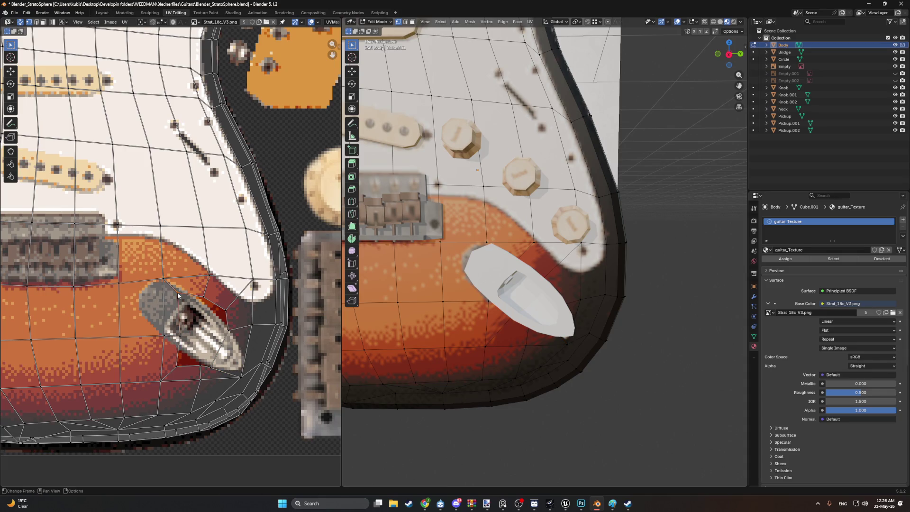
{"action": "key", "text": "g"}
{"action": "left_click", "coordinate": [197, 323]}
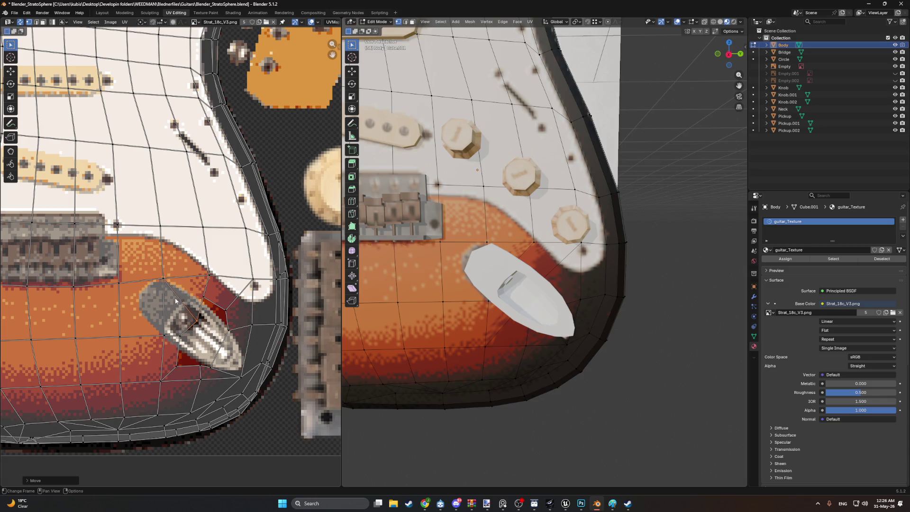
{"action": "left_click", "coordinate": [164, 280]}
{"action": "key", "text": "g"}
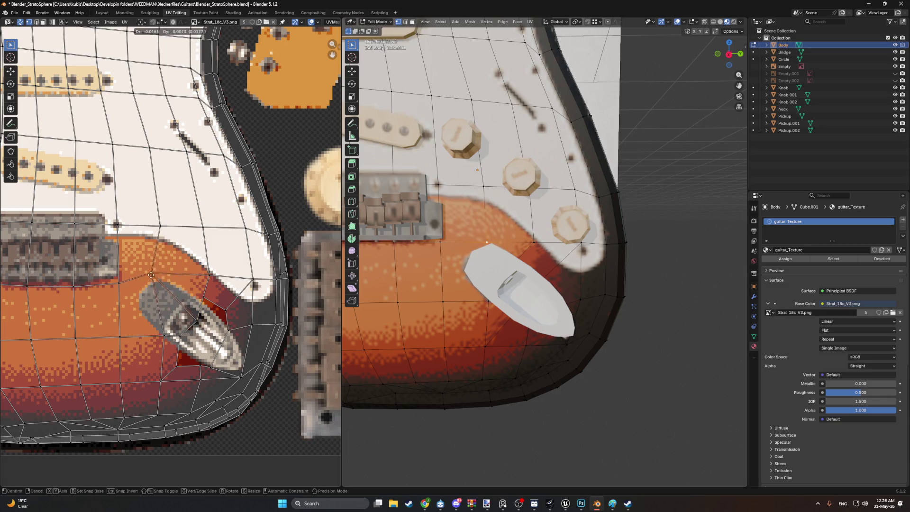
{"action": "left_click", "coordinate": [174, 284]}
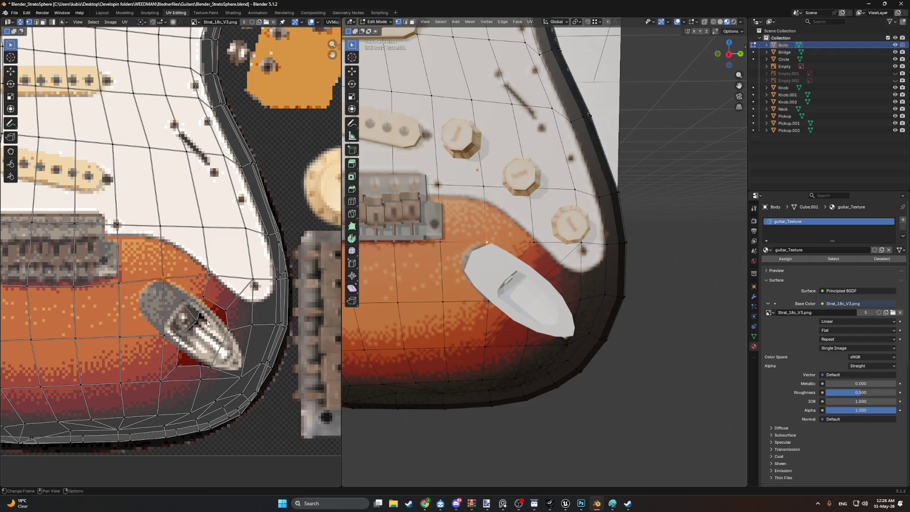
{"action": "left_click", "coordinate": [165, 335]}
{"action": "key", "text": "g"}
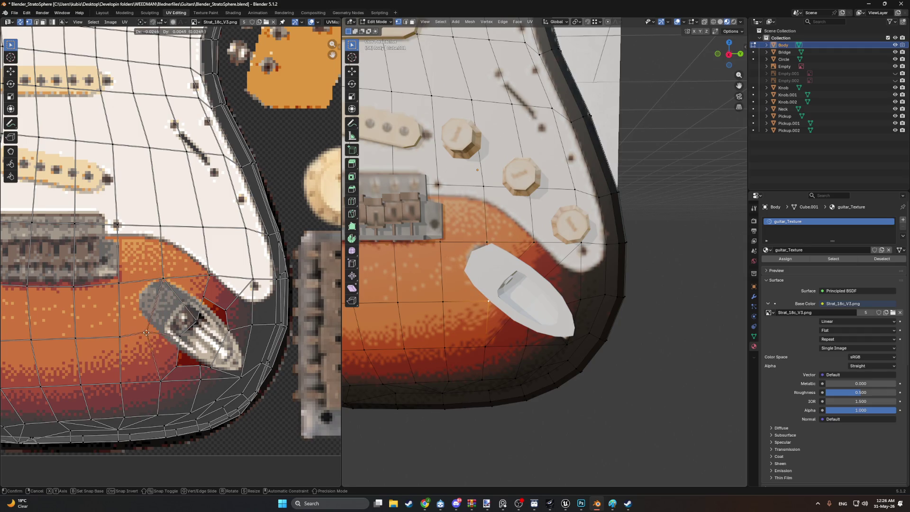
{"action": "left_click", "coordinate": [152, 336]}
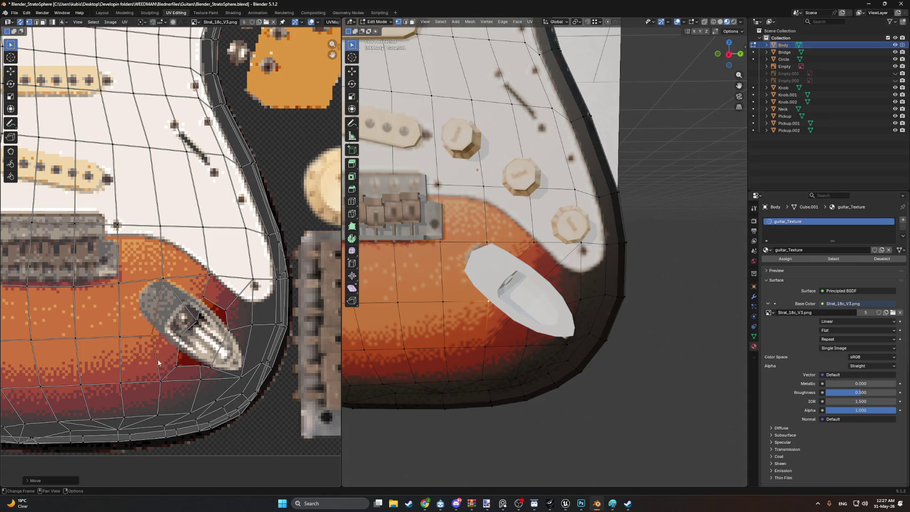
{"action": "left_click", "coordinate": [159, 381]}
{"action": "key", "text": "g"}
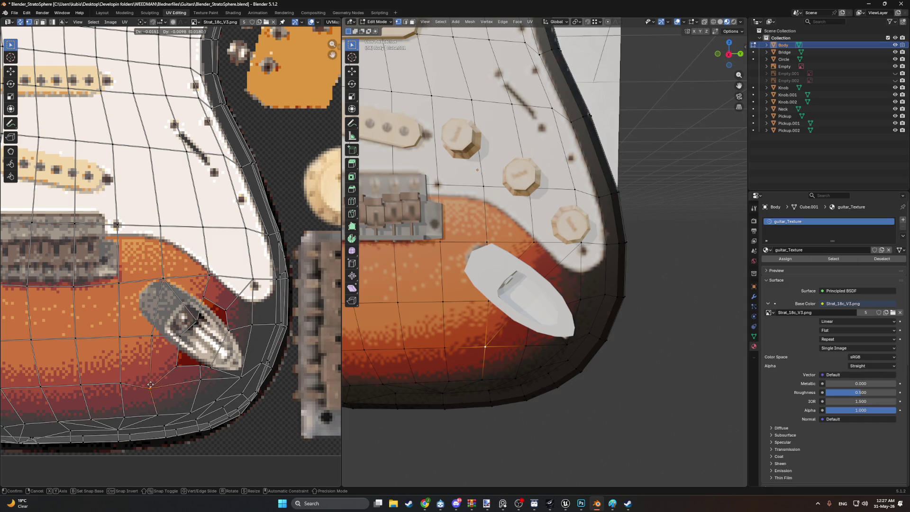
{"action": "left_click", "coordinate": [151, 385]}
Step: Adjust three more UV vertices on the lower bout beside the jack plate
{"action": "left_click", "coordinate": [202, 380]}
{"action": "key", "text": "g"}
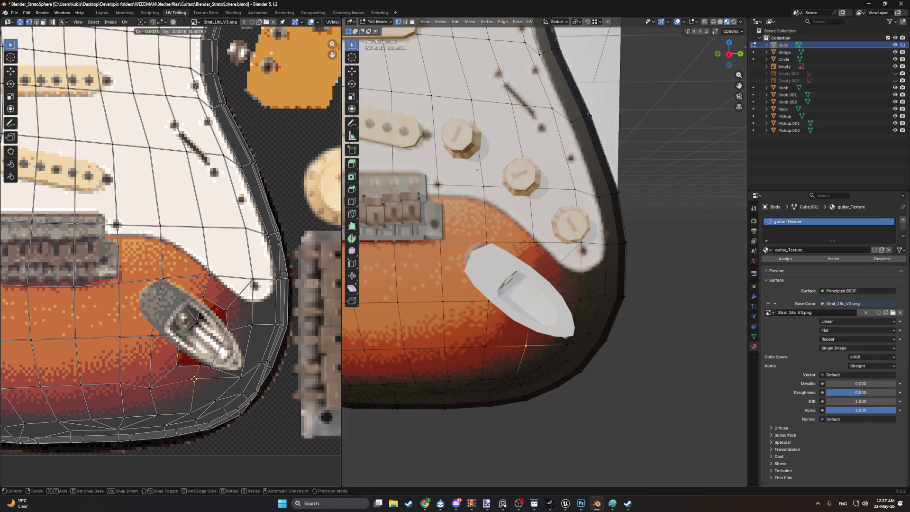
{"action": "left_click", "coordinate": [194, 380]}
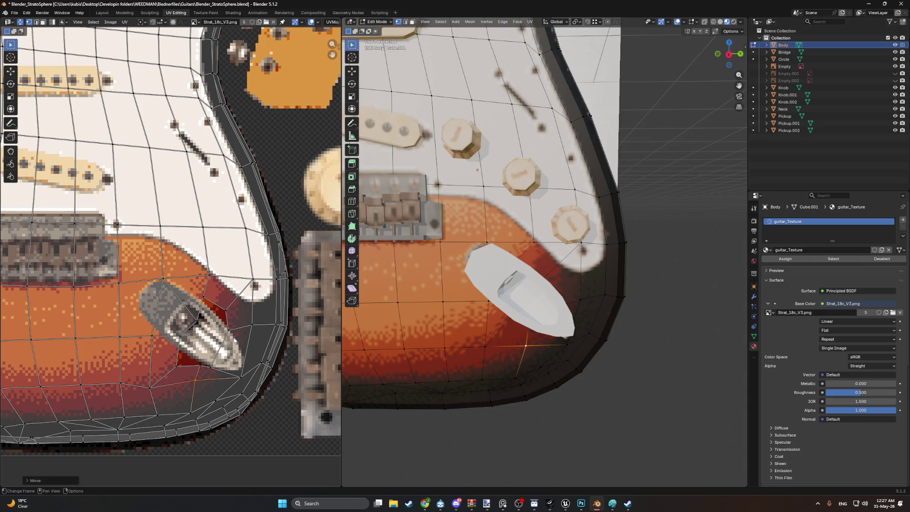
{"action": "left_click", "coordinate": [250, 326]}
{"action": "key", "text": "g"}
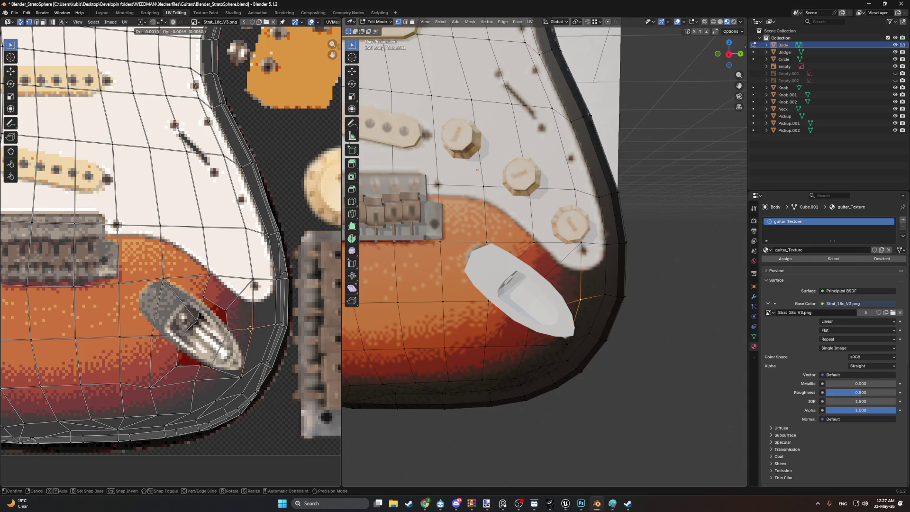
{"action": "left_click", "coordinate": [250, 326]}
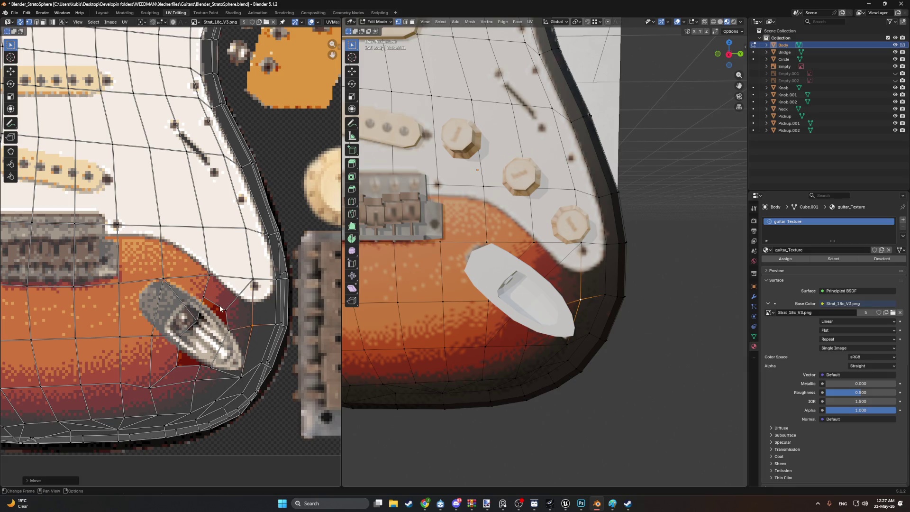
{"action": "left_click", "coordinate": [226, 310]}
{"action": "key", "text": "g"}
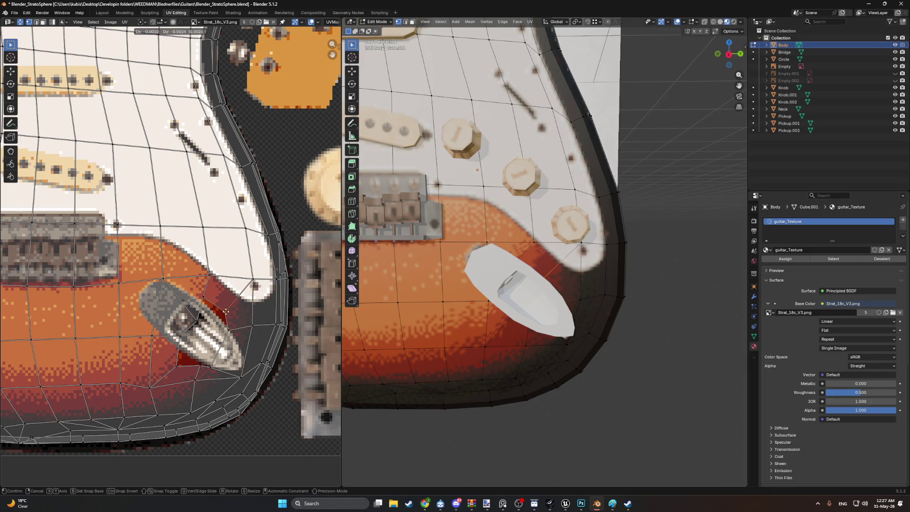
{"action": "left_click", "coordinate": [226, 310]}
Step: Move the lower-edge UV vertices so they sit on the photo's dark rim
{"action": "mouse_move", "coordinate": [483, 303]}
{"action": "middle_mouse_down"}
{"action": "mouse_move", "coordinate": [479, 319]}
{"action": "mouse_move", "coordinate": [482, 312]}
{"action": "mouse_move", "coordinate": [497, 331]}
{"action": "middle_mouse_up"}
{"action": "scroll", "coordinate": [511, 347], "scroll_direction": "up", "scroll_amount": 2}
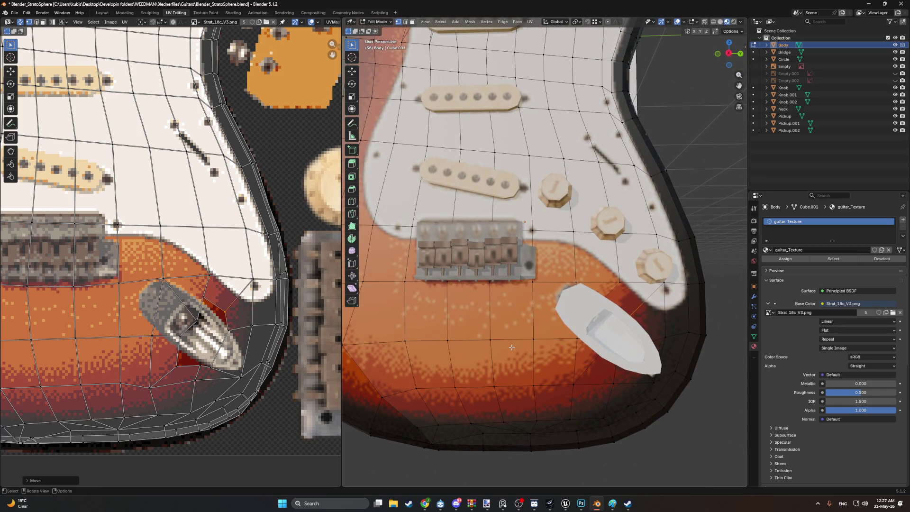
{"action": "left_click", "coordinate": [211, 398]}
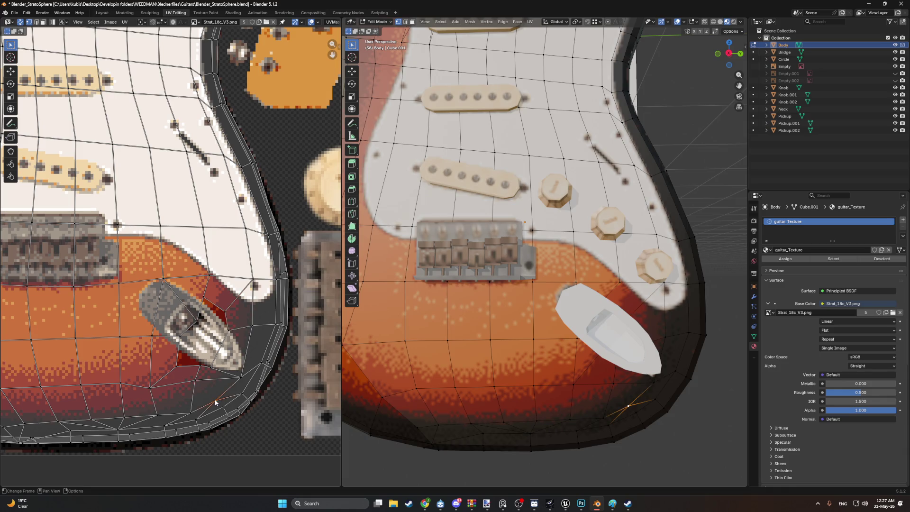
{"action": "key", "text": "g"}
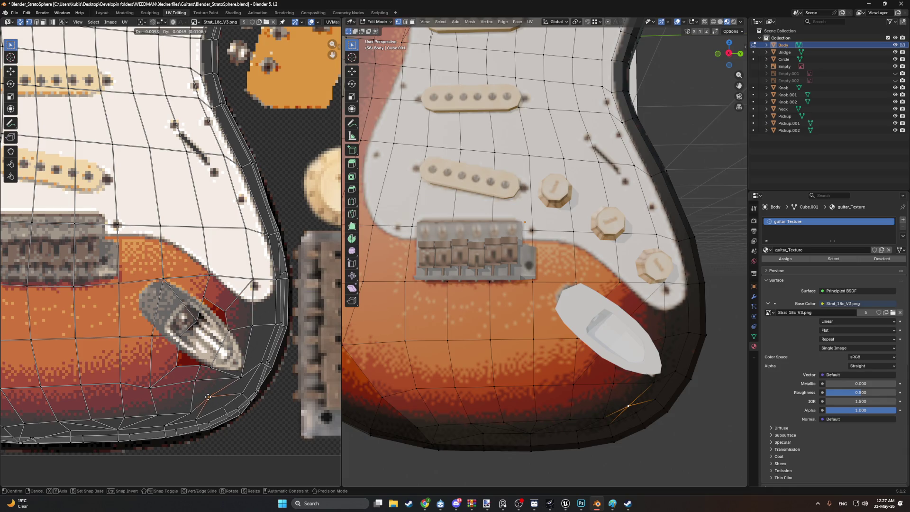
{"action": "left_click", "coordinate": [208, 396]}
{"action": "left_click", "coordinate": [195, 382]}
{"action": "key", "text": "g"}
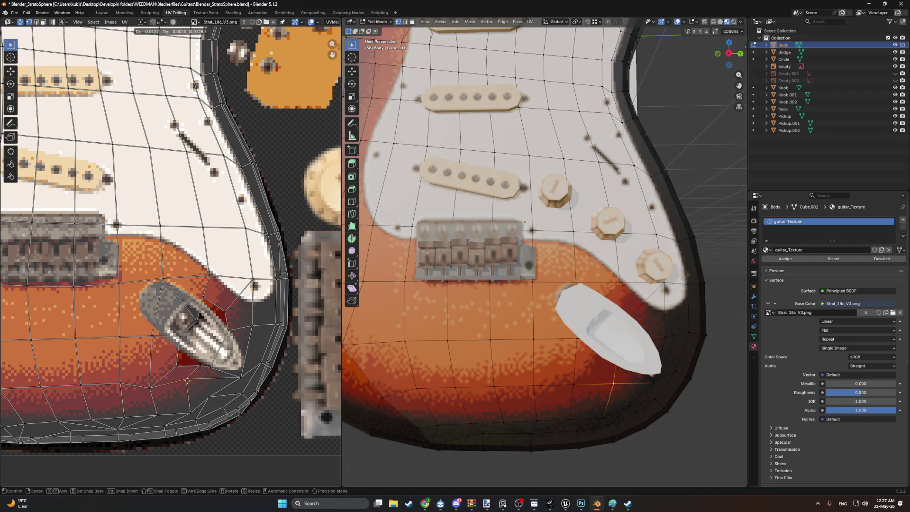
{"action": "left_click", "coordinate": [183, 379]}
{"action": "left_click", "coordinate": [175, 366]}
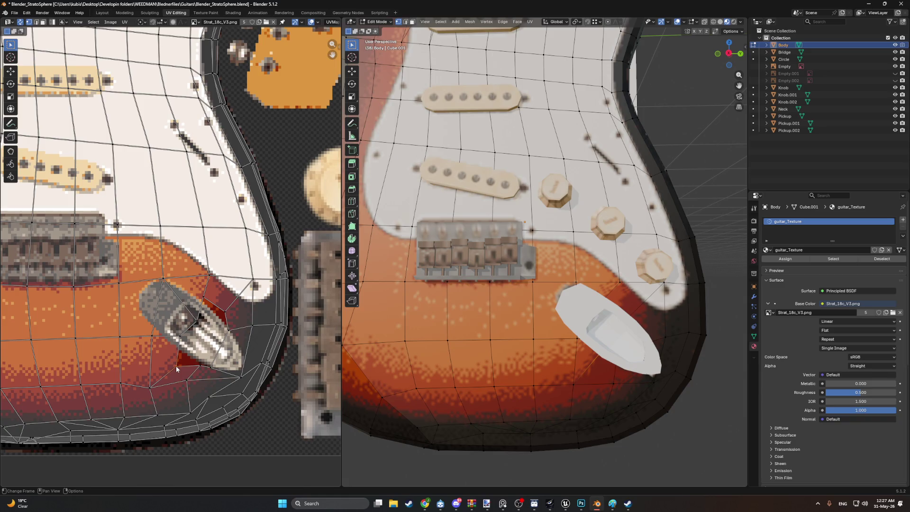
{"action": "key", "text": "g"}
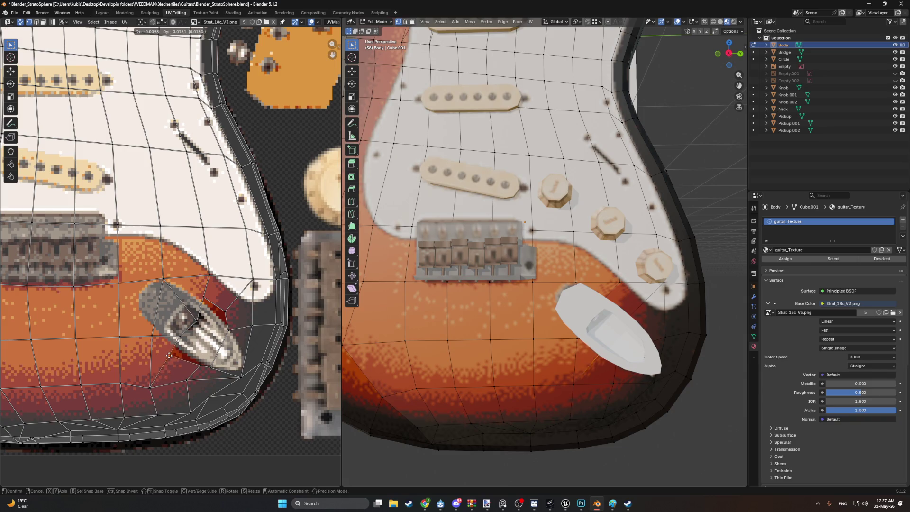
{"action": "left_click", "coordinate": [170, 358]}
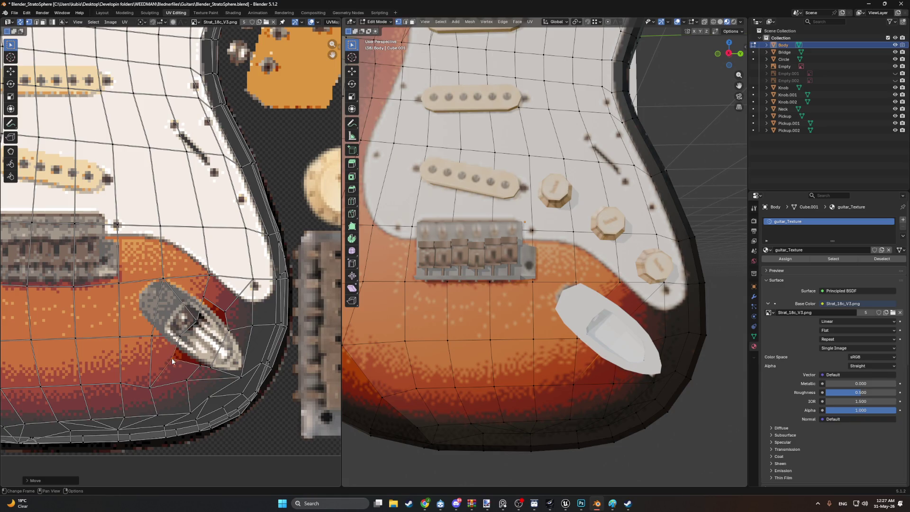
Step: Refine UV vertices at the jack plate's tip and left side, then view Strat_PH.psd in Photoshop
{"action": "left_click", "coordinate": [213, 369]}
{"action": "key", "text": "g"}
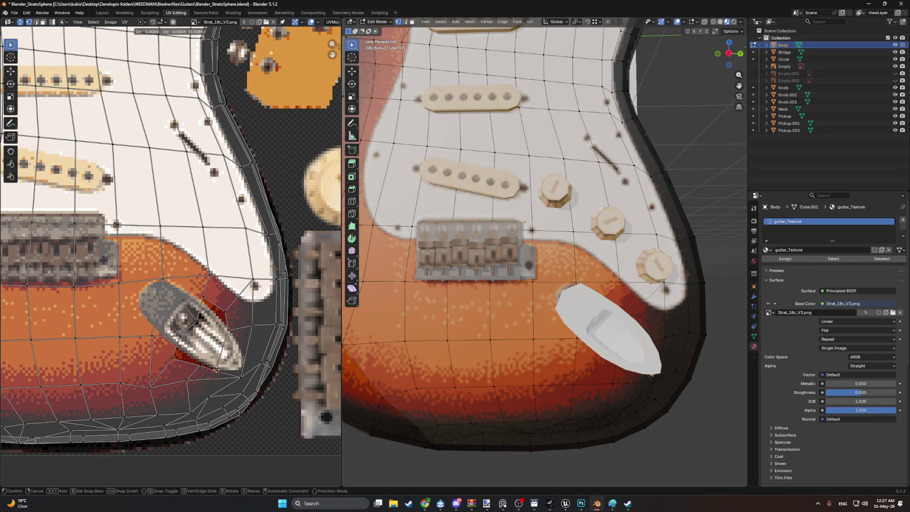
{"action": "left_click", "coordinate": [221, 368]}
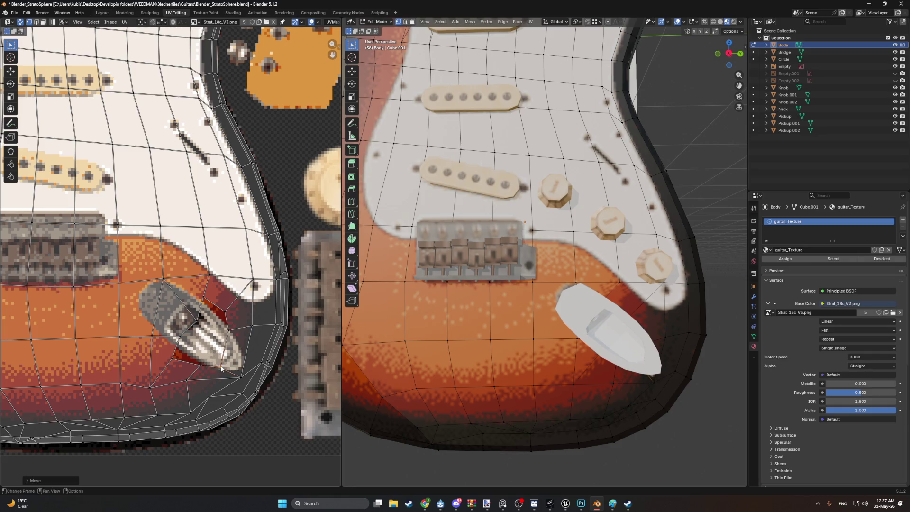
{"action": "mouse_move", "coordinate": [531, 341]}
{"action": "middle_mouse_down"}
{"action": "mouse_move", "coordinate": [588, 346]}
{"action": "mouse_move", "coordinate": [554, 360]}
{"action": "mouse_move", "coordinate": [586, 308]}
{"action": "middle_mouse_up"}
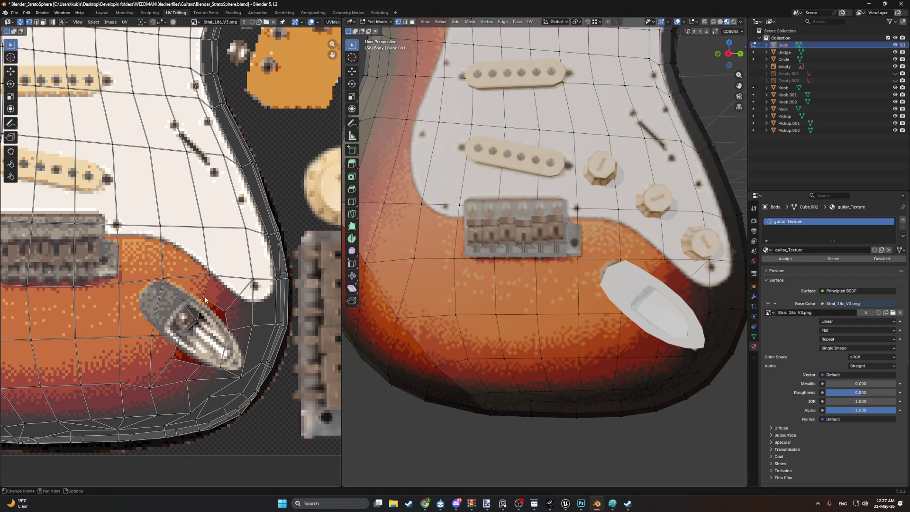
{"action": "key", "text": "g"}
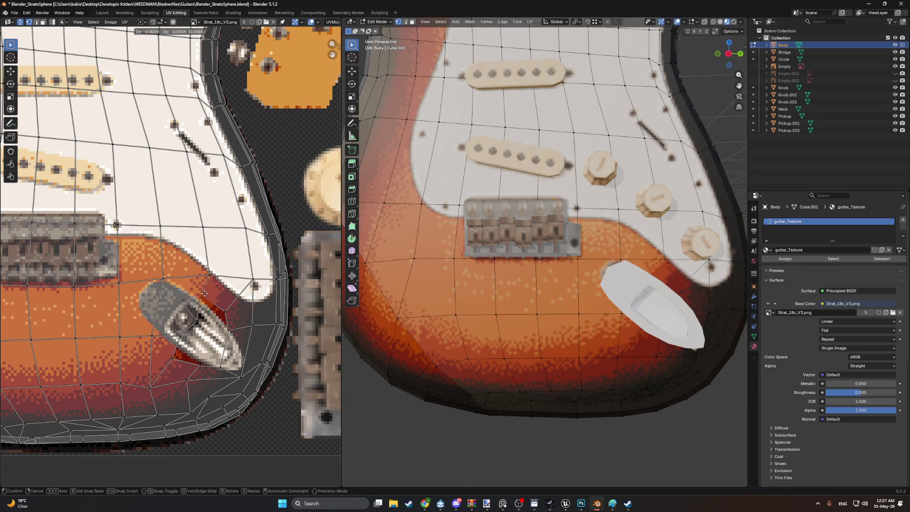
{"action": "left_click", "coordinate": [199, 292]}
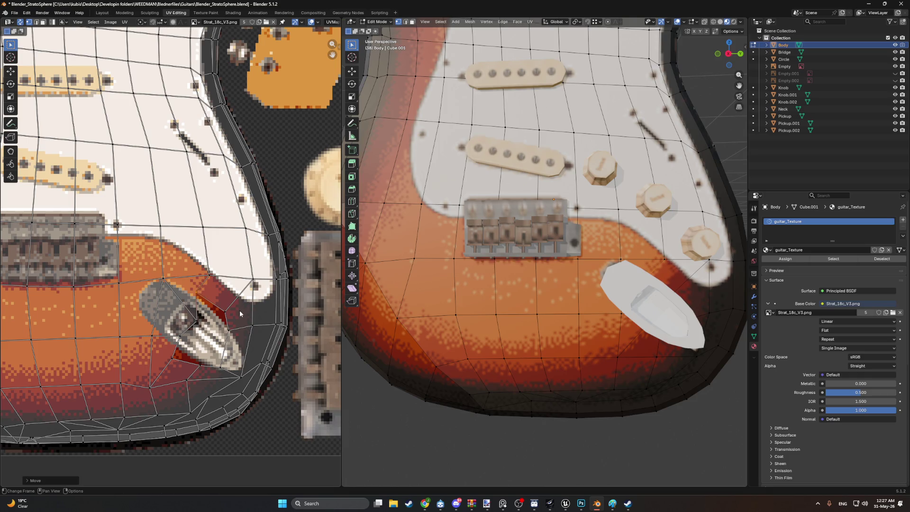
{"action": "left_click", "coordinate": [170, 358]}
{"action": "key", "text": "g"}
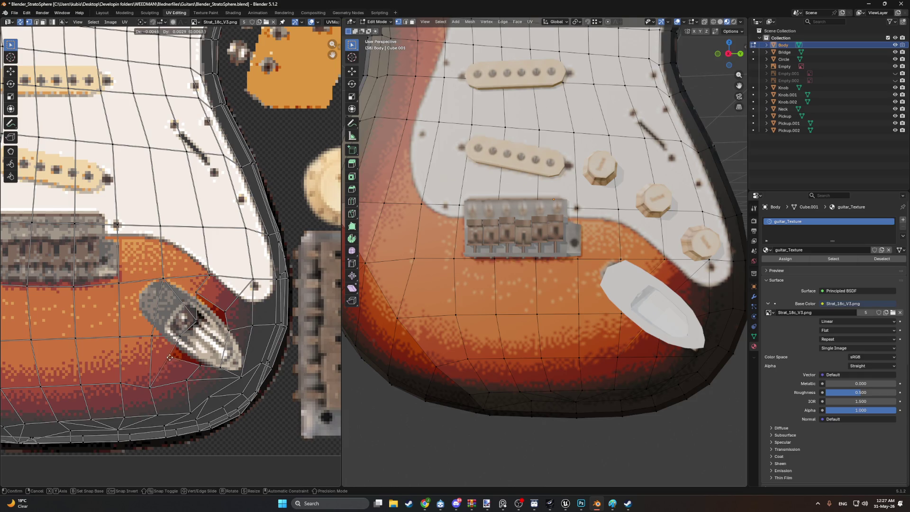
{"action": "left_click", "coordinate": [172, 347]}
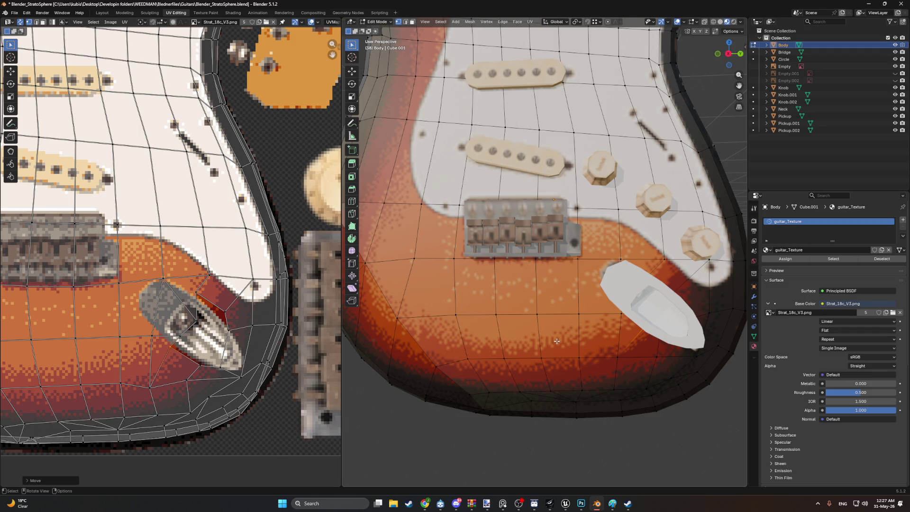
{"action": "scroll", "coordinate": [455, 302], "scroll_direction": "down", "scroll_amount": 1}
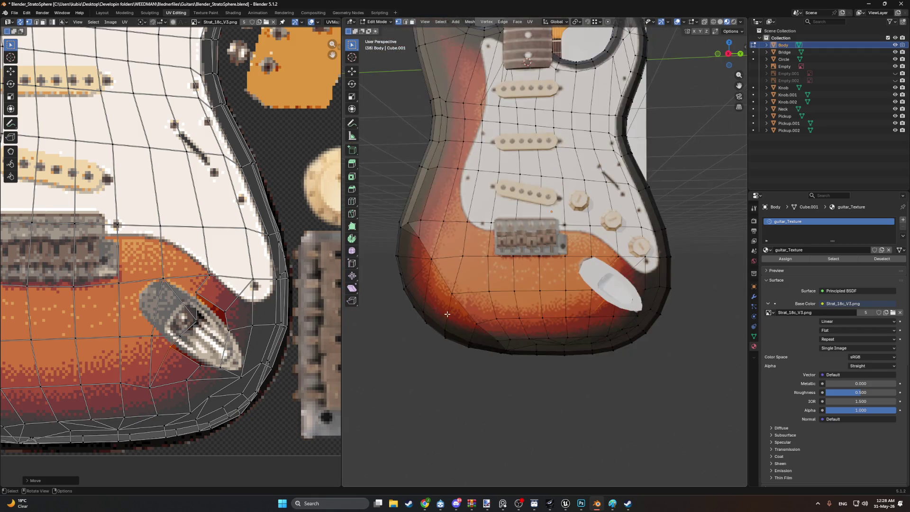
{"action": "scroll", "coordinate": [455, 303], "scroll_direction": "up", "scroll_amount": 3}
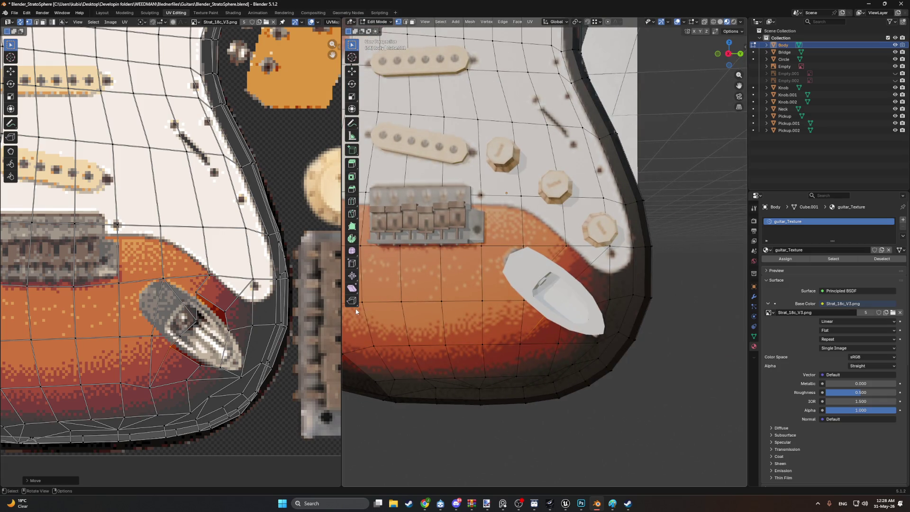
{"action": "left_click", "coordinate": [581, 503]}
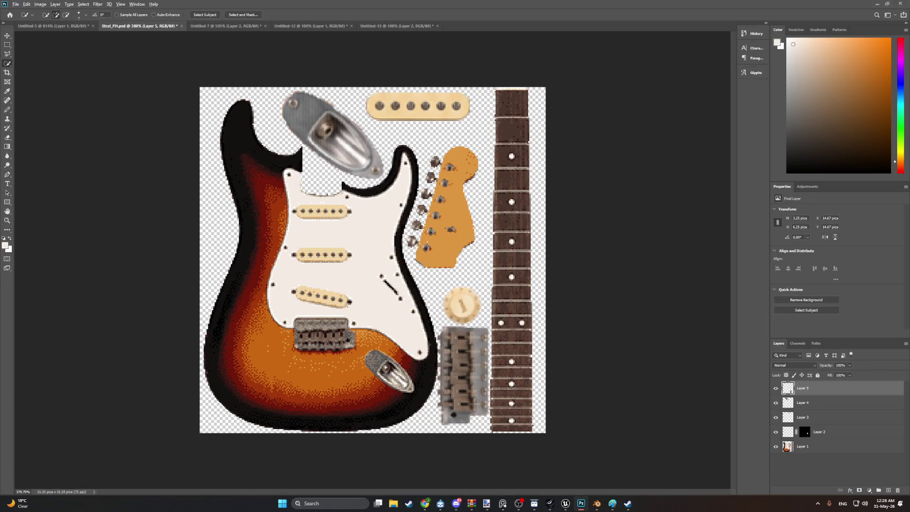
{"action": "scroll", "coordinate": [384, 374], "scroll_direction": "up", "scroll_amount": 3, "text": "alt"}
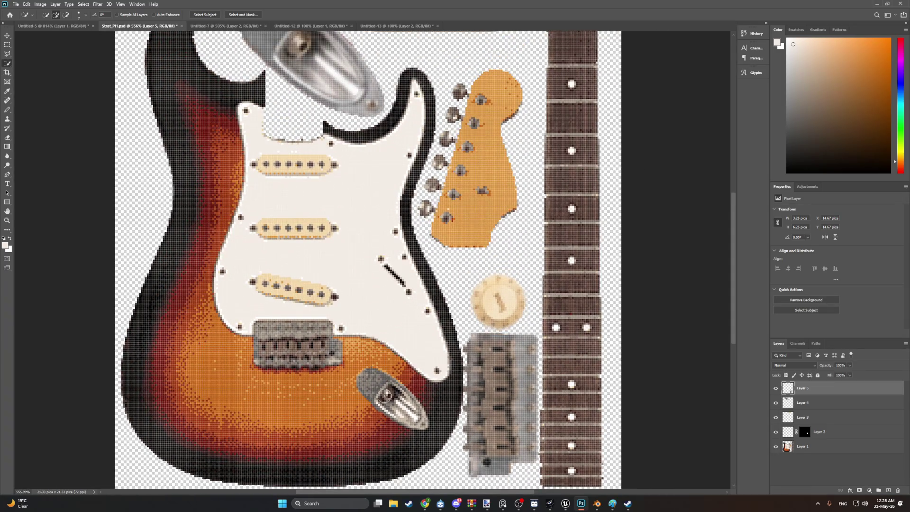
Step: Back in Blender, nudge the two UV vertices above the jack plate into place
{"action": "left_click", "coordinate": [875, 5]}
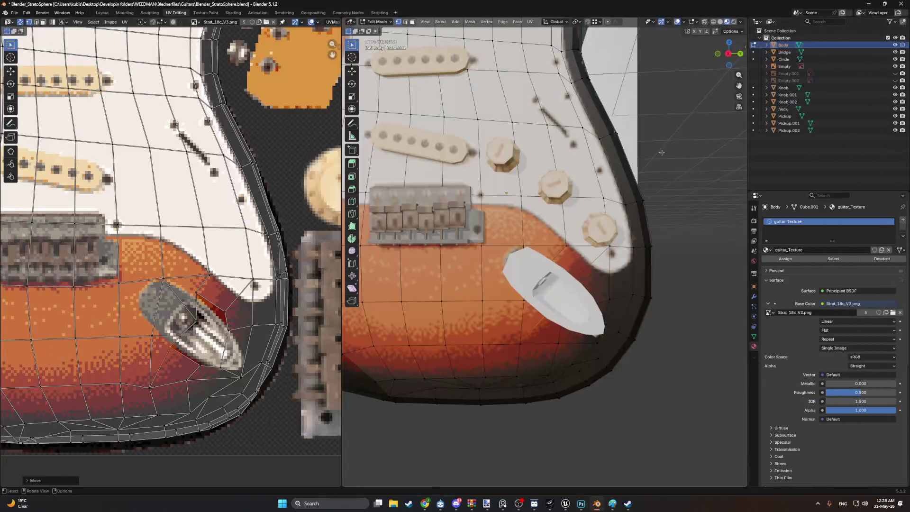
{"action": "scroll", "coordinate": [177, 317], "scroll_direction": "up", "scroll_amount": 2}
{"action": "scroll", "coordinate": [501, 272], "scroll_direction": "up", "scroll_amount": 10}
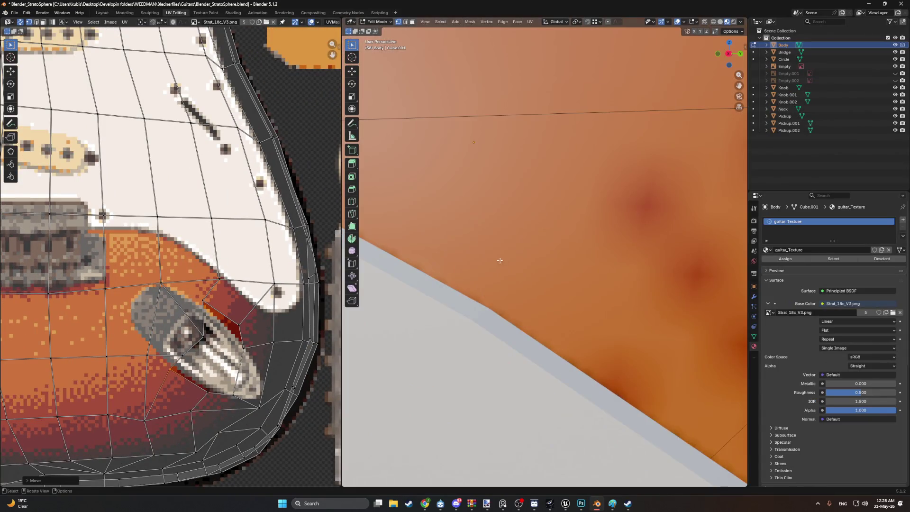
{"action": "scroll", "coordinate": [502, 273], "scroll_direction": "down", "scroll_amount": 6}
{"action": "left_click", "coordinate": [141, 286]}
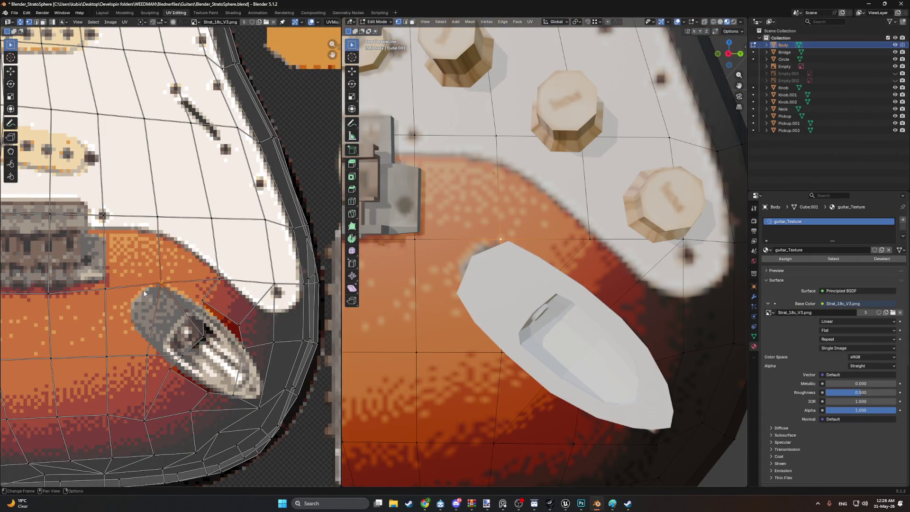
{"action": "key", "text": "g"}
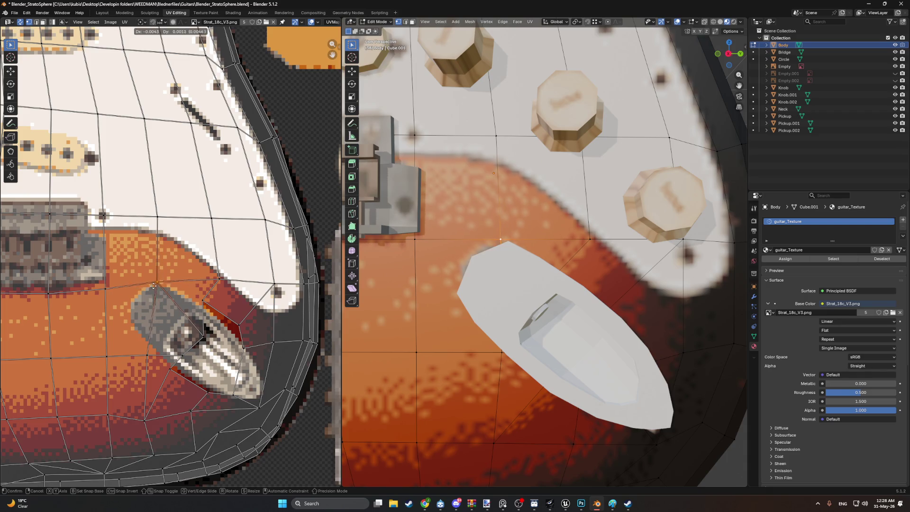
{"action": "left_click", "coordinate": [147, 283]}
{"action": "left_click", "coordinate": [106, 289]}
{"action": "key", "text": "g"}
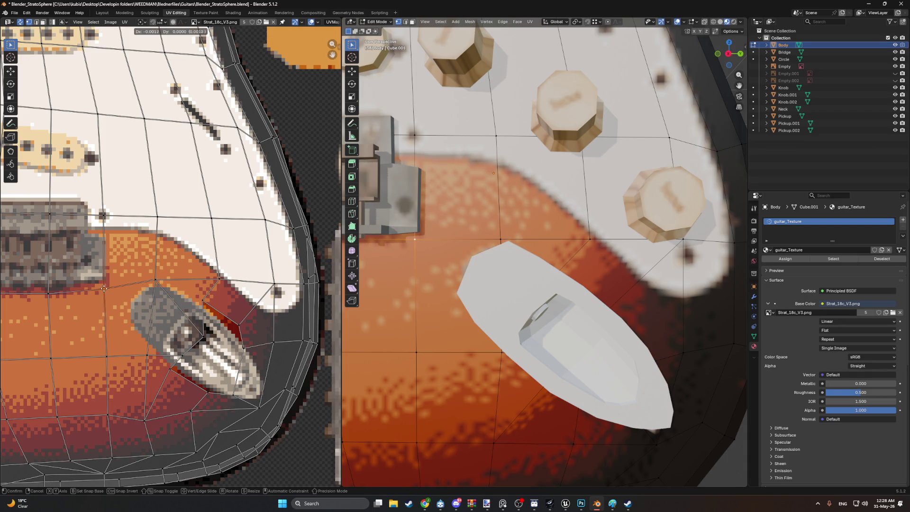
{"action": "left_click", "coordinate": [99, 285]}
Step: Set a lower-edge UV vertex onto the body rim and view the whole guitar body
{"action": "middle_click_drag", "start_coordinate": [522, 265], "coordinate": [545, 278]}
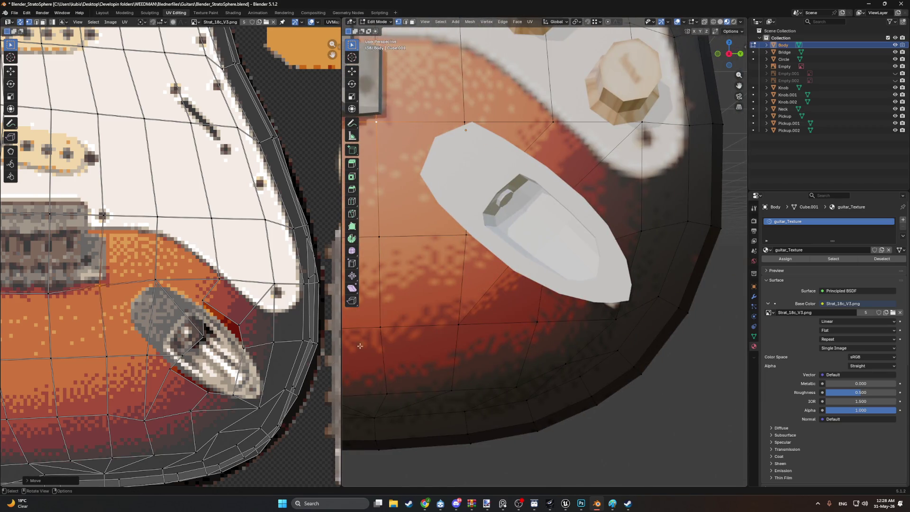
{"action": "left_click", "coordinate": [260, 407]}
{"action": "key", "text": "g"}
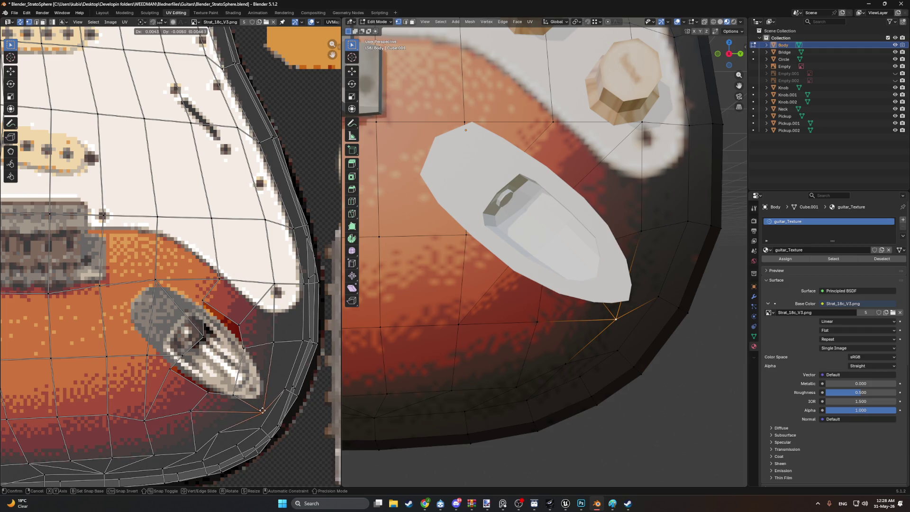
{"action": "left_click", "coordinate": [261, 413]}
{"action": "scroll", "coordinate": [543, 320], "scroll_direction": "down", "scroll_amount": 5}
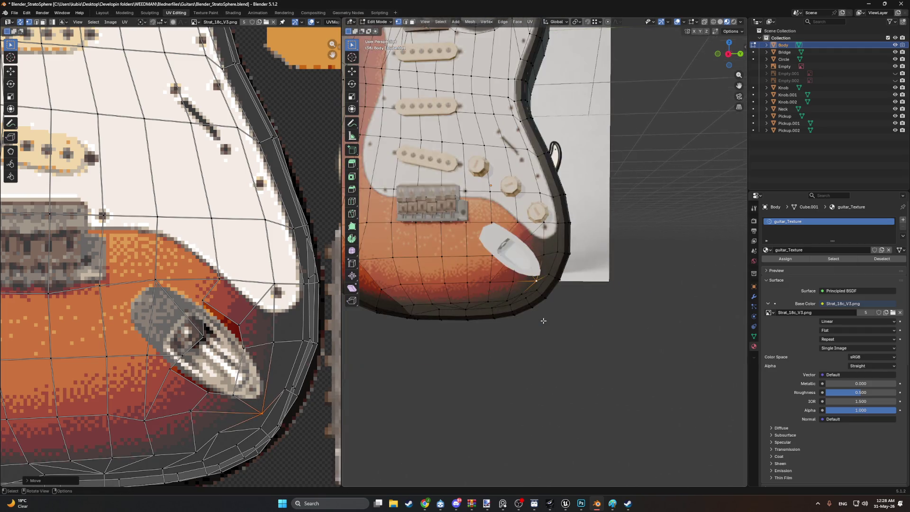
{"action": "middle_click_drag", "start_coordinate": [543, 320], "coordinate": [577, 279]}
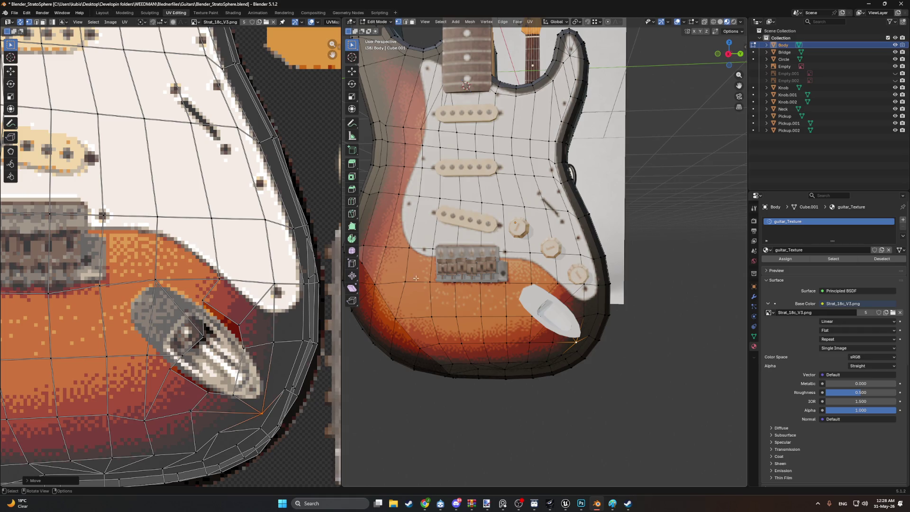
Step: Rename the Circle object to 'Jack' in the Outliner, then deselect and leave Edit Mode
{"action": "left_click", "coordinate": [779, 60]}
{"action": "double_click", "coordinate": [779, 60]}
{"action": "type", "text": "Jack"}
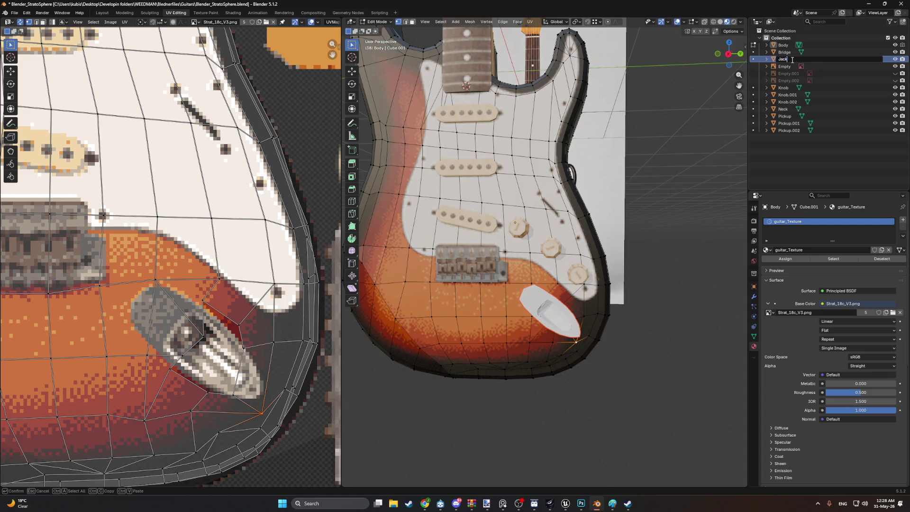
{"action": "key", "text": "Return"}
{"action": "scroll", "coordinate": [644, 268], "scroll_direction": "up", "scroll_amount": 3}
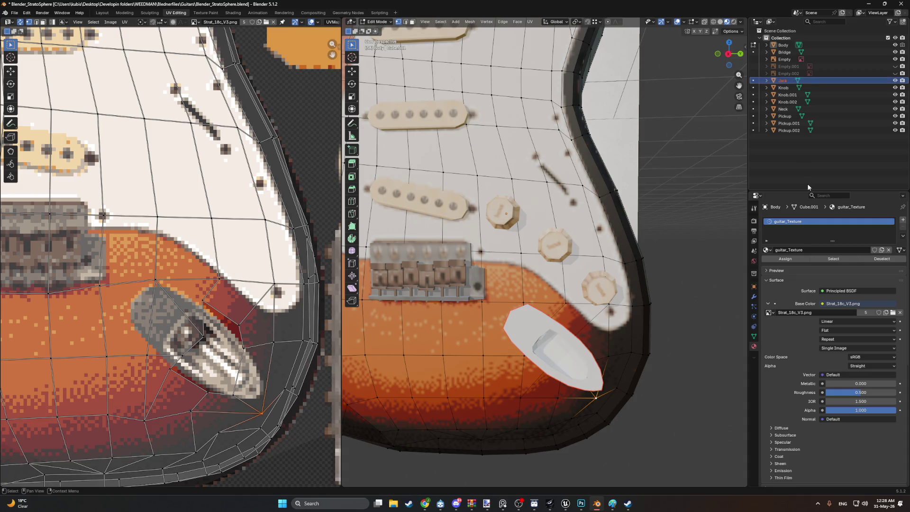
{"action": "left_click", "coordinate": [791, 167]}
{"action": "key", "text": "Tab"}
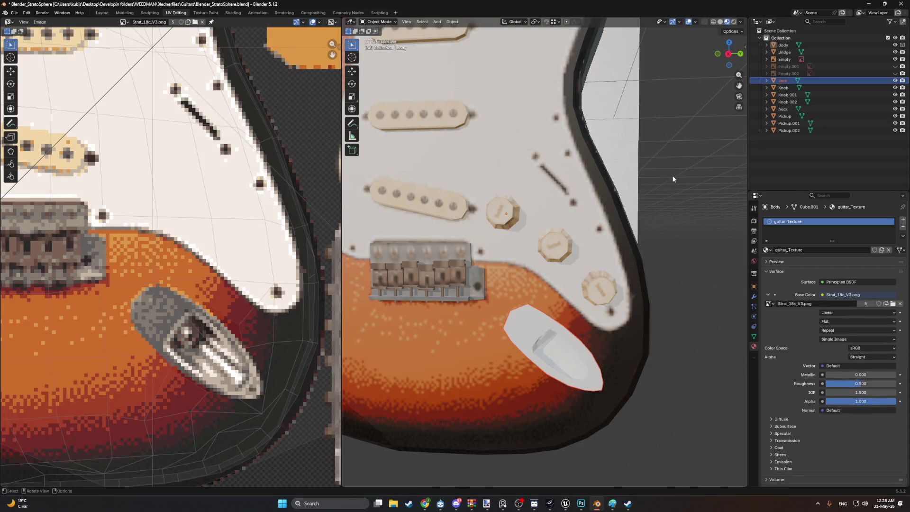
{"action": "left_click", "coordinate": [778, 87]}
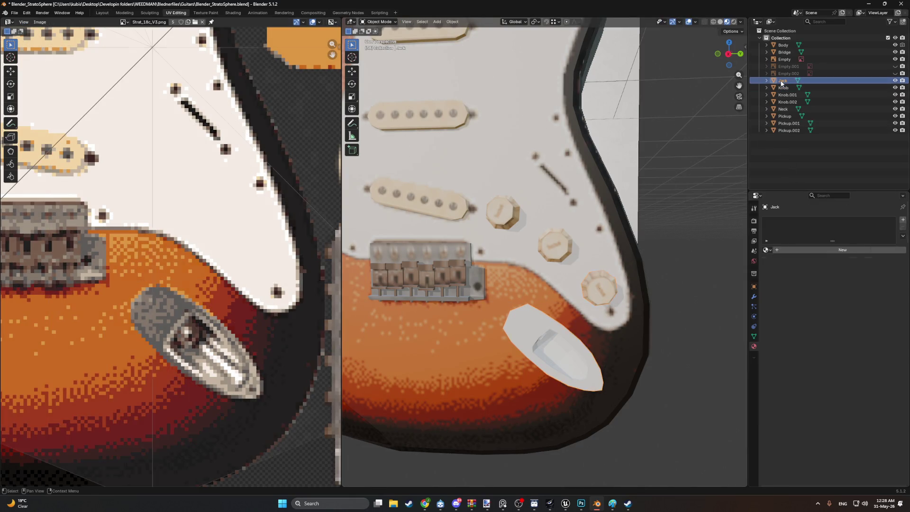
Step: Rename the Jack object's material from Material.001 to 'Jack_material'
{"action": "left_click", "coordinate": [782, 80]}
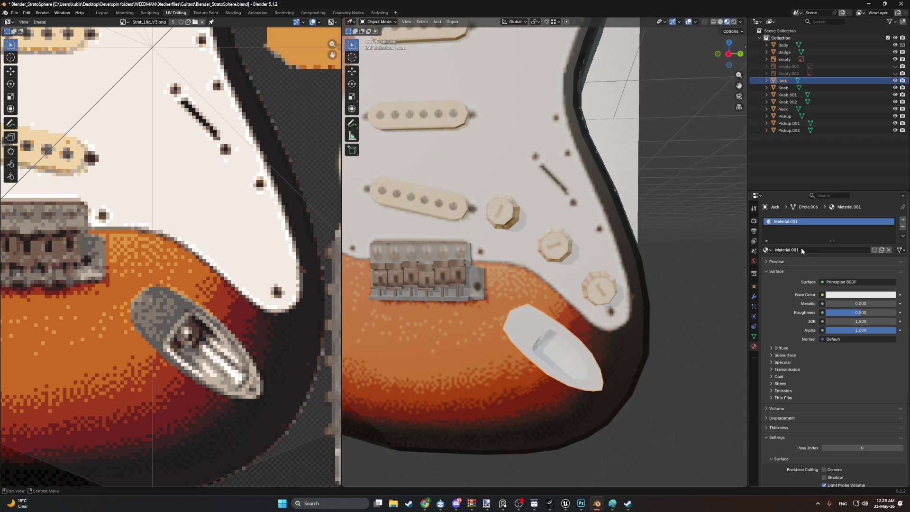
{"action": "double_click", "coordinate": [801, 248]}
{"action": "type", "text": "Jack_m"}
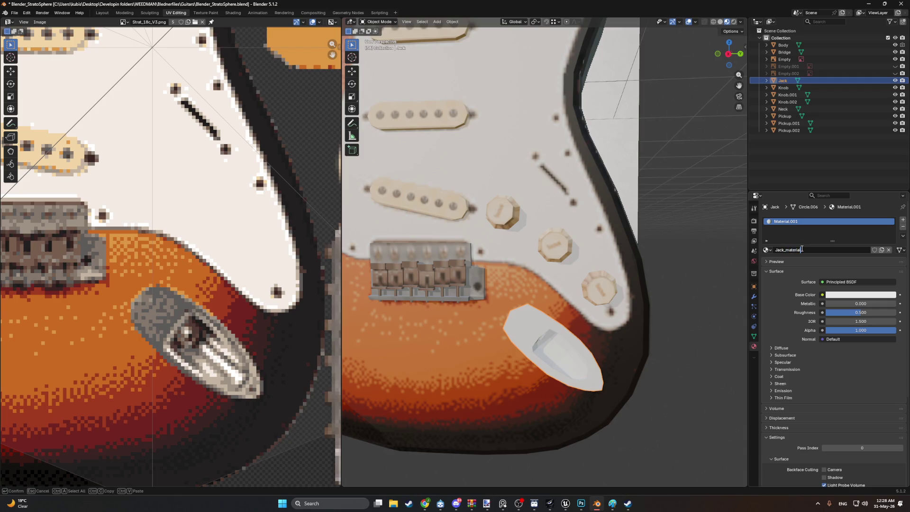
{"action": "key", "text": "Return"}
Step: Set Base Color to an Image Texture loading Strat_18c_V3.png from the Guitars folder
{"action": "left_click", "coordinate": [821, 294]}
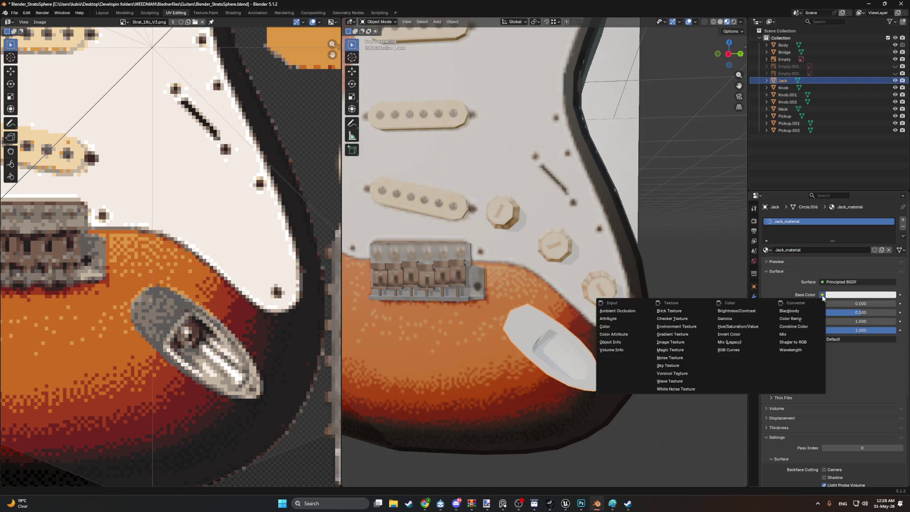
{"action": "left_click", "coordinate": [678, 343]}
{"action": "left_click", "coordinate": [888, 307]}
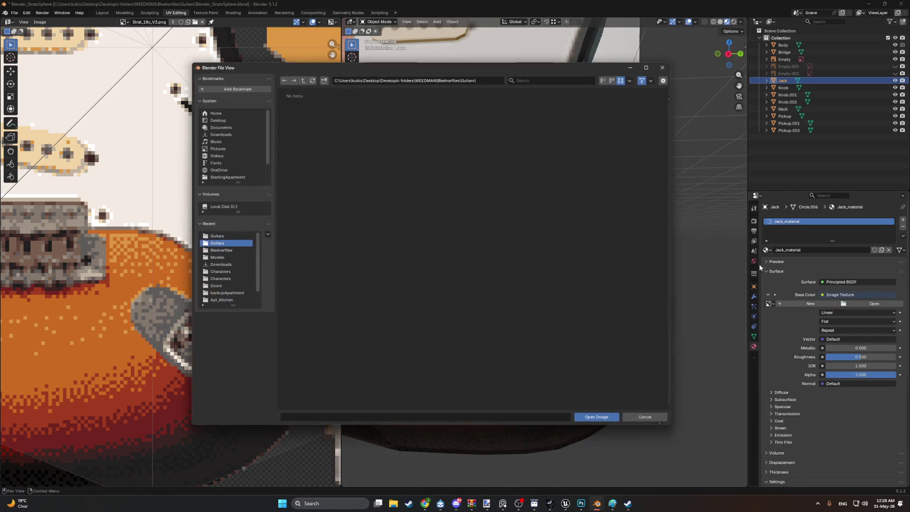
{"action": "left_click", "coordinate": [218, 240]}
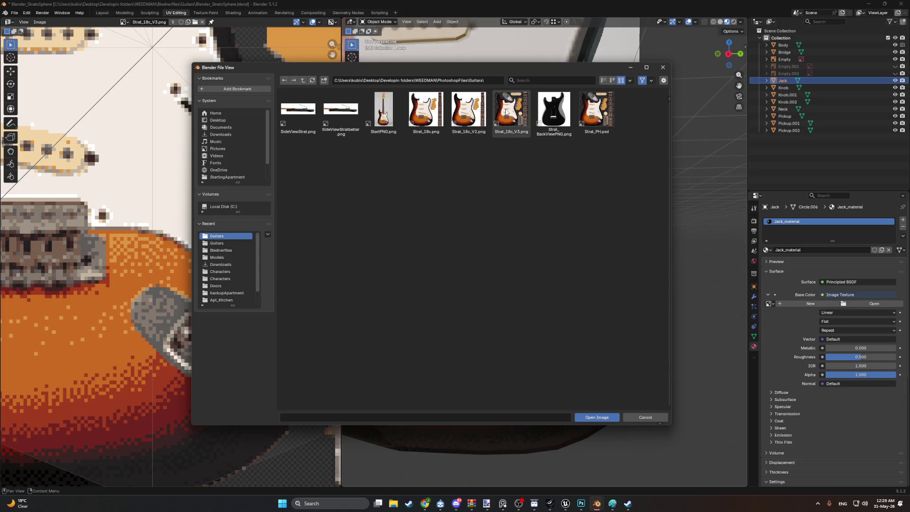
{"action": "double_click", "coordinate": [499, 111]}
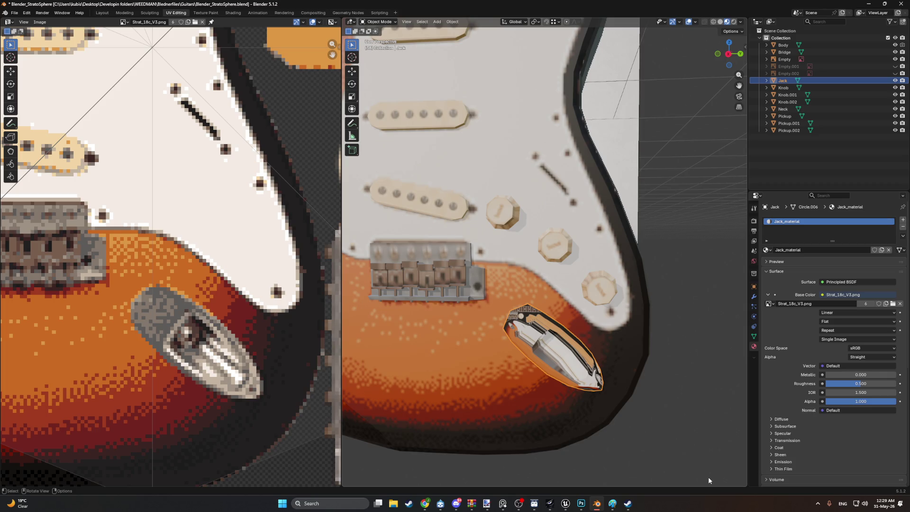
Step: Fit the guitar texture in the UV view, then put the Jack mesh in Edit Mode
{"action": "key", "text": "Home"}
{"action": "scroll", "coordinate": [203, 372], "scroll_direction": "up", "scroll_amount": 4}
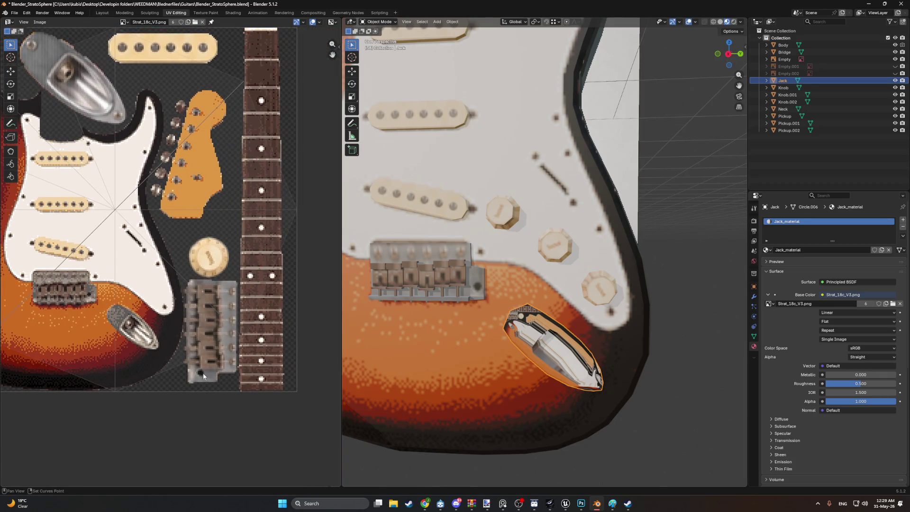
{"action": "scroll", "coordinate": [522, 312], "scroll_direction": "down", "scroll_amount": 6}
{"action": "scroll", "coordinate": [549, 305], "scroll_direction": "up", "scroll_amount": 5}
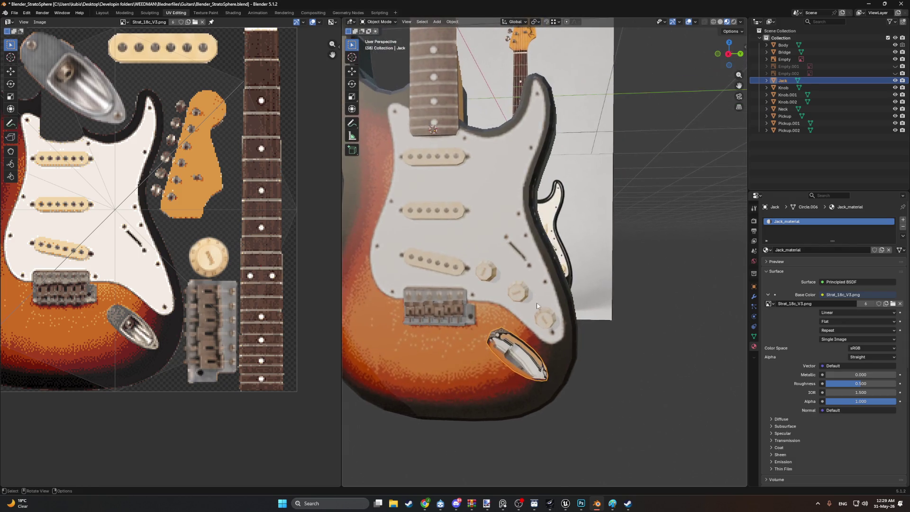
{"action": "scroll", "coordinate": [513, 383], "scroll_direction": "down", "scroll_amount": 1}
{"action": "scroll", "coordinate": [171, 317], "scroll_direction": "down", "scroll_amount": 2}
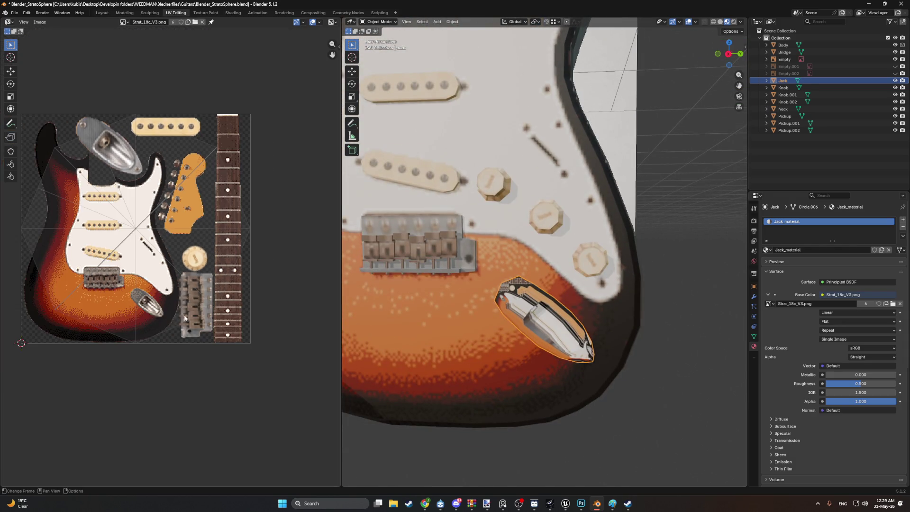
{"action": "scroll", "coordinate": [574, 346], "scroll_direction": "up", "scroll_amount": 4}
{"action": "key", "text": "Tab"}
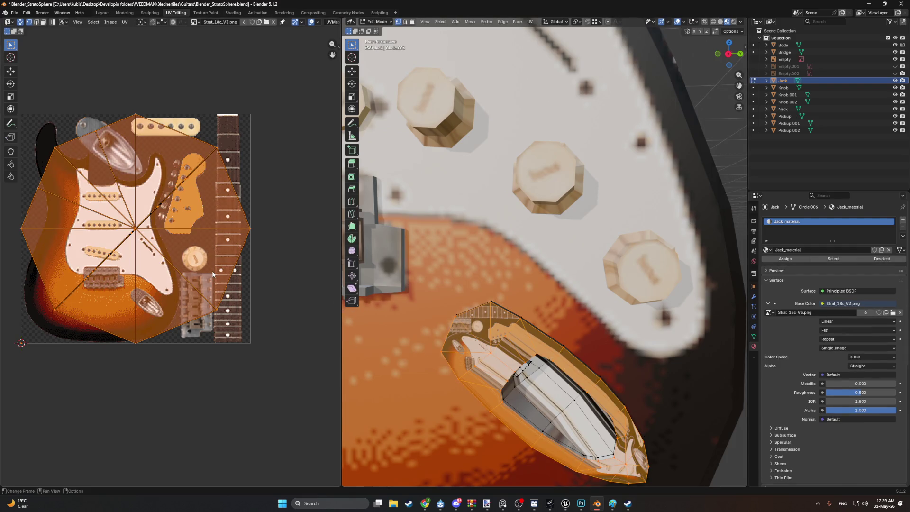
{"action": "scroll", "coordinate": [212, 273], "scroll_direction": "up", "scroll_amount": 3, "text": "shift"}
{"action": "scroll", "coordinate": [209, 275], "scroll_direction": "left", "scroll_amount": 2, "text": "ctrl"}
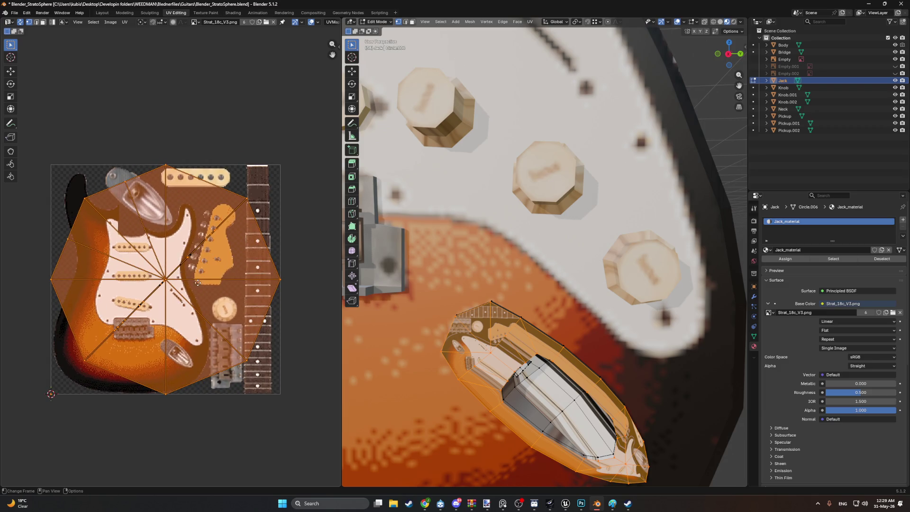
{"action": "mouse_move", "coordinate": [502, 223]}
{"action": "middle_mouse_down"}
{"action": "mouse_move", "coordinate": [488, 204]}
{"action": "mouse_move", "coordinate": [511, 227]}
{"action": "mouse_move", "coordinate": [500, 217]}
{"action": "middle_mouse_up"}
Step: Select the jack plate's upper strip, right-edge and plug-tip faces
{"action": "left_click", "coordinate": [500, 216]}
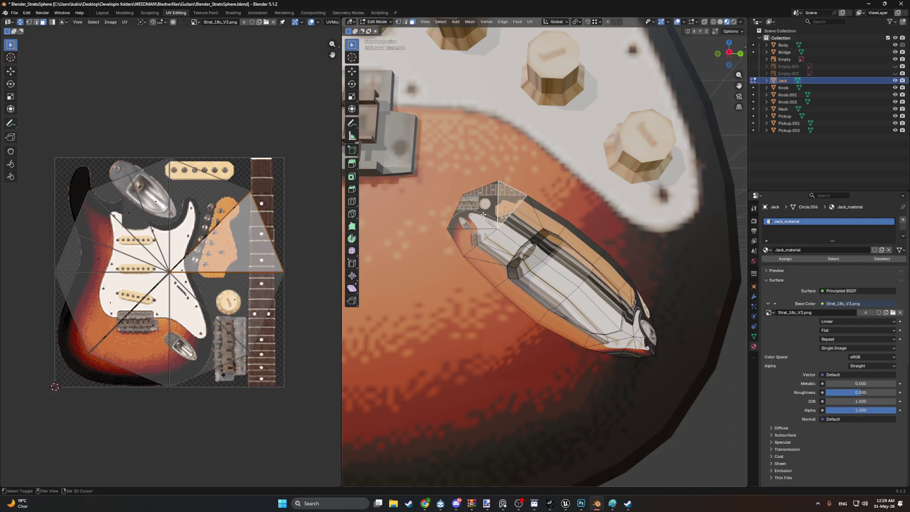
{"action": "left_click", "coordinate": [498, 209], "text": "shift"}
{"action": "left_click", "coordinate": [488, 228], "text": "shift"}
{"action": "left_click", "coordinate": [497, 242], "text": "shift"}
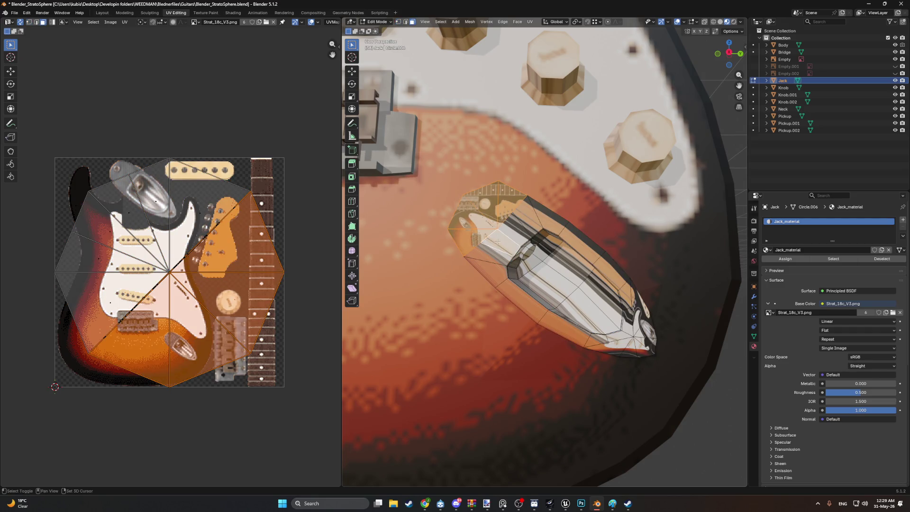
{"action": "left_click", "coordinate": [488, 268], "text": "shift"}
{"action": "left_click", "coordinate": [514, 230], "text": "shift"}
{"action": "left_click", "coordinate": [564, 227], "text": "shift"}
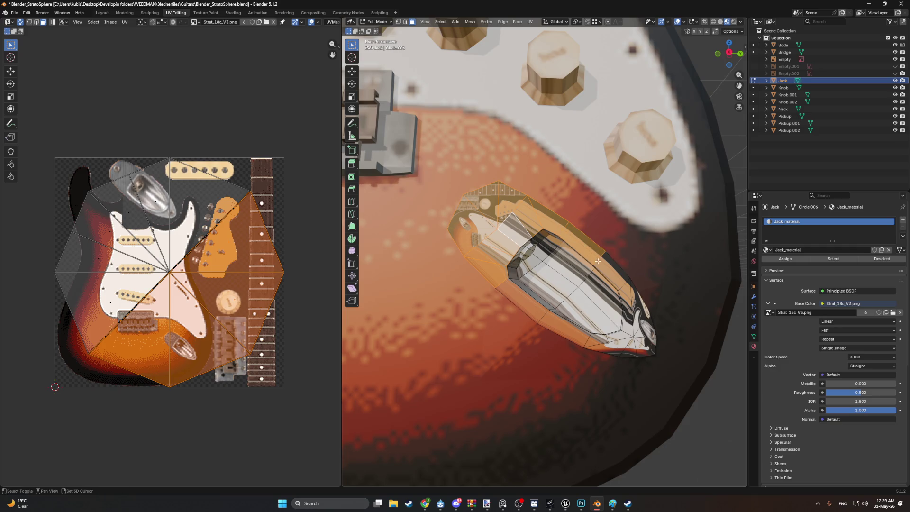
{"action": "left_click", "coordinate": [648, 342], "text": "shift"}
{"action": "left_click", "coordinate": [633, 348], "text": "shift"}
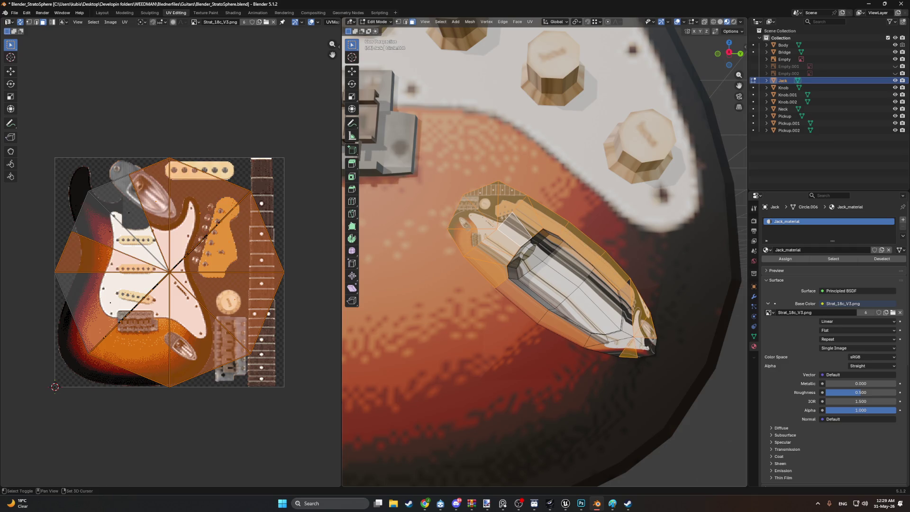
{"action": "left_click", "coordinate": [644, 344], "text": "shift"}
Step: Add the remaining lower, top and dark-strip plug faces, then bring up the UV Mapping menu
{"action": "left_click", "coordinate": [621, 338], "text": "shift"}
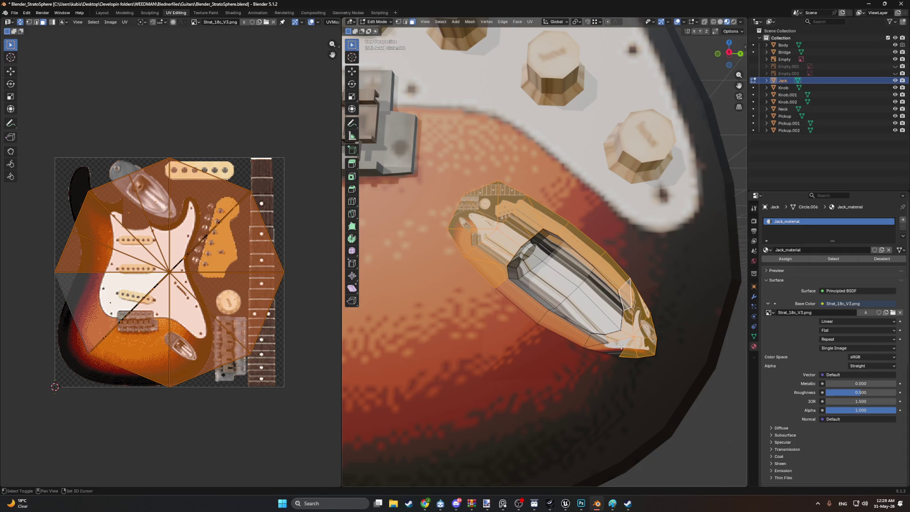
{"action": "left_click", "coordinate": [611, 346], "text": "shift"}
{"action": "left_click", "coordinate": [573, 332], "text": "shift"}
{"action": "left_click", "coordinate": [522, 302], "text": "shift"}
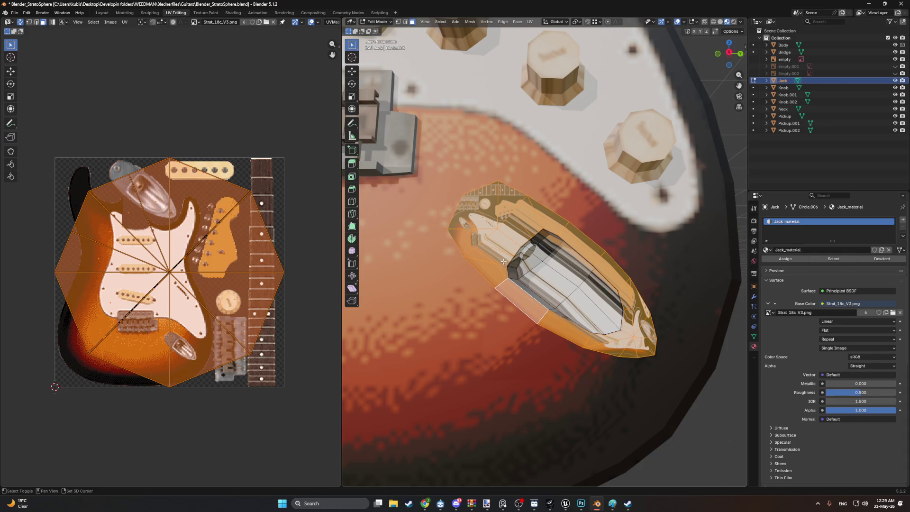
{"action": "left_click", "coordinate": [526, 269], "text": "shift"}
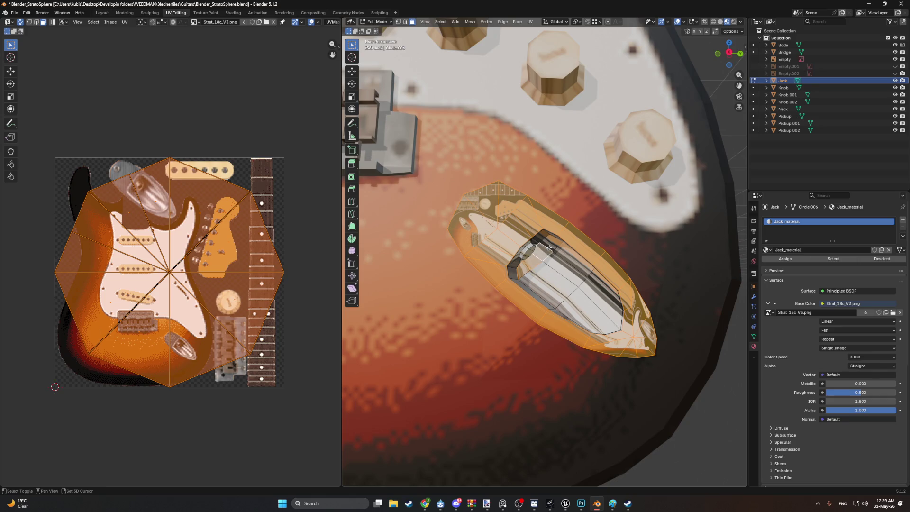
{"action": "left_click", "coordinate": [564, 272], "text": "shift"}
{"action": "left_click", "coordinate": [545, 287], "text": "shift"}
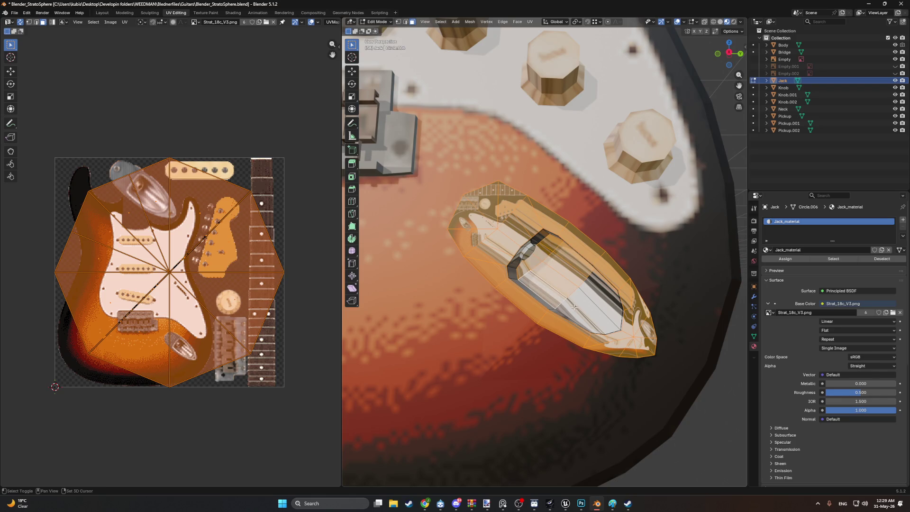
{"action": "left_click", "coordinate": [569, 313], "text": "shift"}
{"action": "left_click", "coordinate": [600, 296], "text": "shift"}
{"action": "left_click", "coordinate": [601, 290], "text": "shift"}
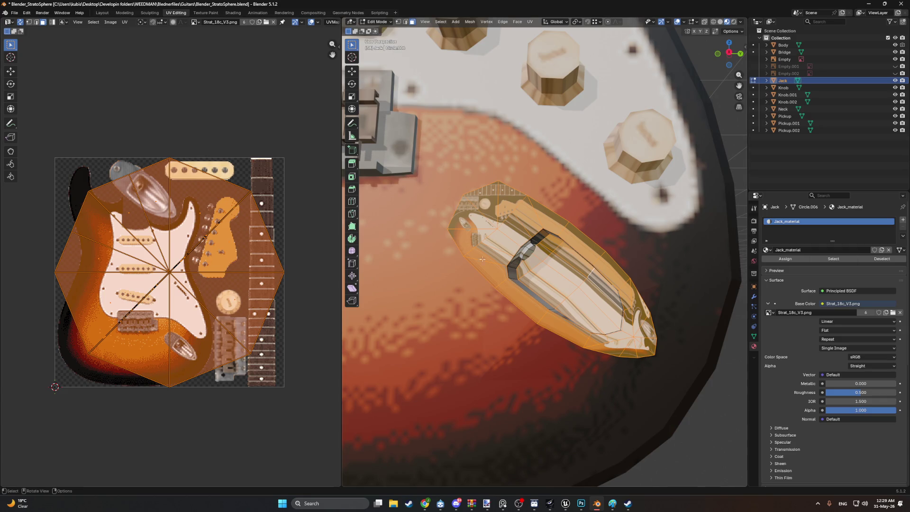
{"action": "key", "text": "u"}
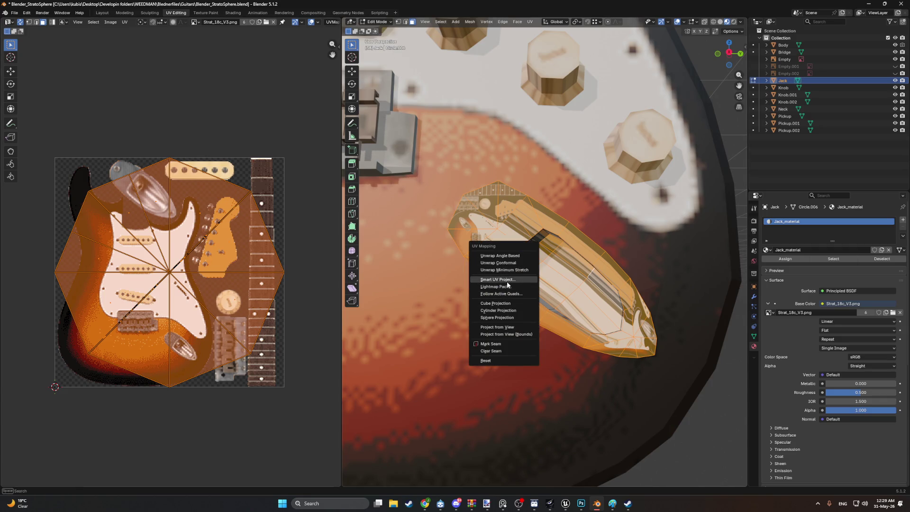
Step: Unwrap the Jack plate with Smart UV Project at the 66° angle limit
{"action": "left_click", "coordinate": [507, 284]}
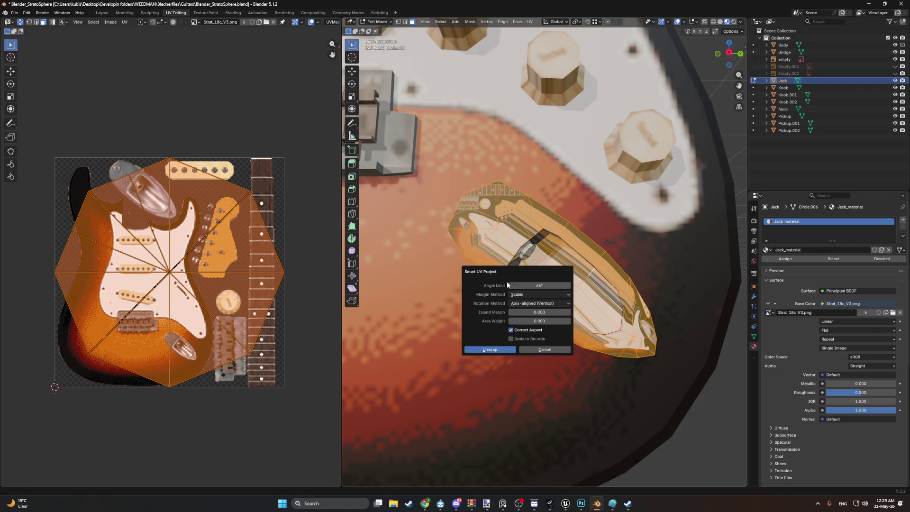
{"action": "left_click", "coordinate": [496, 350]}
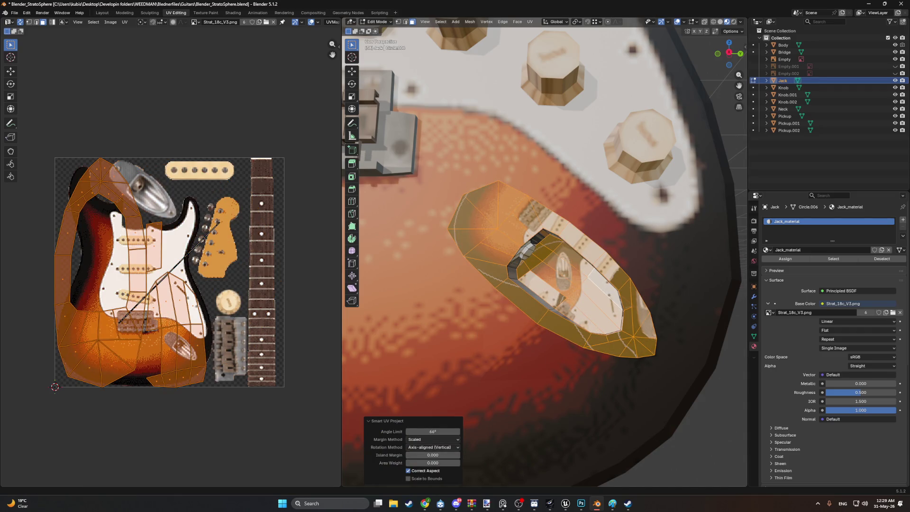
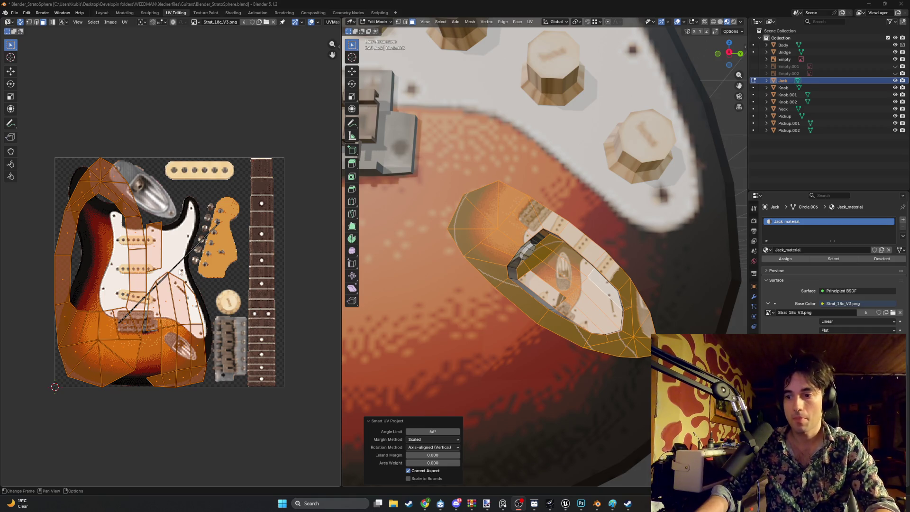
Step: Move the jack's UV islands further left across the guitar texture, then deselect them
{"action": "middle_click_drag", "start_coordinate": [180, 272], "coordinate": [201, 285]}
{"action": "key", "text": "g"}
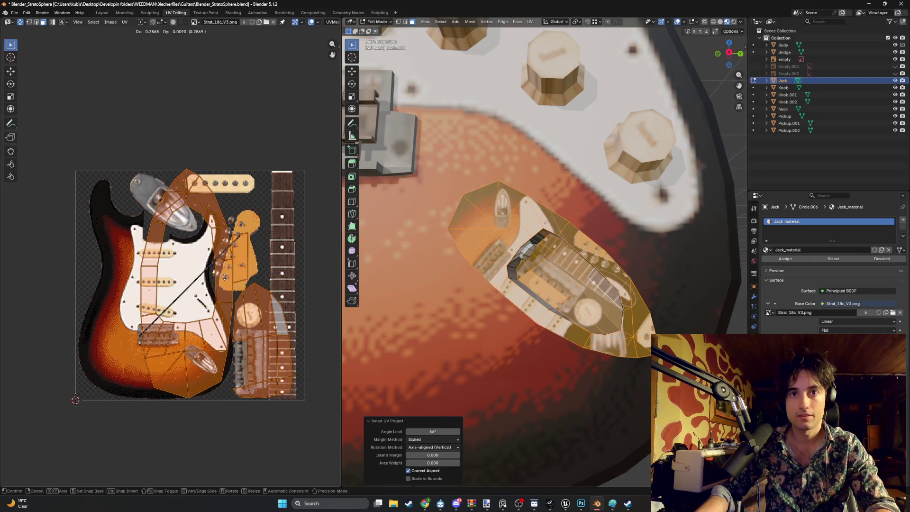
{"action": "left_click", "coordinate": [214, 276]}
{"action": "key", "text": "alt+a"}
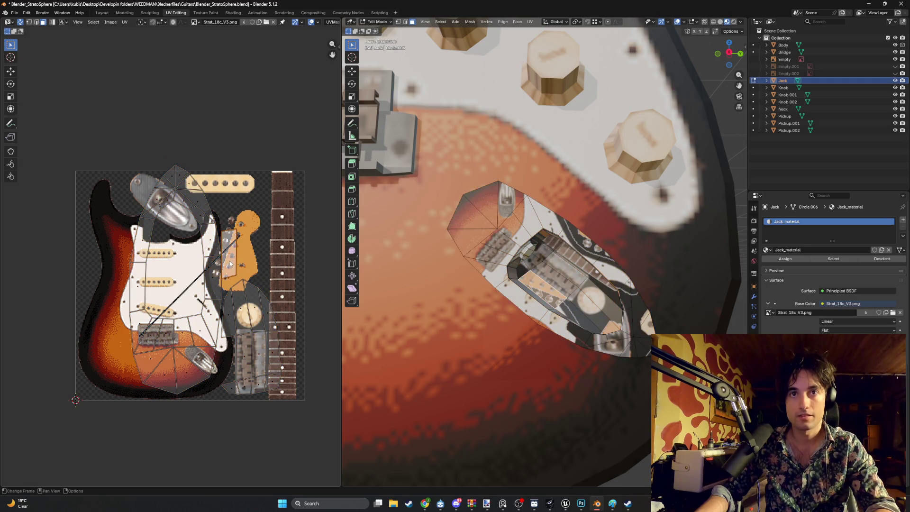
{"action": "left_click", "coordinate": [215, 279]}
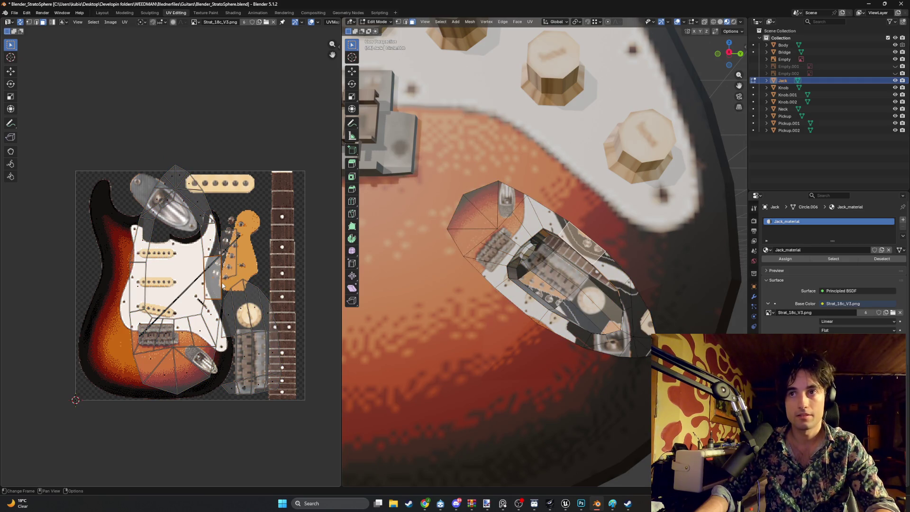
Step: Select the jack plate's fan faces around the plug and the faces just below it
{"action": "middle_click_drag", "start_coordinate": [185, 262], "coordinate": [192, 298]}
{"action": "left_click", "coordinate": [496, 248]}
{"action": "left_click", "coordinate": [473, 244], "text": "shift"}
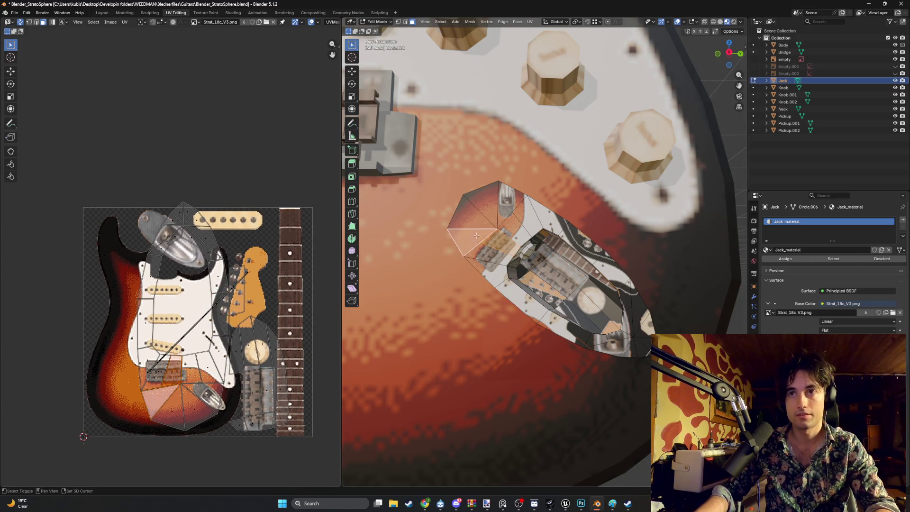
{"action": "left_click", "coordinate": [466, 215], "text": "shift"}
{"action": "left_click", "coordinate": [483, 199], "text": "shift"}
{"action": "left_click", "coordinate": [514, 206], "text": "shift"}
{"action": "left_click", "coordinate": [514, 230], "text": "shift"}
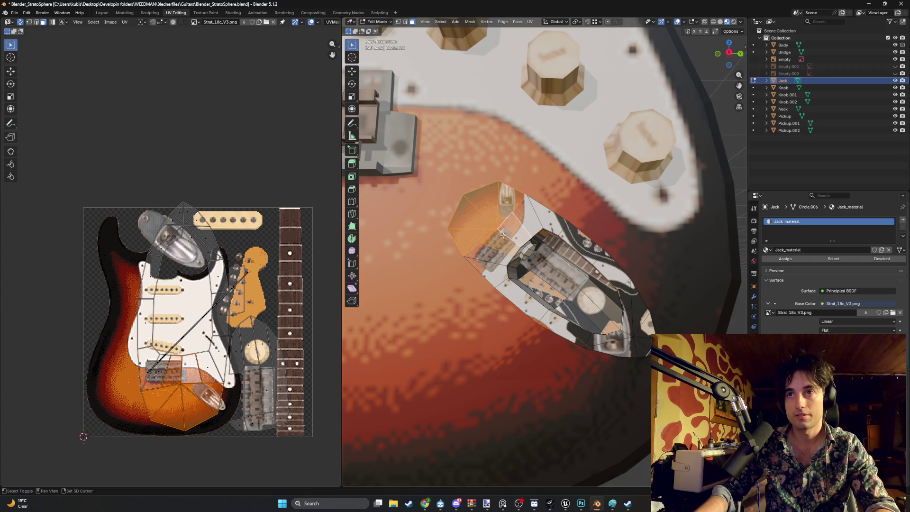
{"action": "left_click", "coordinate": [488, 256], "text": "shift"}
{"action": "left_click", "coordinate": [527, 299], "text": "shift"}
{"action": "left_click", "coordinate": [564, 328], "text": "shift"}
{"action": "left_click", "coordinate": [516, 301], "text": "shift"}
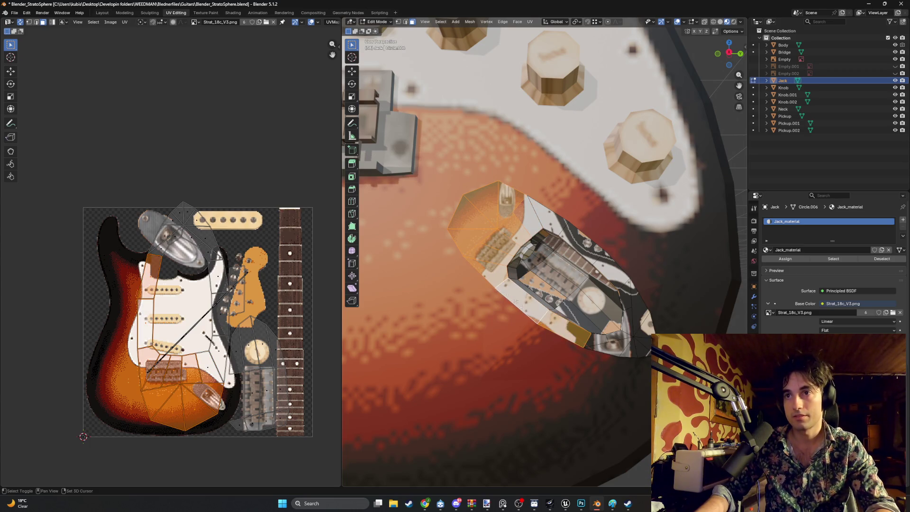
Step: Add the faces along the jack plate's lower end, right side and upper edge
{"action": "left_click", "coordinate": [598, 336], "text": "shift"}
{"action": "left_click", "coordinate": [614, 337], "text": "shift"}
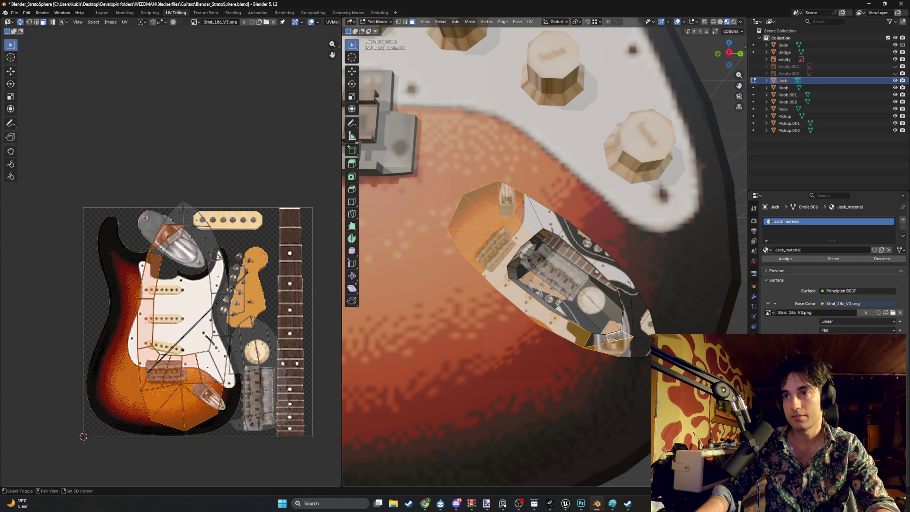
{"action": "left_click", "coordinate": [644, 346], "text": "shift"}
{"action": "left_click", "coordinate": [645, 340], "text": "shift"}
{"action": "left_click", "coordinate": [641, 327], "text": "shift"}
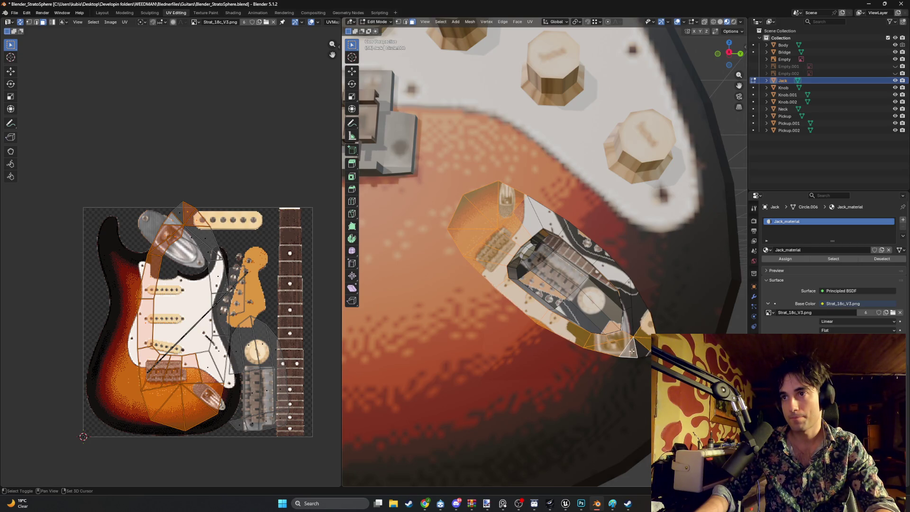
{"action": "left_click", "coordinate": [636, 304], "text": "shift"}
{"action": "left_click", "coordinate": [614, 274], "text": "shift"}
{"action": "left_click", "coordinate": [584, 244], "text": "shift"}
{"action": "left_click", "coordinate": [575, 259], "text": "shift"}
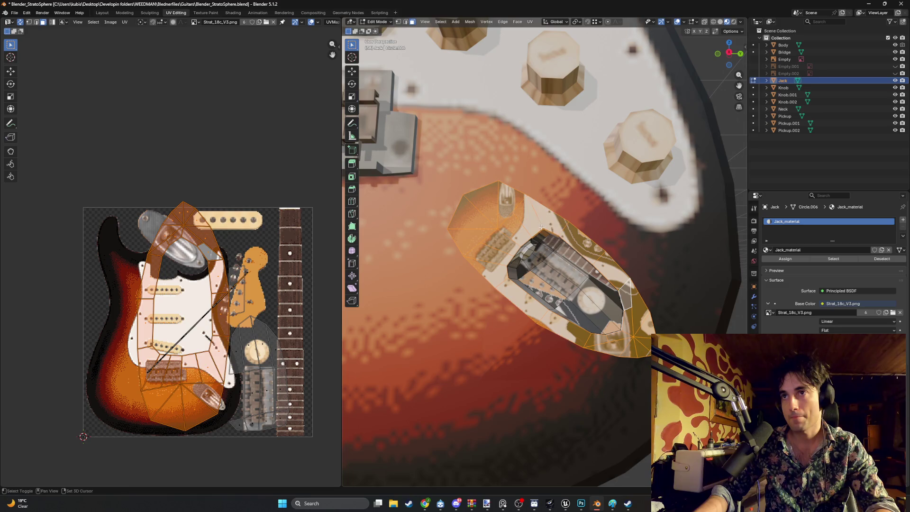
{"action": "scroll", "coordinate": [575, 256], "scroll_direction": "down", "scroll_amount": 3}
{"action": "scroll", "coordinate": [564, 256], "scroll_direction": "up", "scroll_amount": 8}
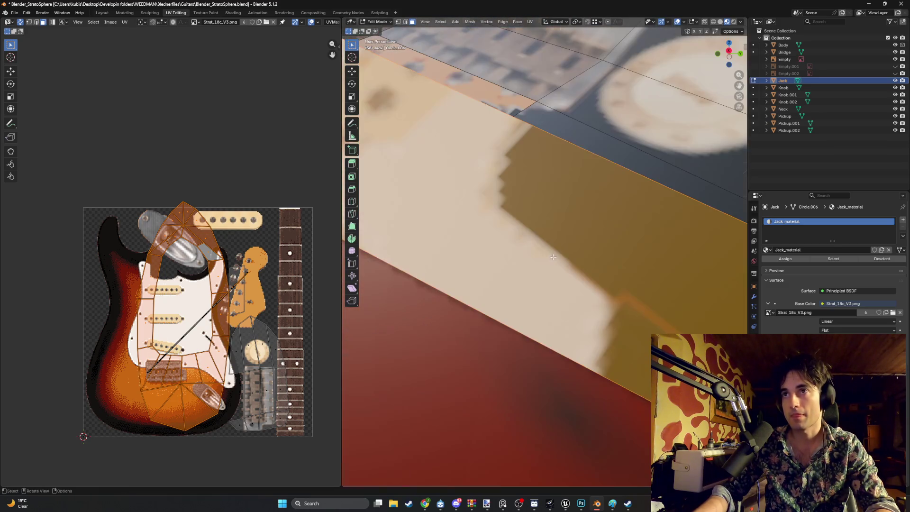
Step: Unwrap the selected jack faces with Smart UV Project and frame them in the viewport
{"action": "key", "text": "u"}
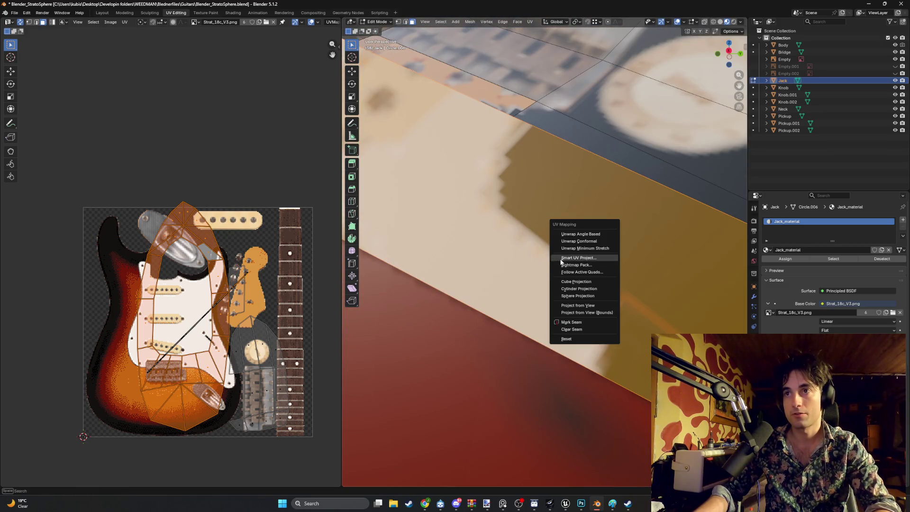
{"action": "left_click", "coordinate": [560, 260]}
{"action": "left_click", "coordinate": [534, 326]}
{"action": "scroll", "coordinate": [255, 327], "scroll_direction": "down", "scroll_amount": 2}
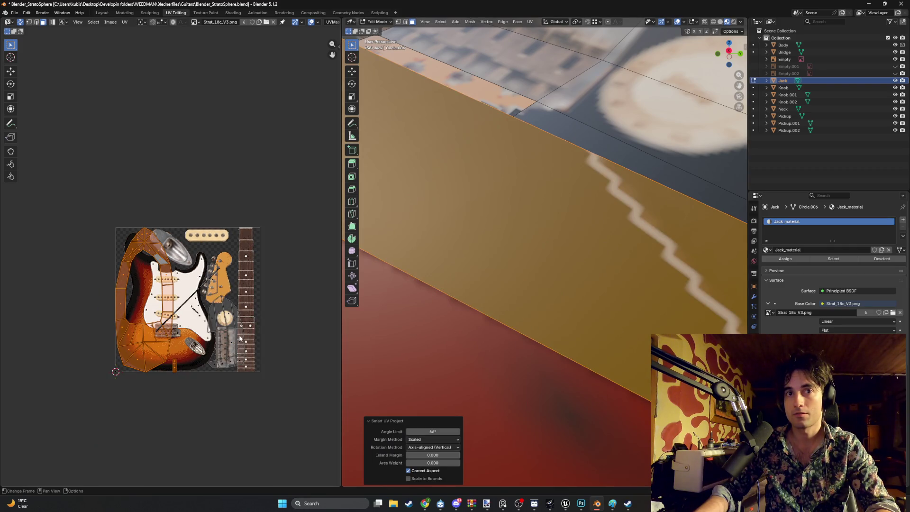
{"action": "scroll", "coordinate": [240, 338], "scroll_direction": "up", "scroll_amount": 1}
{"action": "key", "text": "KP_Decimal"}
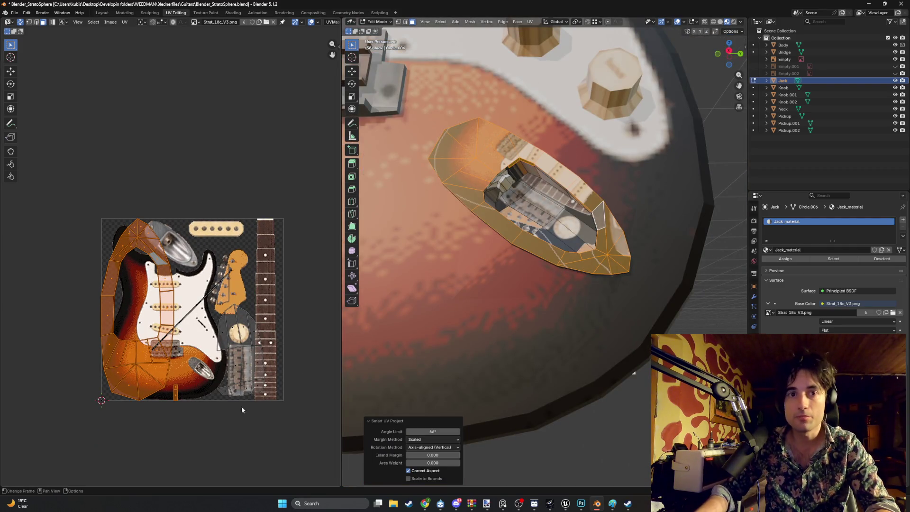
Step: Select the entire jack mesh plus the faces along its cavity edge
{"action": "left_click", "coordinate": [532, 242]}
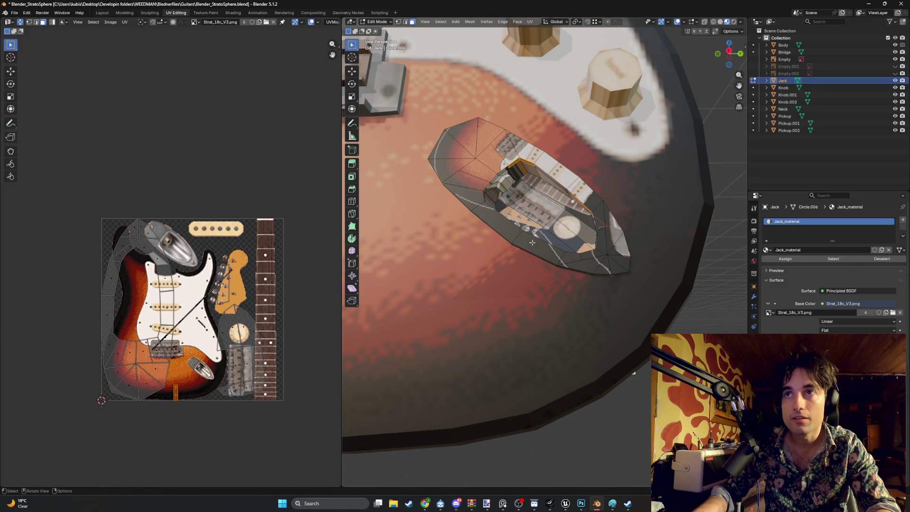
{"action": "key", "text": "a"}
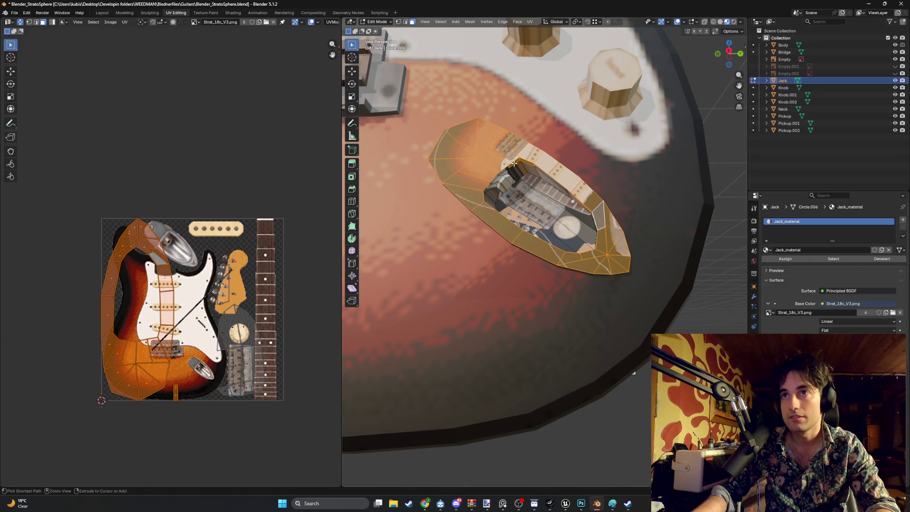
{"action": "left_click", "coordinate": [516, 164], "text": "ctrl"}
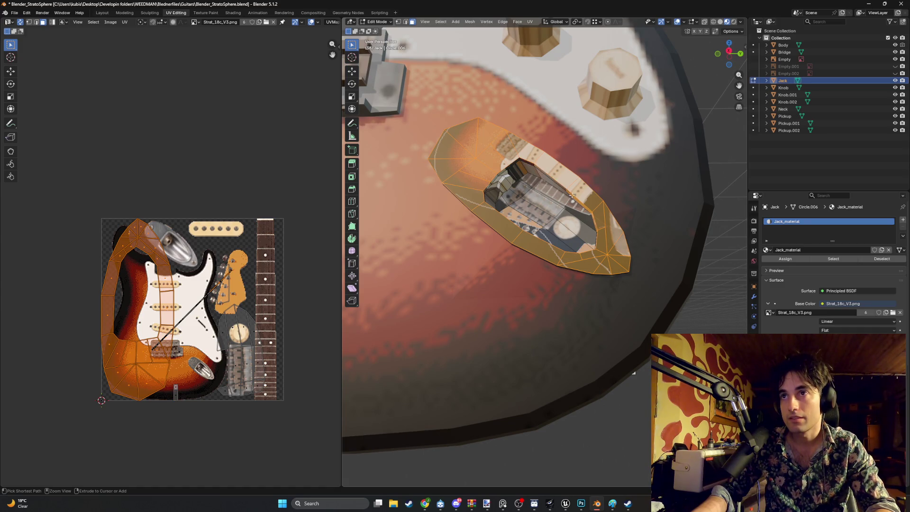
{"action": "mouse_move", "coordinate": [537, 167]}
{"action": "middle_mouse_down"}
{"action": "mouse_move", "coordinate": [516, 204]}
{"action": "mouse_move", "coordinate": [536, 193]}
{"action": "middle_mouse_up"}
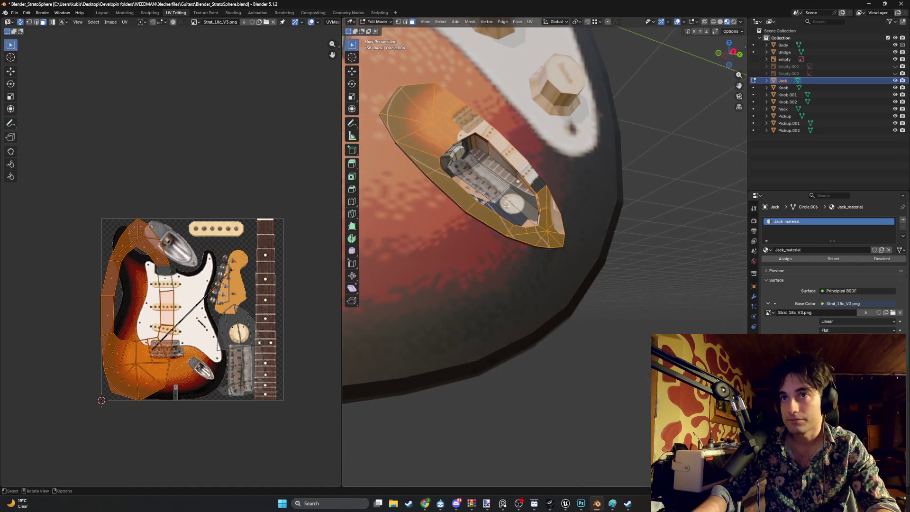
{"action": "left_click", "coordinate": [536, 192], "text": "ctrl"}
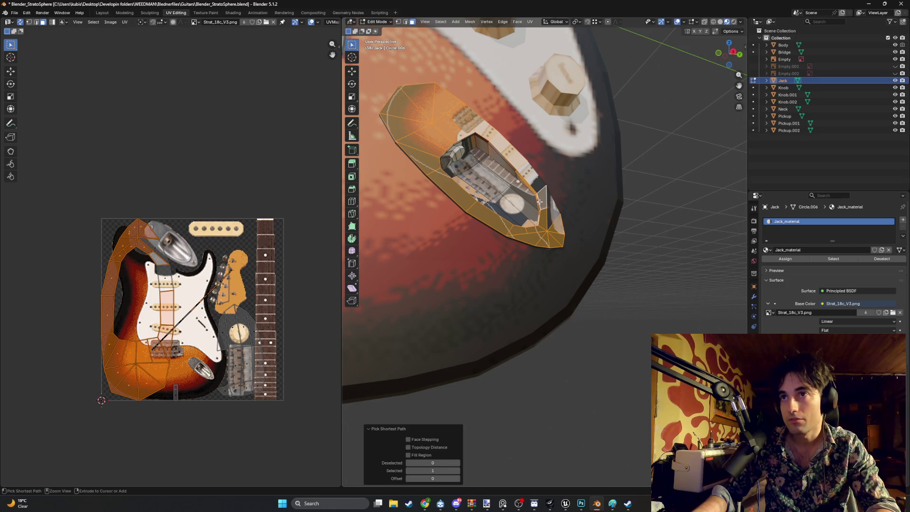
{"action": "scroll", "coordinate": [536, 193], "scroll_direction": "up", "scroll_amount": 6}
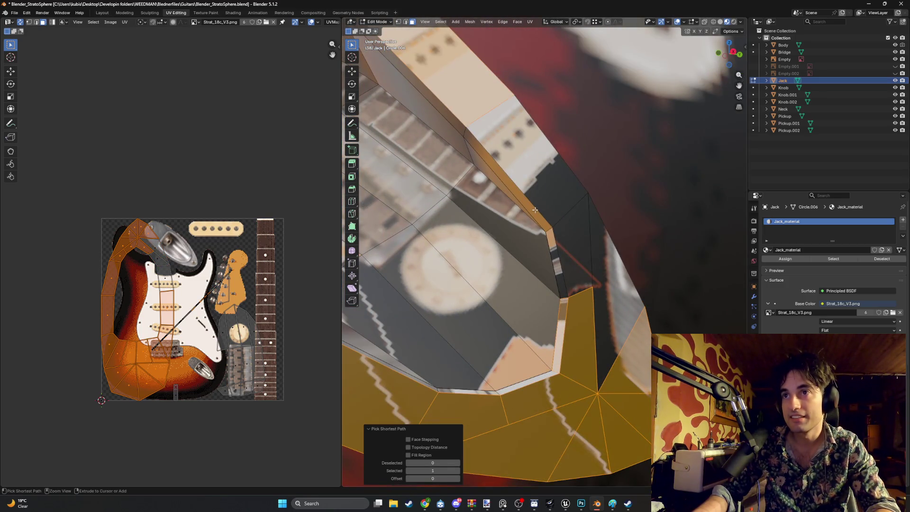
{"action": "left_click", "coordinate": [558, 211], "text": "shift"}
{"action": "scroll", "coordinate": [532, 207], "scroll_direction": "down", "scroll_amount": 8}
{"action": "mouse_move", "coordinate": [532, 208]}
{"action": "middle_mouse_down"}
{"action": "mouse_move", "coordinate": [558, 252]}
{"action": "mouse_move", "coordinate": [549, 249]}
{"action": "mouse_move", "coordinate": [595, 245]}
{"action": "mouse_move", "coordinate": [557, 245]}
{"action": "middle_mouse_up"}
{"action": "scroll", "coordinate": [559, 252], "scroll_direction": "up", "scroll_amount": 3}
Step: Re-run Smart UV Project with a 66° angle limit and axis-aligned vertical rotation
{"action": "key", "text": "u"}
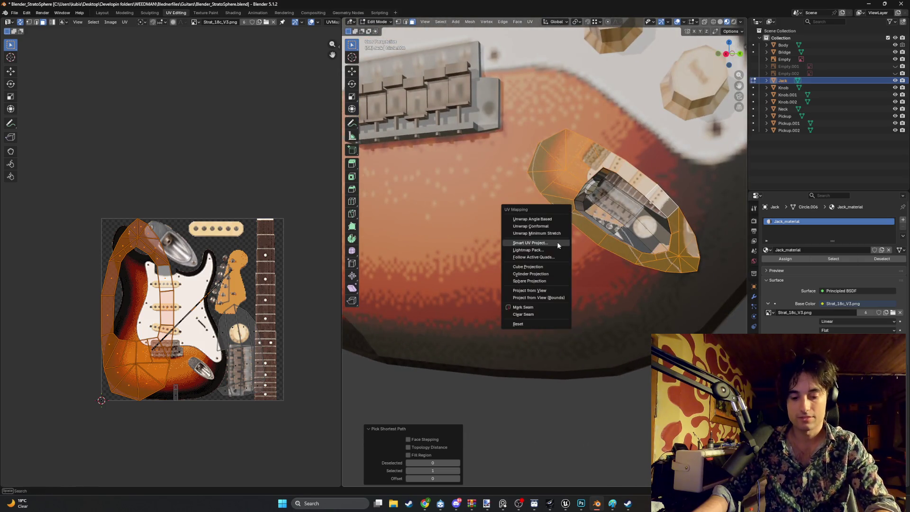
{"action": "left_click", "coordinate": [507, 245]}
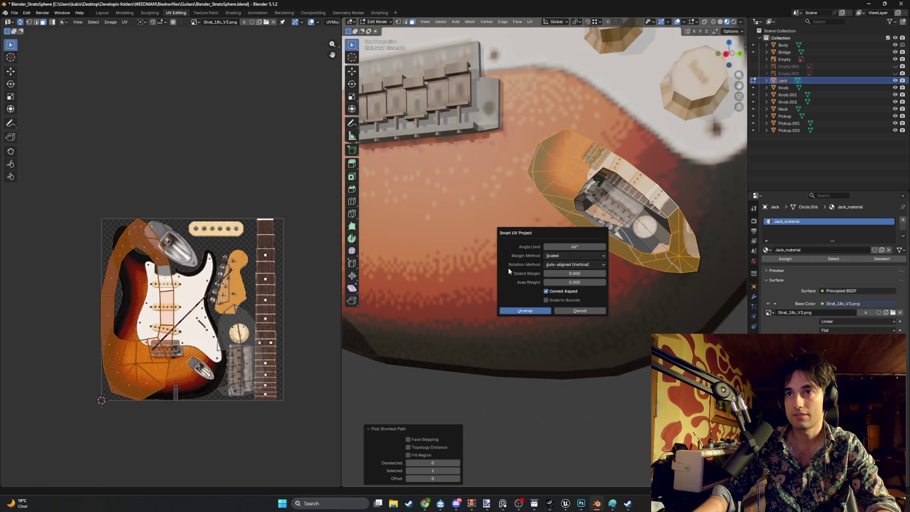
{"action": "left_click", "coordinate": [518, 311]}
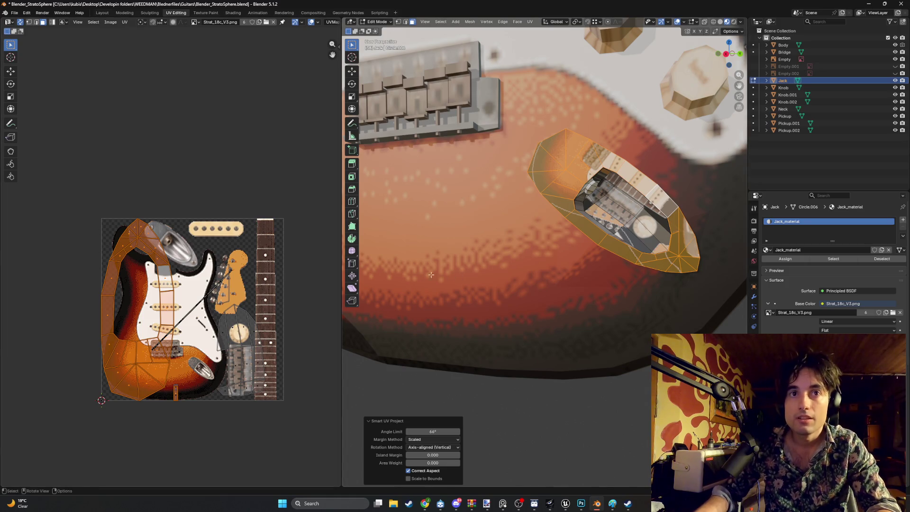
{"action": "scroll", "coordinate": [670, 260], "scroll_direction": "up", "scroll_amount": 5}
{"action": "scroll", "coordinate": [671, 260], "scroll_direction": "down", "scroll_amount": 5}
{"action": "mouse_move", "coordinate": [671, 260]}
{"action": "middle_mouse_down"}
{"action": "mouse_move", "coordinate": [592, 237]}
{"action": "mouse_move", "coordinate": [545, 284]}
{"action": "middle_mouse_up"}
{"action": "left_click", "coordinate": [172, 424]}
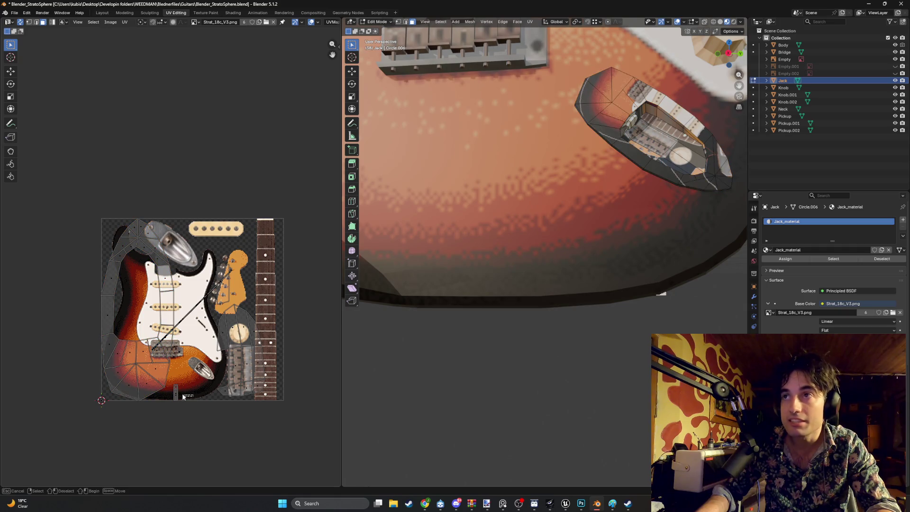
Step: Add the jack faces near the plug and along the top strip to the selection
{"action": "scroll", "coordinate": [544, 189], "scroll_direction": "up", "scroll_amount": 4}
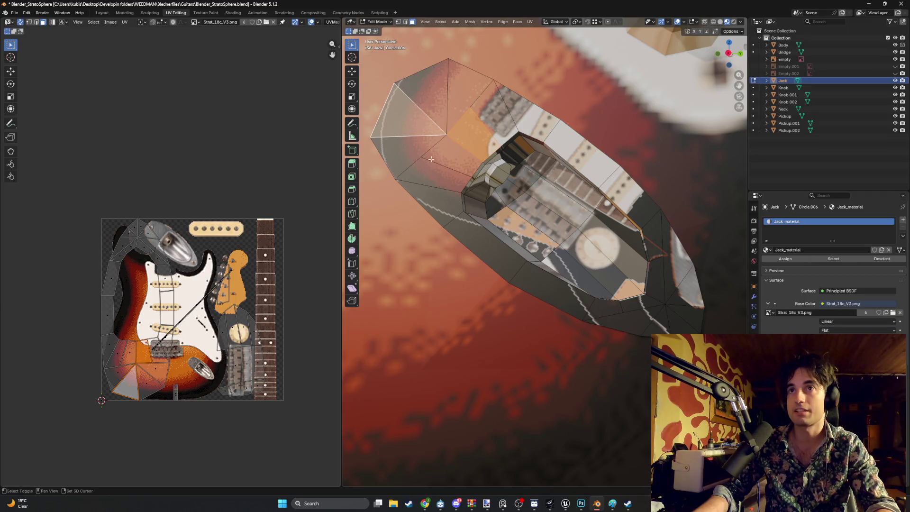
{"action": "left_click", "coordinate": [429, 158], "text": "shift"}
{"action": "left_click", "coordinate": [422, 132], "text": "shift"}
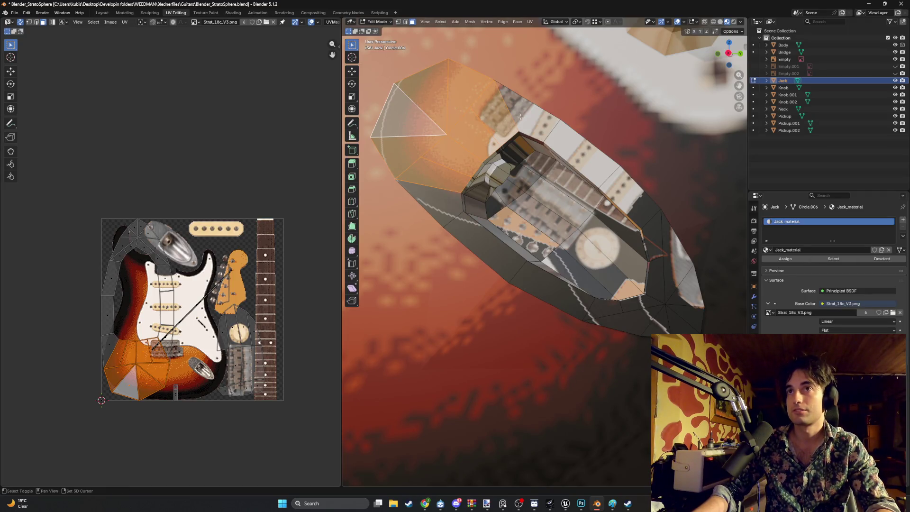
{"action": "left_click", "coordinate": [526, 107], "text": "shift"}
{"action": "left_click", "coordinate": [564, 143], "text": "shift"}
{"action": "left_click", "coordinate": [599, 178], "text": "shift"}
{"action": "middle_click_drag", "start_coordinate": [598, 178], "coordinate": [644, 166], "text": "shift"}
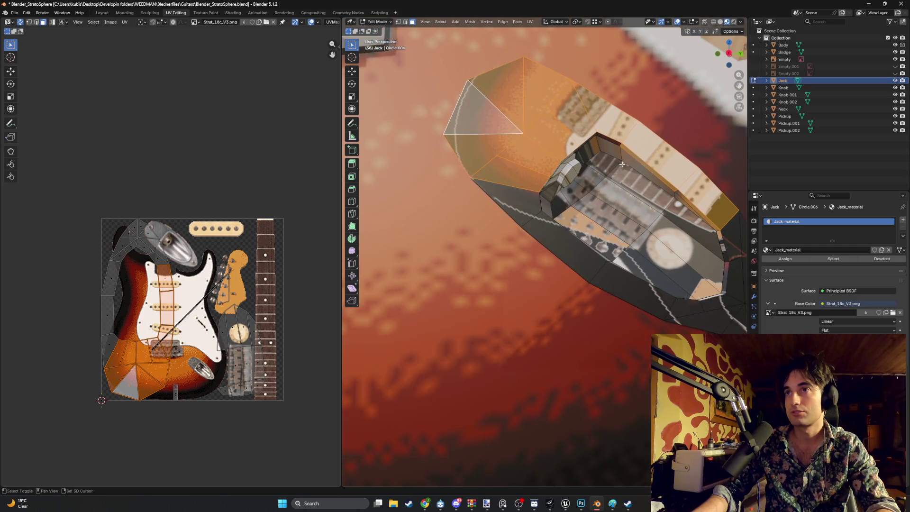
{"action": "left_click", "coordinate": [690, 207], "text": "shift"}
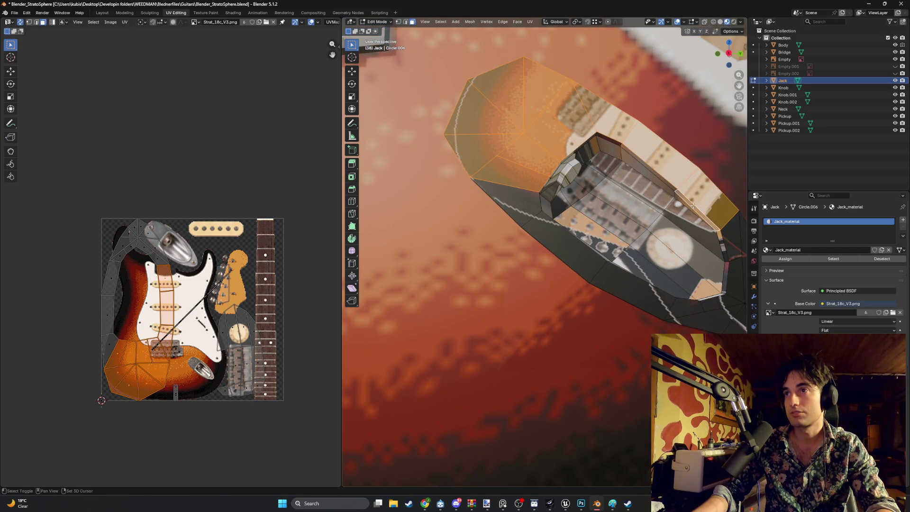
{"action": "middle_click_drag", "start_coordinate": [692, 205], "coordinate": [612, 173], "text": "shift"}
Step: Add the far-end and lower-left rim faces, then bring up the unwrap options
{"action": "left_click", "coordinate": [656, 242], "text": "shift"}
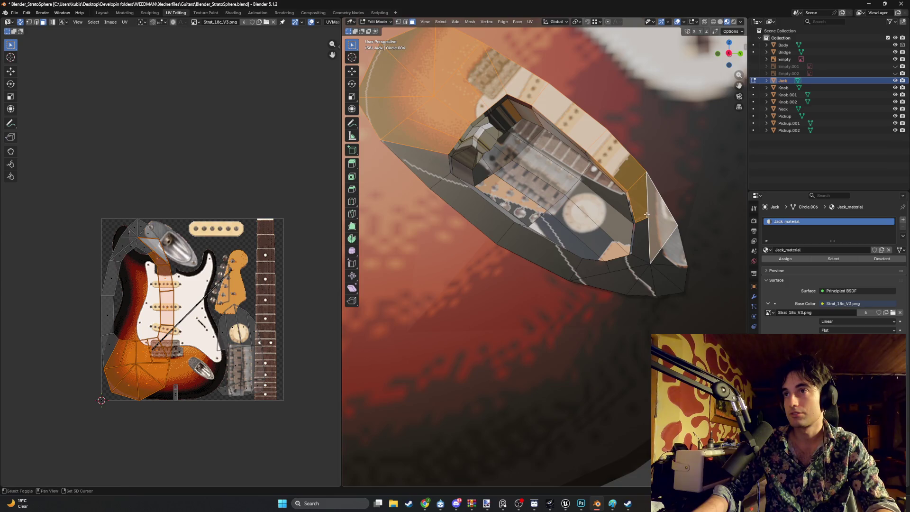
{"action": "left_click", "coordinate": [672, 250], "text": "shift"}
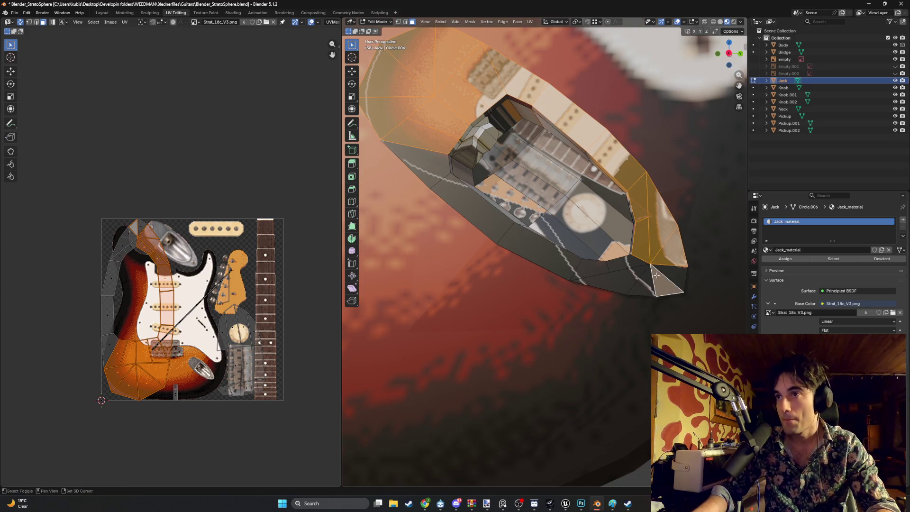
{"action": "left_click", "coordinate": [670, 278], "text": "shift"}
{"action": "left_click", "coordinate": [637, 276], "text": "shift"}
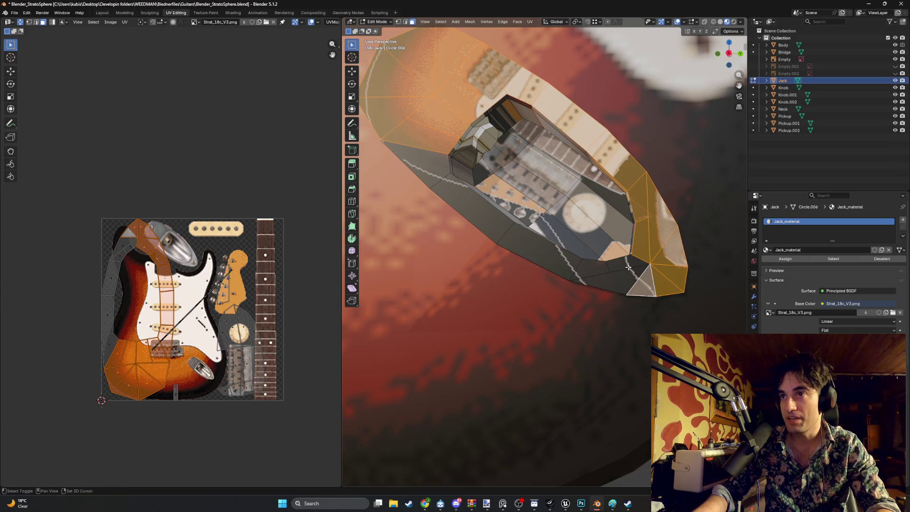
{"action": "left_click", "coordinate": [602, 282], "text": "shift"}
{"action": "left_click", "coordinate": [554, 261], "text": "shift"}
{"action": "left_click", "coordinate": [469, 214], "text": "shift"}
{"action": "left_click", "coordinate": [422, 161], "text": "shift"}
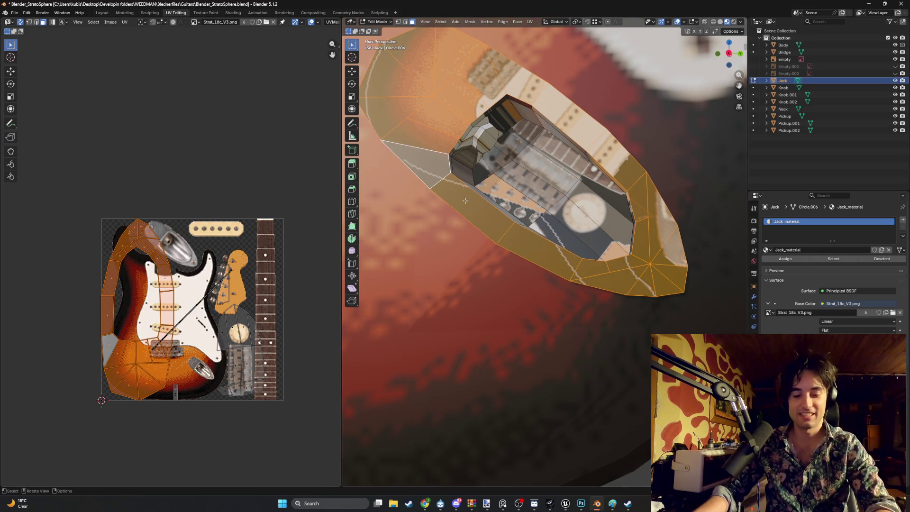
{"action": "right_click", "coordinate": [443, 205]}
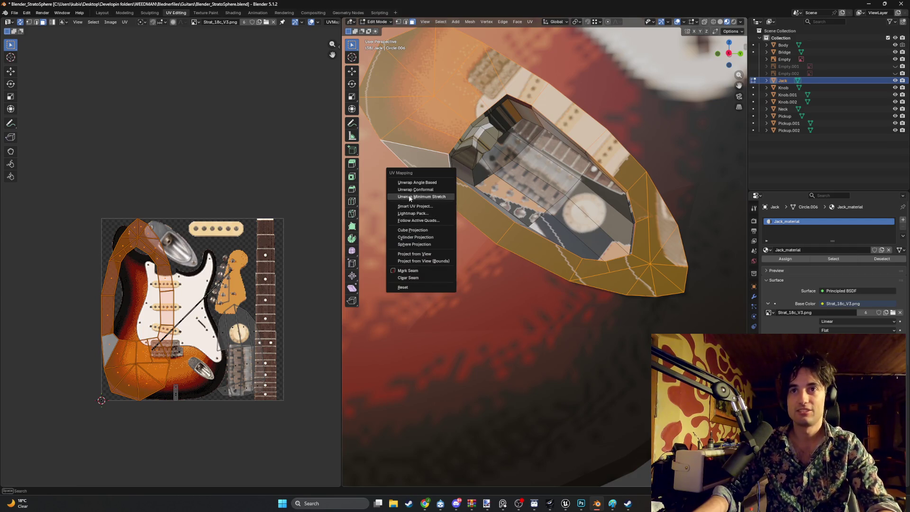
Step: Rotate, shrink and move the jack's UV island onto the chrome jack-plate picture
{"action": "key", "text": "ctrl+z"}
{"action": "key", "text": "ctrl+z"}
{"action": "key", "text": "ctrl+z"}
{"action": "key", "text": "ctrl+shift+z"}
{"action": "key", "text": "ctrl+shift+z"}
{"action": "key", "text": "ctrl+shift+z"}
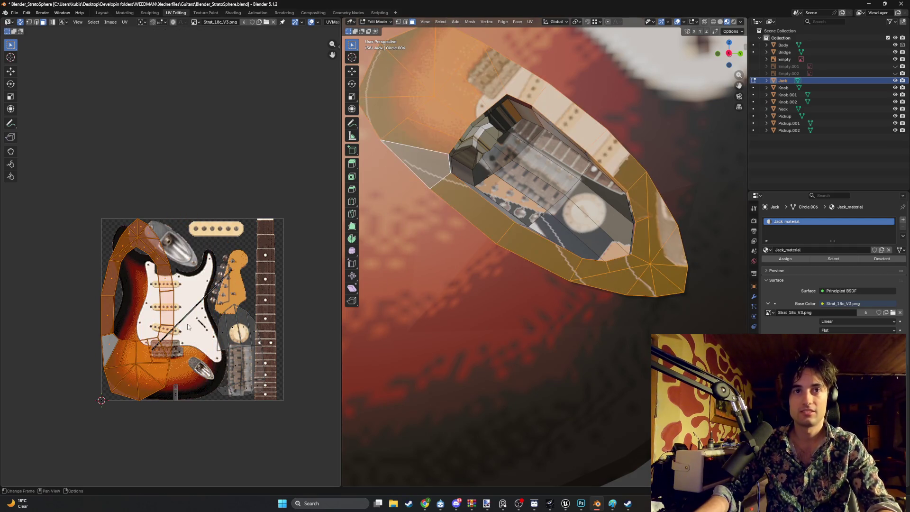
{"action": "key", "text": "r"}
{"action": "left_click", "coordinate": [158, 320]}
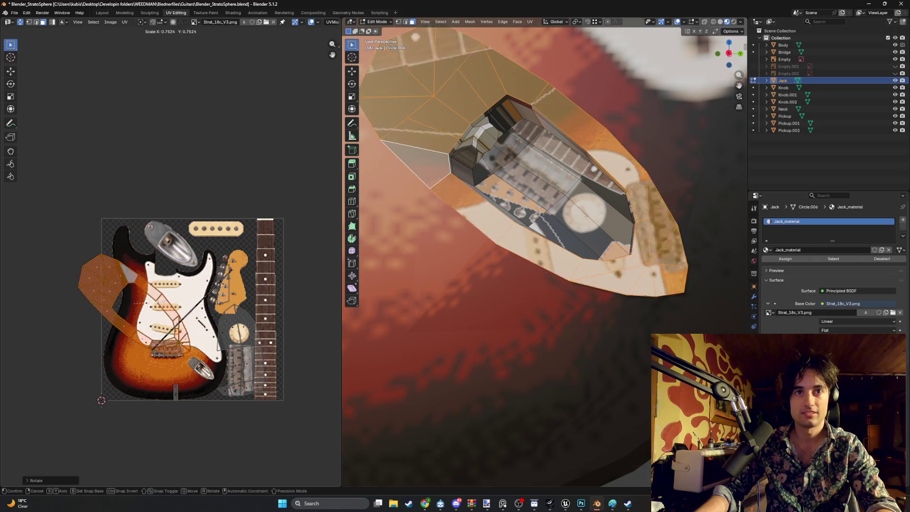
{"action": "key", "text": "s"}
{"action": "left_click", "coordinate": [142, 303]}
{"action": "key", "text": "g"}
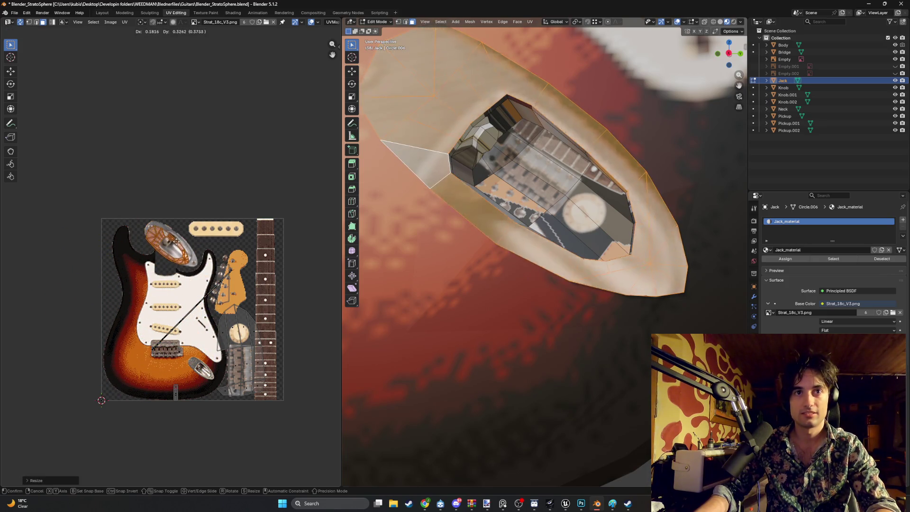
{"action": "left_click", "coordinate": [180, 240]}
{"action": "scroll", "coordinate": [180, 241], "scroll_direction": "up", "scroll_amount": 4}
{"action": "key", "text": "s"}
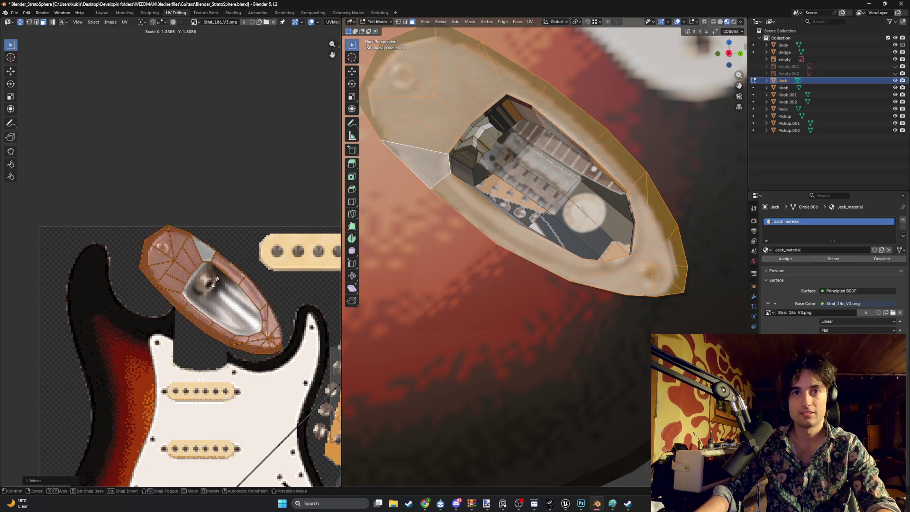
{"action": "left_click", "coordinate": [211, 283]}
Step: Nudge the UV island into its final position over the plate picture
{"action": "key", "text": "g"}
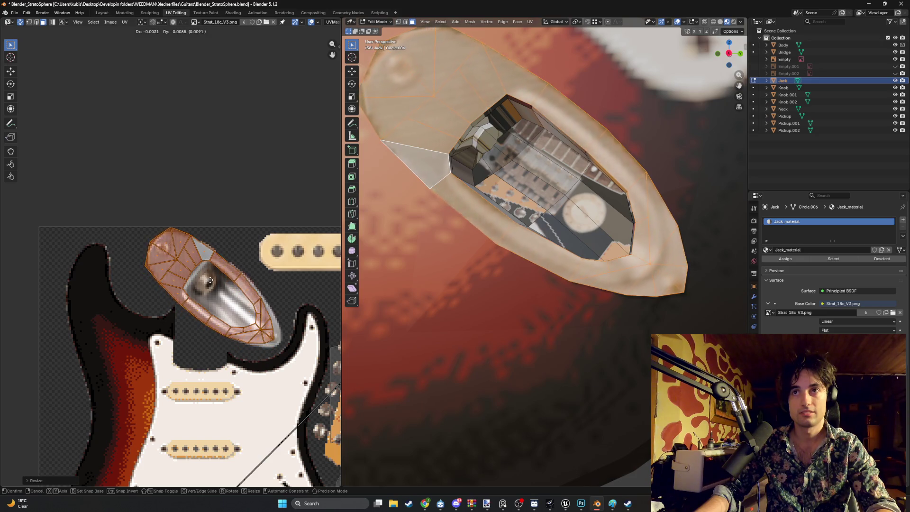
{"action": "key", "text": "Escape"}
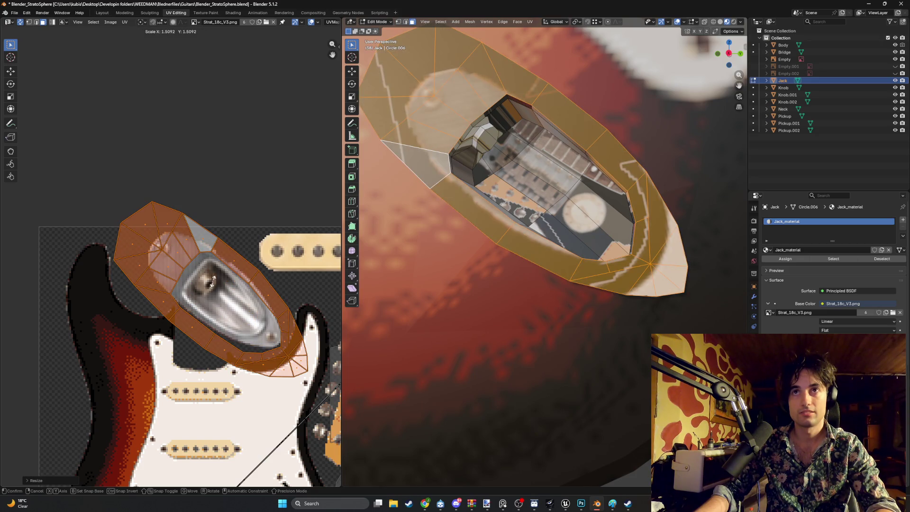
{"action": "key", "text": "s"}
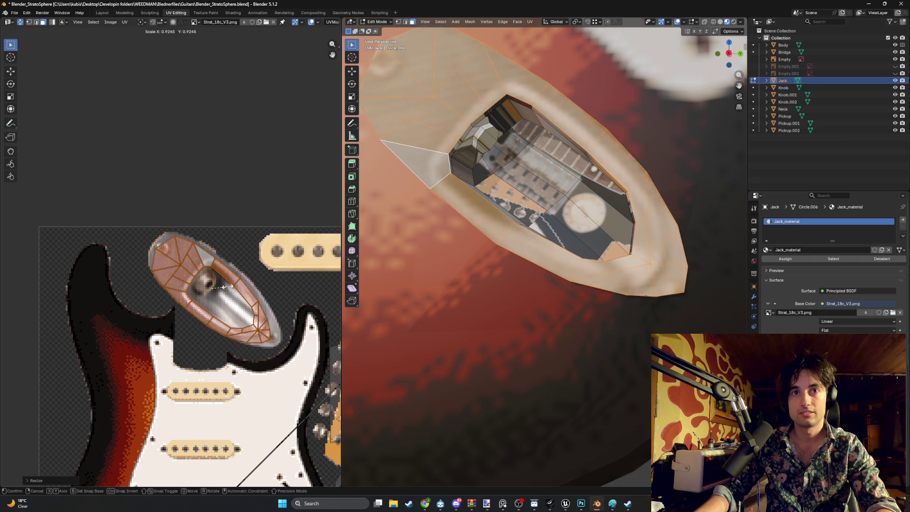
{"action": "key", "text": "Escape"}
{"action": "key", "text": "g"}
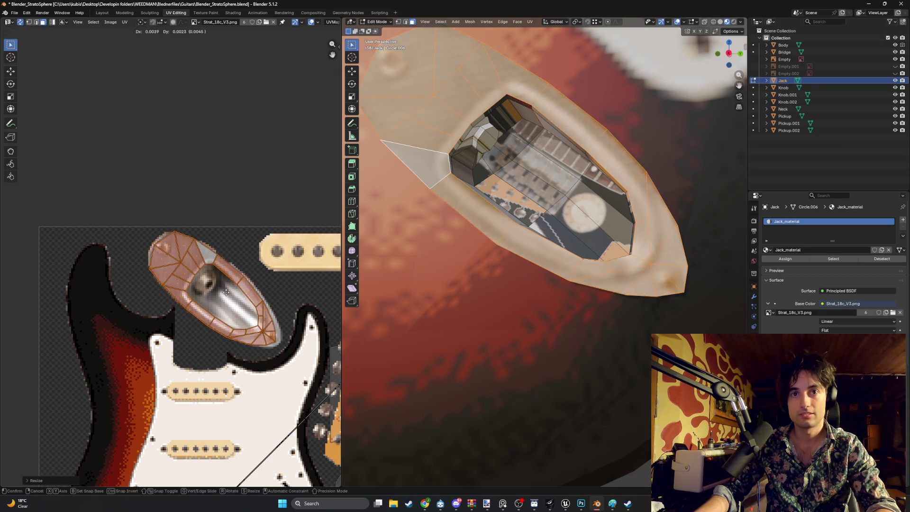
{"action": "left_click", "coordinate": [170, 262]}
{"action": "scroll", "coordinate": [171, 262], "scroll_direction": "up", "scroll_amount": 1}
Step: Fine-tune the island's top UV points onto the jack-plate outline
{"action": "left_click", "coordinate": [179, 226]}
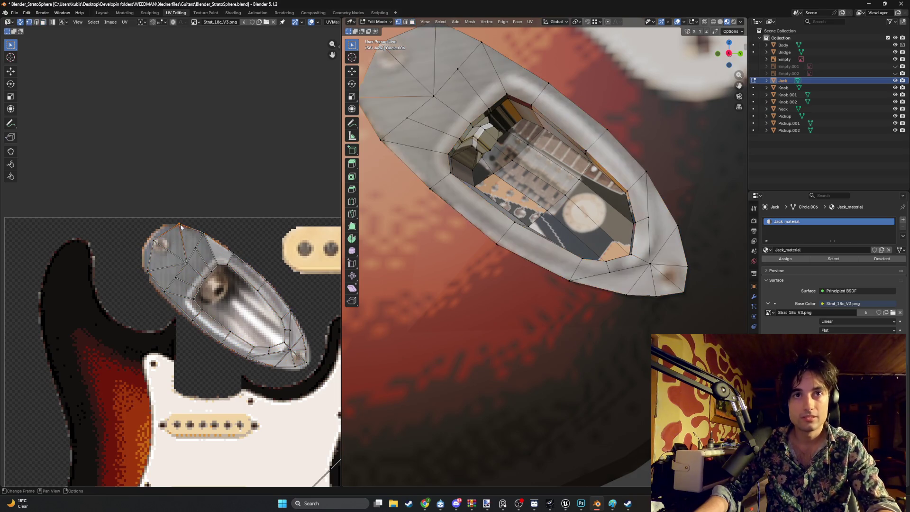
{"action": "key", "text": "g"}
{"action": "left_click", "coordinate": [176, 226]}
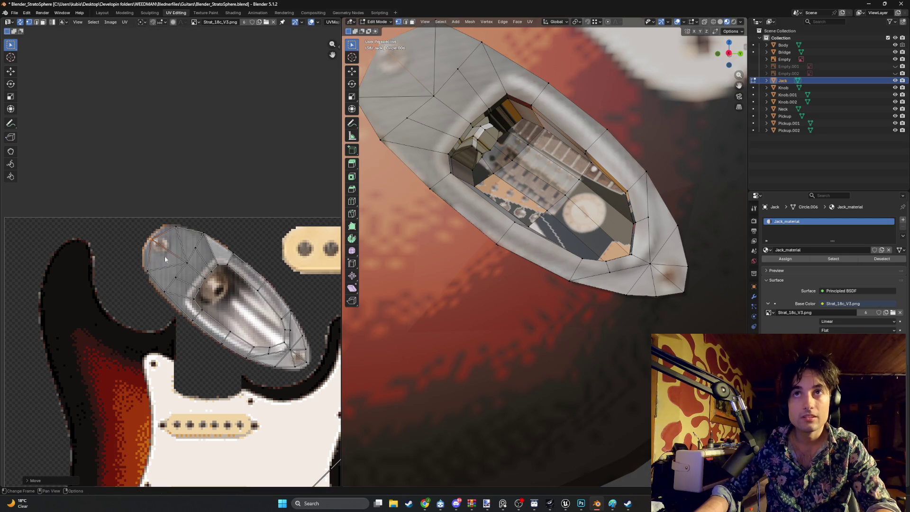
{"action": "middle_click_drag", "start_coordinate": [165, 259], "coordinate": [198, 276]}
{"action": "scroll", "coordinate": [505, 201], "scroll_direction": "up", "scroll_amount": 3}
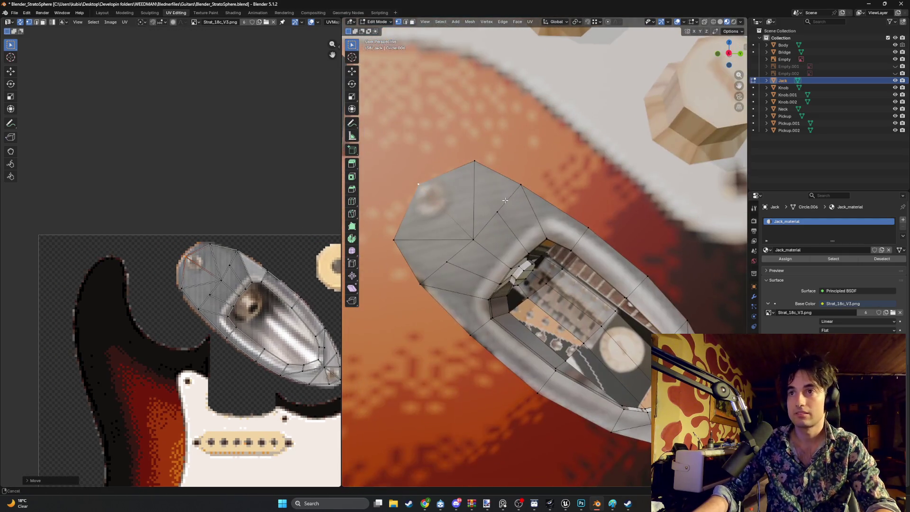
{"action": "left_click", "coordinate": [207, 244]}
{"action": "key", "text": "g"}
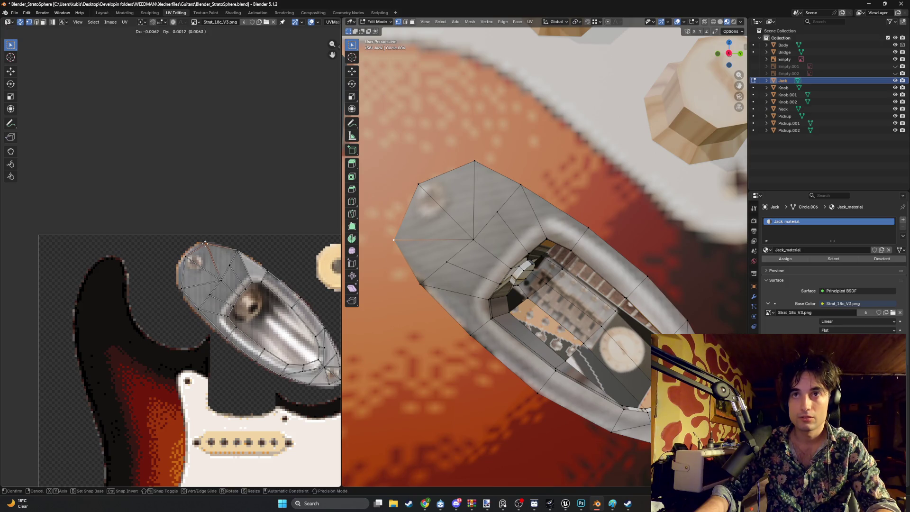
{"action": "left_click", "coordinate": [205, 244]}
{"action": "left_click", "coordinate": [186, 257]}
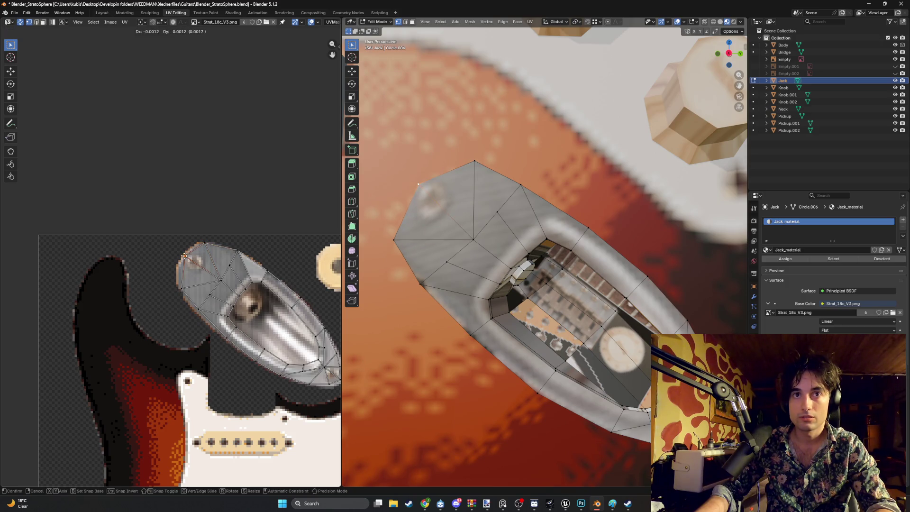
Step: Snap the UV points along the plate's left edge, lower edge and socket onto the picture's outline
{"action": "left_click", "coordinate": [180, 285]}
{"action": "key", "text": "g"}
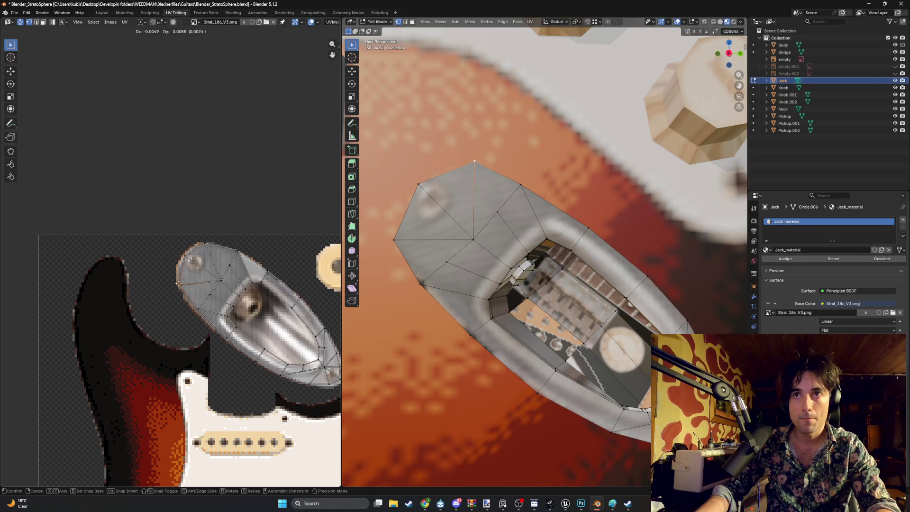
{"action": "left_click", "coordinate": [178, 284]}
{"action": "left_click", "coordinate": [198, 311]}
{"action": "key", "text": "g"}
{"action": "left_click", "coordinate": [198, 312]}
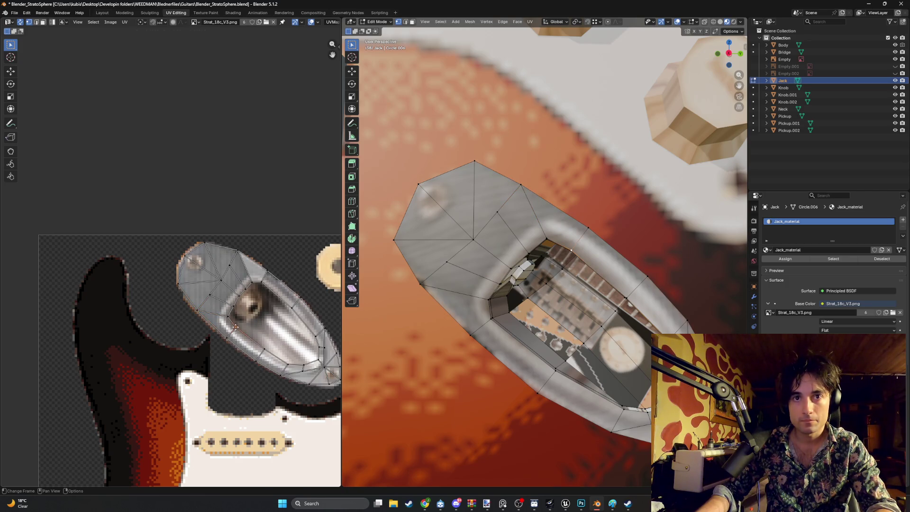
{"action": "left_click", "coordinate": [233, 330]}
{"action": "key", "text": "g"}
{"action": "left_click", "coordinate": [236, 324]}
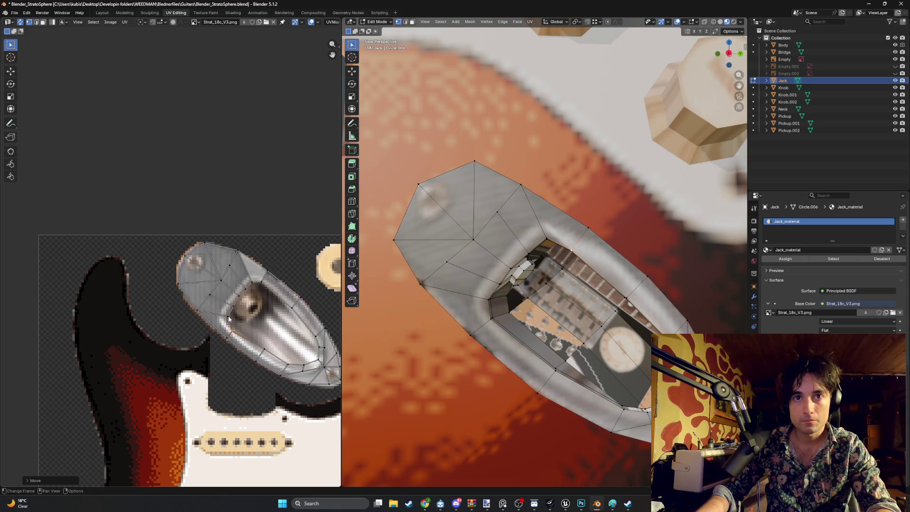
{"action": "left_click", "coordinate": [224, 316]}
{"action": "key", "text": "g"}
{"action": "left_click", "coordinate": [221, 317]}
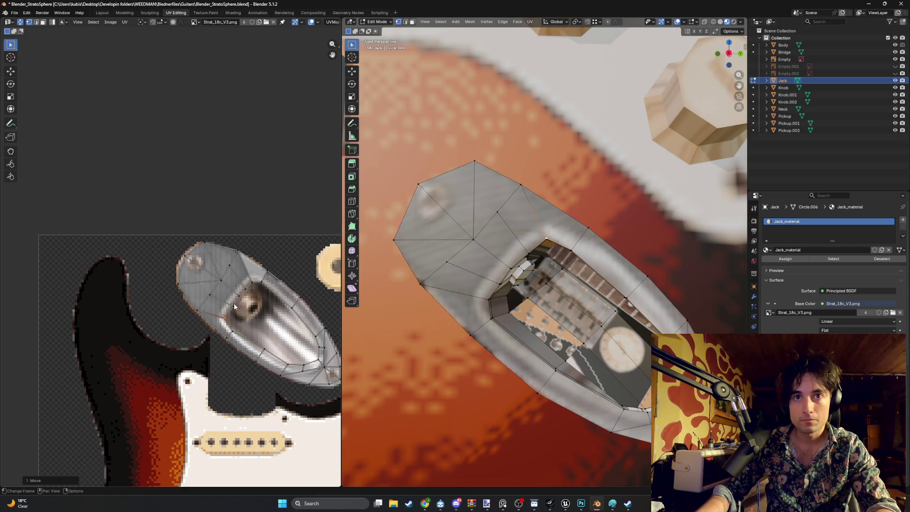
{"action": "left_click", "coordinate": [234, 306]}
{"action": "key", "text": "g"}
{"action": "left_click", "coordinate": [231, 305]}
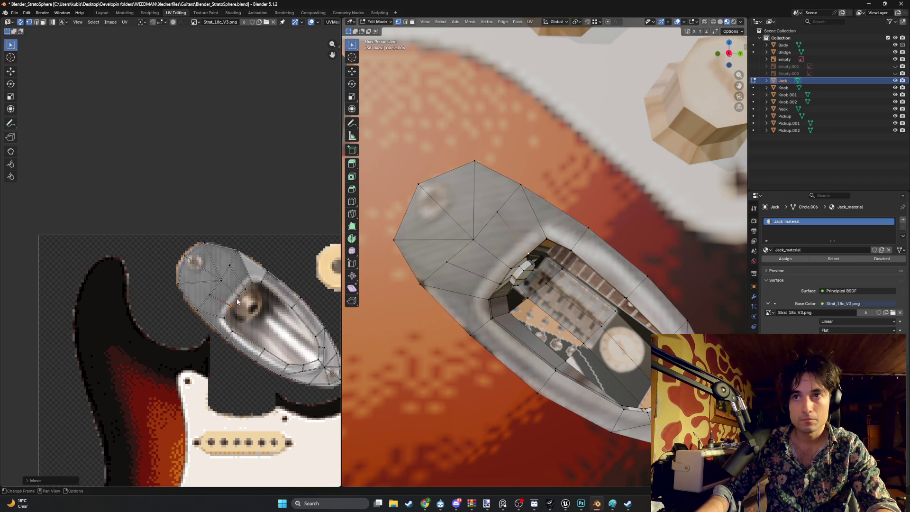
{"action": "left_click", "coordinate": [241, 297]}
{"action": "key", "text": "g"}
{"action": "left_click", "coordinate": [234, 296]}
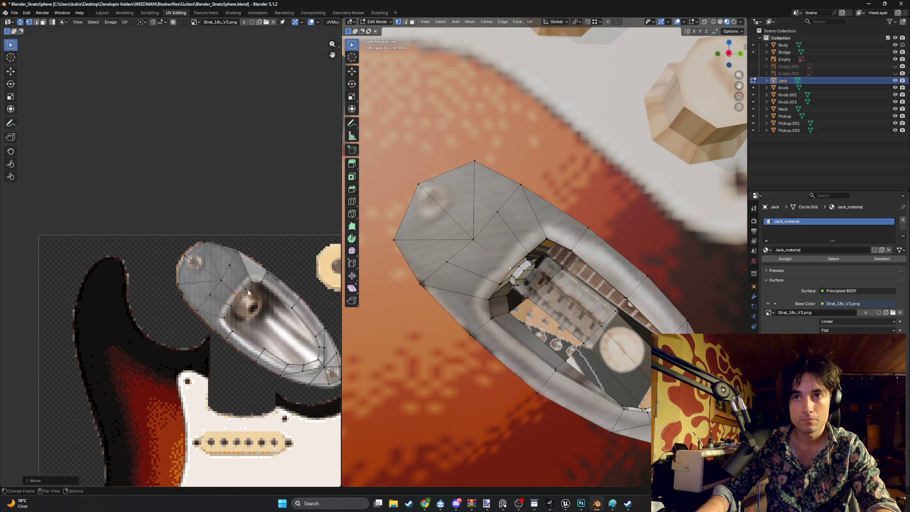
Step: Snap the inner-rim and tip UV points onto the chrome plate's outline
{"action": "left_click", "coordinate": [246, 291]}
{"action": "left_click", "coordinate": [252, 279]}
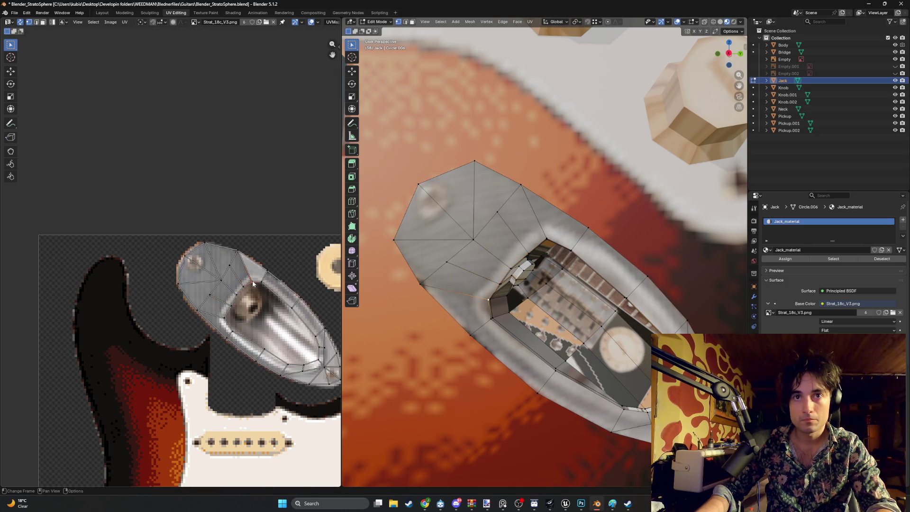
{"action": "key", "text": "g"}
{"action": "left_click", "coordinate": [260, 280]}
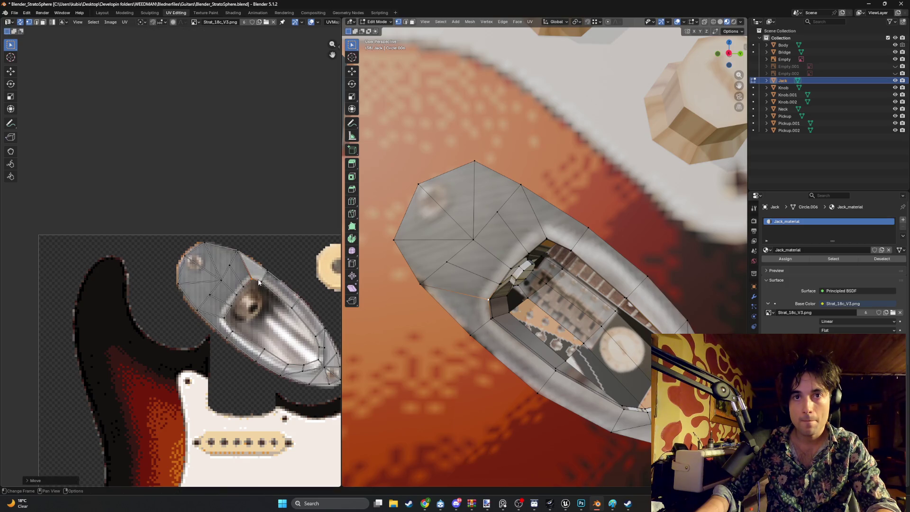
{"action": "left_click", "coordinate": [260, 282]}
{"action": "key", "text": "g"}
{"action": "left_click", "coordinate": [263, 282]}
{"action": "left_click", "coordinate": [289, 301]}
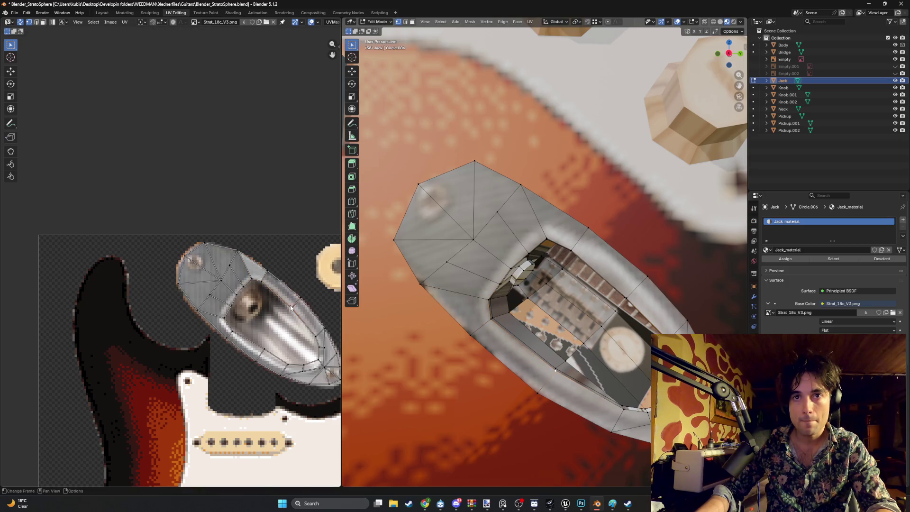
{"action": "key", "text": "g"}
{"action": "left_click", "coordinate": [290, 301]}
{"action": "left_click", "coordinate": [314, 332]}
{"action": "key", "text": "g"}
{"action": "left_click", "coordinate": [315, 330]}
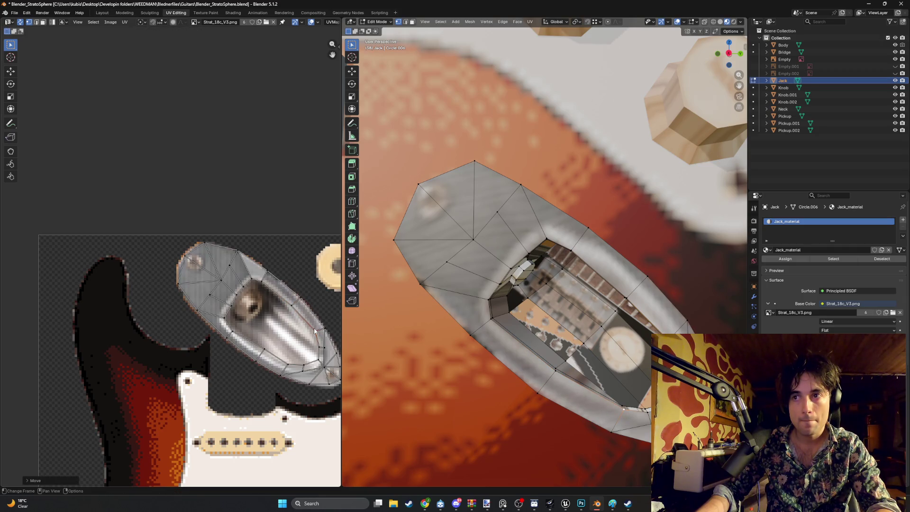
{"action": "left_click", "coordinate": [321, 345]}
{"action": "key", "text": "g"}
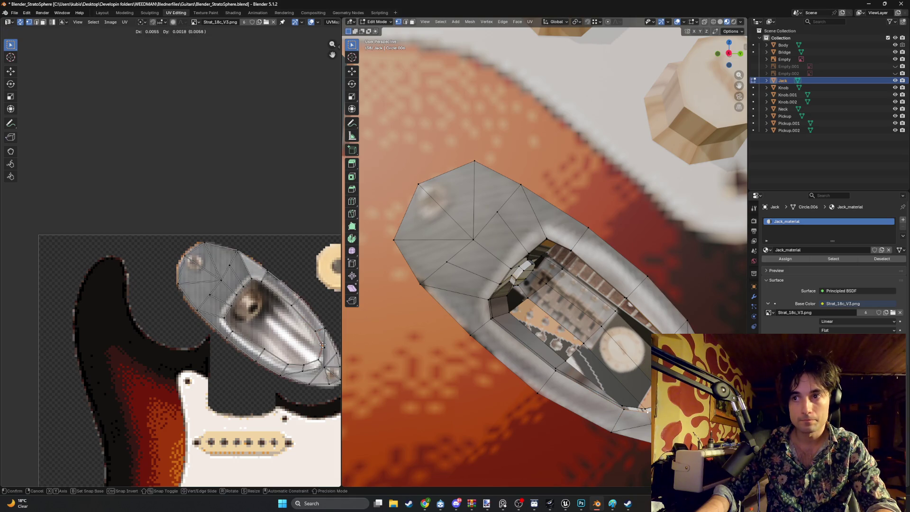
{"action": "left_click", "coordinate": [321, 346]}
Step: Move the Jack island's tip UV vertex onto the tip of the jack plate in the texture
{"action": "scroll", "coordinate": [305, 356], "scroll_direction": "up", "scroll_amount": 2}
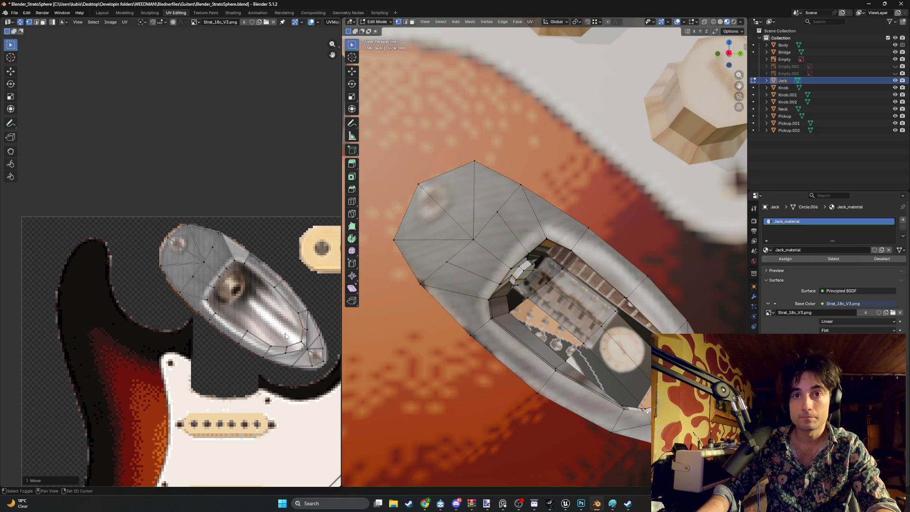
{"action": "scroll", "coordinate": [305, 355], "scroll_direction": "right", "scroll_amount": 3, "text": "ctrl"}
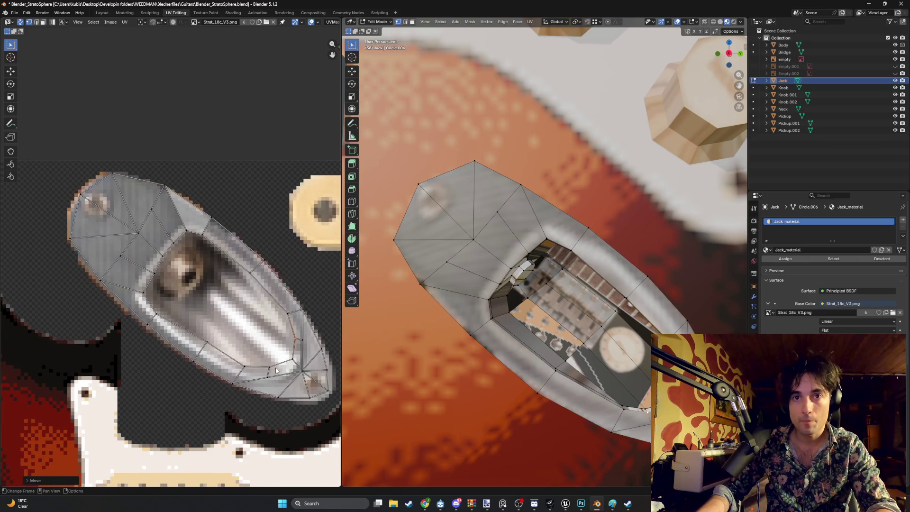
{"action": "left_click", "coordinate": [301, 370]}
{"action": "key", "text": "g"}
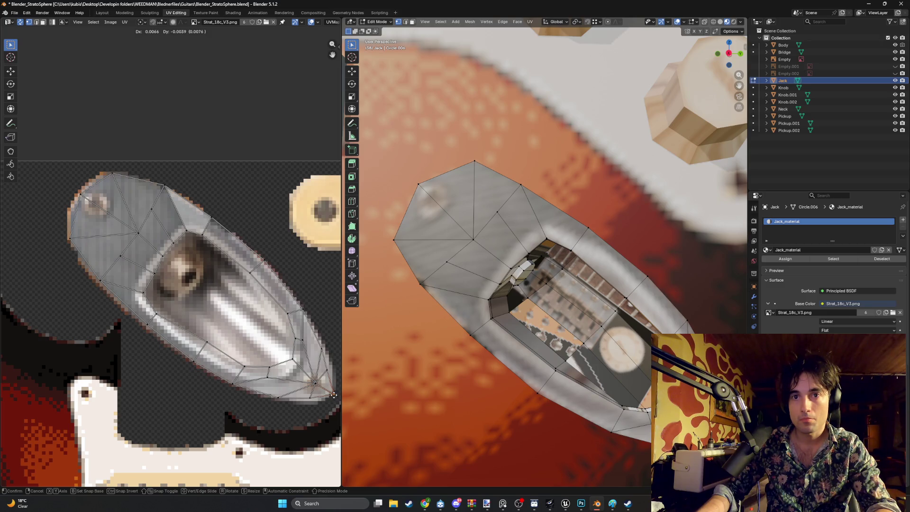
{"action": "left_click", "coordinate": [331, 393]}
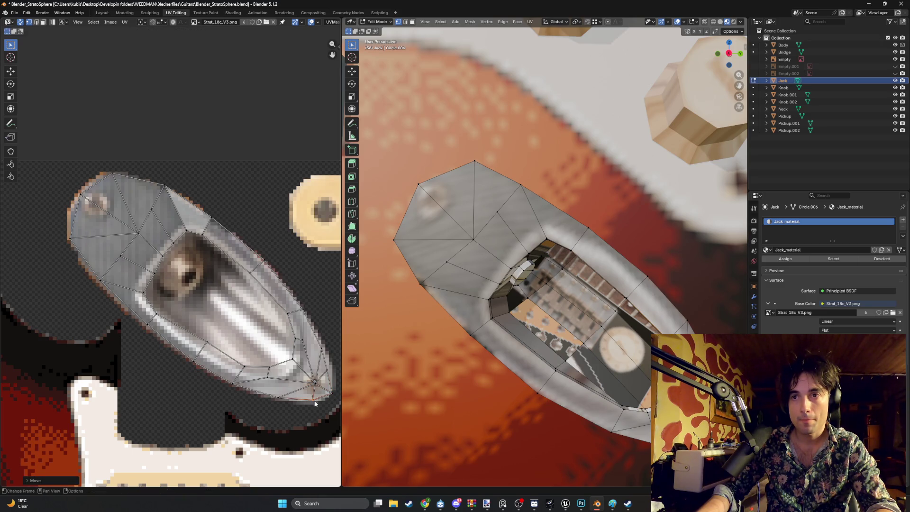
{"action": "left_click", "coordinate": [285, 394]}
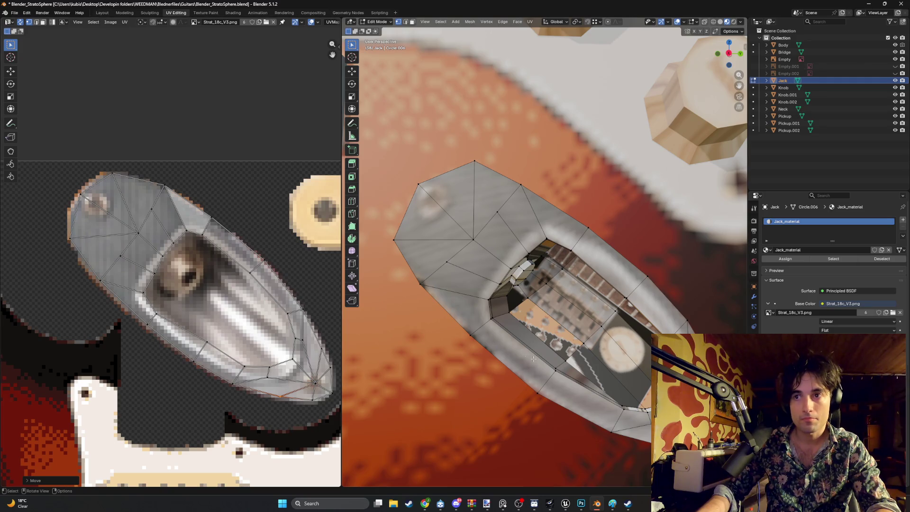
Step: Snap three more outline UV vertices onto the plate's left and upper edges
{"action": "left_click", "coordinate": [101, 280]}
{"action": "key", "text": "g"}
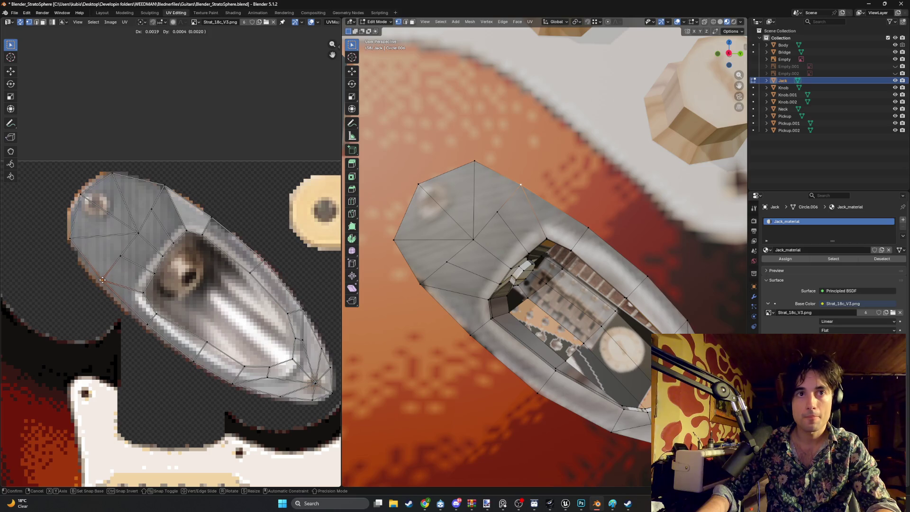
{"action": "left_click", "coordinate": [102, 280]}
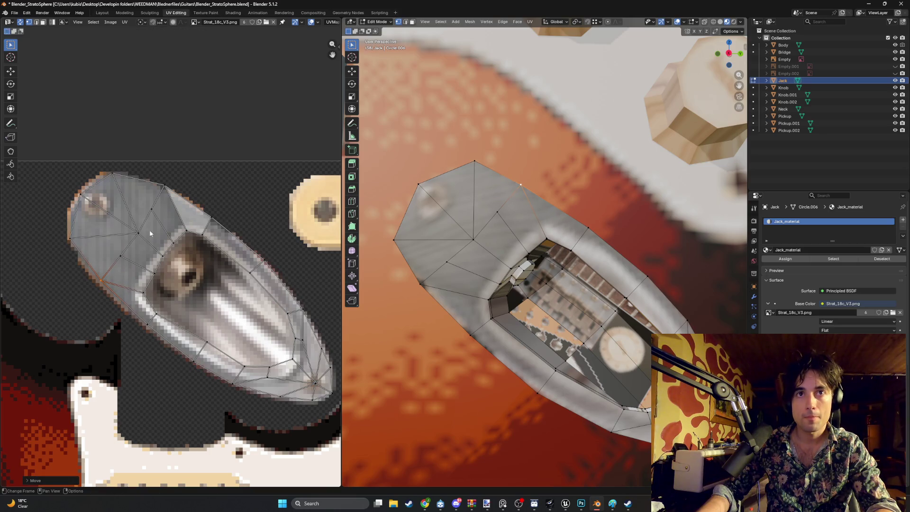
{"action": "left_click", "coordinate": [166, 185]}
{"action": "key", "text": "g"}
{"action": "left_click", "coordinate": [159, 189]}
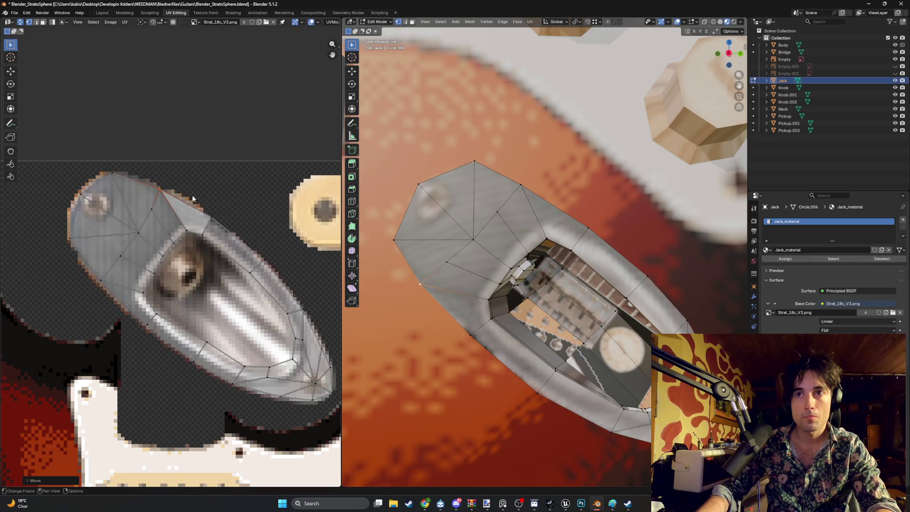
{"action": "left_click", "coordinate": [210, 219]}
{"action": "key", "text": "g"}
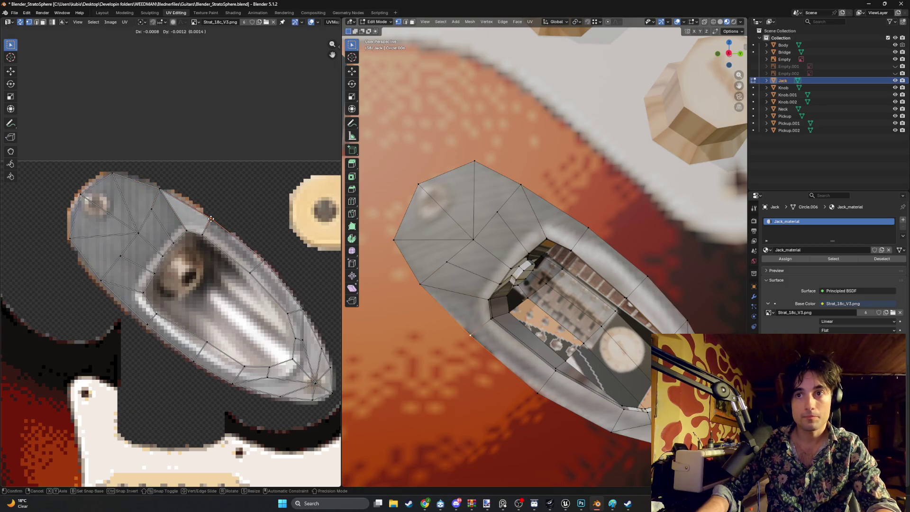
{"action": "left_click", "coordinate": [209, 221]}
Step: Pull four lower-edge UV vertices of the Jack island onto the plate's lower outline
{"action": "scroll", "coordinate": [542, 308], "scroll_direction": "down", "scroll_amount": 5}
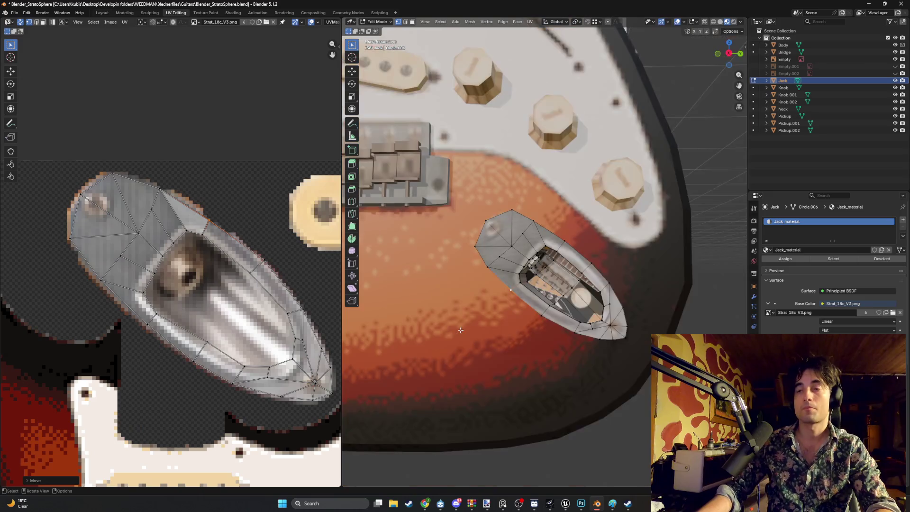
{"action": "scroll", "coordinate": [542, 308], "scroll_direction": "up", "scroll_amount": 5}
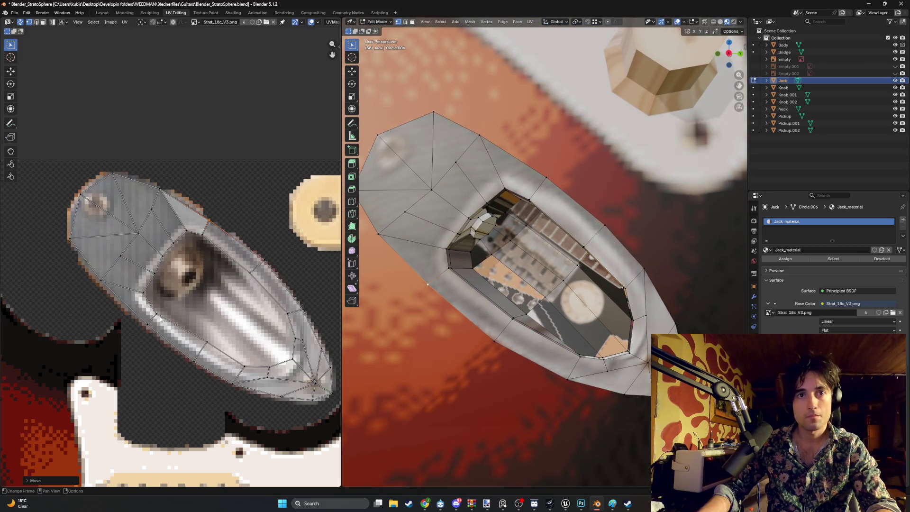
{"action": "left_click", "coordinate": [204, 348]}
{"action": "key", "text": "g"}
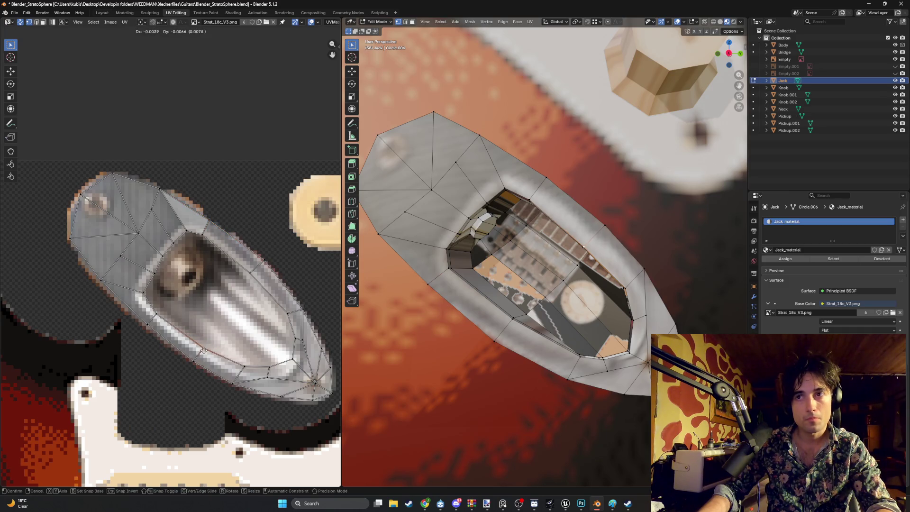
{"action": "left_click", "coordinate": [202, 352]}
{"action": "left_click", "coordinate": [155, 316]}
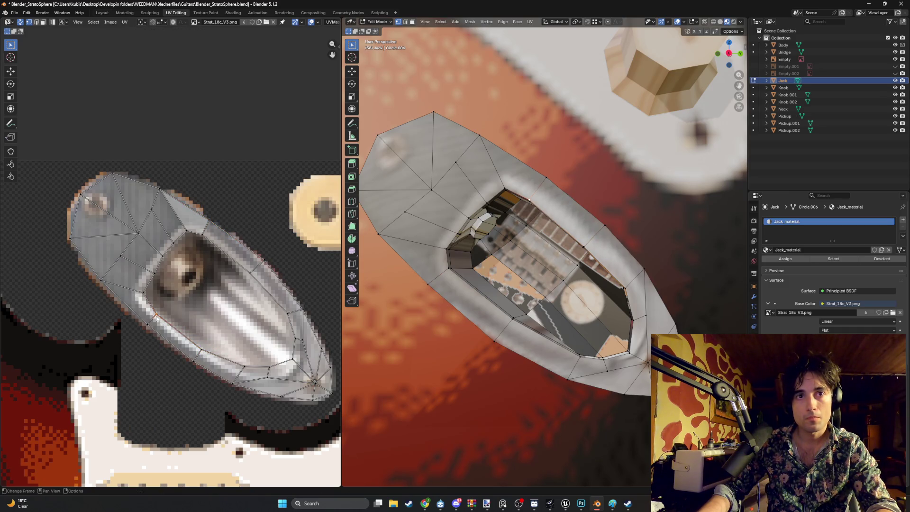
{"action": "key", "text": "g"}
{"action": "left_click", "coordinate": [154, 319]}
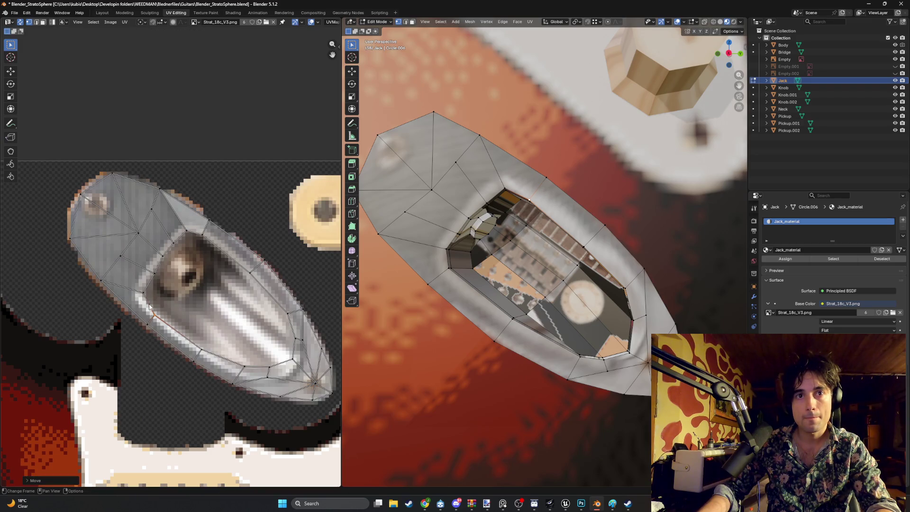
{"action": "left_click", "coordinate": [143, 297]}
{"action": "key", "text": "g"}
{"action": "left_click", "coordinate": [142, 295]}
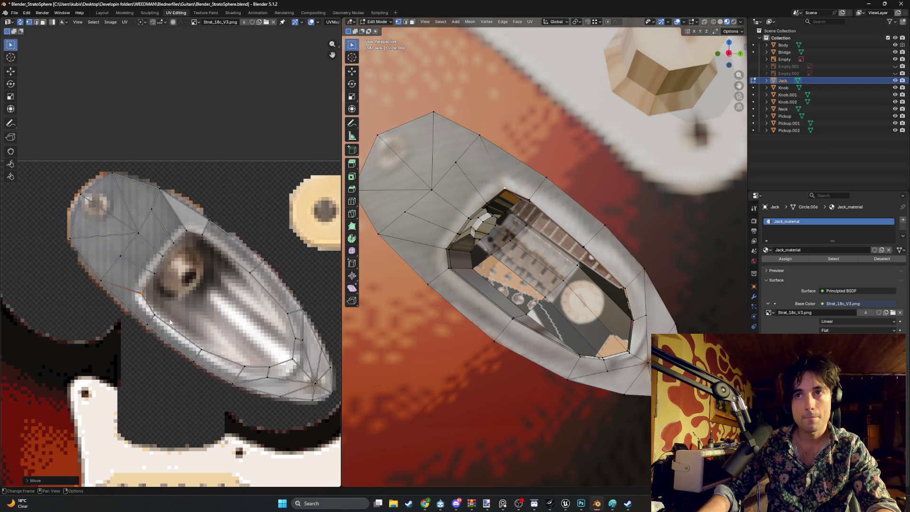
{"action": "left_click", "coordinate": [154, 316]}
{"action": "key", "text": "g"}
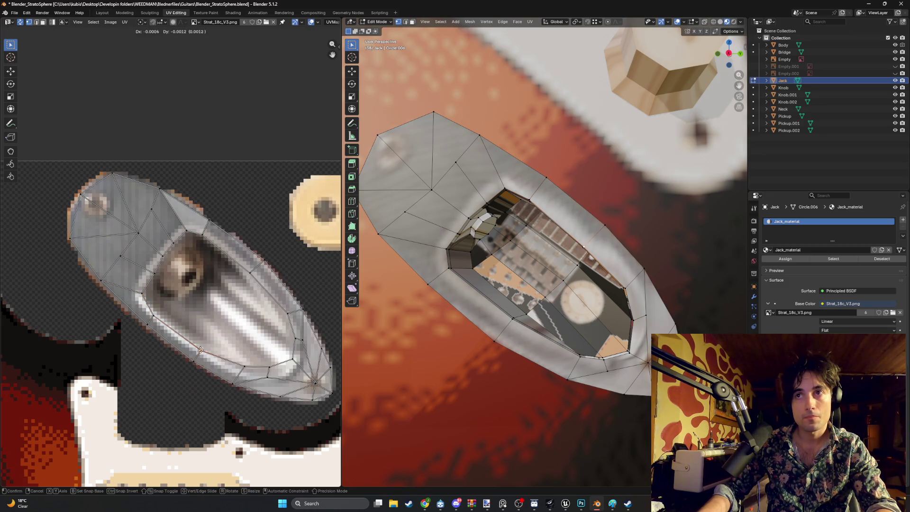
{"action": "left_click", "coordinate": [199, 351]}
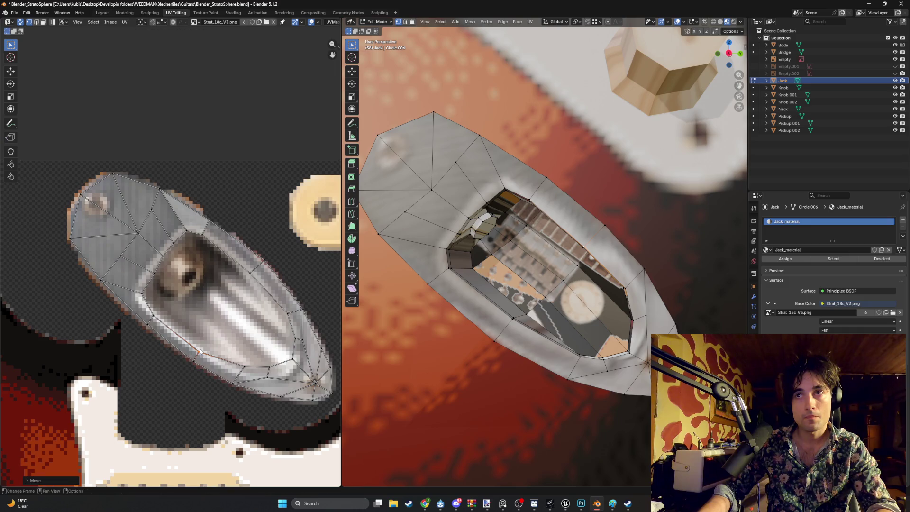
Step: Fit the next outline vertices toward the tip onto the plate's lower edge
{"action": "left_click", "coordinate": [240, 367]}
{"action": "key", "text": "g"}
{"action": "left_click", "coordinate": [239, 373]}
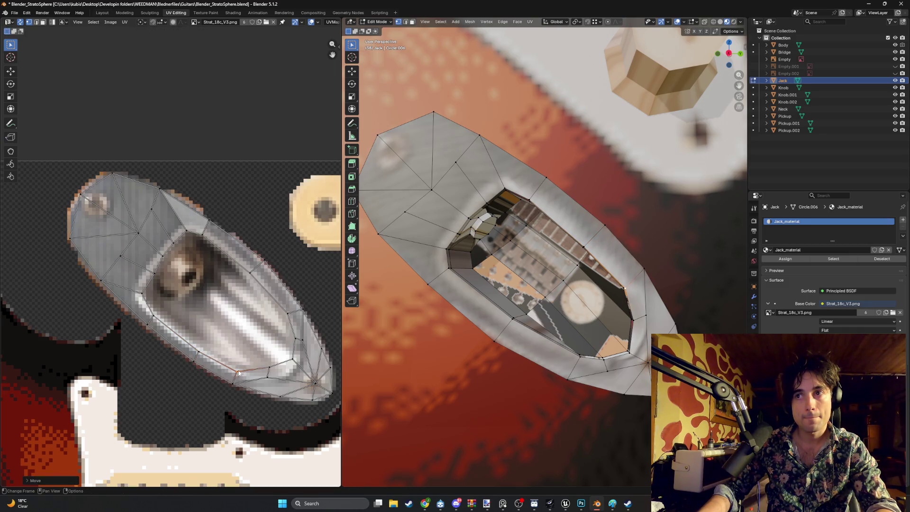
{"action": "left_click", "coordinate": [264, 374]}
{"action": "key", "text": "g"}
{"action": "left_click", "coordinate": [270, 390]}
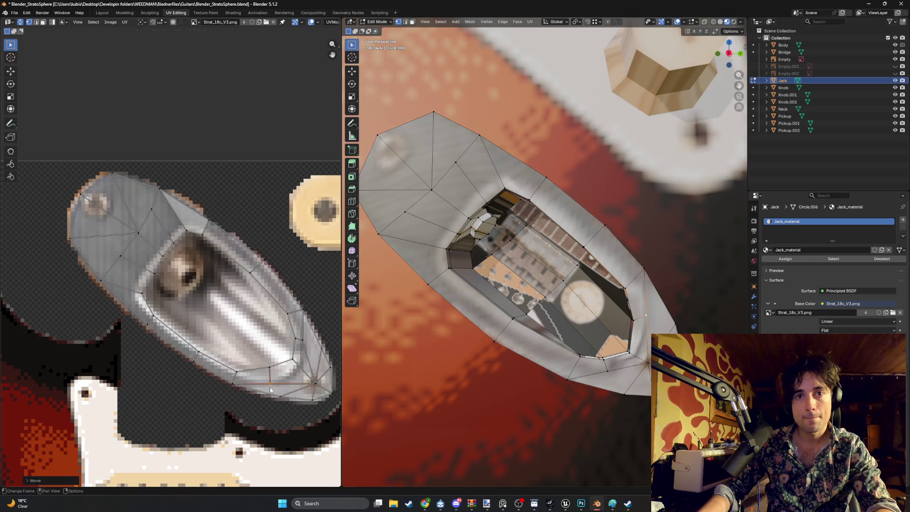
{"action": "left_click", "coordinate": [266, 368]}
{"action": "key", "text": "g"}
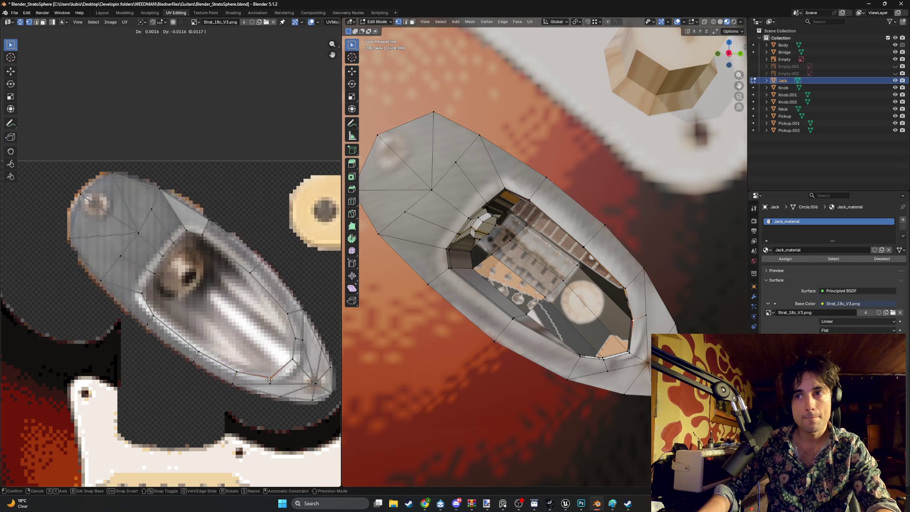
{"action": "left_click", "coordinate": [269, 380]}
Step: Place the remaining vertices near the island's tip onto the chrome plate's tip outline
{"action": "left_click", "coordinate": [269, 384]}
{"action": "key", "text": "g"}
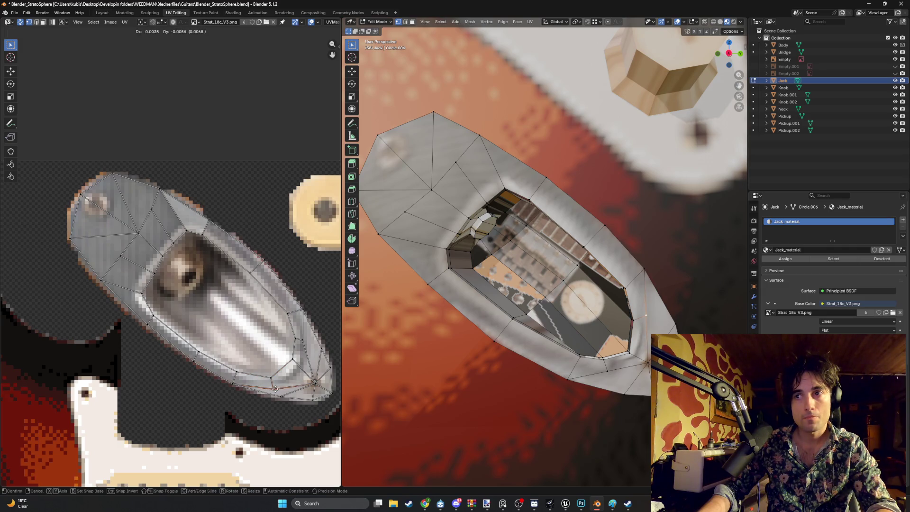
{"action": "left_click", "coordinate": [291, 385]}
{"action": "left_click", "coordinate": [294, 366]}
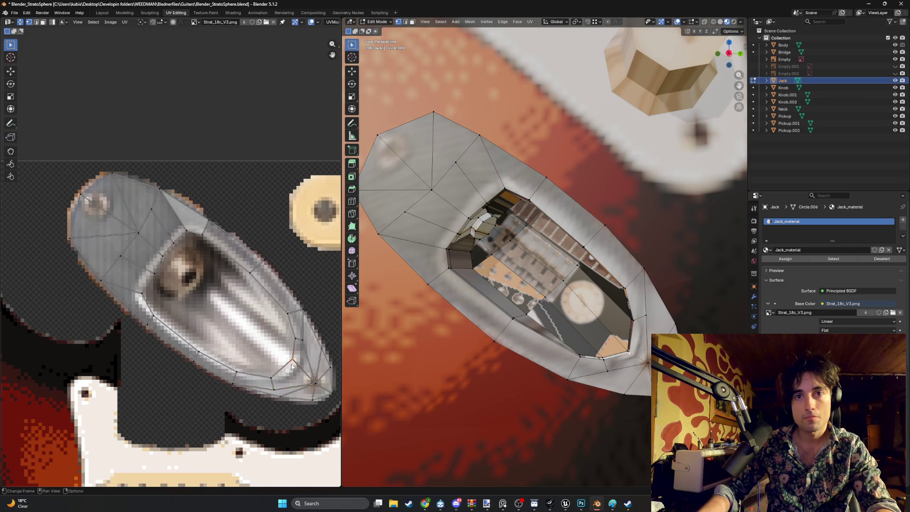
{"action": "key", "text": "g"}
{"action": "left_click", "coordinate": [292, 370]}
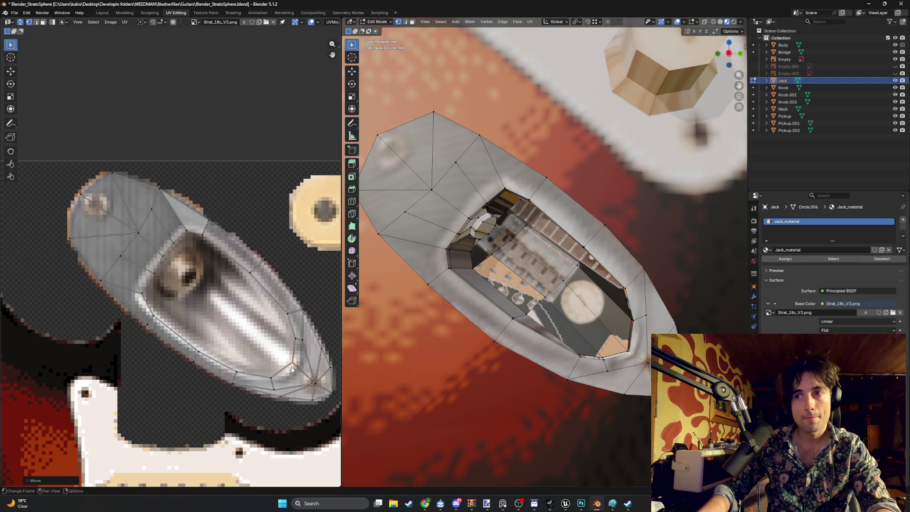
{"action": "left_click", "coordinate": [294, 340]}
{"action": "key", "text": "g"}
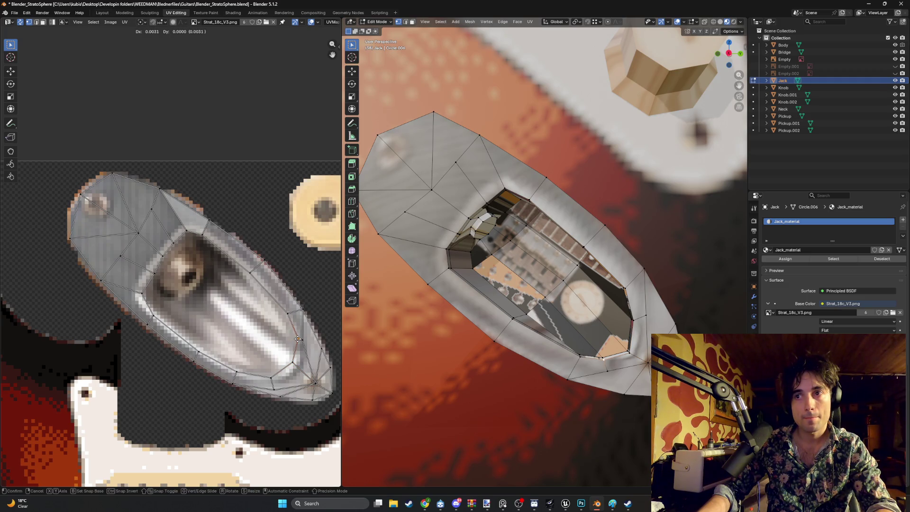
{"action": "left_click", "coordinate": [294, 340]}
Step: Orbit to inspect the textured jack plate, then bring up the browser window
{"action": "mouse_move", "coordinate": [403, 327]}
{"action": "middle_mouse_down"}
{"action": "mouse_move", "coordinate": [379, 308]}
{"action": "mouse_move", "coordinate": [412, 332]}
{"action": "mouse_move", "coordinate": [405, 324]}
{"action": "middle_mouse_up"}
{"action": "mouse_move", "coordinate": [425, 503]}
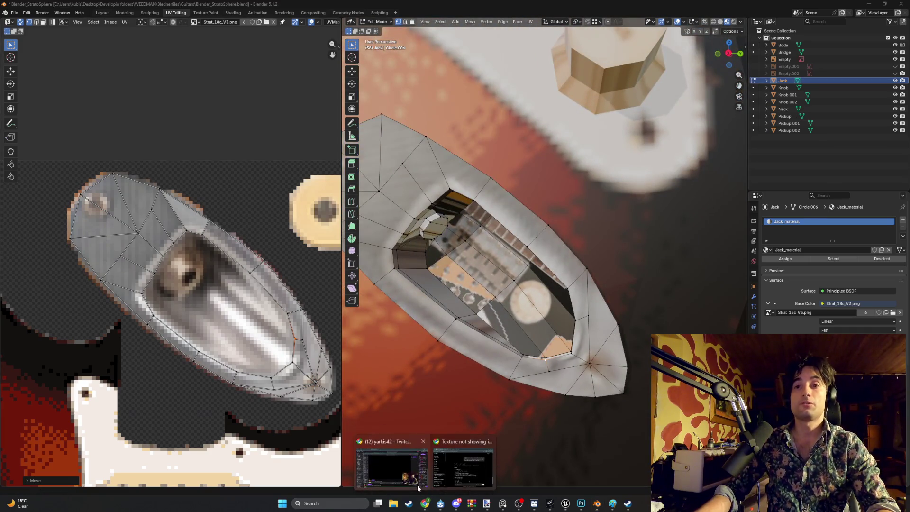
{"action": "left_click", "coordinate": [392, 442]}
Step: Resume the Soulwax FM (Extended Mix) video on YouTube and switch back to Blender
{"action": "left_click", "coordinate": [135, 8]}
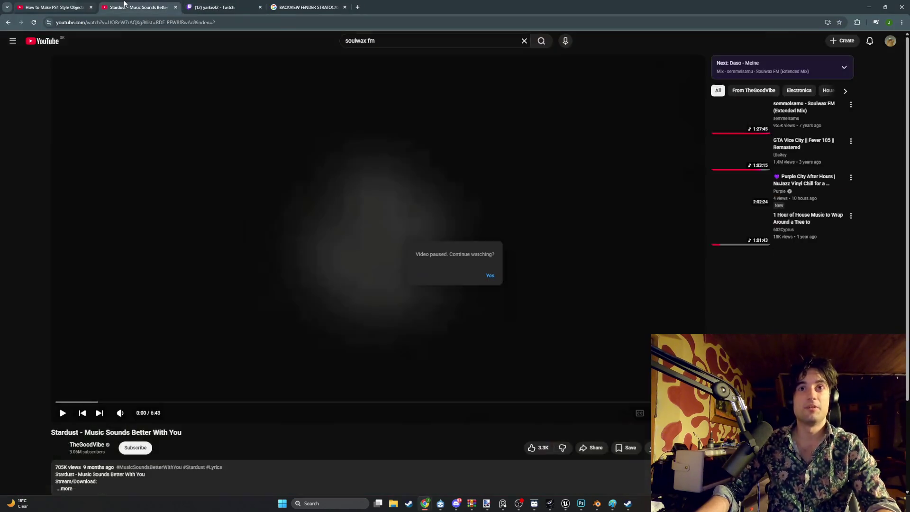
{"action": "left_click", "coordinate": [8, 22]}
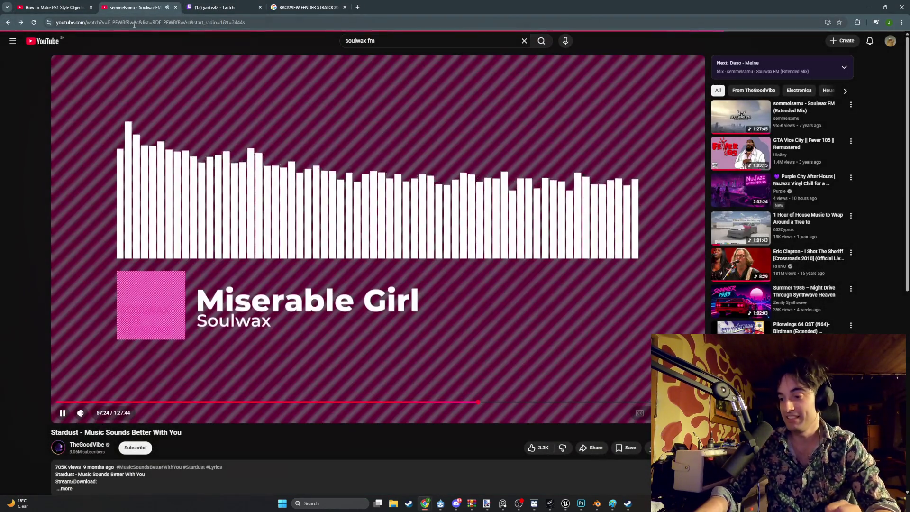
{"action": "left_click", "coordinate": [869, 7]}
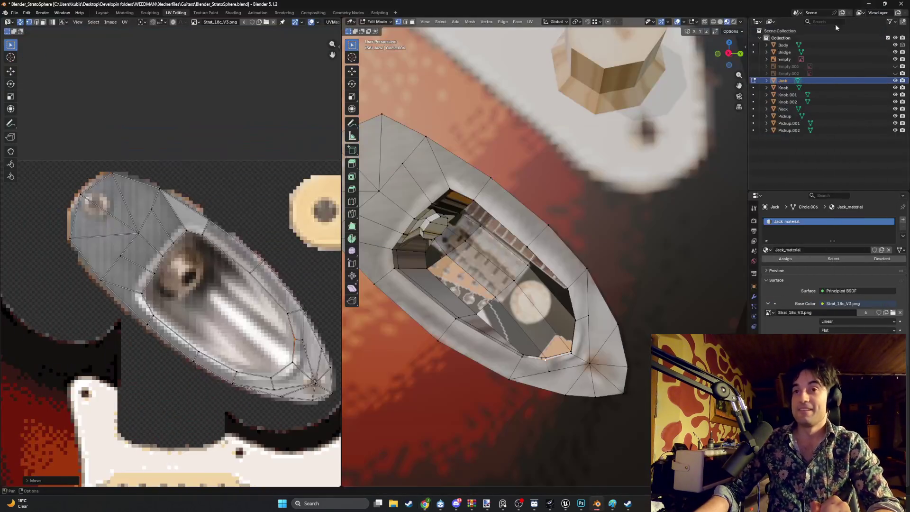
{"action": "mouse_move", "coordinate": [439, 504]}
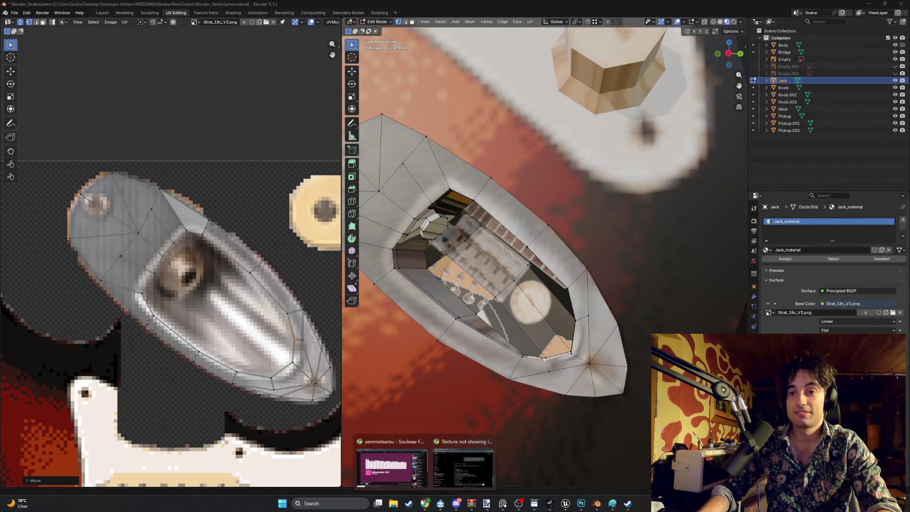
{"action": "left_click", "coordinate": [393, 464]}
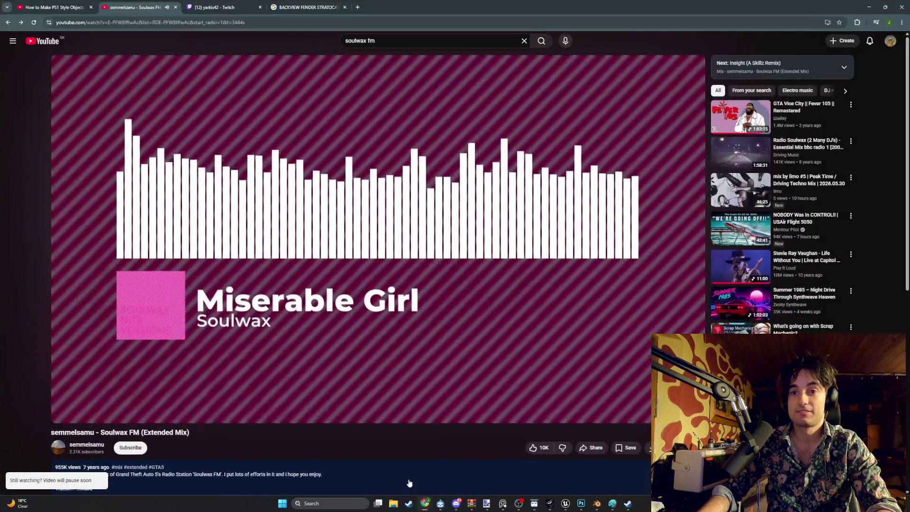
{"action": "left_click", "coordinate": [868, 7]}
{"action": "scroll", "coordinate": [441, 255], "scroll_direction": "up", "scroll_amount": 2}
Step: In face select, pick the upper inner-wall faces of the jack cavity
{"action": "key", "text": "3"}
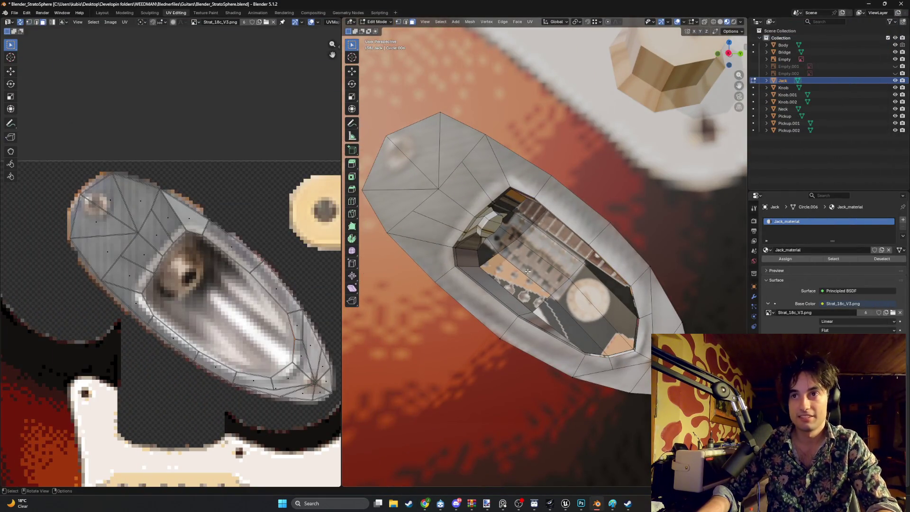
{"action": "left_click", "coordinate": [609, 340]}
{"action": "middle_click_drag", "start_coordinate": [559, 272], "coordinate": [591, 175]}
{"action": "left_click", "coordinate": [592, 175]}
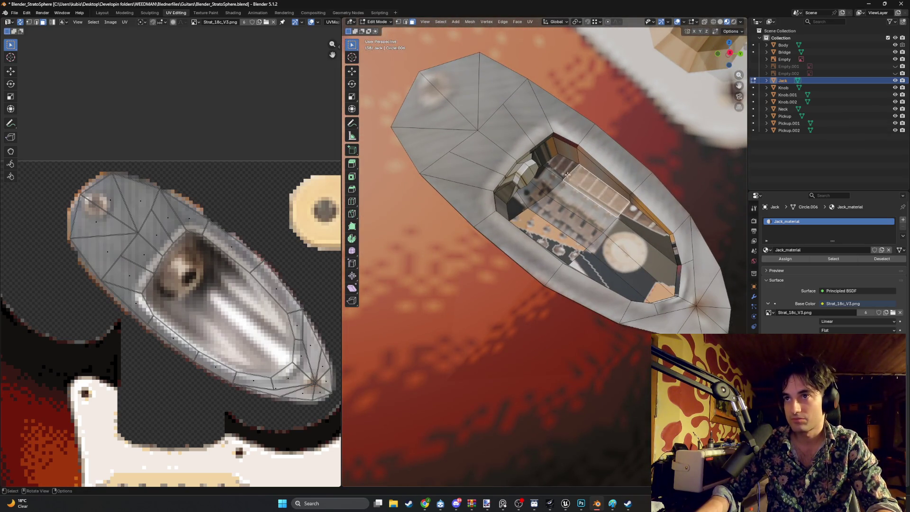
{"action": "left_click", "coordinate": [569, 176], "text": "shift"}
{"action": "left_click", "coordinate": [545, 185], "text": "shift"}
{"action": "left_click", "coordinate": [525, 206], "text": "shift"}
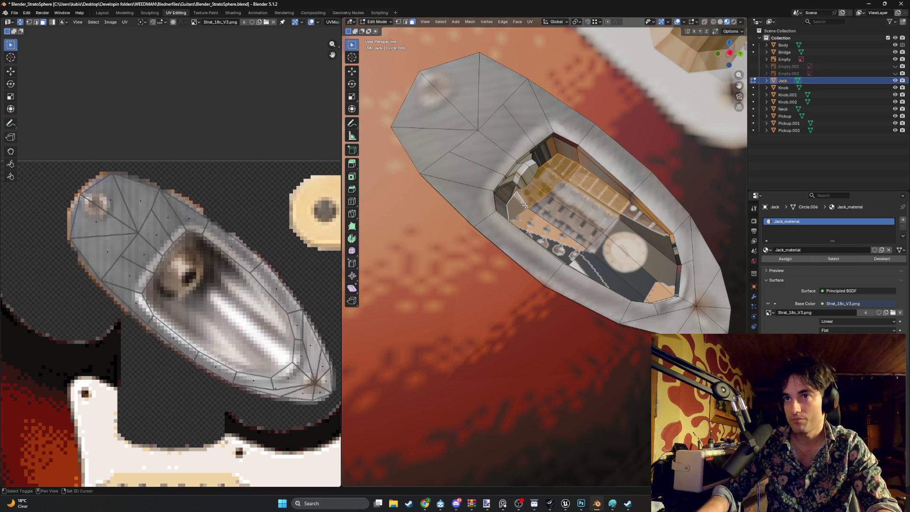
Step: Add the remaining inner cavity faces, leaving the outer rim face deselected
{"action": "left_click", "coordinate": [536, 226], "text": "shift"}
{"action": "left_click", "coordinate": [569, 214], "text": "shift"}
{"action": "left_click", "coordinate": [592, 208], "text": "shift"}
{"action": "left_click", "coordinate": [628, 276], "text": "shift"}
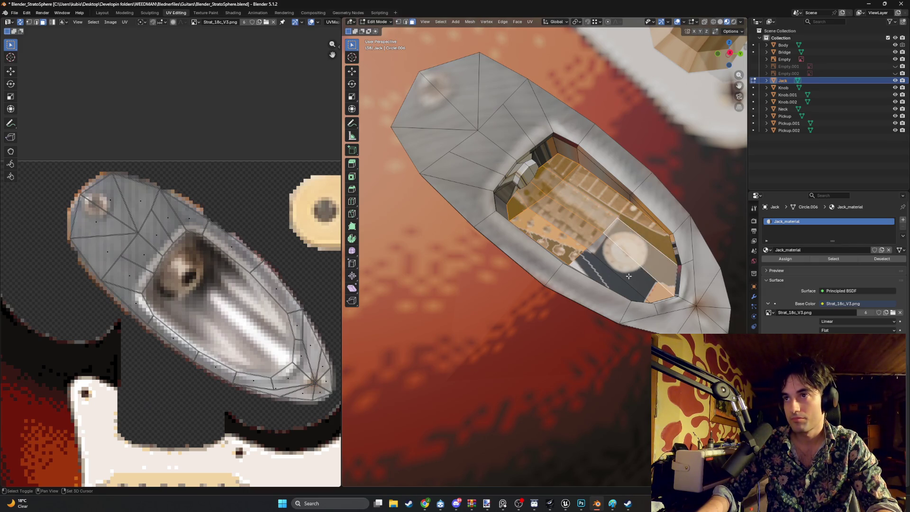
{"action": "left_click", "coordinate": [599, 284], "text": "shift"}
{"action": "left_click", "coordinate": [591, 280], "text": "shift"}
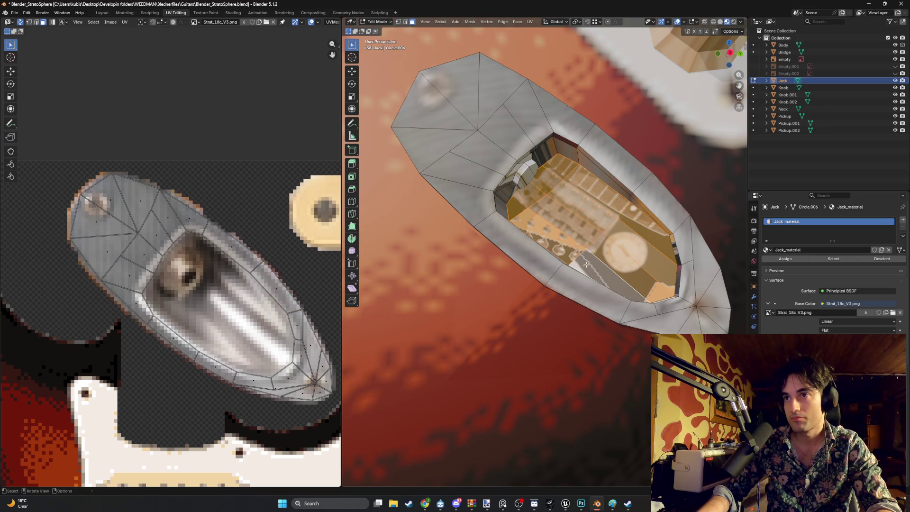
{"action": "middle_click_drag", "start_coordinate": [591, 280], "coordinate": [586, 253]}
Step: Smart UV Project the cavity faces and shrink the resulting UV islands
{"action": "key", "text": "u"}
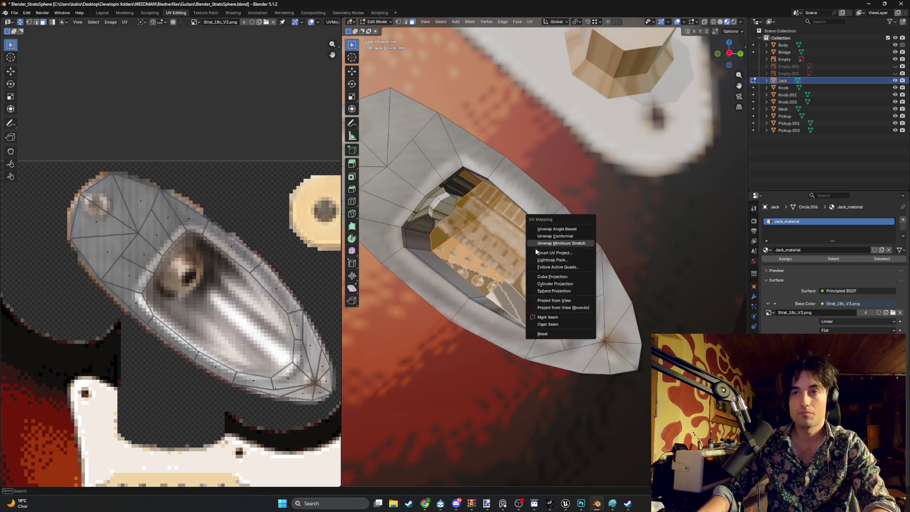
{"action": "left_click", "coordinate": [561, 256]}
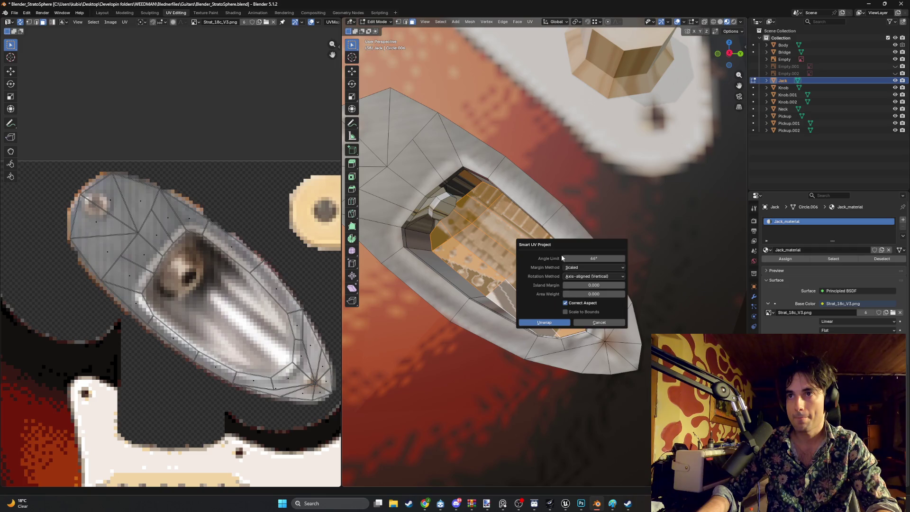
{"action": "left_click", "coordinate": [544, 323]}
{"action": "scroll", "coordinate": [330, 288], "scroll_direction": "down", "scroll_amount": 5}
{"action": "scroll", "coordinate": [207, 325], "scroll_direction": "down", "scroll_amount": 1}
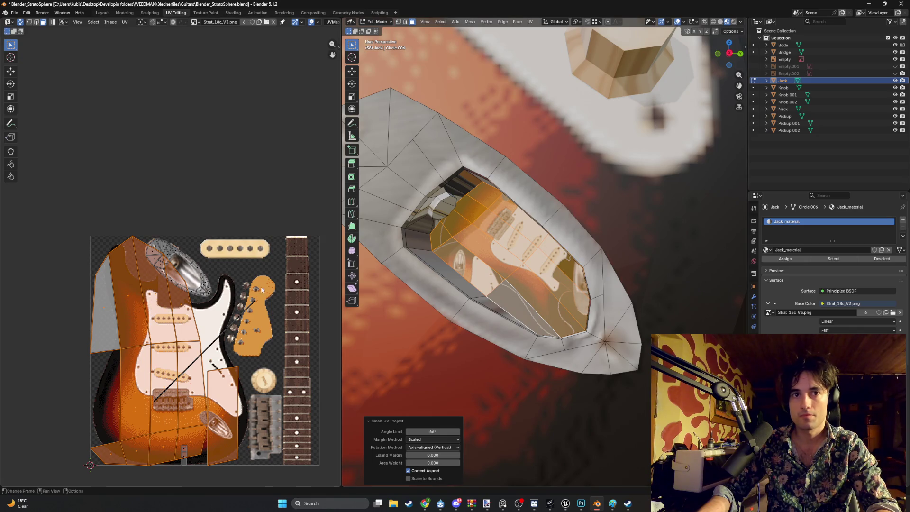
{"action": "key", "text": "s"}
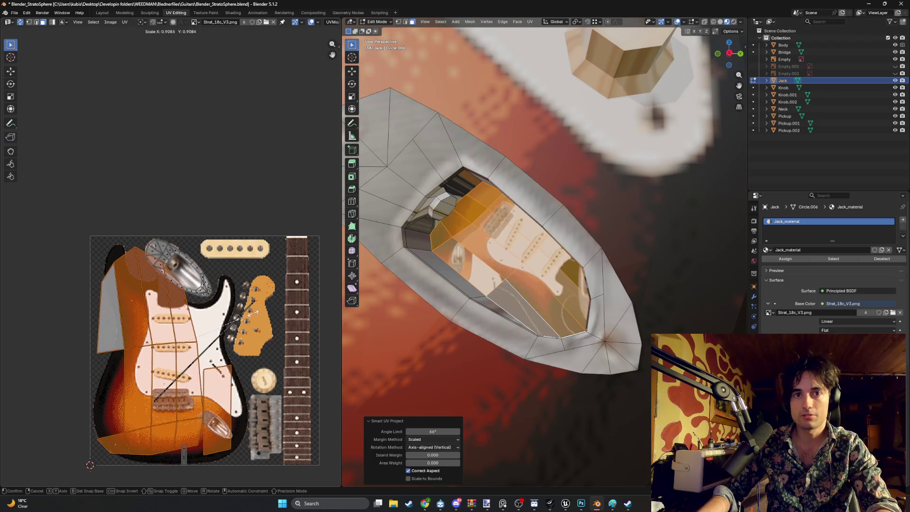
{"action": "left_click", "coordinate": [255, 313]}
Step: Shrink the islands further and move the small UV rectangle to the left
{"action": "scroll", "coordinate": [580, 269], "scroll_direction": "up", "scroll_amount": 3}
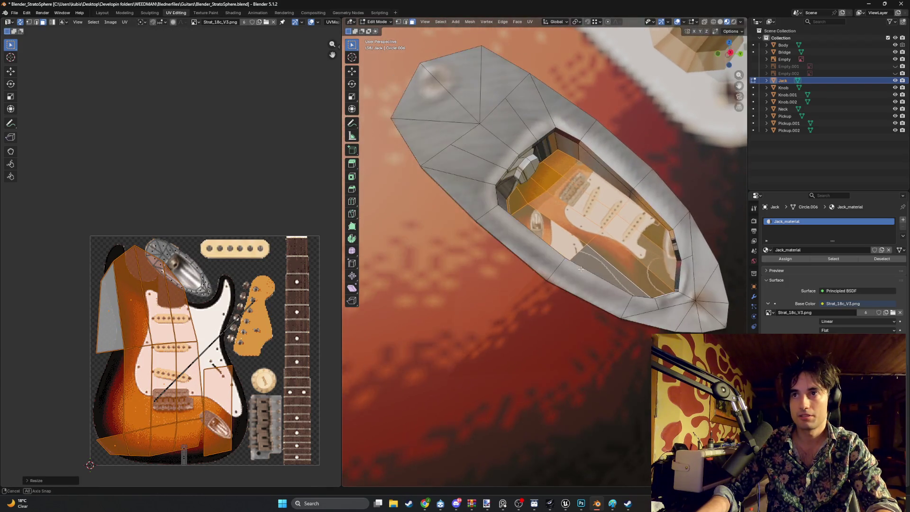
{"action": "middle_click_drag", "start_coordinate": [581, 268], "coordinate": [531, 257]}
{"action": "key", "text": "s"}
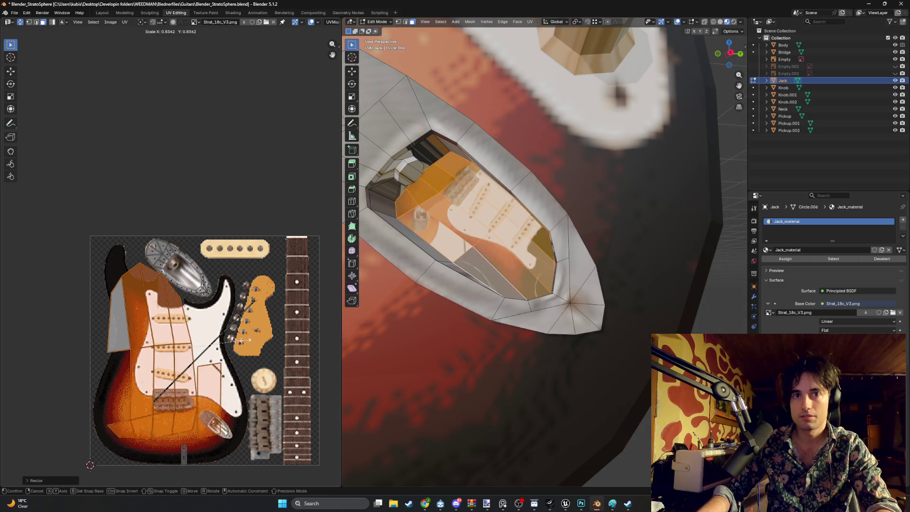
{"action": "left_click", "coordinate": [225, 378]}
{"action": "left_click", "coordinate": [207, 394]}
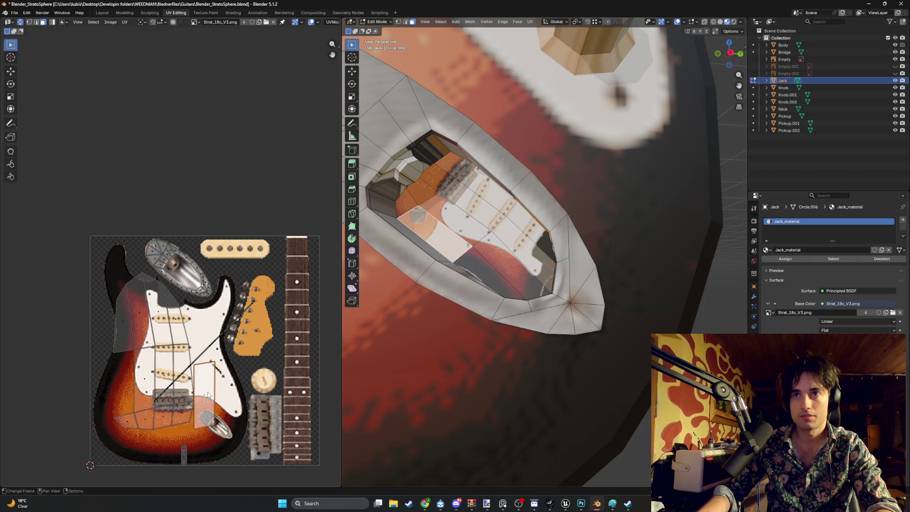
{"action": "key", "text": "g"}
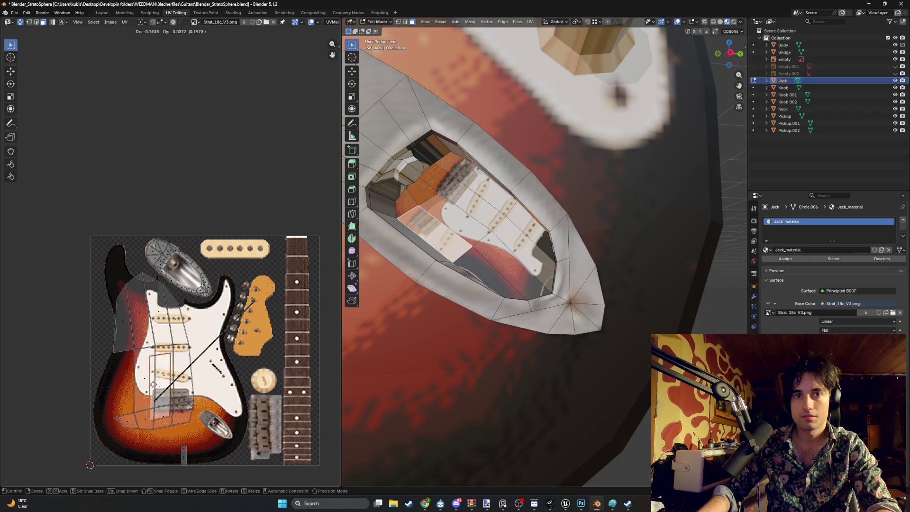
{"action": "left_click", "coordinate": [118, 381]}
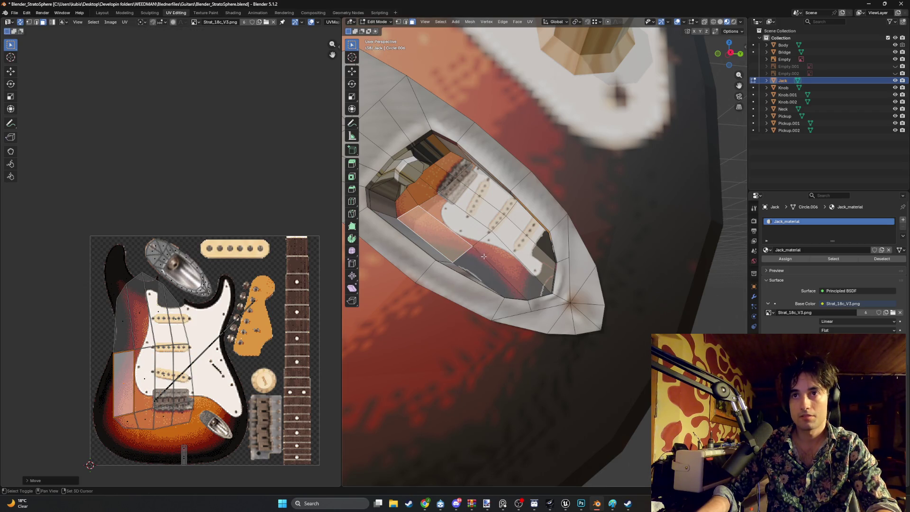
Step: Select more jack cavity faces and move their island over the jack plate area
{"action": "left_click", "coordinate": [511, 277], "text": "shift"}
{"action": "left_click", "coordinate": [526, 265], "text": "shift"}
{"action": "left_click", "coordinate": [469, 223], "text": "shift"}
{"action": "left_click", "coordinate": [502, 207], "text": "shift"}
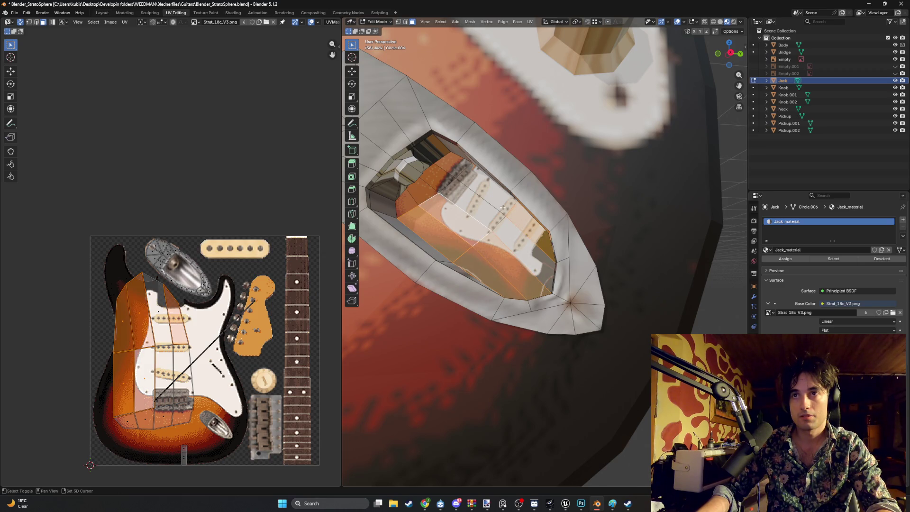
{"action": "left_click", "coordinate": [473, 182], "text": "shift"}
{"action": "left_click", "coordinate": [445, 176], "text": "shift"}
{"action": "left_click", "coordinate": [440, 196], "text": "shift"}
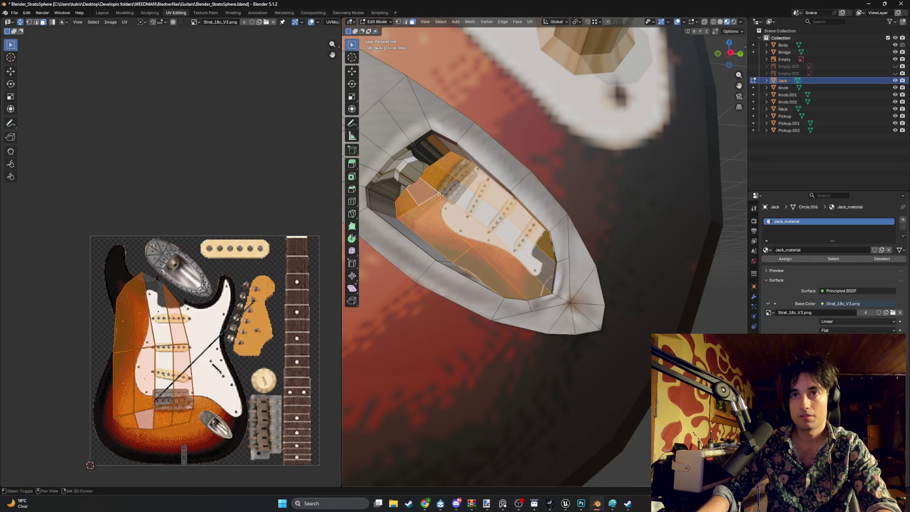
{"action": "key", "text": "g"}
{"action": "left_click", "coordinate": [183, 269]}
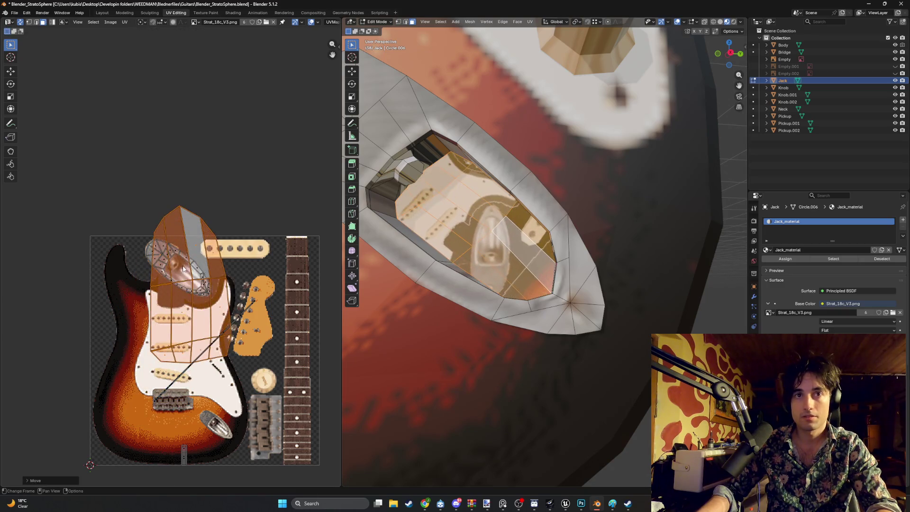
Step: Rotate, scale down and move the island up-left into the plate's socket
{"action": "scroll", "coordinate": [183, 269], "scroll_direction": "up", "scroll_amount": 2}
{"action": "key", "text": "r"}
{"action": "left_click", "coordinate": [284, 353]}
{"action": "key", "text": "s"}
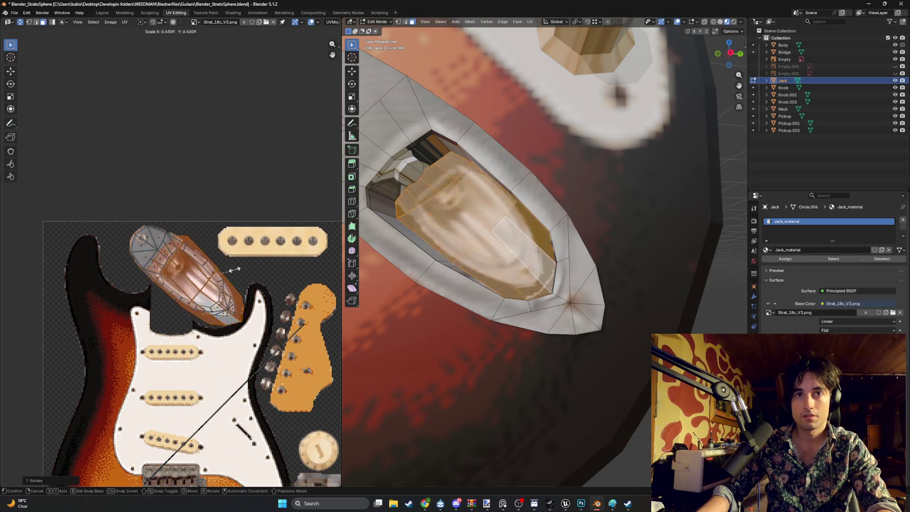
{"action": "left_click", "coordinate": [209, 284]}
{"action": "scroll", "coordinate": [209, 286], "scroll_direction": "up", "scroll_amount": 2}
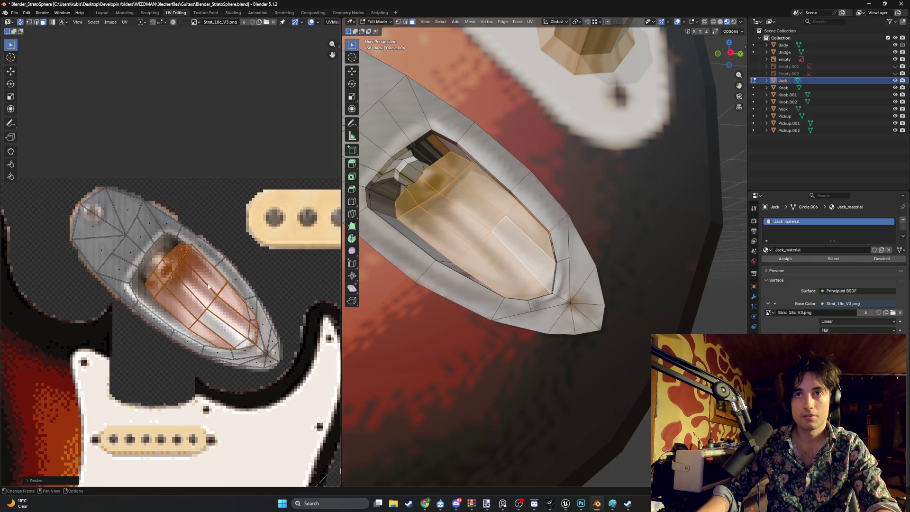
{"action": "key", "text": "g"}
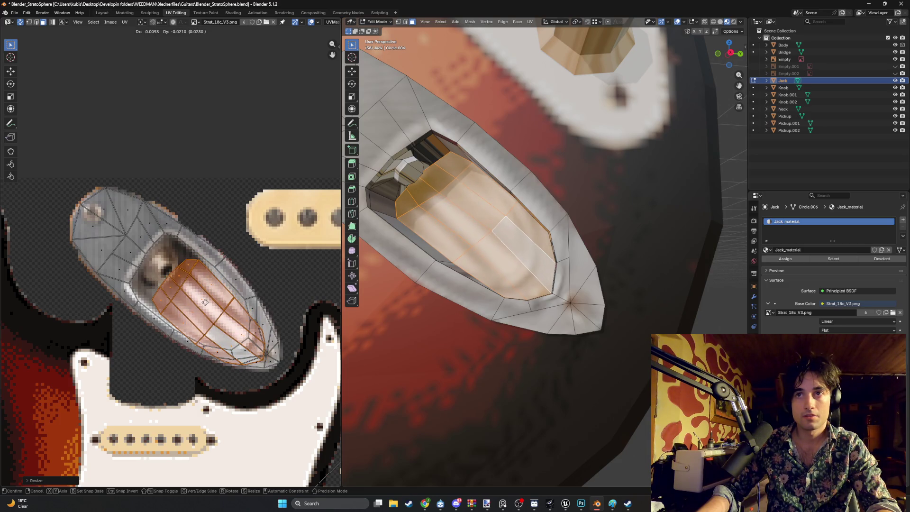
{"action": "left_click", "coordinate": [206, 306]}
{"action": "scroll", "coordinate": [288, 396], "scroll_direction": "up", "scroll_amount": 1}
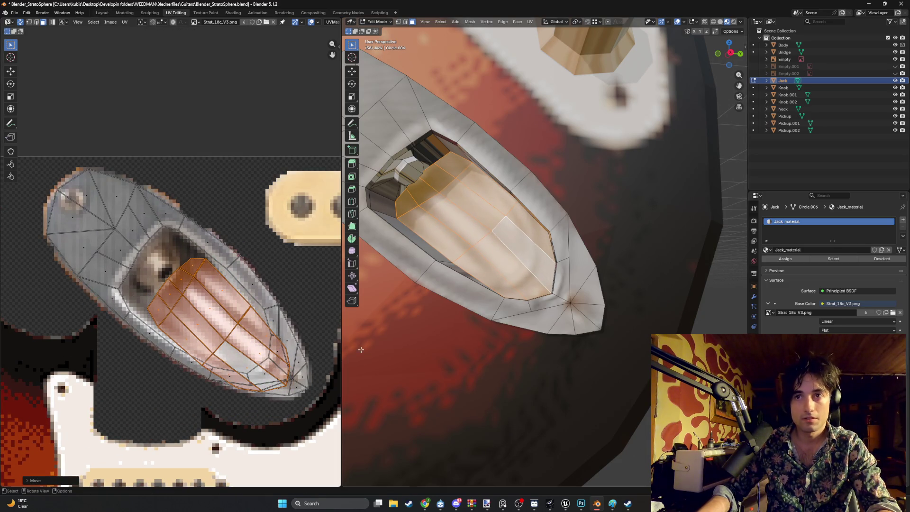
{"action": "scroll", "coordinate": [276, 404], "scroll_direction": "up", "scroll_amount": 3}
Step: In UV vertex select, drag individual island points to trace the socket opening in the plate image
{"action": "key", "text": "1"}
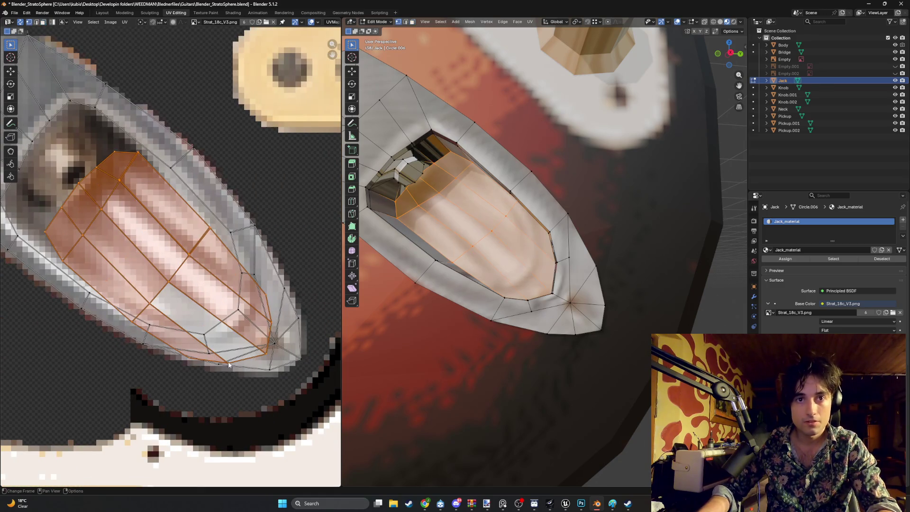
{"action": "left_click", "coordinate": [225, 364]}
{"action": "mouse_move", "coordinate": [224, 364]}
{"action": "left_mouse_down"}
{"action": "mouse_move", "coordinate": [269, 354]}
{"action": "mouse_move", "coordinate": [261, 301]}
{"action": "mouse_move", "coordinate": [234, 277]}
{"action": "left_mouse_up"}
{"action": "mouse_move", "coordinate": [137, 153]}
{"action": "left_mouse_down"}
{"action": "mouse_move", "coordinate": [141, 162]}
{"action": "mouse_move", "coordinate": [126, 159]}
{"action": "left_mouse_up"}
{"action": "left_click", "coordinate": [98, 169]}
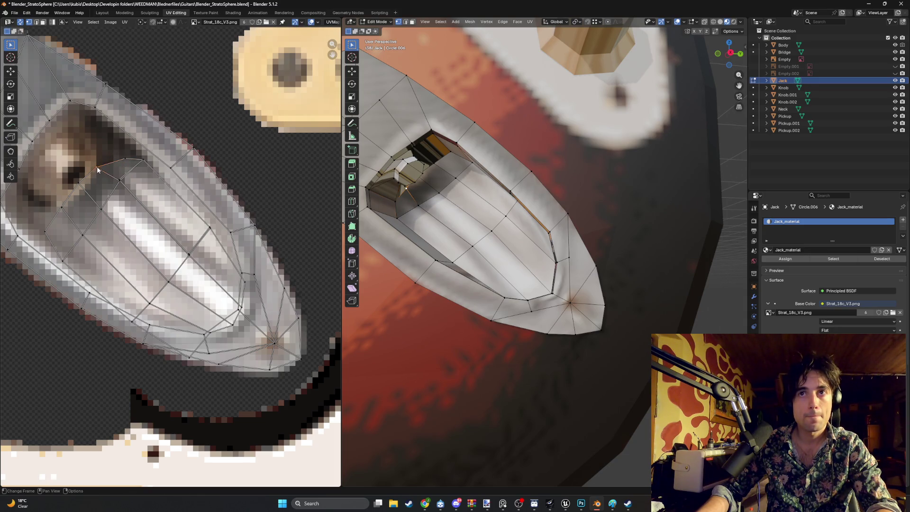
{"action": "mouse_move", "coordinate": [97, 170]}
{"action": "left_mouse_down"}
{"action": "mouse_move", "coordinate": [96, 201]}
{"action": "mouse_move", "coordinate": [51, 234]}
{"action": "mouse_move", "coordinate": [68, 260]}
{"action": "left_mouse_up"}
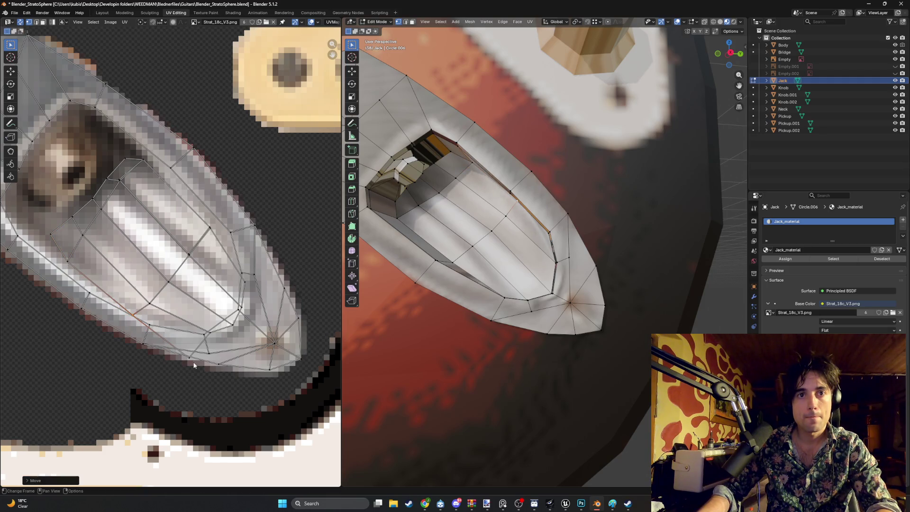
{"action": "left_click_drag", "start_coordinate": [192, 359], "coordinate": [182, 334]}
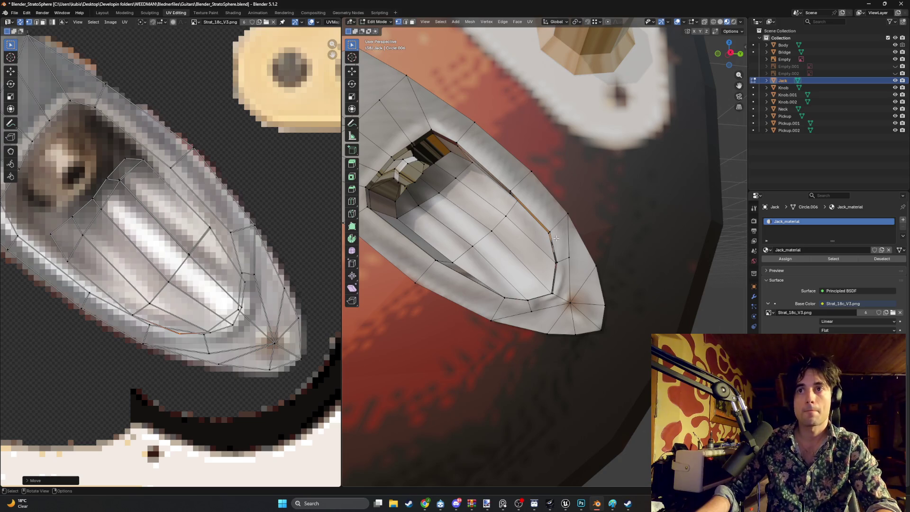
{"action": "mouse_move", "coordinate": [530, 237]}
{"action": "middle_mouse_down"}
{"action": "mouse_move", "coordinate": [549, 226]}
{"action": "mouse_move", "coordinate": [555, 105]}
{"action": "middle_mouse_up"}
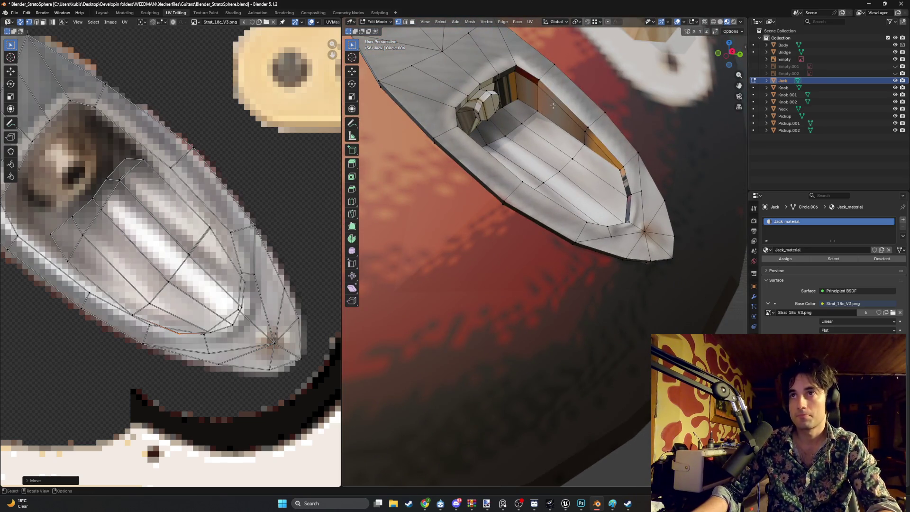
Step: In face select, add the inner jack faces and dark opening faces, dropping the face beside the opening
{"action": "left_click", "coordinate": [554, 104]}
{"action": "key", "text": "3"}
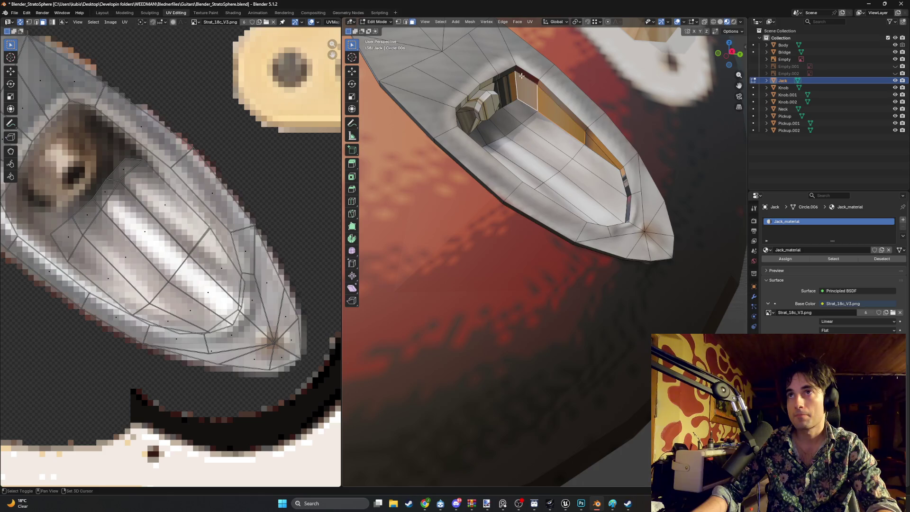
{"action": "left_click", "coordinate": [517, 76], "text": "shift"}
{"action": "mouse_move", "coordinate": [496, 95]}
{"action": "middle_mouse_down"}
{"action": "mouse_move", "coordinate": [469, 123]}
{"action": "mouse_move", "coordinate": [496, 102]}
{"action": "middle_mouse_up"}
{"action": "left_click", "coordinate": [441, 109], "text": "shift"}
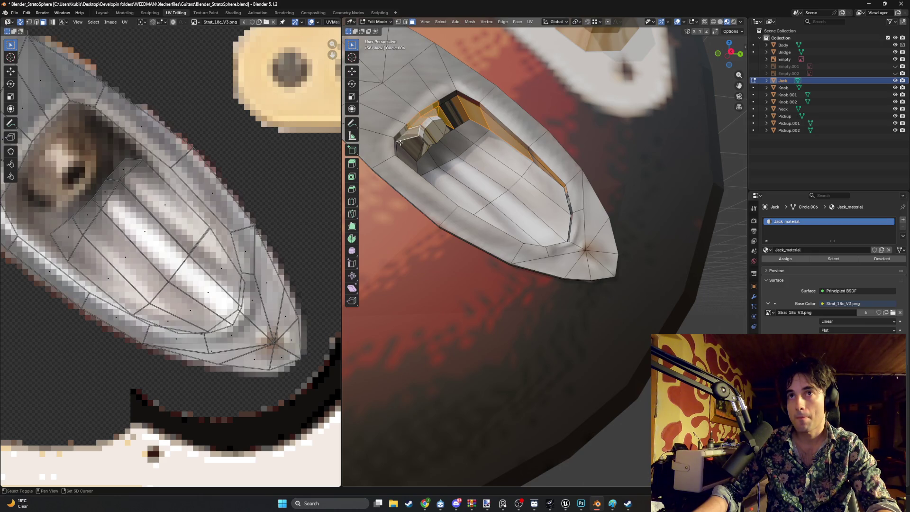
{"action": "middle_click_drag", "start_coordinate": [430, 144], "coordinate": [412, 190], "text": "shift"}
{"action": "left_click", "coordinate": [393, 178], "text": "shift"}
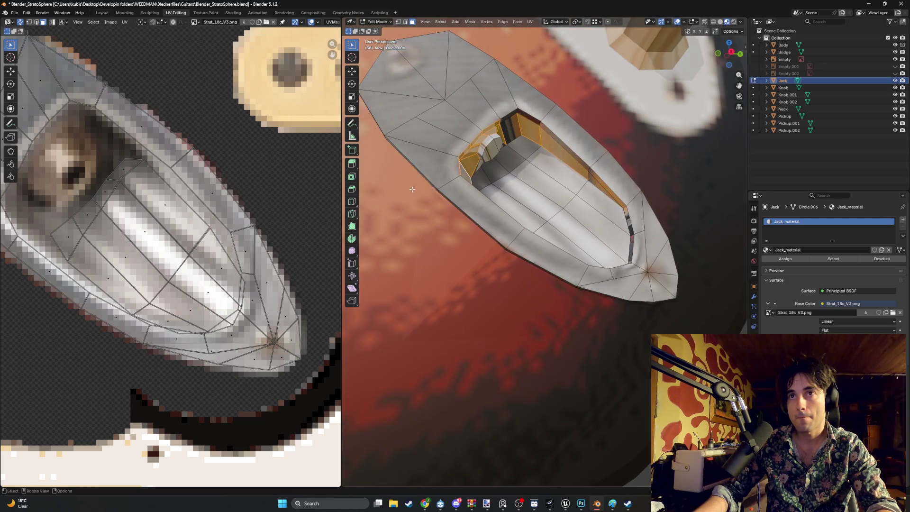
{"action": "left_click", "coordinate": [514, 122], "text": "shift"}
{"action": "left_click", "coordinate": [520, 115], "text": "shift"}
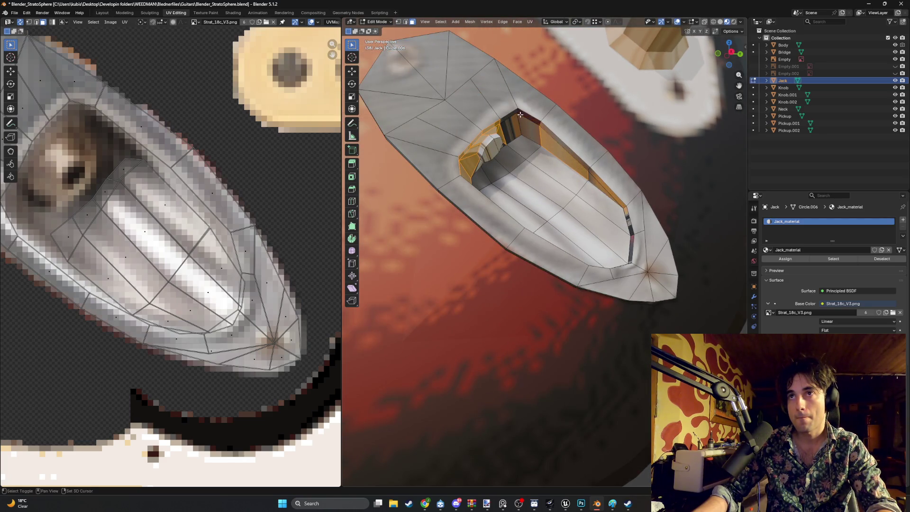
{"action": "left_click", "coordinate": [508, 125], "text": "shift"}
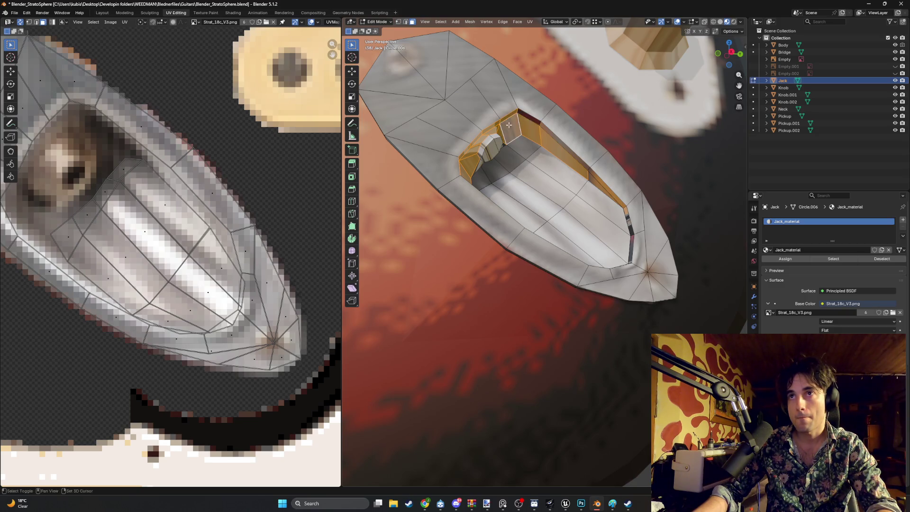
{"action": "left_click", "coordinate": [526, 118], "text": "shift"}
{"action": "left_click", "coordinate": [604, 191], "text": "shift"}
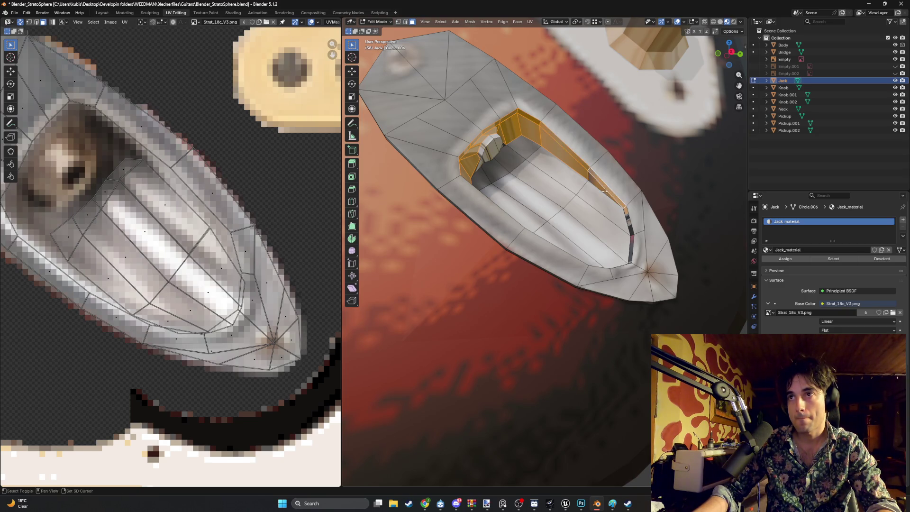
Step: Frame the selected socket faces with Numpad . and add the inner cavity face
{"action": "mouse_move", "coordinate": [631, 242]}
{"action": "middle_mouse_down"}
{"action": "mouse_move", "coordinate": [589, 197]}
{"action": "mouse_move", "coordinate": [539, 355]}
{"action": "middle_mouse_up"}
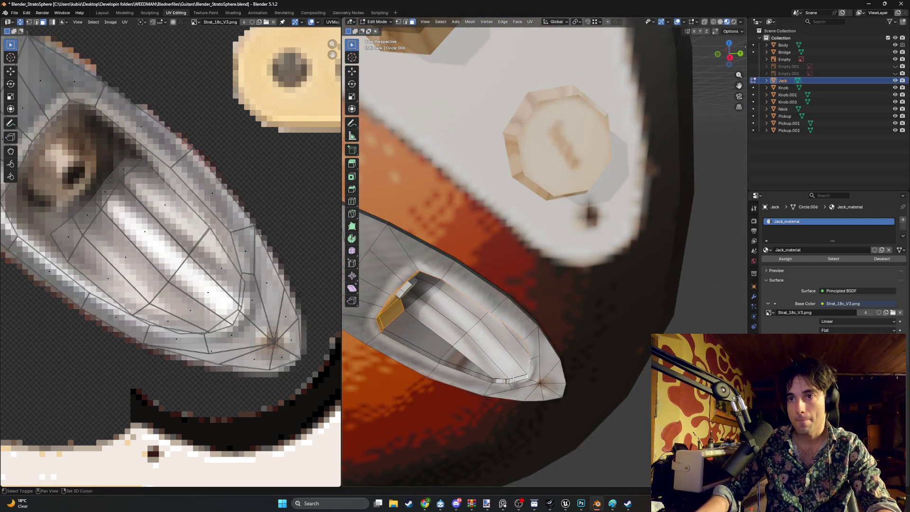
{"action": "mouse_move", "coordinate": [435, 357]}
{"action": "middle_mouse_down"}
{"action": "mouse_move", "coordinate": [441, 341]}
{"action": "mouse_move", "coordinate": [429, 315]}
{"action": "mouse_move", "coordinate": [583, 229]}
{"action": "middle_mouse_up"}
{"action": "scroll", "coordinate": [584, 229], "scroll_direction": "down", "scroll_amount": 5}
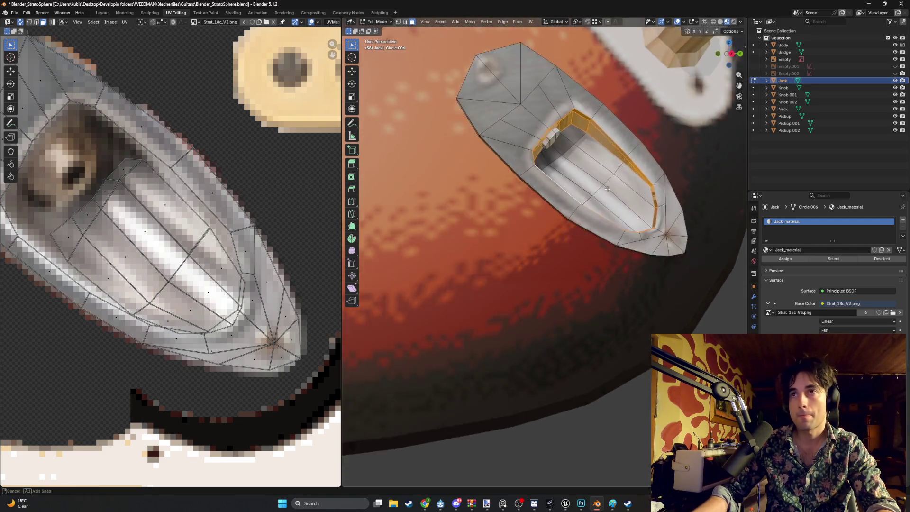
{"action": "middle_click_drag", "start_coordinate": [538, 202], "coordinate": [508, 192]}
{"action": "key", "text": "KP_Decimal"}
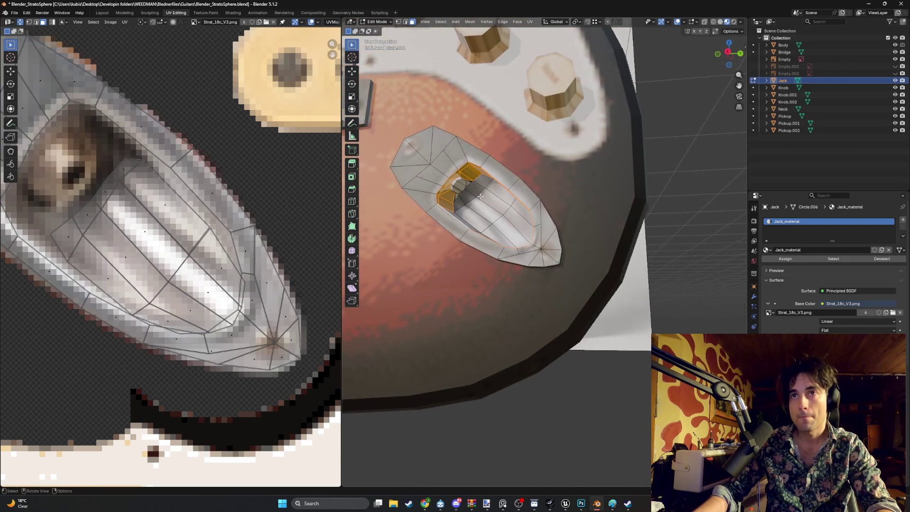
{"action": "scroll", "coordinate": [454, 193], "scroll_direction": "up", "scroll_amount": 6}
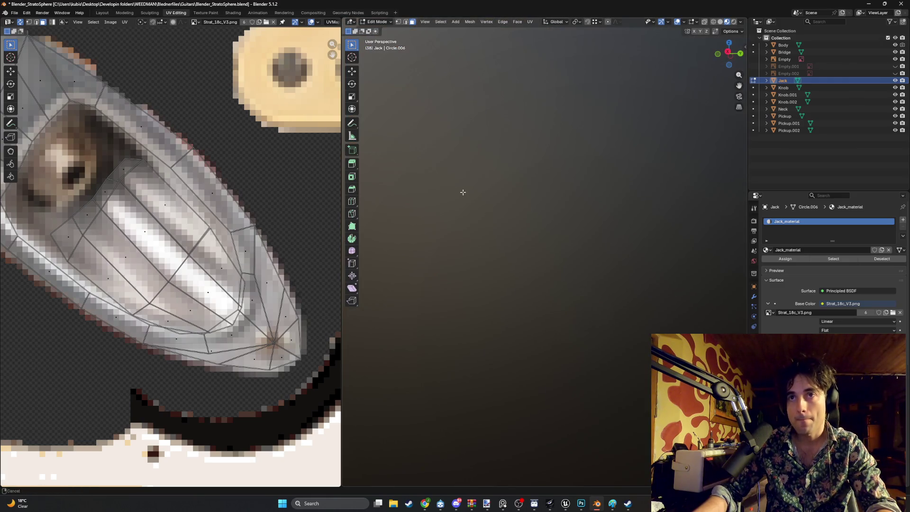
{"action": "scroll", "coordinate": [461, 191], "scroll_direction": "down", "scroll_amount": 3}
{"action": "left_click", "coordinate": [458, 159], "text": "shift"}
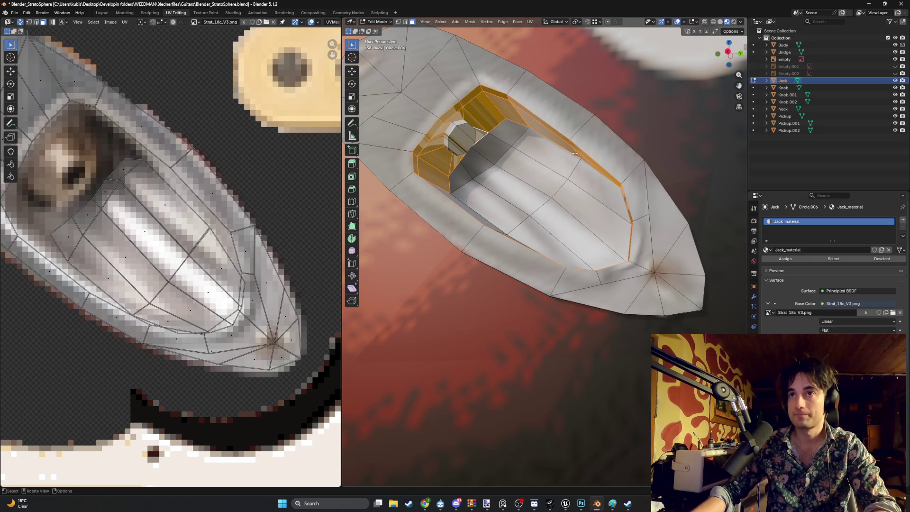
Step: Unwrap the jack cavity's inner faces with Smart UV Project
{"action": "mouse_move", "coordinate": [566, 168]}
{"action": "middle_mouse_down"}
{"action": "mouse_move", "coordinate": [578, 161]}
{"action": "mouse_move", "coordinate": [588, 170]}
{"action": "mouse_move", "coordinate": [564, 181]}
{"action": "middle_mouse_up"}
{"action": "key", "text": "u"}
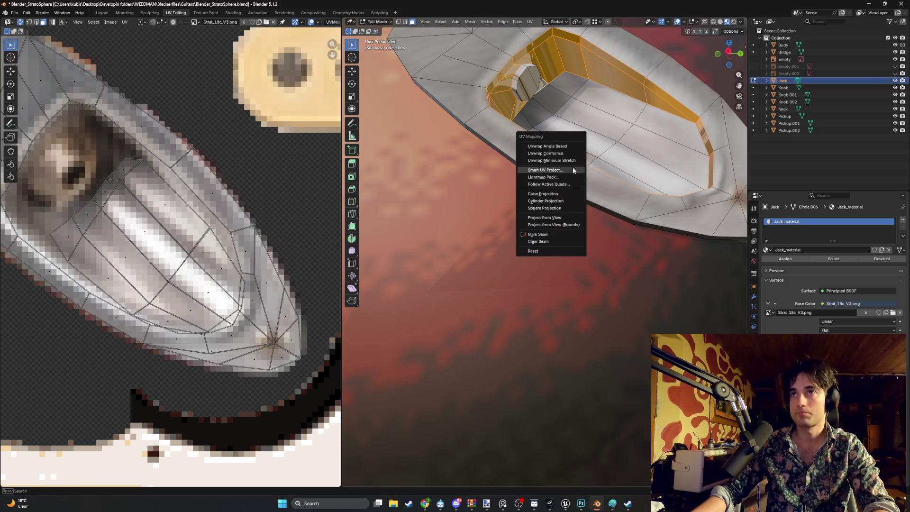
{"action": "left_click", "coordinate": [571, 177]}
{"action": "left_click", "coordinate": [559, 237]}
{"action": "scroll", "coordinate": [560, 236], "scroll_direction": "down", "scroll_amount": 5}
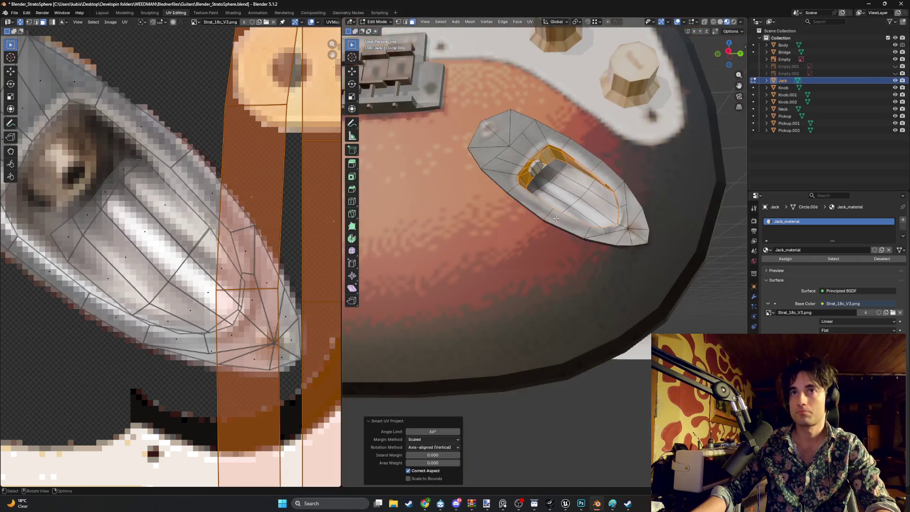
{"action": "scroll", "coordinate": [283, 233], "scroll_direction": "down", "scroll_amount": 4}
{"action": "scroll", "coordinate": [253, 175], "scroll_direction": "down", "scroll_amount": 1}
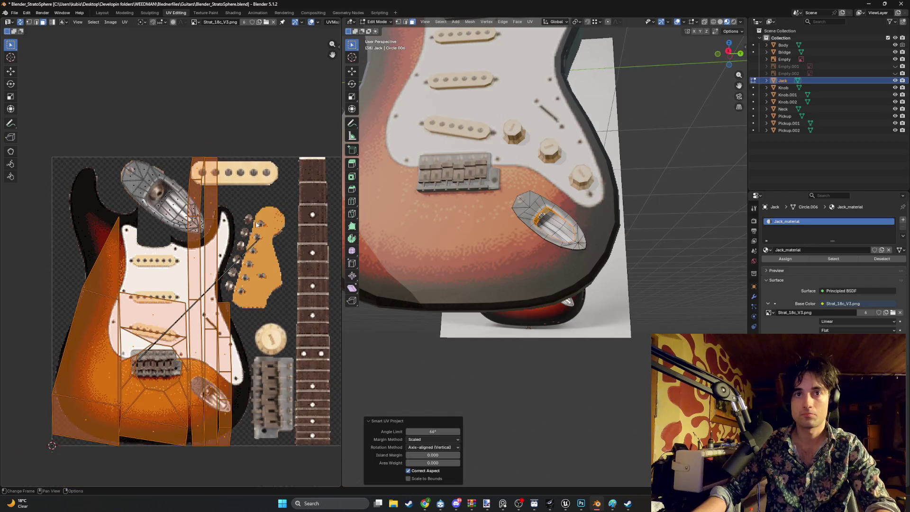
Step: Scale, move and rotate the cavity's UV island onto the jack plate in the guitar texture
{"action": "key", "text": "s"}
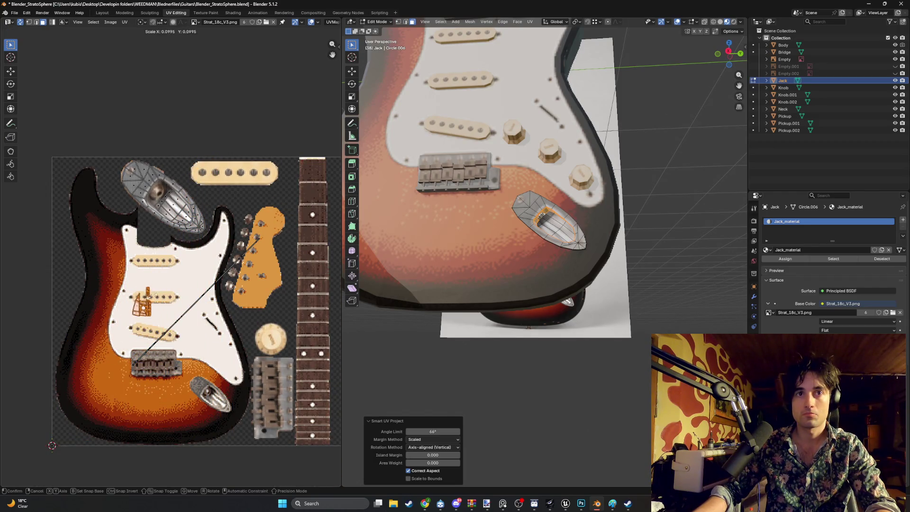
{"action": "left_click", "coordinate": [151, 289]}
{"action": "scroll", "coordinate": [151, 289], "scroll_direction": "up", "scroll_amount": 2}
{"action": "scroll", "coordinate": [150, 293], "scroll_direction": "up", "scroll_amount": 2, "text": "shift"}
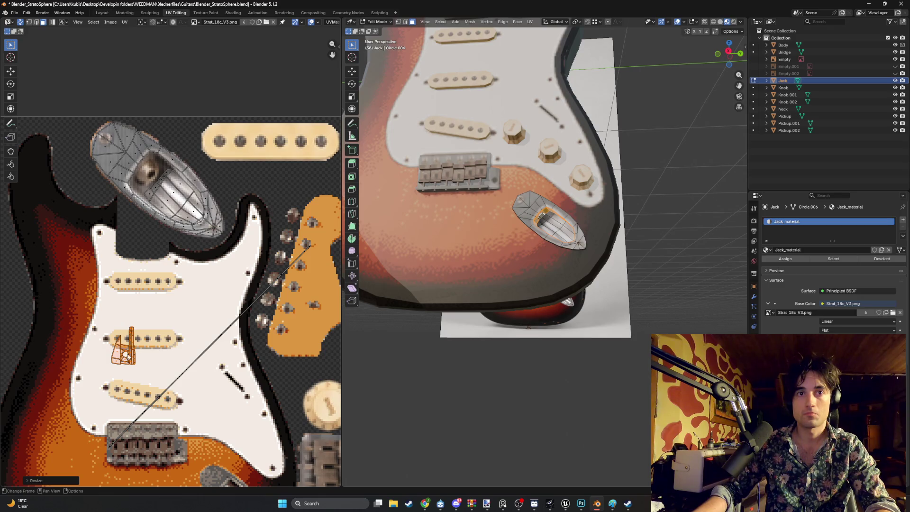
{"action": "key", "text": "g"}
{"action": "left_click", "coordinate": [169, 210]}
{"action": "scroll", "coordinate": [459, 184], "scroll_direction": "up", "scroll_amount": 6}
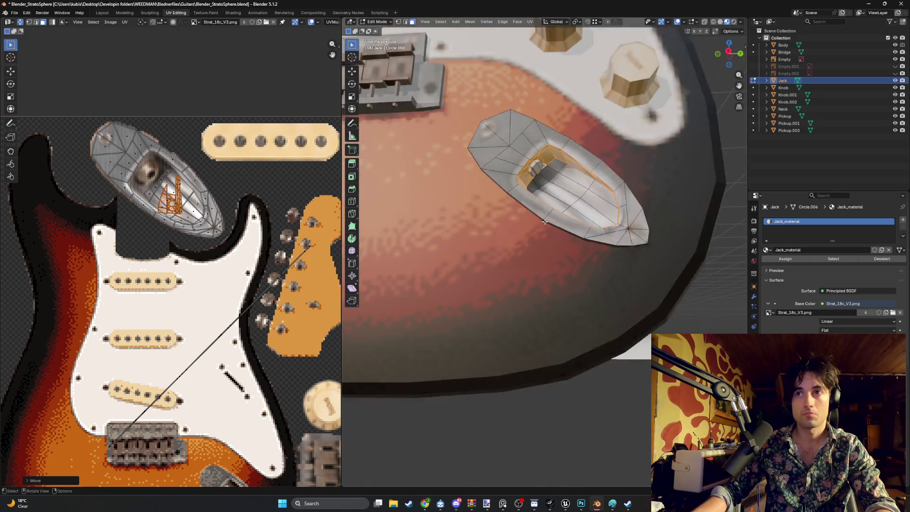
{"action": "key", "text": "r"}
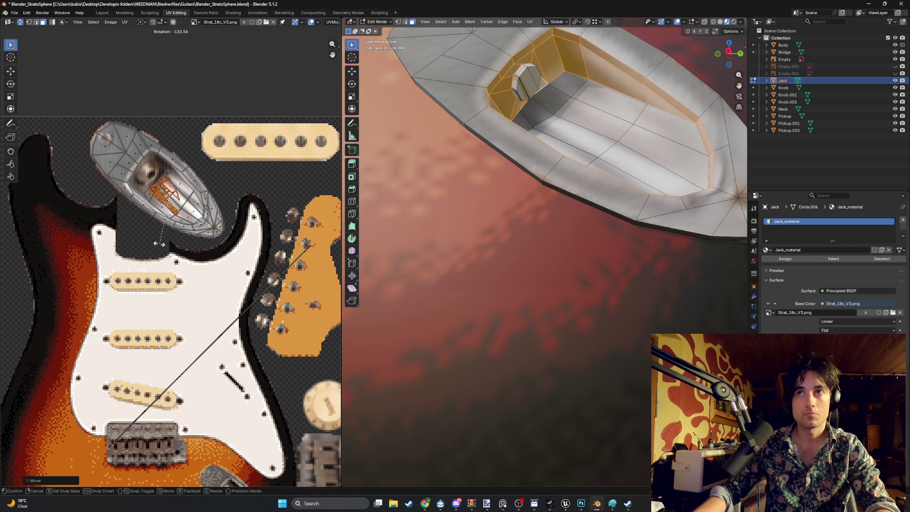
{"action": "left_click", "coordinate": [157, 228]}
{"action": "key", "text": "g"}
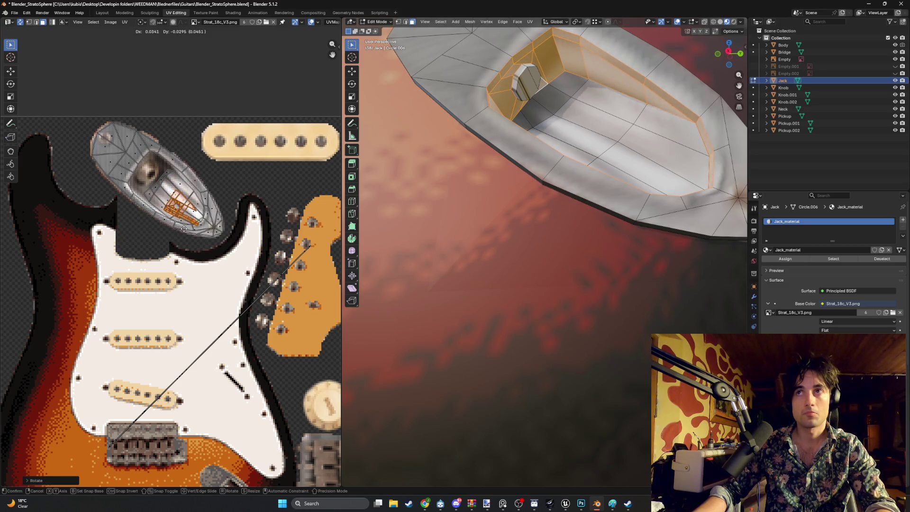
{"action": "left_click", "coordinate": [173, 223]}
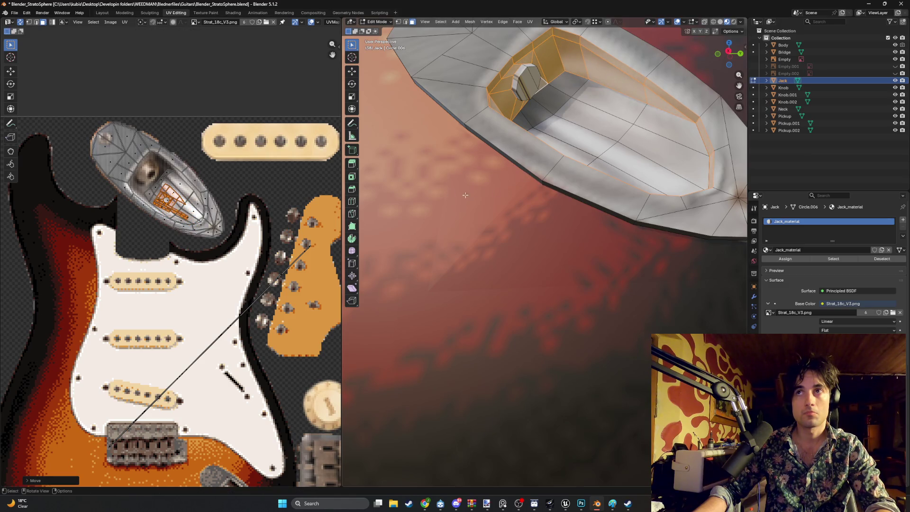
Step: Clear the cavity selection and select the small octagonal jack face instead
{"action": "left_click", "coordinate": [545, 224]}
{"action": "mouse_move", "coordinate": [546, 224]}
{"action": "middle_mouse_down"}
{"action": "mouse_move", "coordinate": [563, 223]}
{"action": "mouse_move", "coordinate": [560, 233]}
{"action": "middle_mouse_up"}
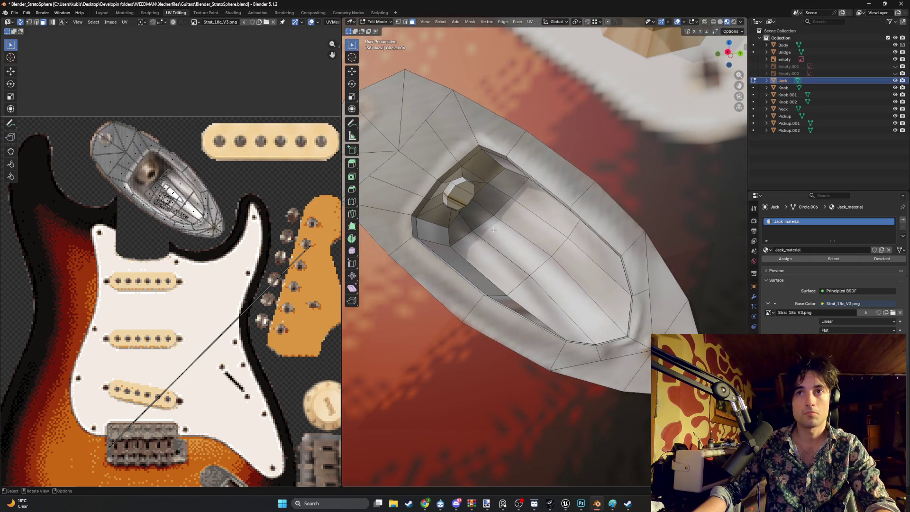
{"action": "left_click", "coordinate": [460, 197]}
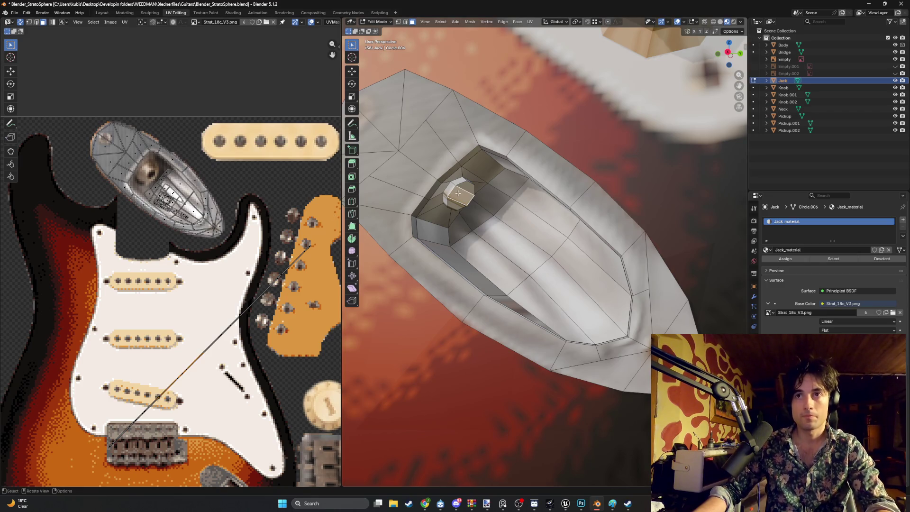
{"action": "middle_click_drag", "start_coordinate": [446, 200], "coordinate": [558, 195], "text": "shift"}
{"action": "scroll", "coordinate": [557, 194], "scroll_direction": "up", "scroll_amount": 5}
{"action": "scroll", "coordinate": [557, 195], "scroll_direction": "down", "scroll_amount": 5}
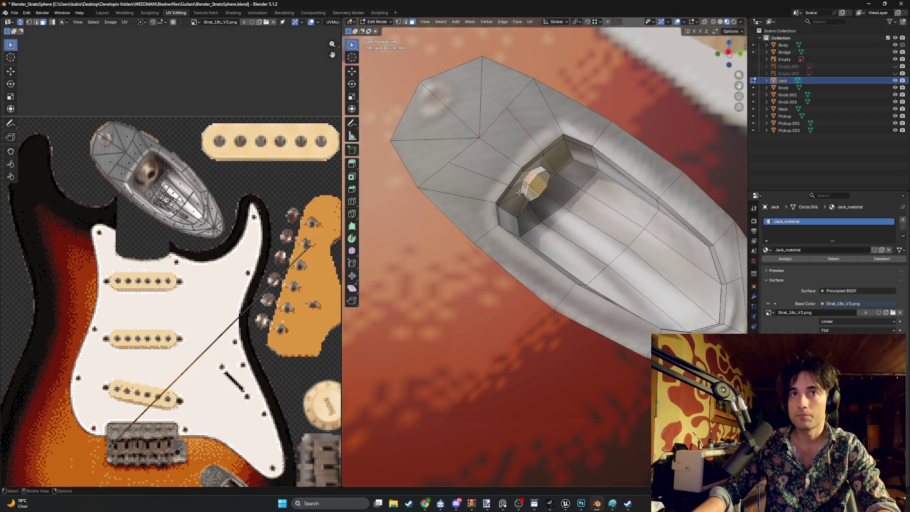
{"action": "left_click", "coordinate": [557, 188]}
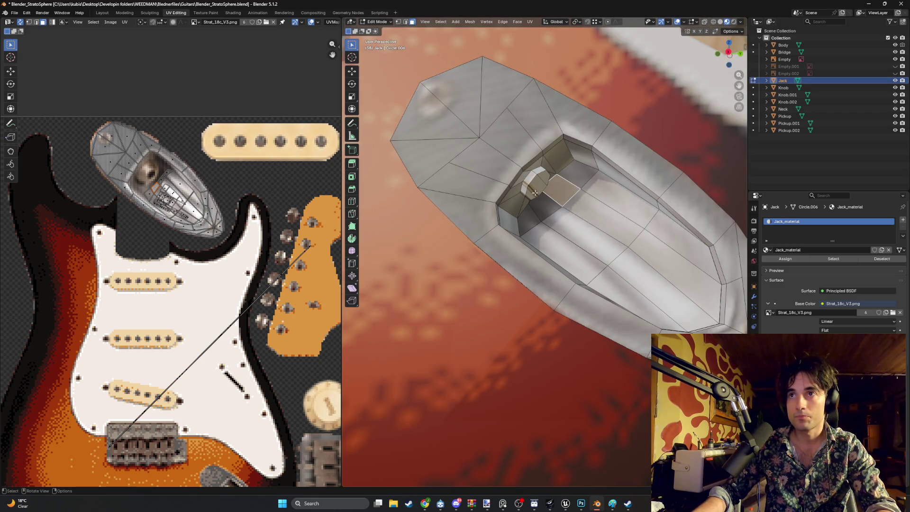
{"action": "left_click", "coordinate": [526, 194]}
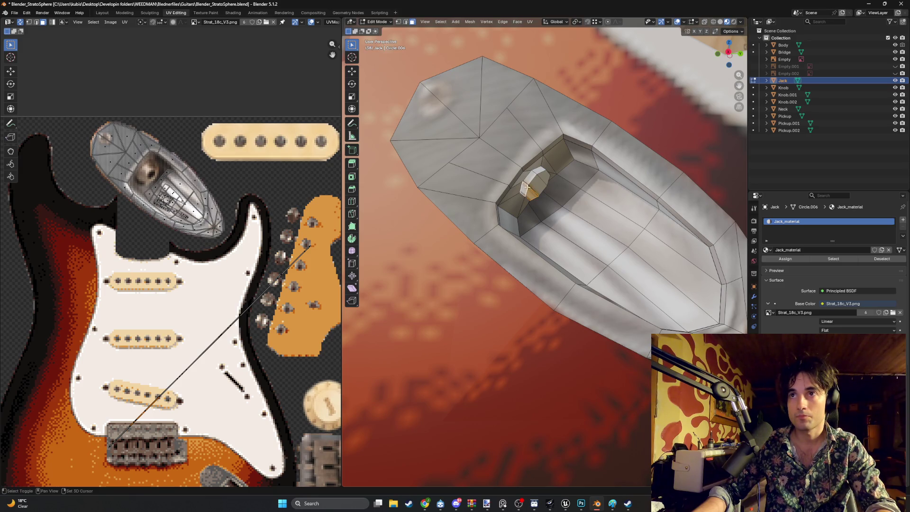
{"action": "mouse_move", "coordinate": [537, 184]}
{"action": "middle_mouse_down"}
{"action": "mouse_move", "coordinate": [499, 187]}
{"action": "mouse_move", "coordinate": [560, 183]}
{"action": "mouse_move", "coordinate": [561, 198]}
{"action": "mouse_move", "coordinate": [514, 243]}
{"action": "mouse_move", "coordinate": [529, 250]}
{"action": "mouse_move", "coordinate": [573, 198]}
{"action": "mouse_move", "coordinate": [521, 208]}
{"action": "middle_mouse_up"}
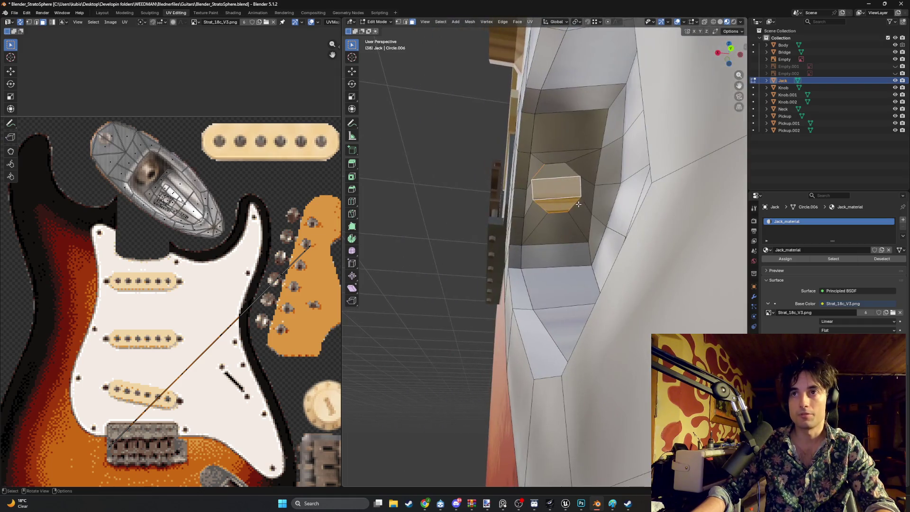
Step: Find the octagonal jack tip in X-ray, return to solid shading, and Smart UV Project it
{"action": "key", "text": "shift+z"}
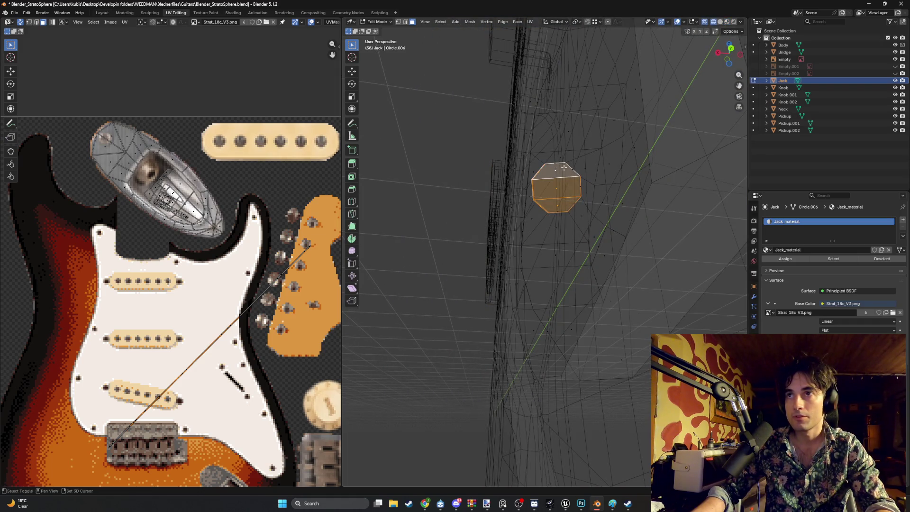
{"action": "mouse_move", "coordinate": [558, 176]}
{"action": "middle_mouse_down", "text": "shift"}
{"action": "mouse_move", "coordinate": [621, 240]}
{"action": "mouse_move", "coordinate": [645, 240]}
{"action": "mouse_move", "coordinate": [582, 249]}
{"action": "mouse_move", "coordinate": [602, 276]}
{"action": "middle_mouse_up", "text": "shift"}
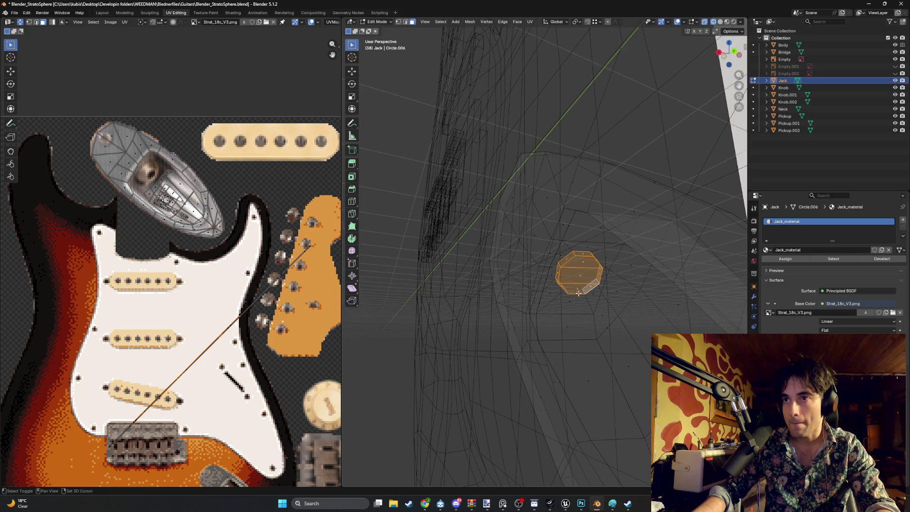
{"action": "key", "text": "z"}
{"action": "left_click", "coordinate": [588, 270]}
{"action": "middle_click_drag", "start_coordinate": [587, 270], "coordinate": [604, 267], "text": "shift"}
{"action": "key", "text": "u"}
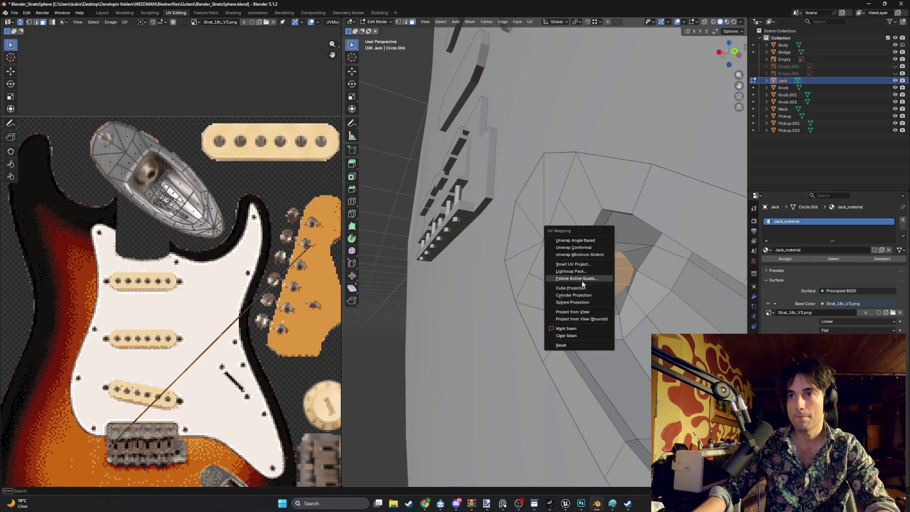
{"action": "left_click", "coordinate": [575, 264]}
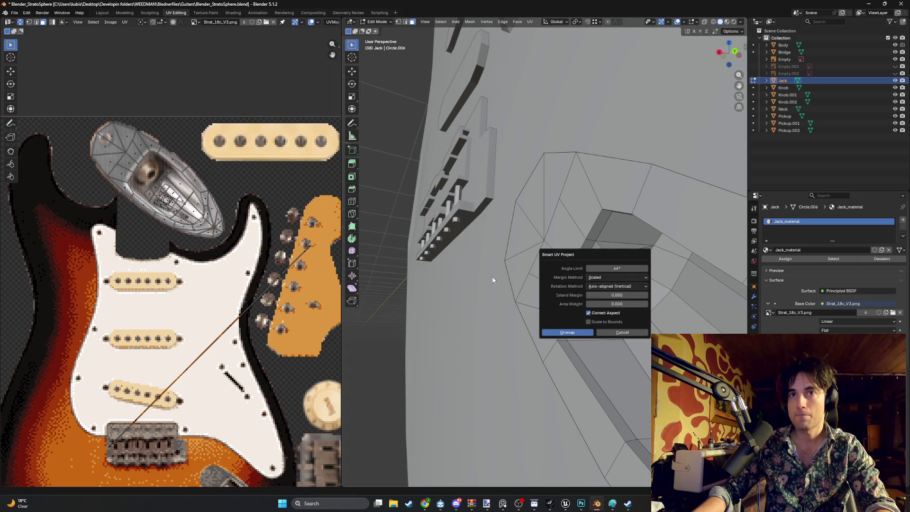
{"action": "left_click", "coordinate": [545, 332]}
{"action": "scroll", "coordinate": [177, 298], "scroll_direction": "down", "scroll_amount": 3}
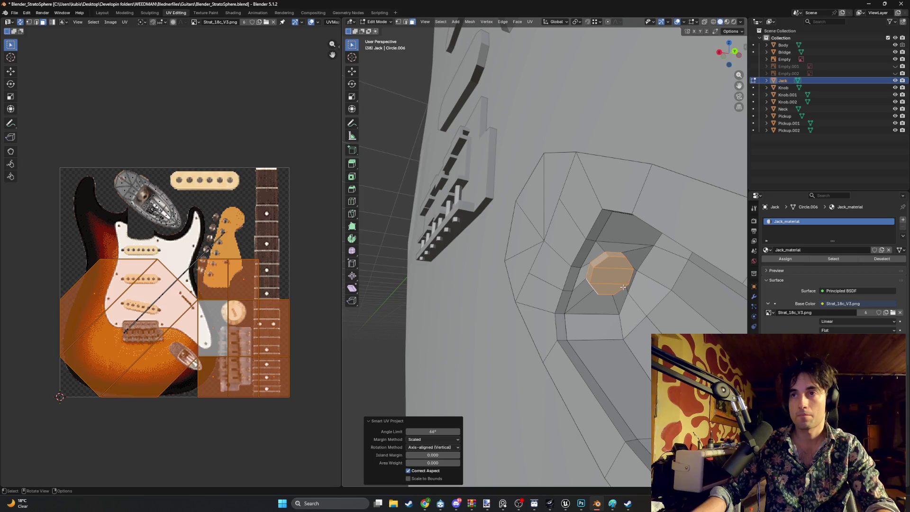
Step: Switch to textured shading and select the jack tip's octagon faces
{"action": "key", "text": "z"}
{"action": "left_click", "coordinate": [599, 316]}
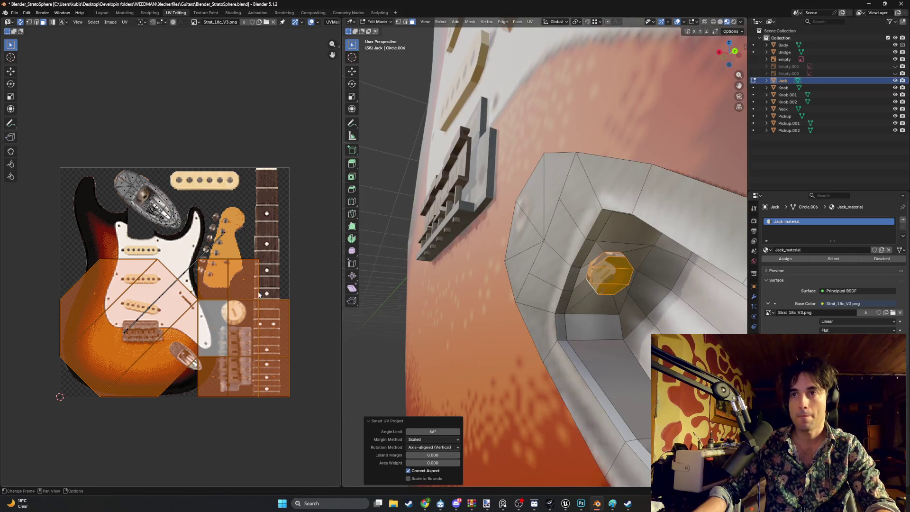
{"action": "left_click_drag", "start_coordinate": [141, 311], "coordinate": [169, 308]}
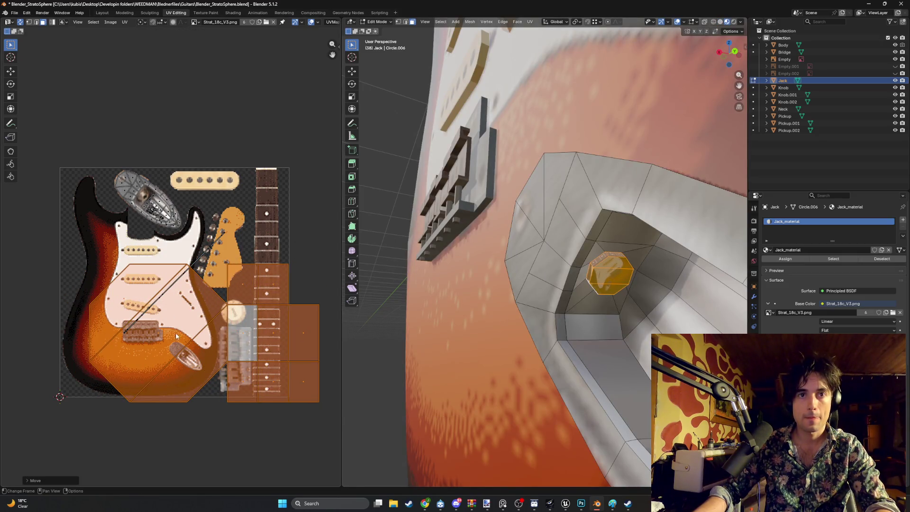
{"action": "scroll", "coordinate": [168, 309], "scroll_direction": "up", "scroll_amount": 2}
{"action": "scroll", "coordinate": [168, 309], "scroll_direction": "down", "scroll_amount": 3, "text": "shift"}
{"action": "left_click", "coordinate": [610, 286]}
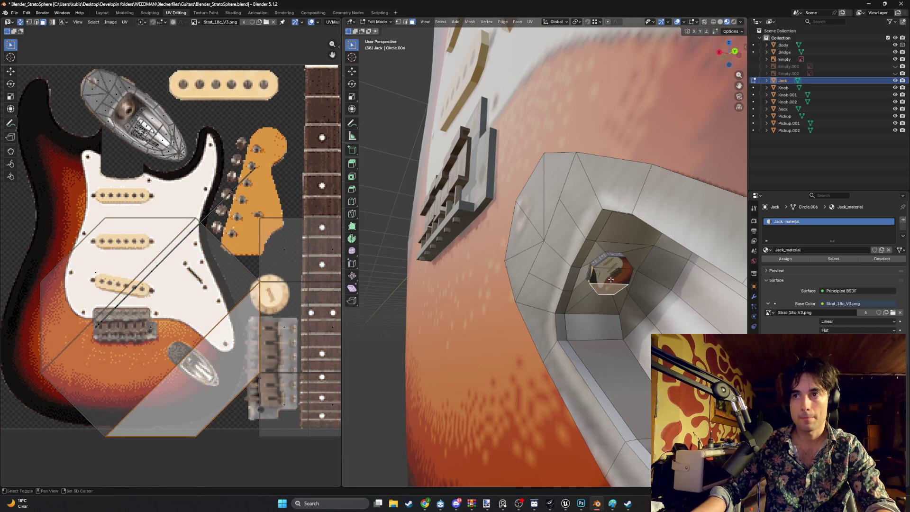
{"action": "left_click", "coordinate": [605, 269], "text": "shift"}
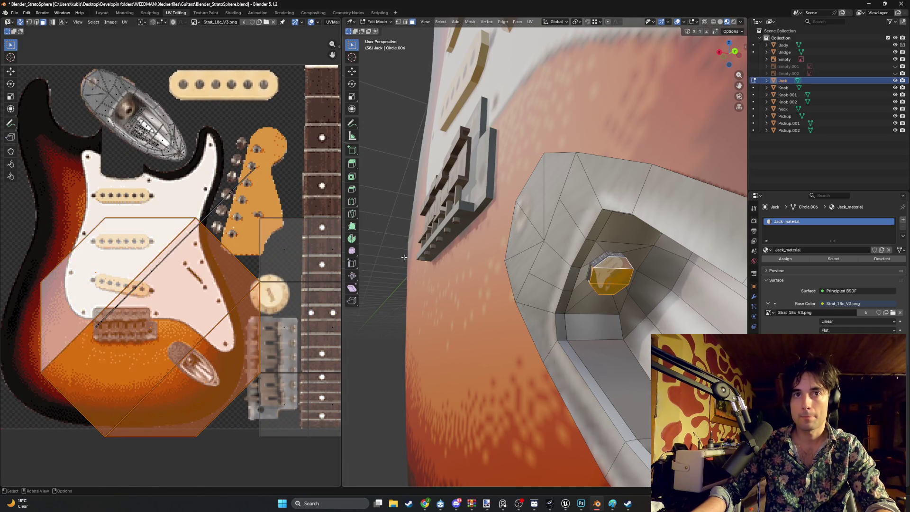
Step: Shrink the octagon UV island and pan the texture view to the bridge area
{"action": "key", "text": "s"}
{"action": "left_click", "coordinate": [155, 335]}
{"action": "scroll", "coordinate": [154, 335], "scroll_direction": "up", "scroll_amount": 2}
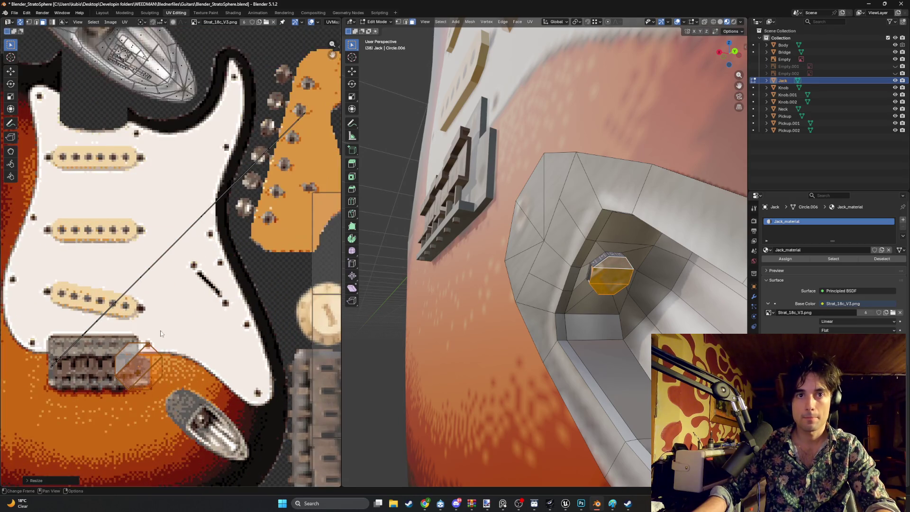
{"action": "middle_click_drag", "start_coordinate": [166, 334], "coordinate": [229, 177]}
{"action": "scroll", "coordinate": [251, 265], "scroll_direction": "down", "scroll_amount": 1}
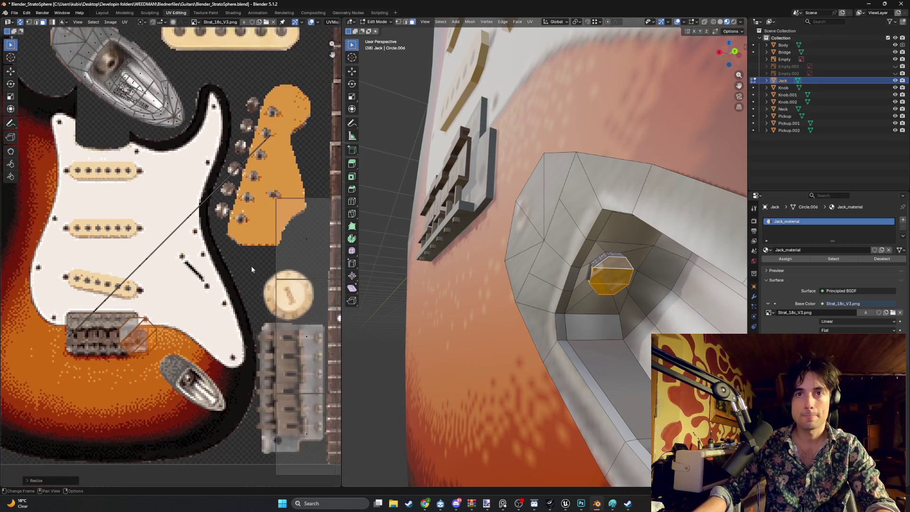
{"action": "mouse_move", "coordinate": [252, 265]}
{"action": "middle_mouse_down"}
{"action": "mouse_move", "coordinate": [228, 230]}
{"action": "mouse_move", "coordinate": [271, 219]}
{"action": "middle_mouse_up"}
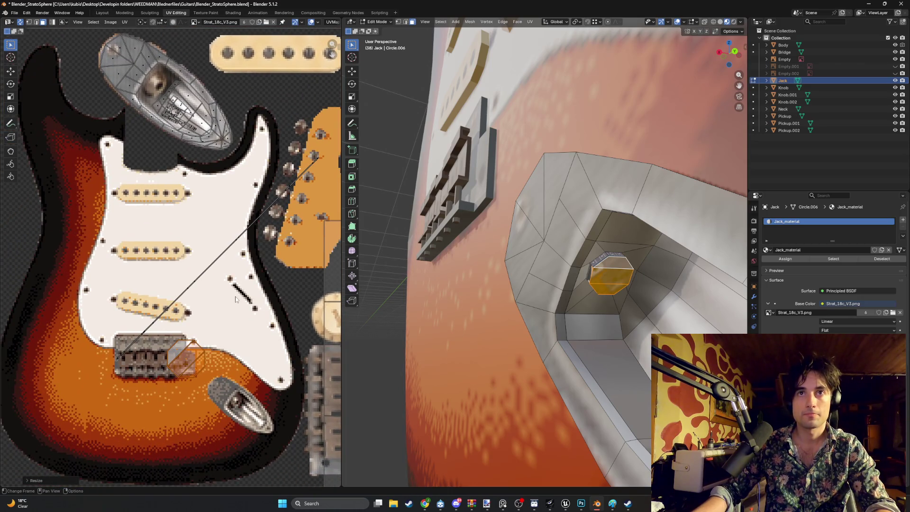
{"action": "middle_click_drag", "start_coordinate": [235, 299], "coordinate": [200, 291]}
{"action": "scroll", "coordinate": [200, 291], "scroll_direction": "up", "scroll_amount": 3}
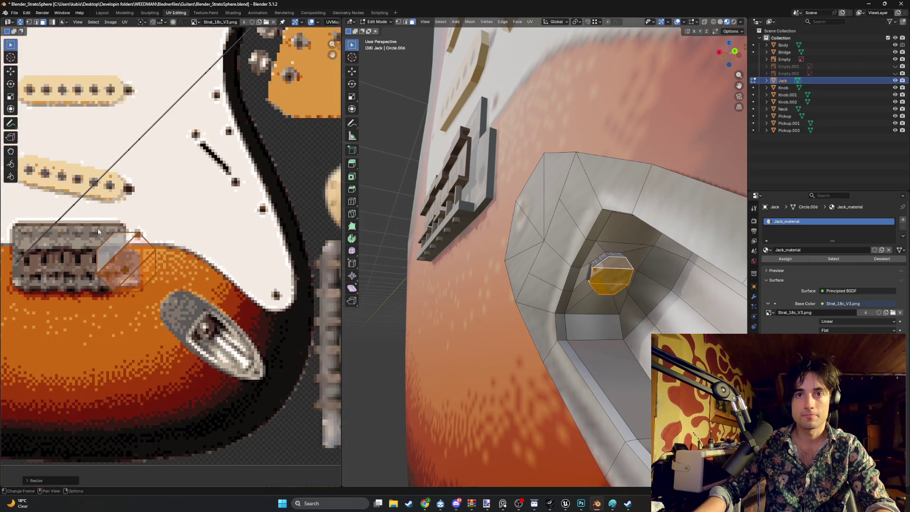
{"action": "scroll", "coordinate": [97, 230], "scroll_direction": "down", "scroll_amount": 2}
{"action": "middle_click_drag", "start_coordinate": [184, 241], "coordinate": [36, 249]}
Step: Move the octagon island toward the bridge's lower corner and shrink it
{"action": "key", "text": "g"}
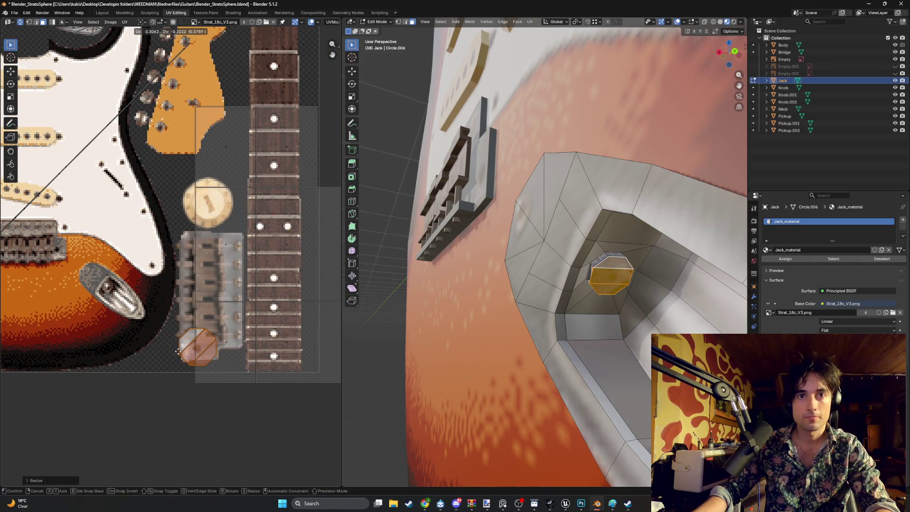
{"action": "left_click", "coordinate": [178, 351]}
{"action": "scroll", "coordinate": [178, 349], "scroll_direction": "up", "scroll_amount": 5}
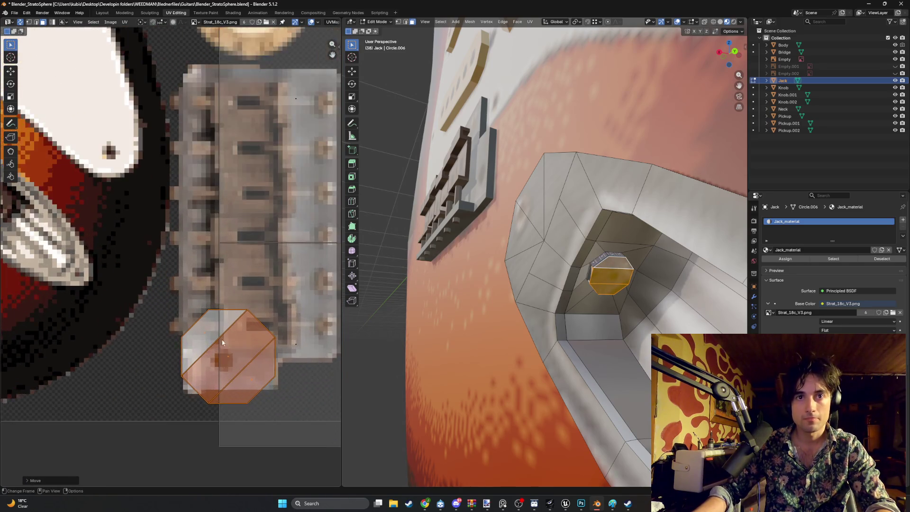
{"action": "scroll", "coordinate": [223, 342], "scroll_direction": "up", "scroll_amount": 1}
{"action": "key", "text": "s"}
{"action": "left_click", "coordinate": [245, 325]}
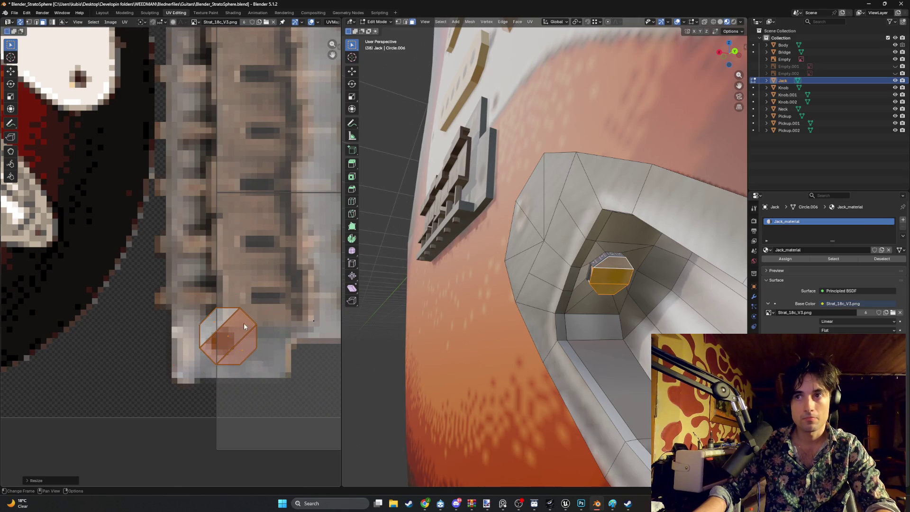
Step: Fine-tune the octagon island's size and position on the bridge's lower corner
{"action": "key", "text": "g"}
{"action": "left_click", "coordinate": [234, 335]}
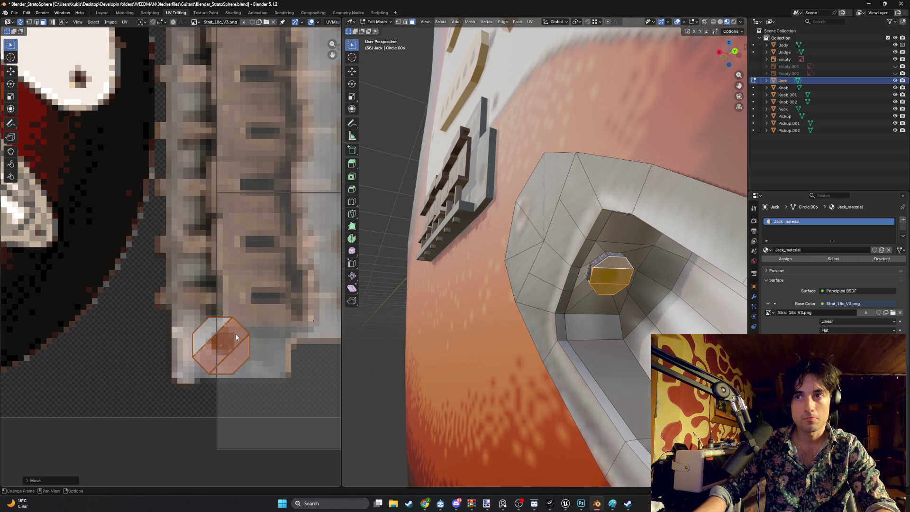
{"action": "key", "text": "s"}
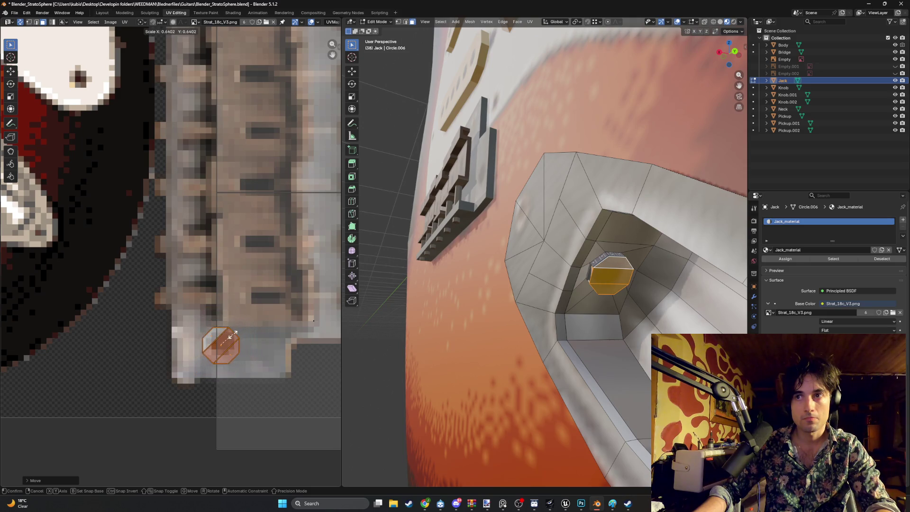
{"action": "left_click", "coordinate": [232, 334]}
{"action": "key", "text": "g"}
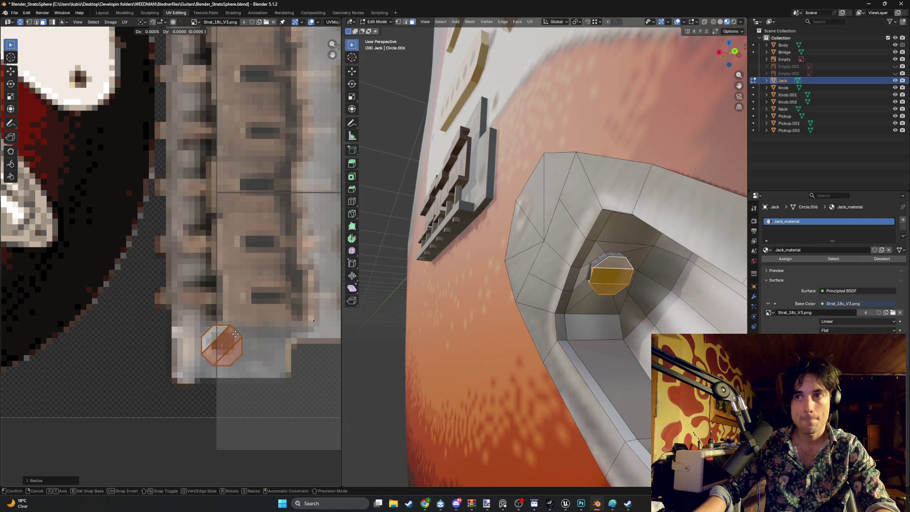
{"action": "left_click", "coordinate": [235, 334]}
{"action": "key", "text": "g"}
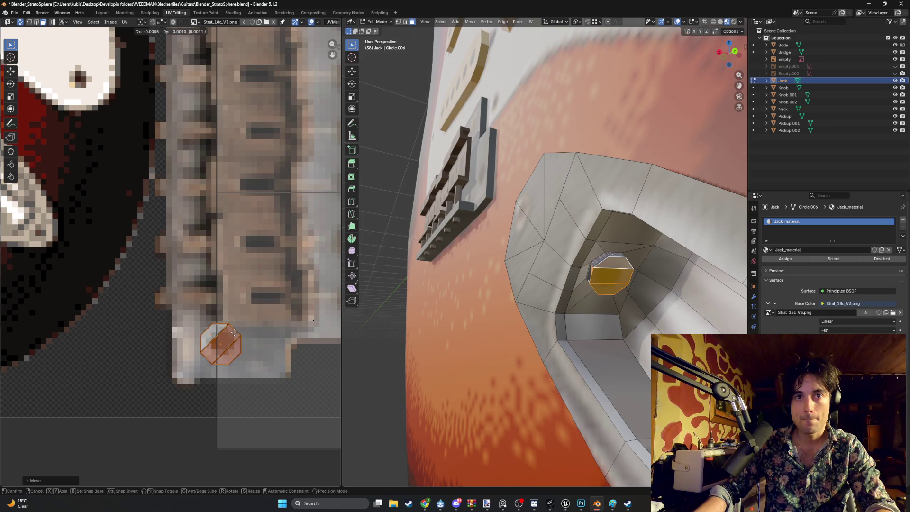
{"action": "left_click", "coordinate": [235, 333]}
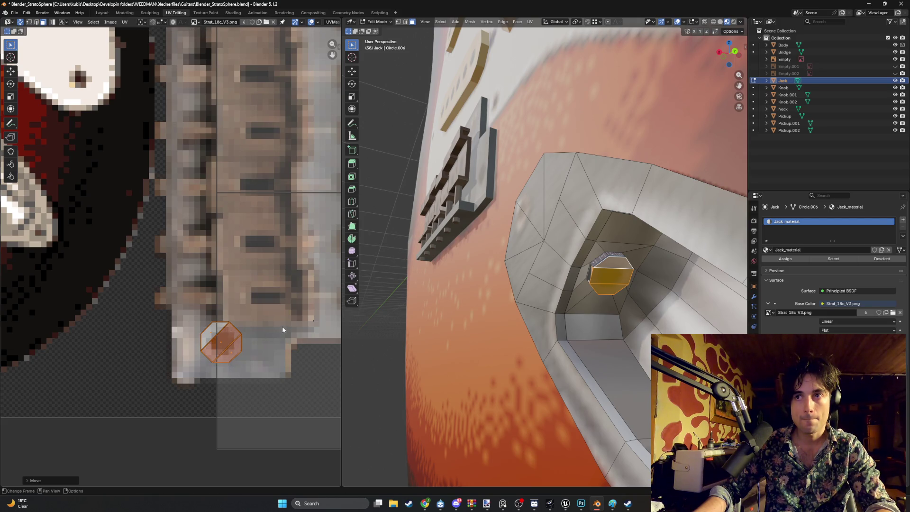
{"action": "scroll", "coordinate": [269, 308], "scroll_direction": "down", "scroll_amount": 3}
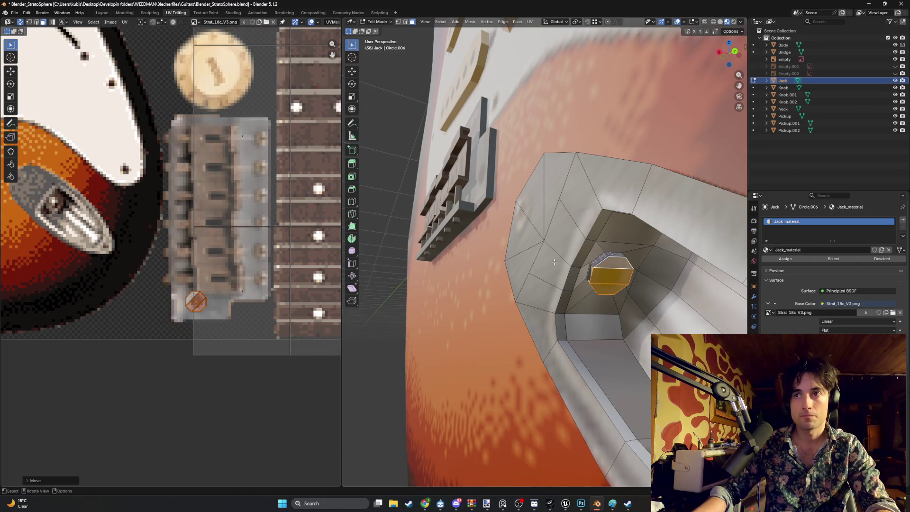
{"action": "scroll", "coordinate": [271, 240], "scroll_direction": "down", "scroll_amount": 4}
Step: Select the jack ring faces in the UV Editor and scale them down
{"action": "left_click", "coordinate": [282, 268]}
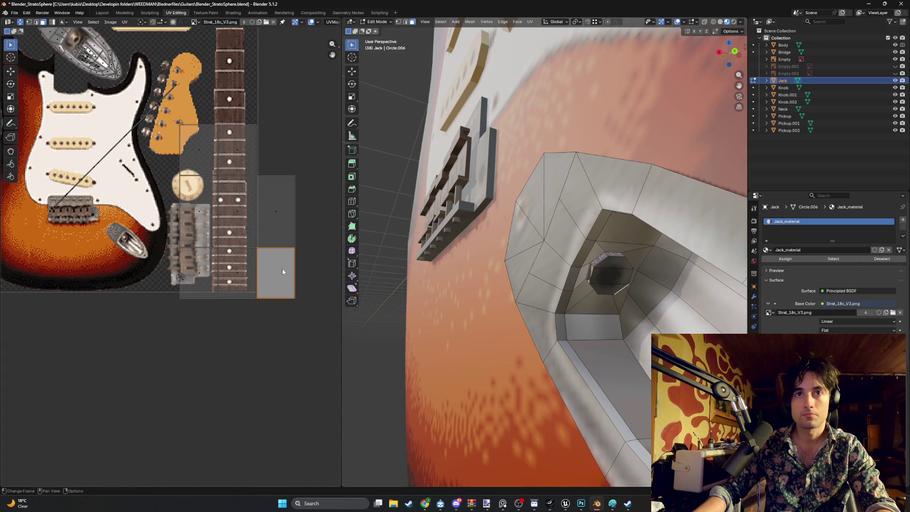
{"action": "mouse_move", "coordinate": [283, 269]}
{"action": "left_mouse_down"}
{"action": "mouse_move", "coordinate": [230, 181]}
{"action": "mouse_move", "coordinate": [216, 177]}
{"action": "left_mouse_up"}
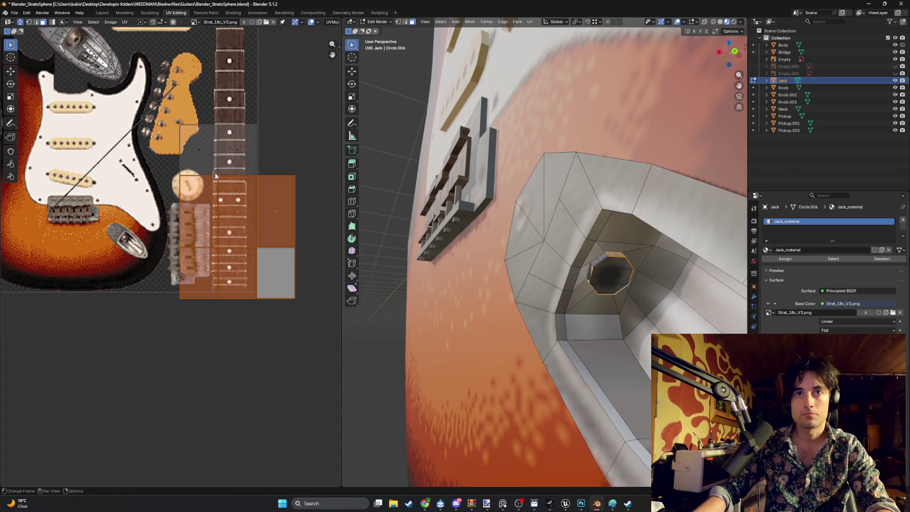
{"action": "left_click", "coordinate": [203, 148], "text": "shift"}
{"action": "left_click", "coordinate": [243, 165], "text": "shift"}
{"action": "scroll", "coordinate": [219, 200], "scroll_direction": "down", "scroll_amount": 2}
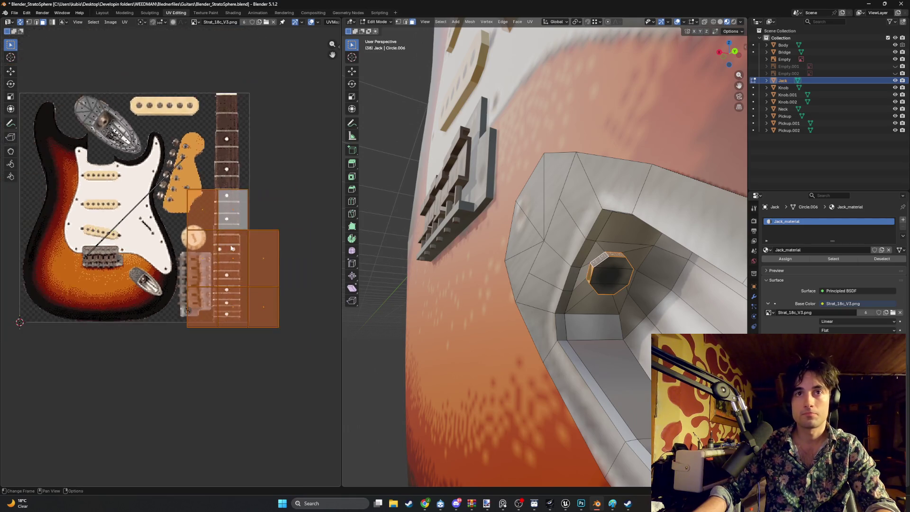
{"action": "key", "text": "s"}
{"action": "left_click", "coordinate": [218, 252]}
{"action": "middle_click_drag", "start_coordinate": [219, 251], "coordinate": [282, 314]}
Step: Place the ring island over the chrome jack plate image, shrink it, and rotate about -35°
{"action": "key", "text": "g"}
{"action": "left_click", "coordinate": [161, 200]}
{"action": "scroll", "coordinate": [161, 200], "scroll_direction": "up", "scroll_amount": 5}
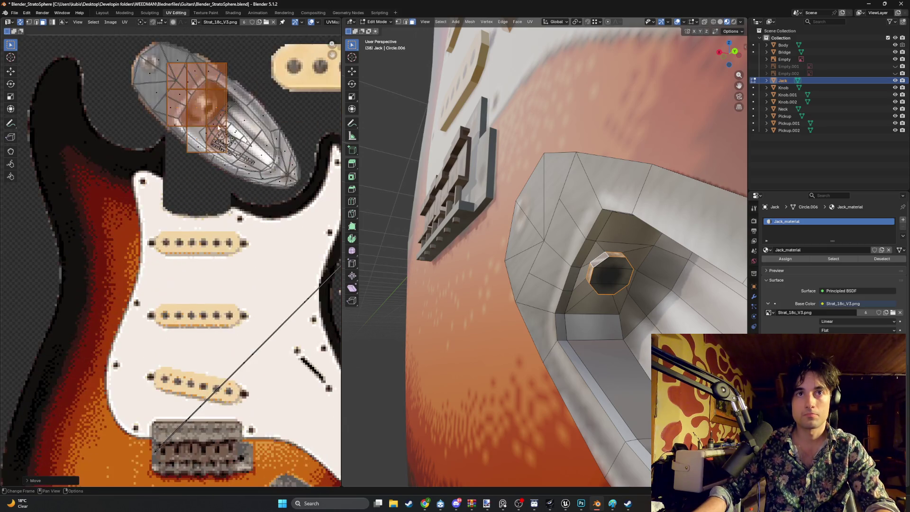
{"action": "middle_click_drag", "start_coordinate": [242, 180], "coordinate": [268, 273]}
{"action": "key", "text": "s"}
{"action": "left_click", "coordinate": [237, 256]}
{"action": "key", "text": "g"}
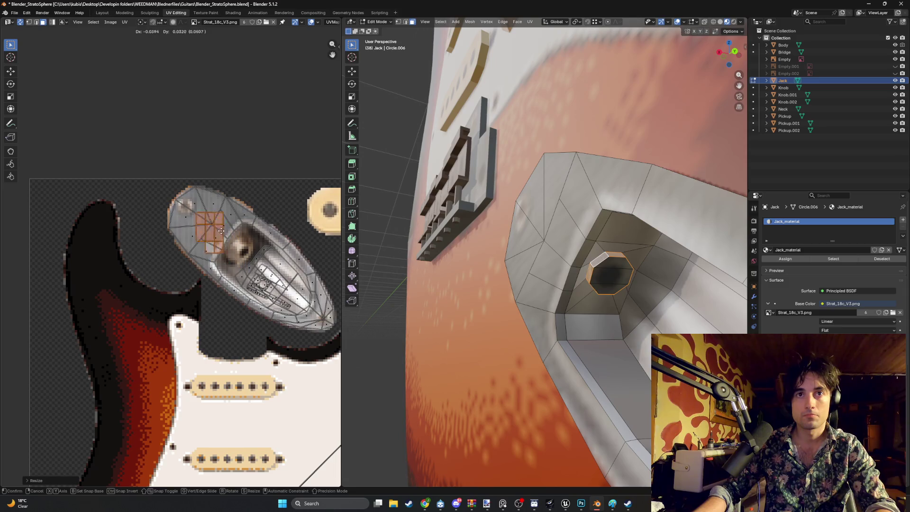
{"action": "key", "text": "r"}
{"action": "left_click", "coordinate": [218, 213]}
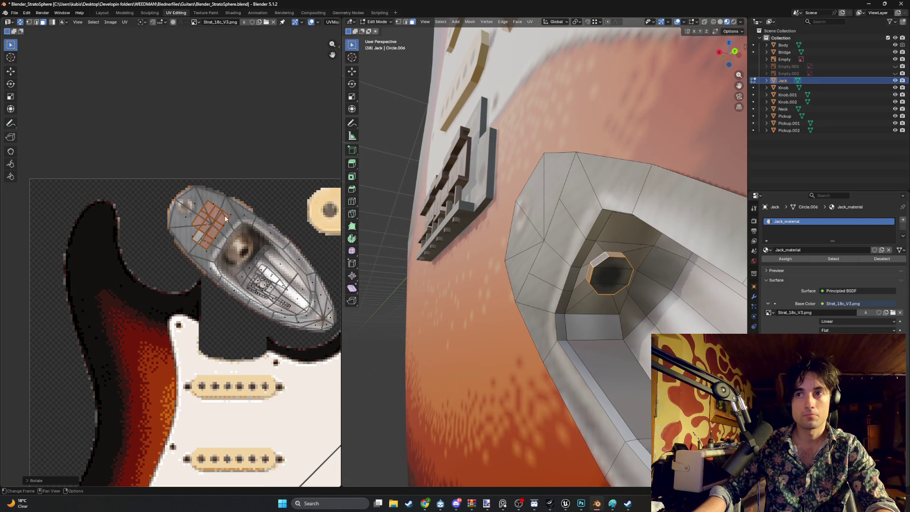
{"action": "left_click", "coordinate": [428, 216]}
{"action": "middle_click_drag", "start_coordinate": [427, 216], "coordinate": [505, 251]}
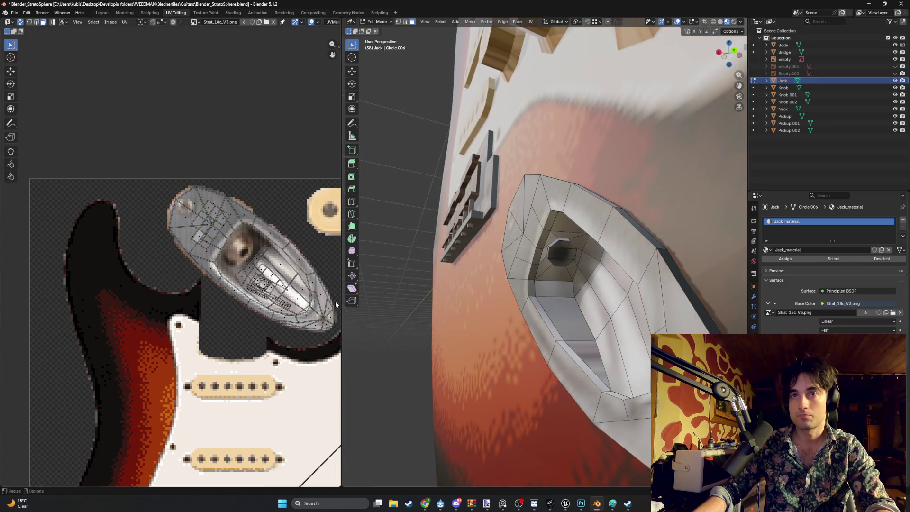
Step: Enlarge the octagon UV island and reposition it near the bridge
{"action": "scroll", "coordinate": [336, 304], "scroll_direction": "down", "scroll_amount": 2}
{"action": "mouse_move", "coordinate": [294, 427]}
{"action": "middle_mouse_down"}
{"action": "mouse_move", "coordinate": [284, 313]}
{"action": "mouse_move", "coordinate": [229, 209]}
{"action": "middle_mouse_up"}
{"action": "scroll", "coordinate": [179, 352], "scroll_direction": "up", "scroll_amount": 5}
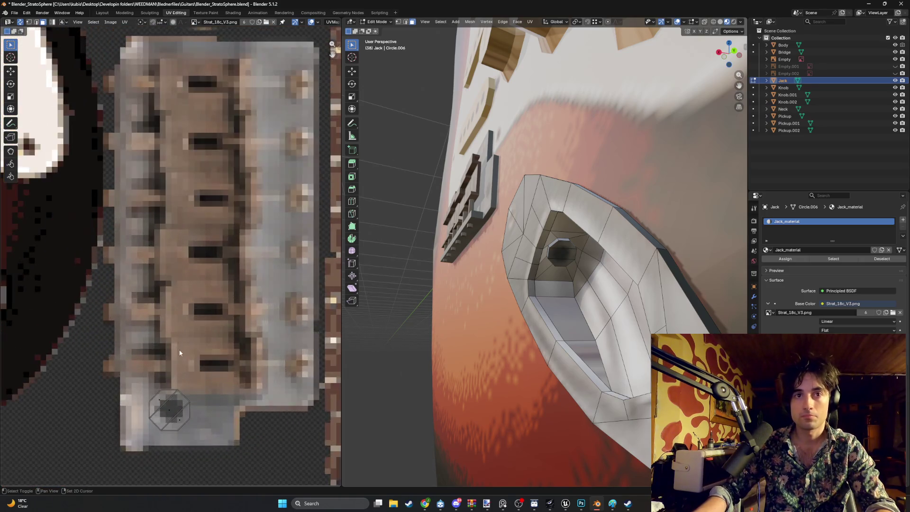
{"action": "middle_click_drag", "start_coordinate": [180, 352], "coordinate": [173, 191]}
{"action": "left_click", "coordinate": [157, 252]}
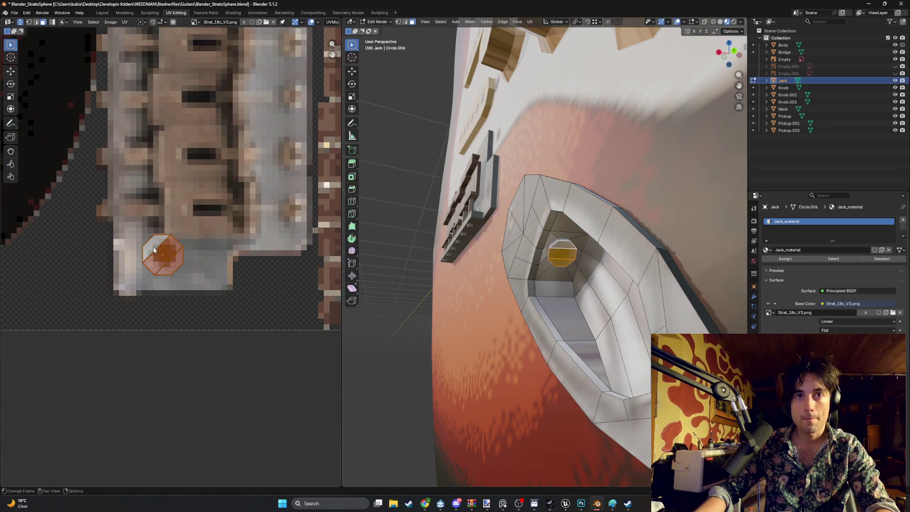
{"action": "scroll", "coordinate": [171, 256], "scroll_direction": "up", "scroll_amount": 3}
{"action": "key", "text": "s"}
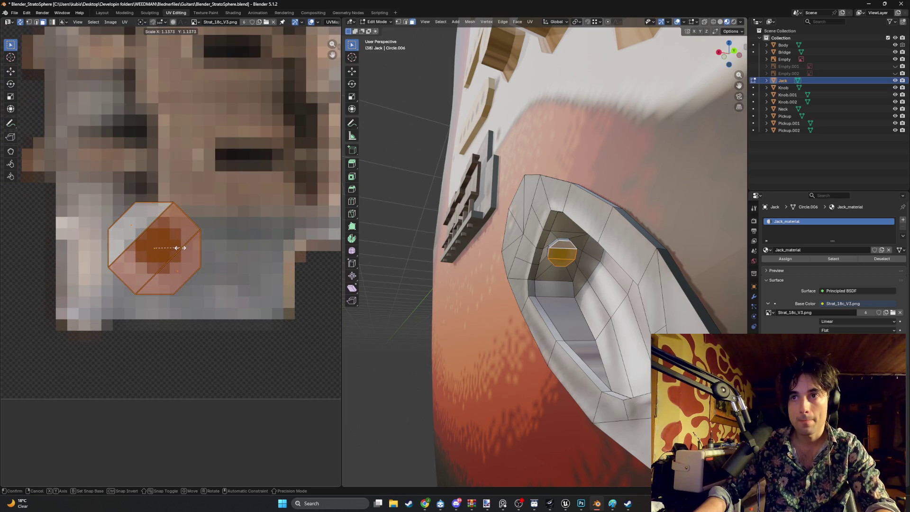
{"action": "left_click", "coordinate": [175, 248]}
{"action": "key", "text": "g"}
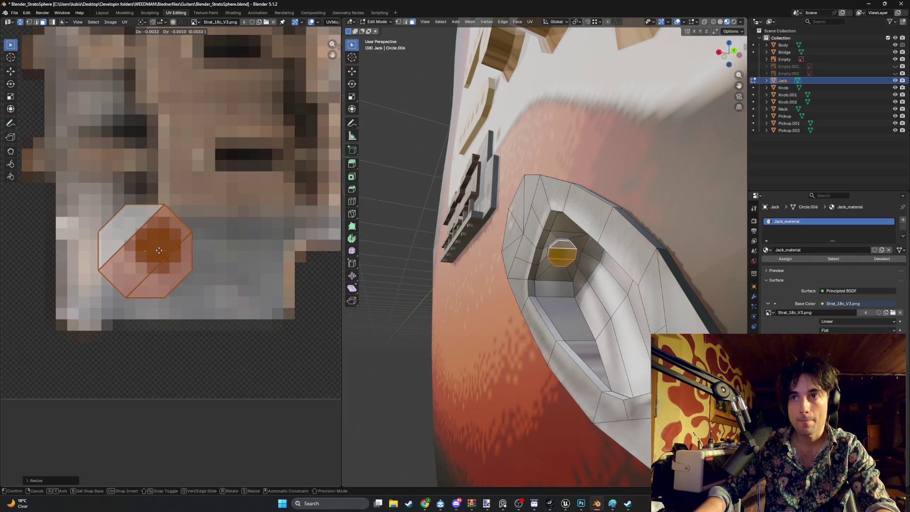
{"action": "left_click", "coordinate": [173, 243]}
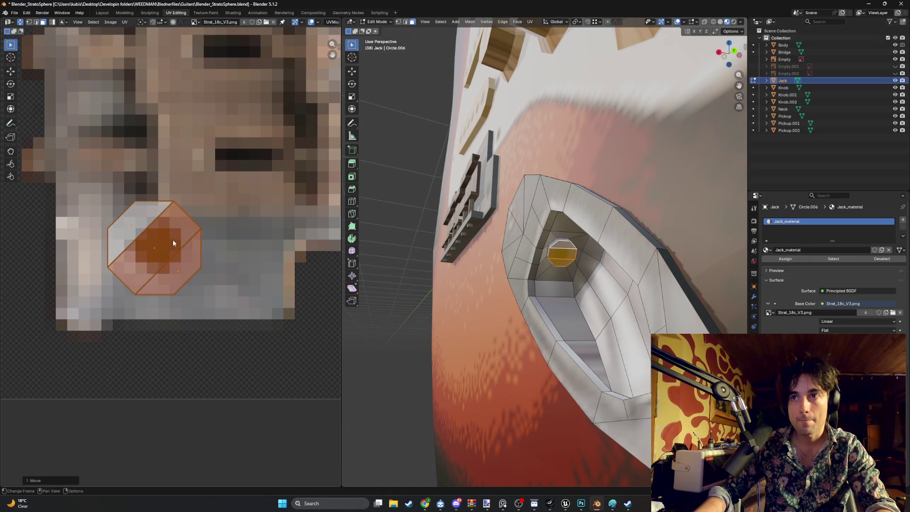
{"action": "left_click", "coordinate": [418, 236]}
Step: Shrink the octagon island back down and deselect the face
{"action": "scroll", "coordinate": [416, 229], "scroll_direction": "down", "scroll_amount": 10}
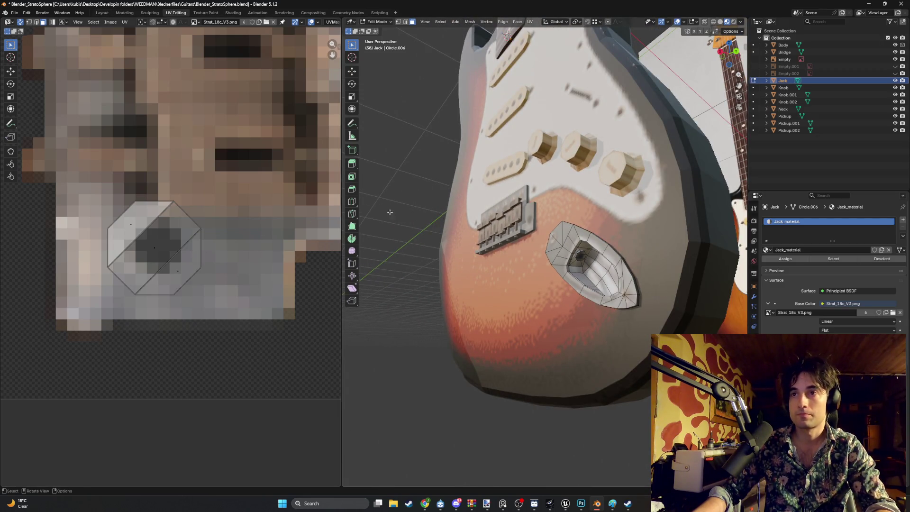
{"action": "left_click", "coordinate": [154, 244]}
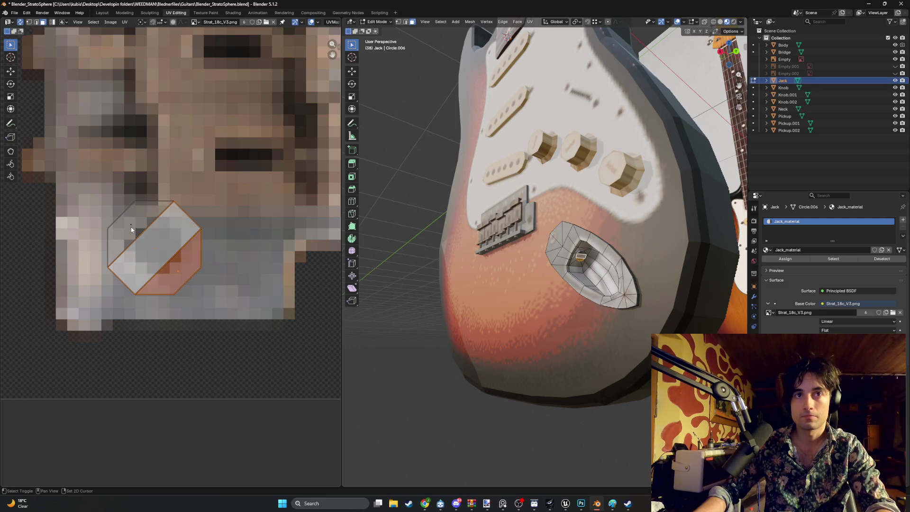
{"action": "key", "text": "s"}
{"action": "left_click", "coordinate": [178, 226]}
{"action": "scroll", "coordinate": [445, 247], "scroll_direction": "up", "scroll_amount": 6}
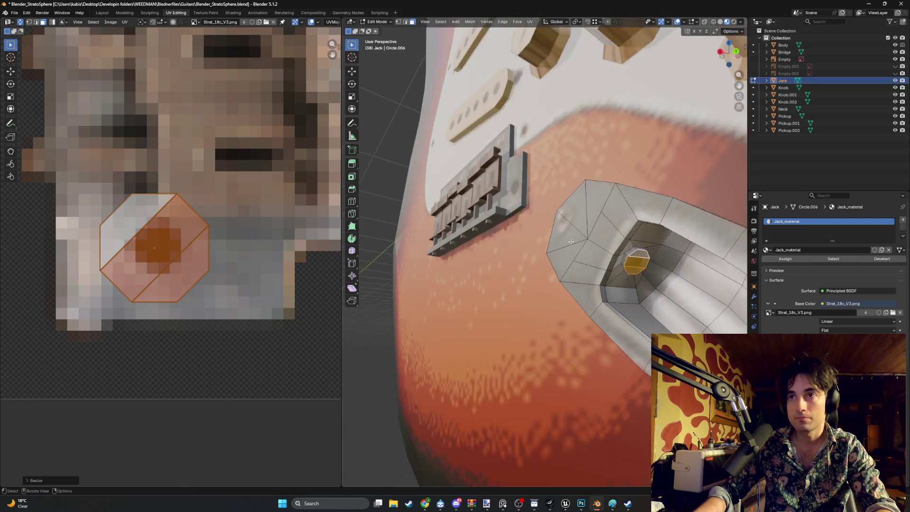
{"action": "key", "text": "s"}
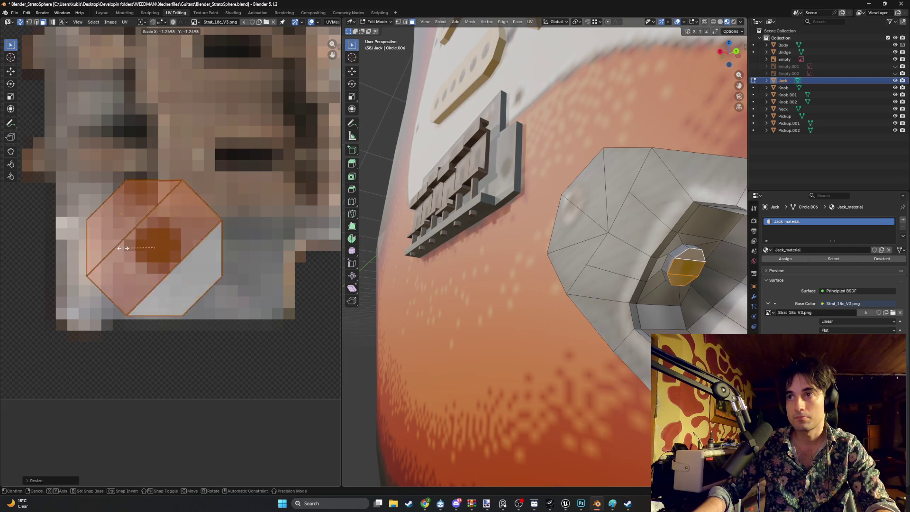
{"action": "left_click", "coordinate": [157, 237]}
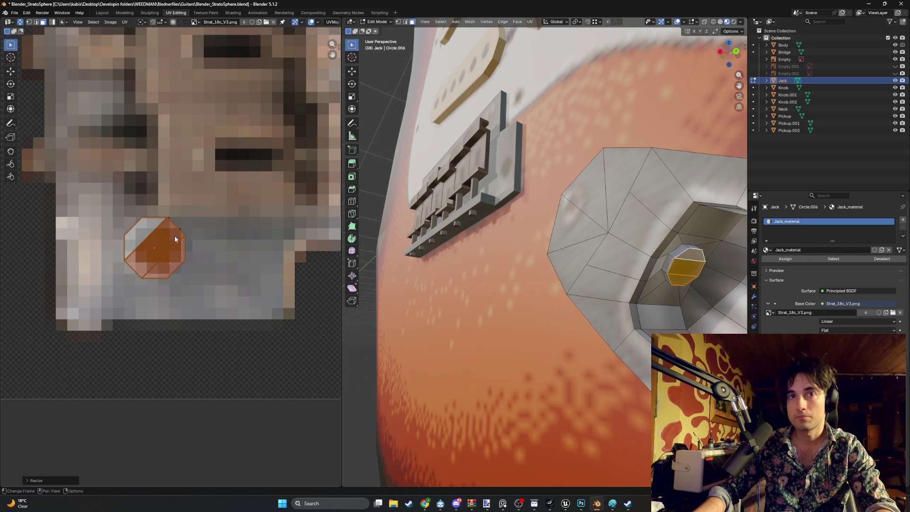
{"action": "left_click", "coordinate": [553, 257]}
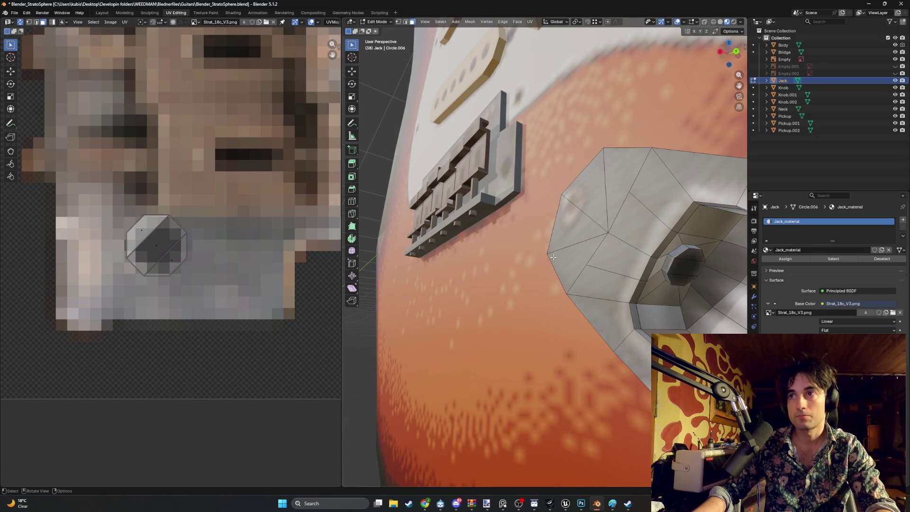
Step: Orbit to a front view of the guitar and save Blender_StratoSphere.blend
{"action": "scroll", "coordinate": [553, 257], "scroll_direction": "down", "scroll_amount": 3}
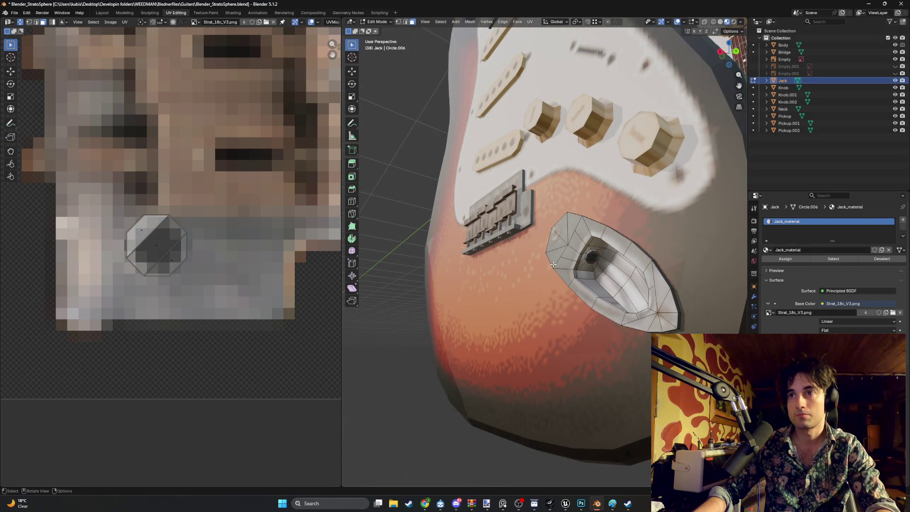
{"action": "scroll", "coordinate": [553, 265], "scroll_direction": "down", "scroll_amount": 5}
{"action": "mouse_move", "coordinate": [553, 265]}
{"action": "middle_mouse_down"}
{"action": "mouse_move", "coordinate": [521, 239]}
{"action": "mouse_move", "coordinate": [572, 227]}
{"action": "middle_mouse_up"}
{"action": "scroll", "coordinate": [511, 232], "scroll_direction": "up", "scroll_amount": 3}
{"action": "scroll", "coordinate": [511, 232], "scroll_direction": "down", "scroll_amount": 3}
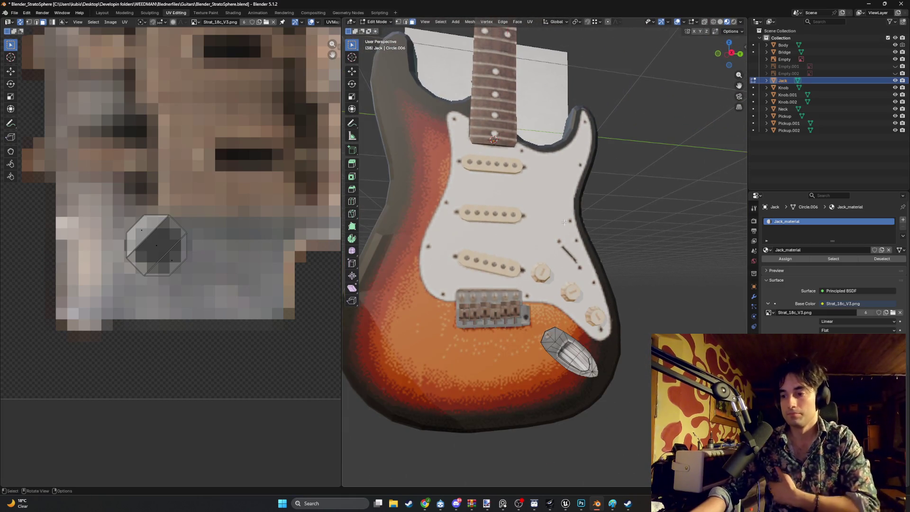
{"action": "mouse_move", "coordinate": [608, 293]}
{"action": "middle_mouse_down"}
{"action": "mouse_move", "coordinate": [595, 289]}
{"action": "mouse_move", "coordinate": [666, 269]}
{"action": "mouse_move", "coordinate": [567, 265]}
{"action": "mouse_move", "coordinate": [611, 274]}
{"action": "middle_mouse_up"}
{"action": "key", "text": "ctrl+s"}
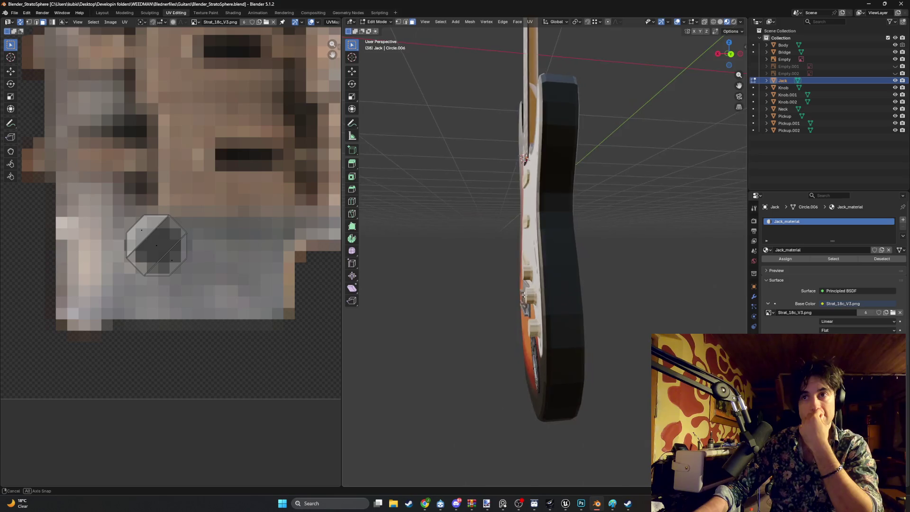
Step: Inspect the pickguard and the whole guitar, then save the file again
{"action": "middle_click_drag", "start_coordinate": [524, 295], "coordinate": [549, 275]}
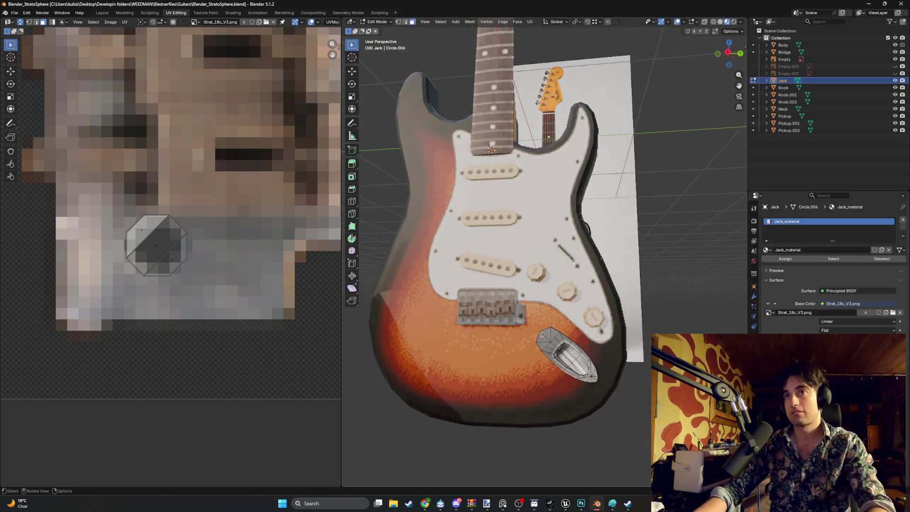
{"action": "scroll", "coordinate": [549, 275], "scroll_direction": "up", "scroll_amount": 5}
{"action": "scroll", "coordinate": [521, 299], "scroll_direction": "down", "scroll_amount": 3}
{"action": "scroll", "coordinate": [480, 326], "scroll_direction": "up", "scroll_amount": 4}
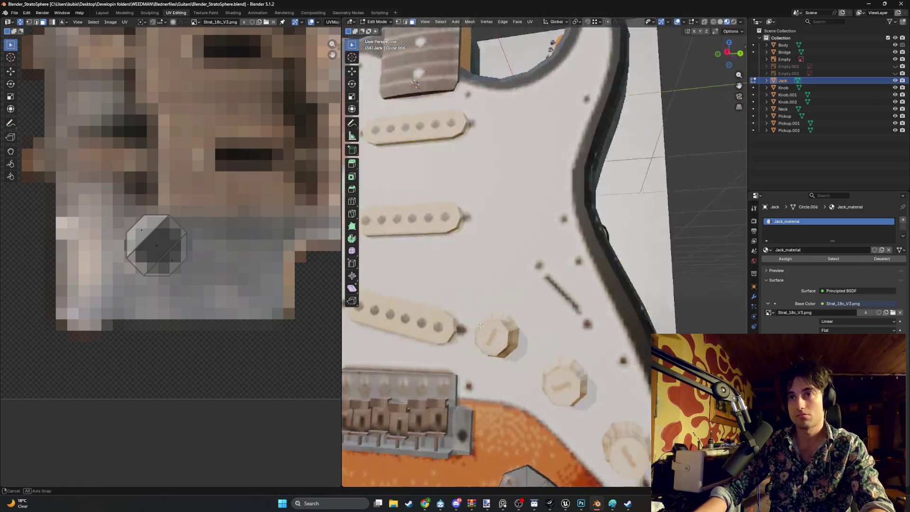
{"action": "mouse_move", "coordinate": [480, 326]}
{"action": "middle_mouse_down"}
{"action": "mouse_move", "coordinate": [512, 320]}
{"action": "mouse_move", "coordinate": [544, 294]}
{"action": "mouse_move", "coordinate": [451, 270]}
{"action": "mouse_move", "coordinate": [559, 298]}
{"action": "middle_mouse_up"}
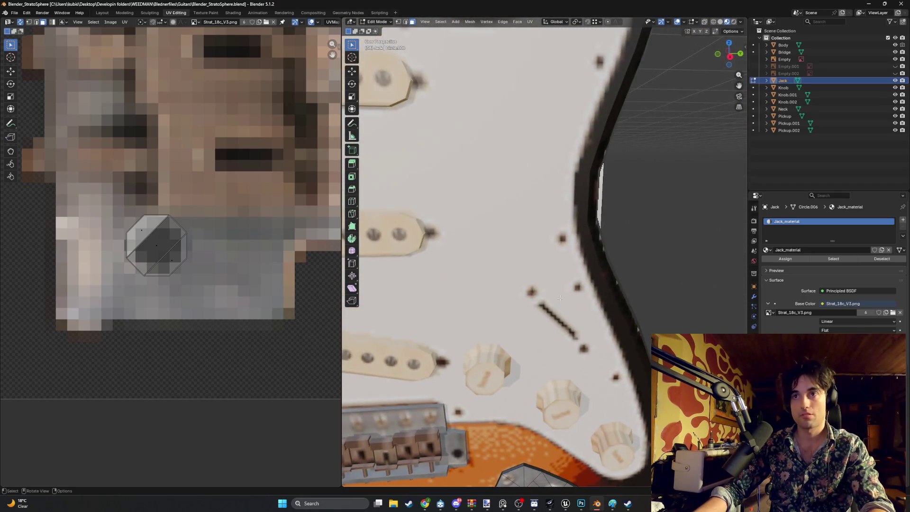
{"action": "scroll", "coordinate": [592, 291], "scroll_direction": "down", "scroll_amount": 8}
{"action": "mouse_move", "coordinate": [595, 266]}
{"action": "middle_mouse_down"}
{"action": "mouse_move", "coordinate": [567, 271]}
{"action": "mouse_move", "coordinate": [543, 259]}
{"action": "middle_mouse_up"}
{"action": "mouse_move", "coordinate": [569, 324]}
{"action": "middle_mouse_down"}
{"action": "mouse_move", "coordinate": [625, 299]}
{"action": "mouse_move", "coordinate": [574, 295]}
{"action": "mouse_move", "coordinate": [610, 298]}
{"action": "mouse_move", "coordinate": [569, 317]}
{"action": "mouse_move", "coordinate": [556, 357]}
{"action": "mouse_move", "coordinate": [519, 321]}
{"action": "middle_mouse_up"}
{"action": "key", "text": "ctrl+s"}
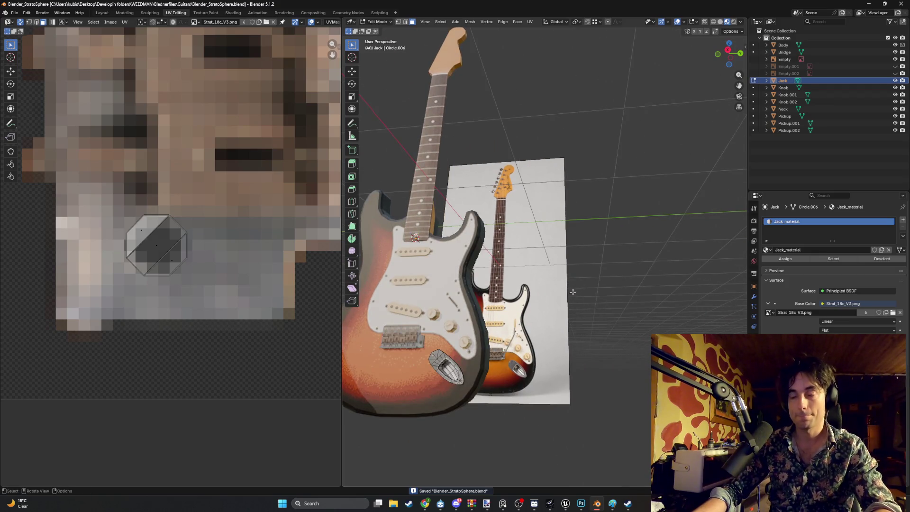
Step: Return the jack to Object Mode and bring up the Add menu
{"action": "left_click", "coordinate": [595, 278]}
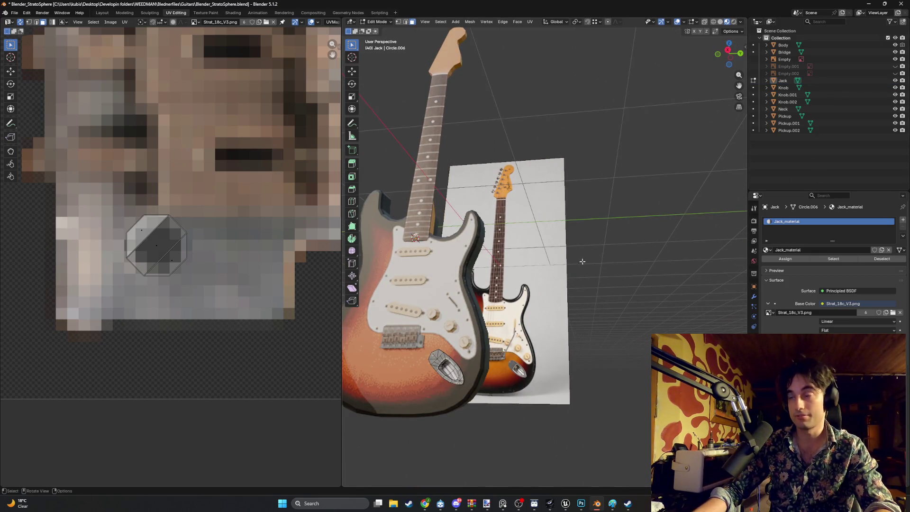
{"action": "key", "text": "shift+a"}
{"action": "key", "text": "Escape"}
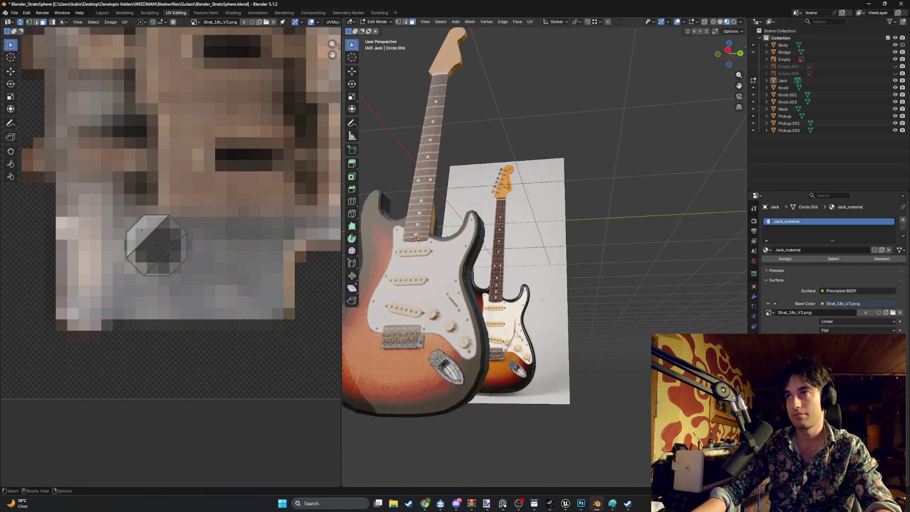
{"action": "key", "text": "Tab"}
{"action": "key", "text": "shift+a"}
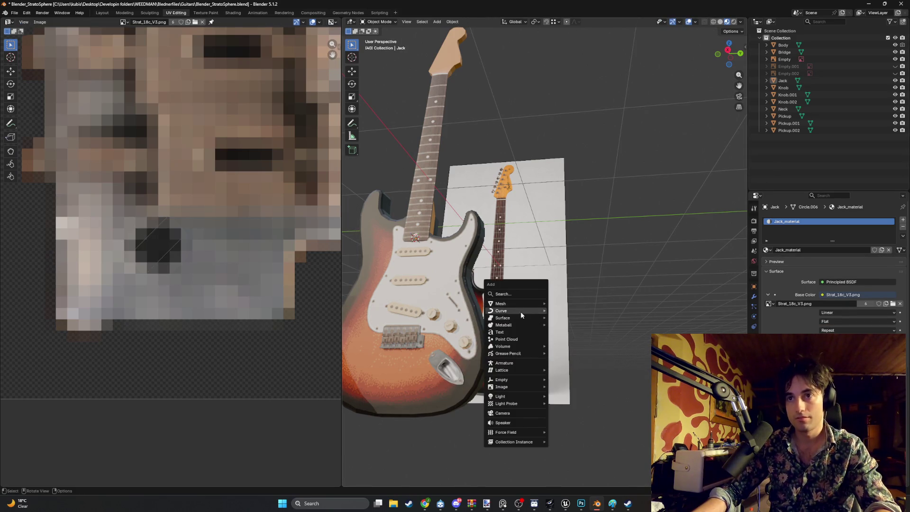
Step: Add a new mesh plane and switch to the Modeling workspace
{"action": "mouse_move", "coordinate": [521, 307]}
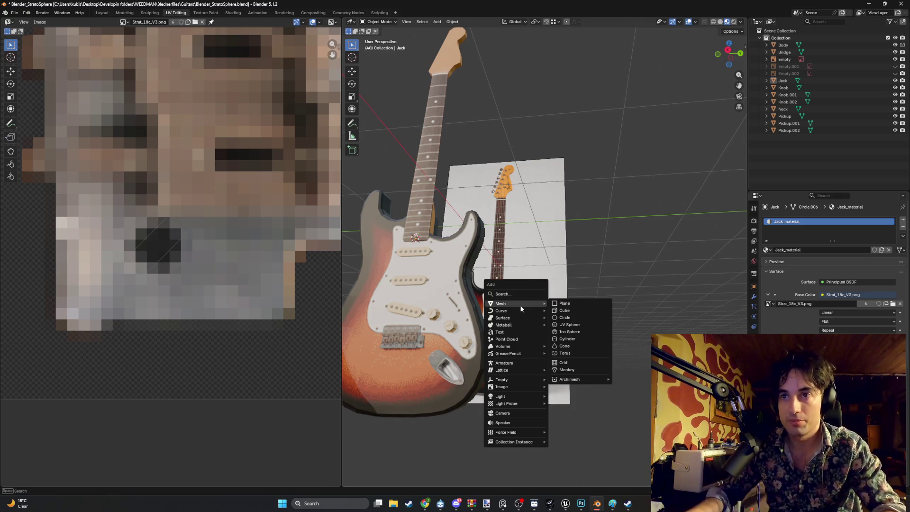
{"action": "left_click", "coordinate": [564, 304]}
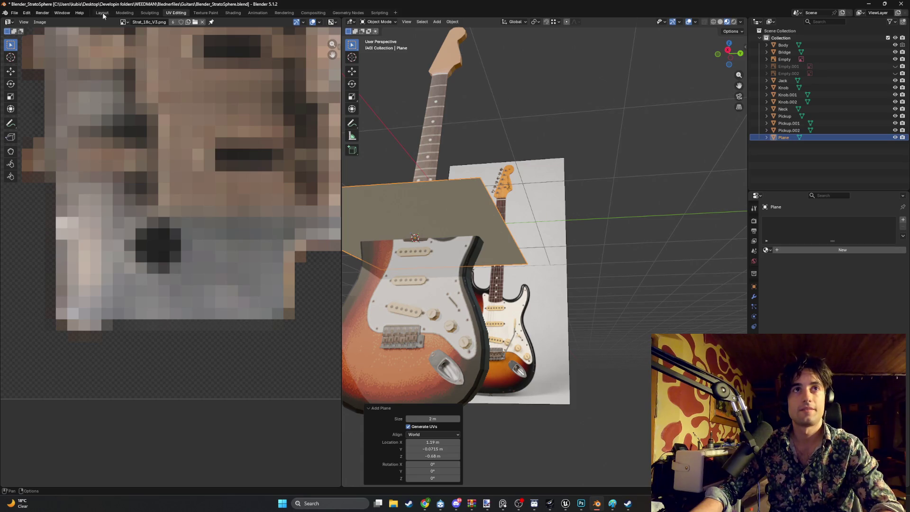
{"action": "left_click", "coordinate": [124, 13]}
Step: In back view, rotate the plane 90° so it faces like the pickguard
{"action": "middle_click_drag", "start_coordinate": [394, 220], "coordinate": [385, 298], "text": "shift"}
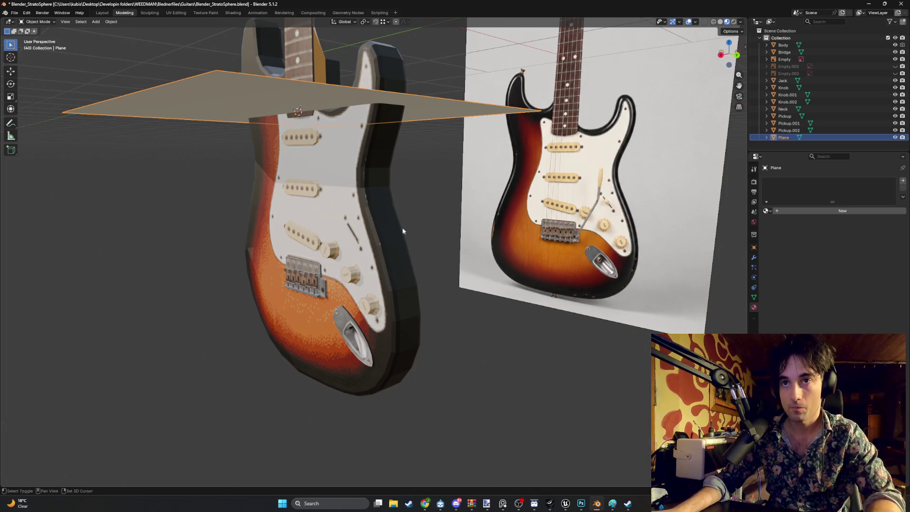
{"action": "middle_click_drag", "start_coordinate": [384, 302], "coordinate": [444, 243]}
{"action": "key", "text": "ctrl+KP_1"}
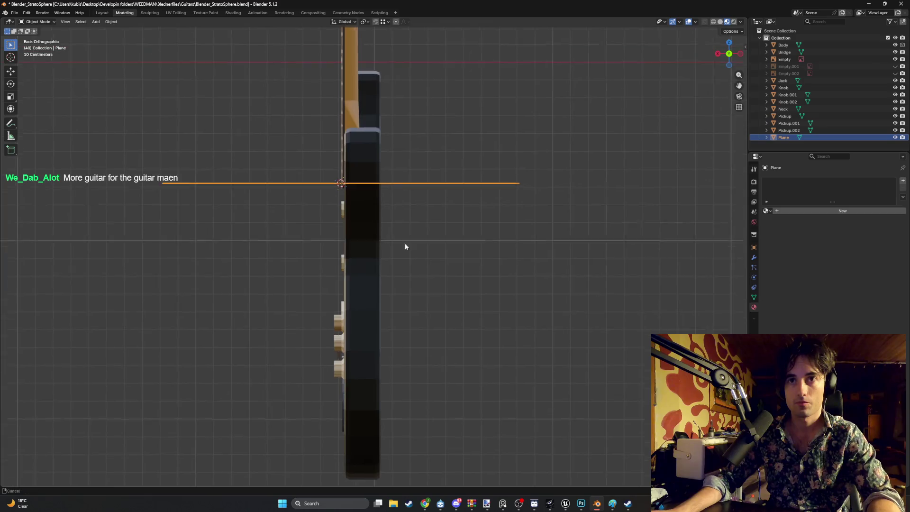
{"action": "key", "text": "KP_Decimal"}
{"action": "key", "text": "r"}
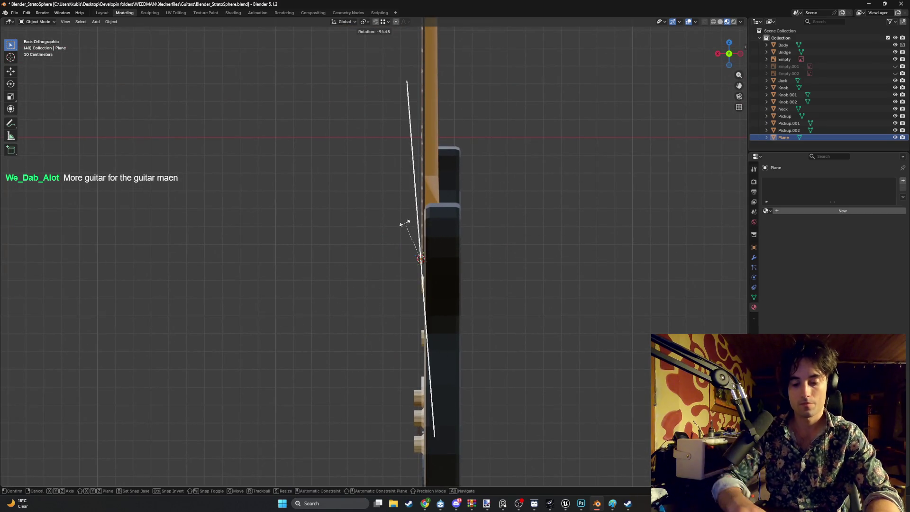
{"action": "type", "text": "90"}
{"action": "left_click", "coordinate": [404, 223]}
{"action": "mouse_move", "coordinate": [405, 223]}
{"action": "middle_mouse_down"}
{"action": "mouse_move", "coordinate": [468, 226]}
{"action": "mouse_move", "coordinate": [355, 260]}
{"action": "mouse_move", "coordinate": [404, 255]}
{"action": "middle_mouse_up"}
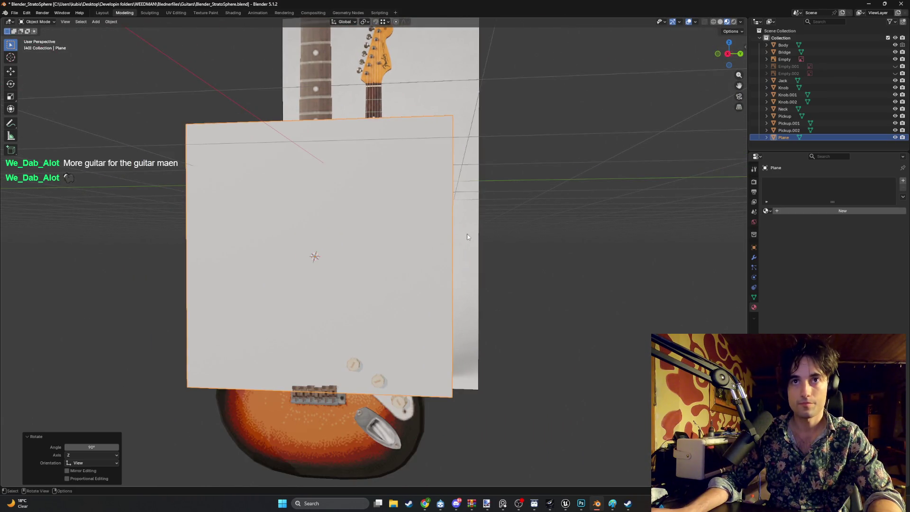
Step: Scale the plane down to 0.109
{"action": "key", "text": "s"}
{"action": "left_click", "coordinate": [330, 254]}
{"action": "middle_click_drag", "start_coordinate": [331, 254], "coordinate": [365, 266], "text": "ctrl"}
{"action": "key", "text": "g"}
{"action": "key", "text": "x"}
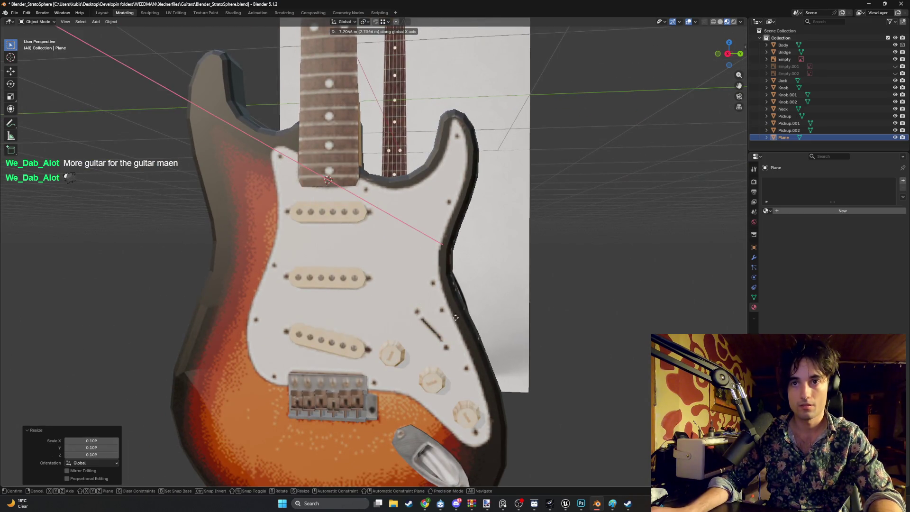
{"action": "key", "text": "Escape"}
Step: Move the plane onto the pickguard beside the selector slot and enter Edit Mode
{"action": "middle_click_drag", "start_coordinate": [405, 292], "coordinate": [373, 286], "text": "alt"}
{"action": "key", "text": "g"}
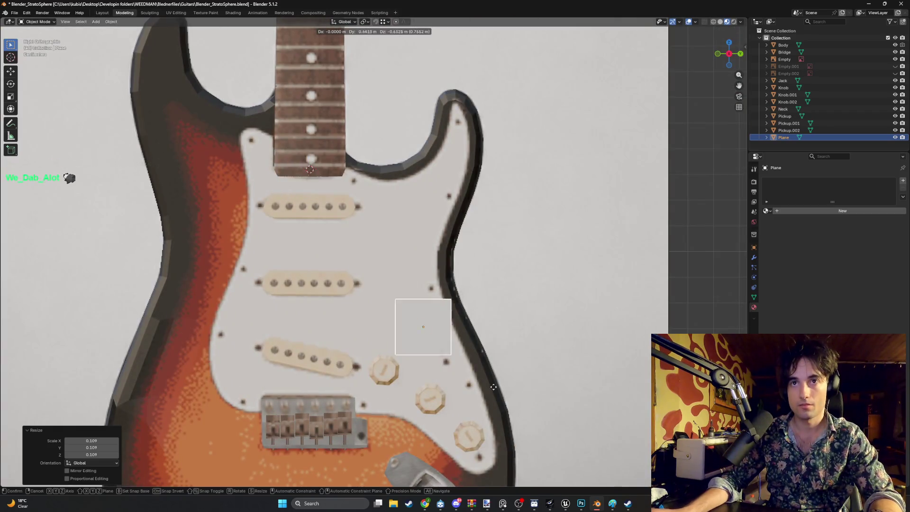
{"action": "left_click", "coordinate": [481, 368]}
{"action": "mouse_move", "coordinate": [482, 368]}
{"action": "middle_mouse_down", "text": "ctrl"}
{"action": "mouse_move", "coordinate": [411, 292]}
{"action": "mouse_move", "coordinate": [417, 242]}
{"action": "mouse_move", "coordinate": [417, 259]}
{"action": "mouse_move", "coordinate": [429, 262]}
{"action": "middle_mouse_up", "text": "ctrl"}
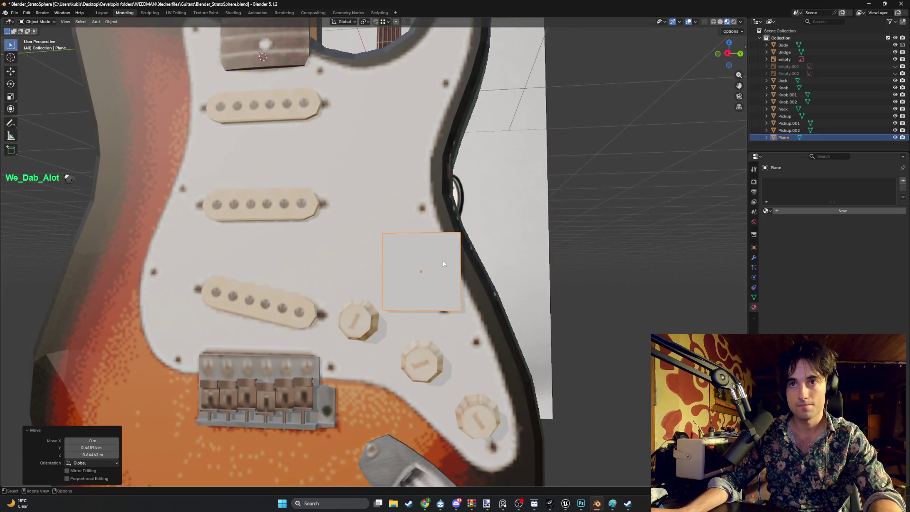
{"action": "key", "text": "Tab"}
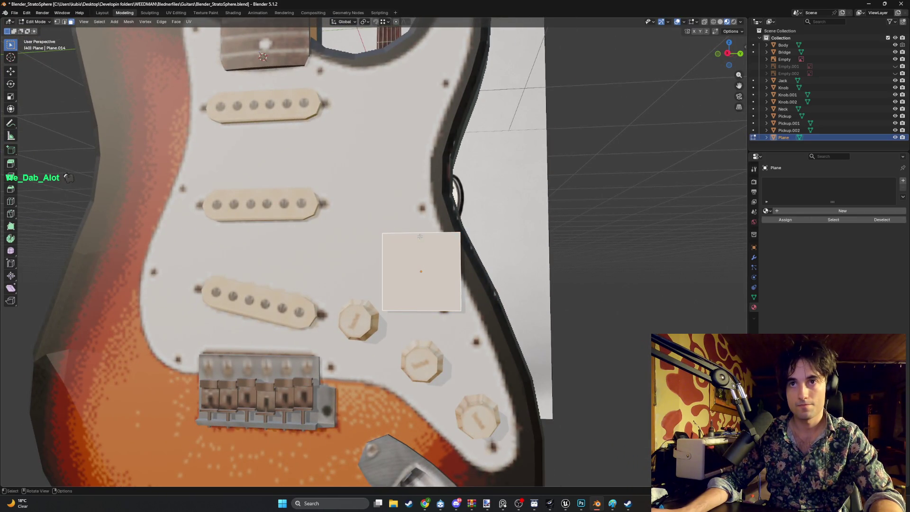
Step: Lower the plane's top edge and narrow it along Y into a small strip
{"action": "key", "text": "2"}
{"action": "left_click", "coordinate": [422, 234]}
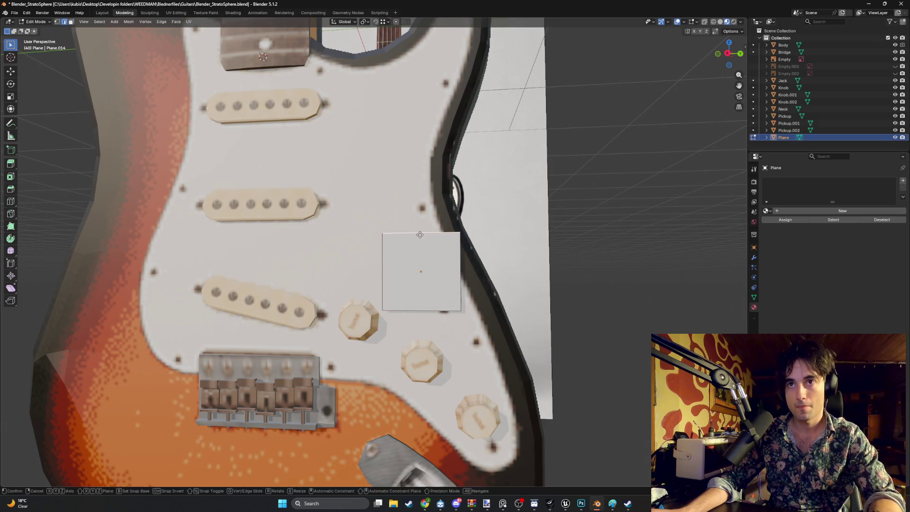
{"action": "key", "text": "g"}
{"action": "key", "text": "z"}
{"action": "left_click", "coordinate": [458, 297]}
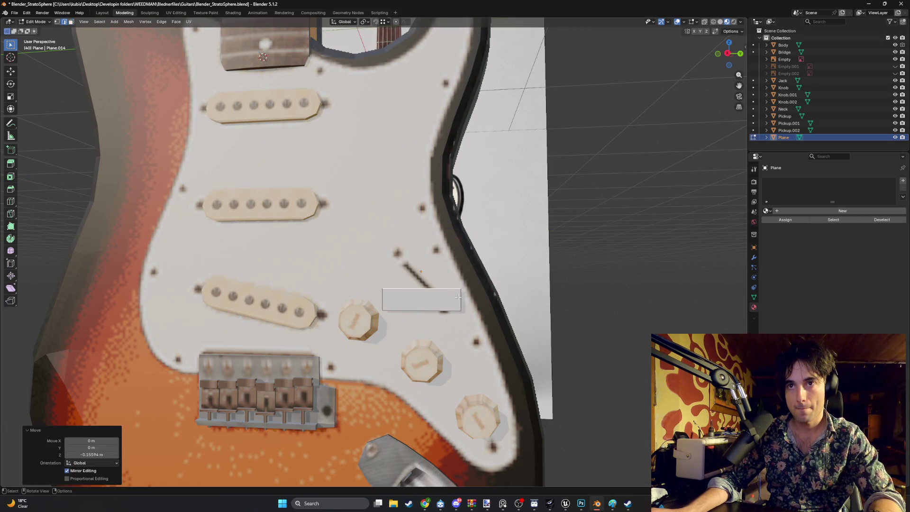
{"action": "key", "text": "g"}
{"action": "key", "text": "y"}
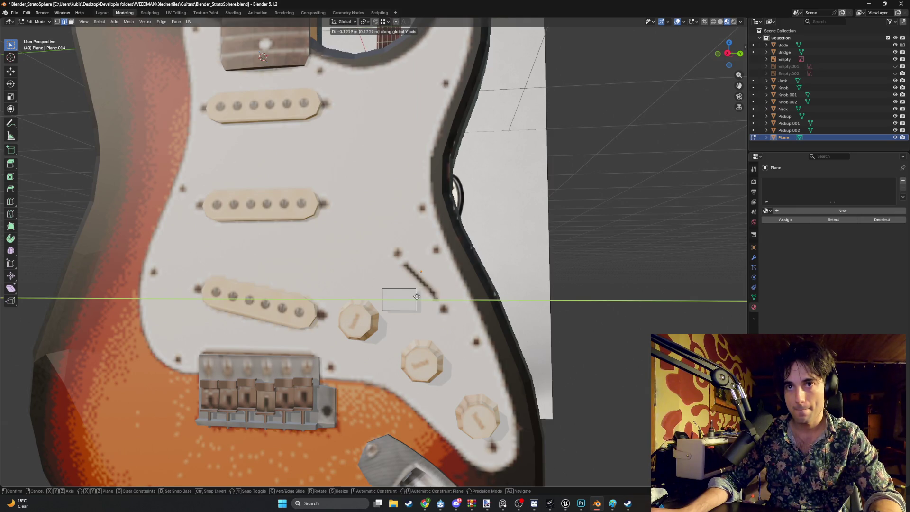
{"action": "left_click", "coordinate": [412, 297]}
{"action": "scroll", "coordinate": [403, 297], "scroll_direction": "up", "scroll_amount": 2}
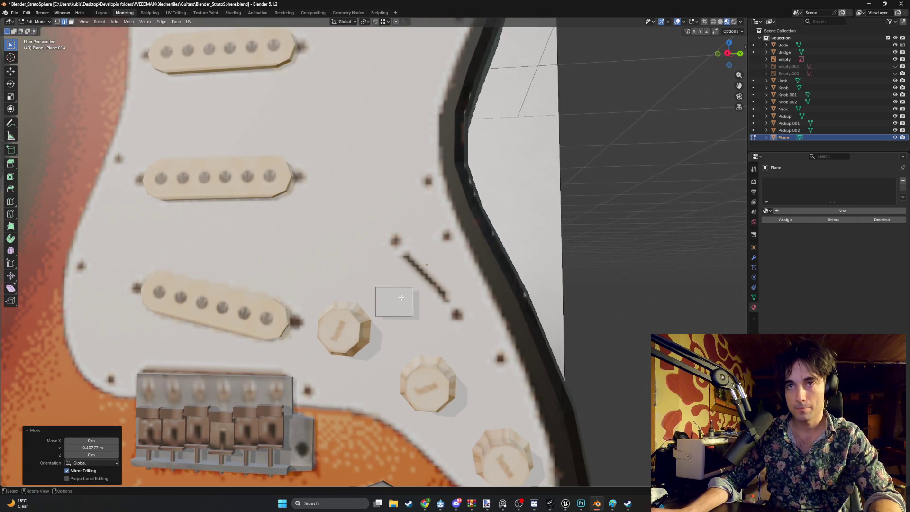
{"action": "key", "text": "3"}
{"action": "middle_click_drag", "start_coordinate": [402, 299], "coordinate": [401, 303]}
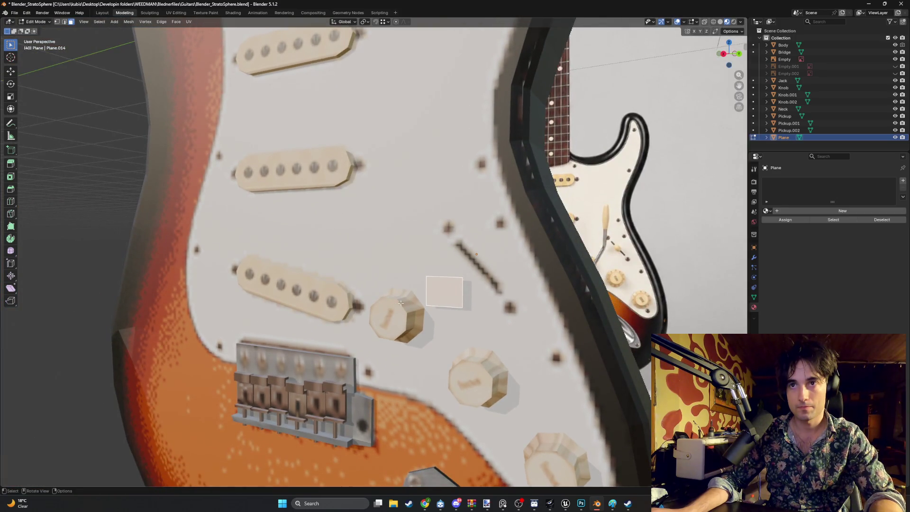
Step: Readjust the top edge height along Z and shorten the plane's width along Y
{"action": "key", "text": "2"}
{"action": "left_click", "coordinate": [445, 277]}
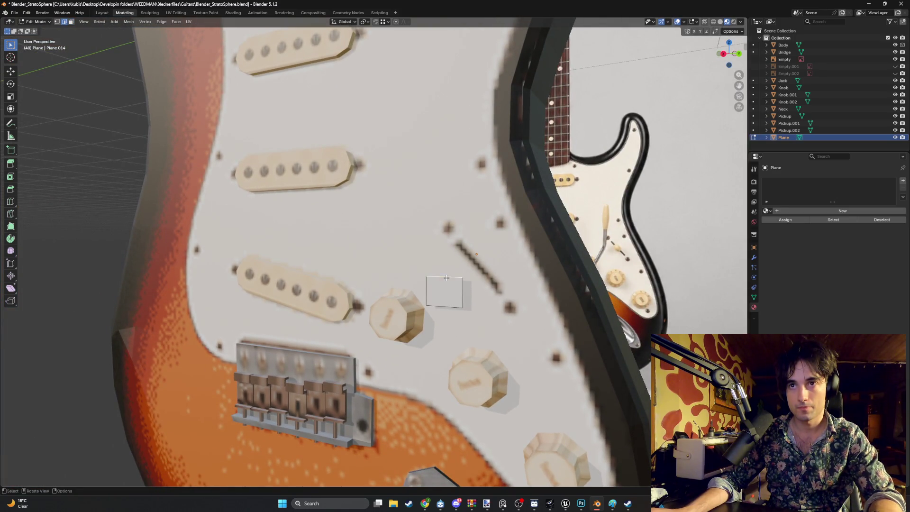
{"action": "key", "text": "g"}
{"action": "key", "text": "z"}
{"action": "left_click", "coordinate": [445, 292]}
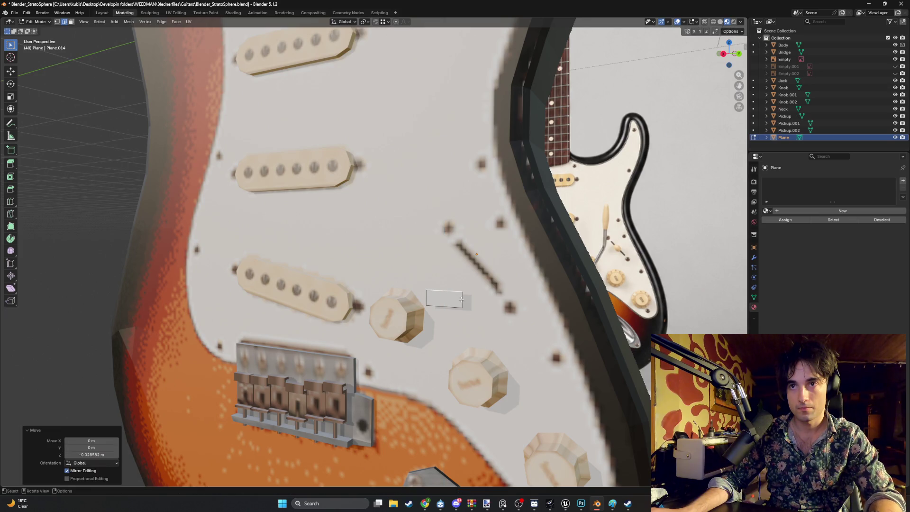
{"action": "key", "text": "g"}
{"action": "key", "text": "y"}
{"action": "left_click", "coordinate": [441, 300]}
{"action": "middle_click_drag", "start_coordinate": [442, 300], "coordinate": [403, 308]}
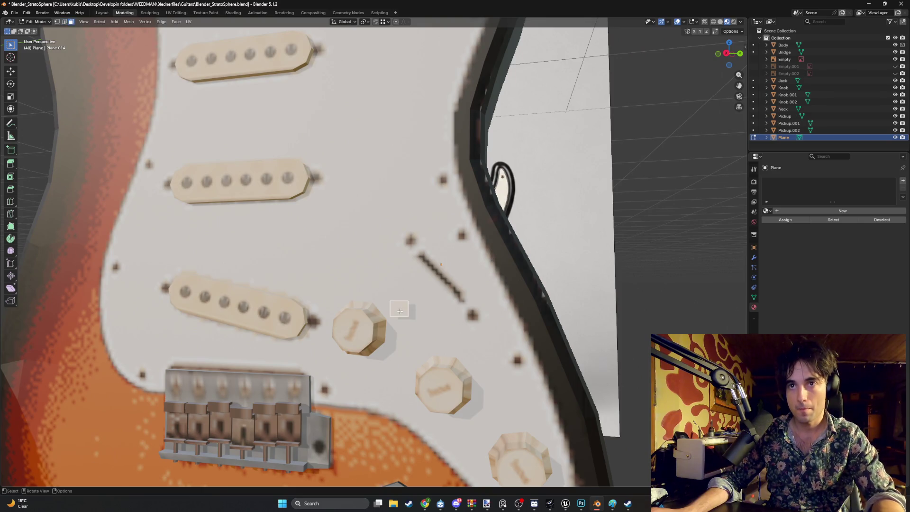
Step: Place the plane over the selector slot, tilt it 51.4° in right view, and nudge it into position
{"action": "key", "text": "g"}
{"action": "left_click", "coordinate": [439, 276]}
{"action": "scroll", "coordinate": [440, 278], "scroll_direction": "up", "scroll_amount": 4}
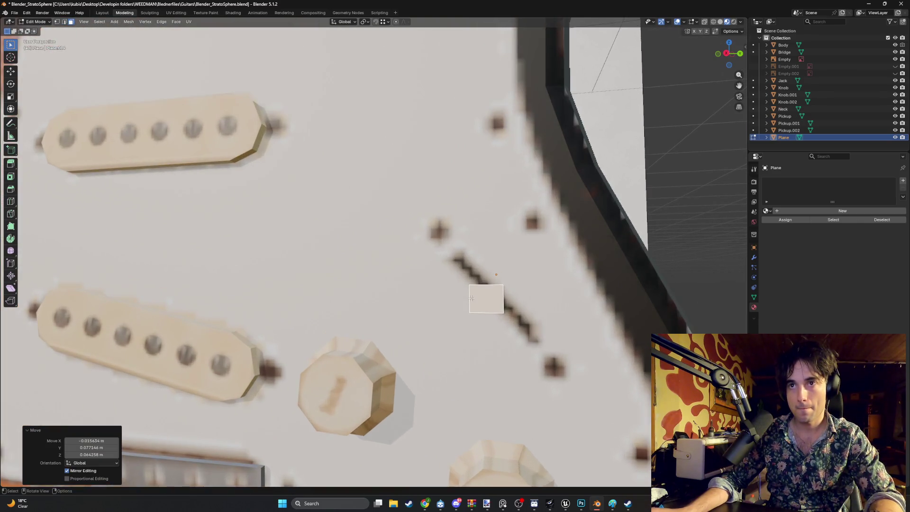
{"action": "key", "text": "r"}
{"action": "key", "text": "Escape"}
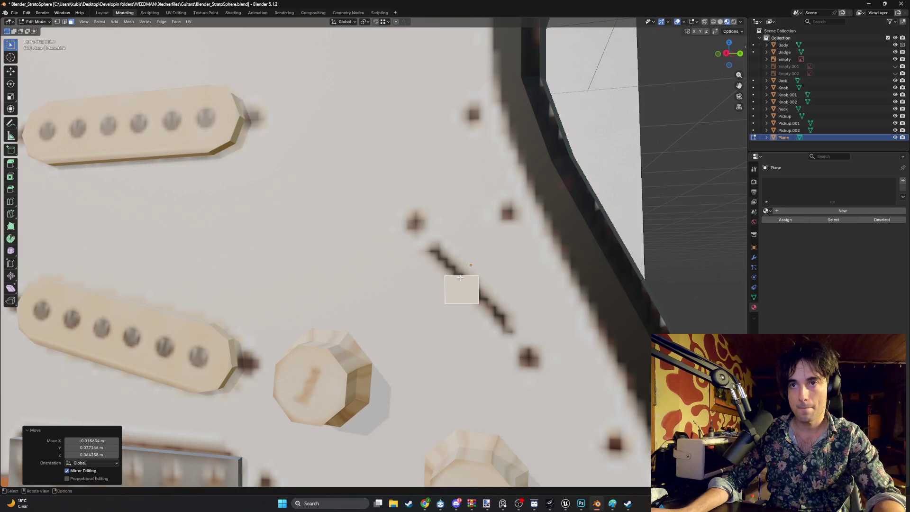
{"action": "key", "text": "KP_3"}
{"action": "key", "text": "r"}
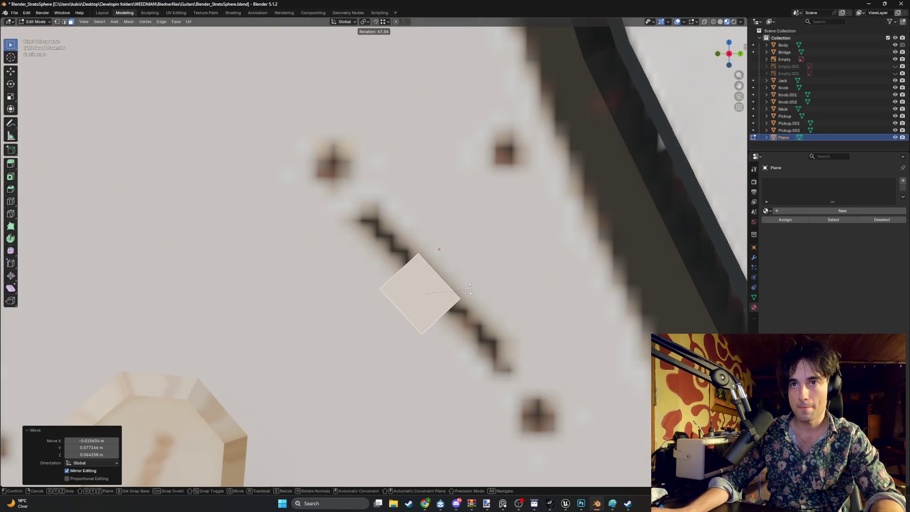
{"action": "left_click", "coordinate": [471, 294]}
{"action": "key", "text": "g"}
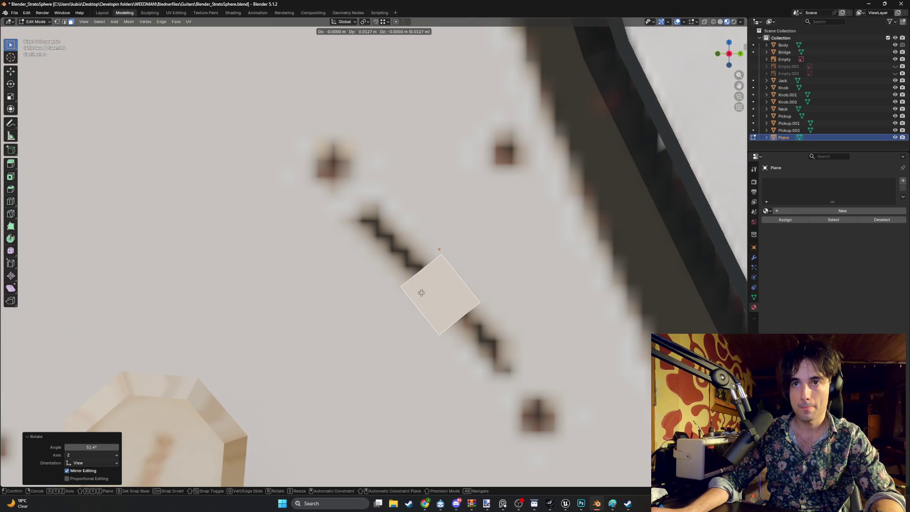
{"action": "left_click", "coordinate": [420, 294]}
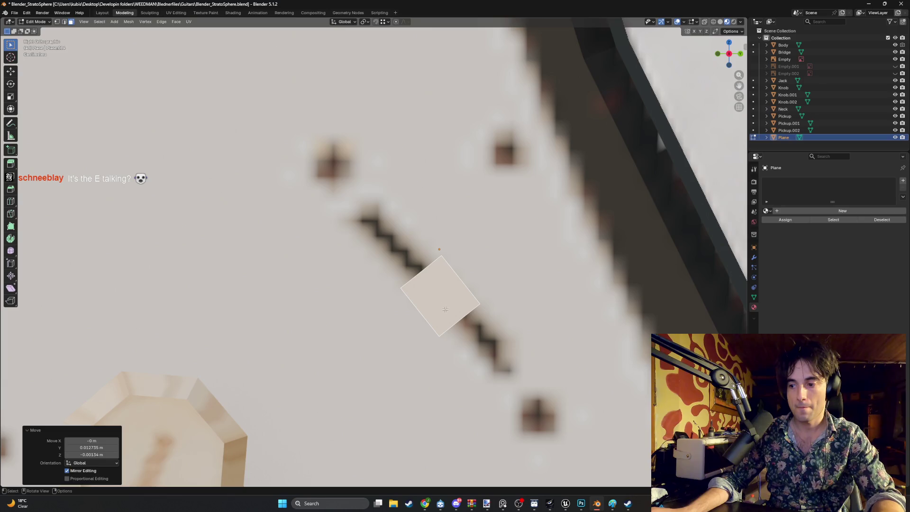
{"action": "left_click", "coordinate": [461, 301]}
{"action": "mouse_move", "coordinate": [472, 307]}
{"action": "middle_mouse_down"}
{"action": "mouse_move", "coordinate": [443, 270]}
{"action": "mouse_move", "coordinate": [466, 282]}
{"action": "mouse_move", "coordinate": [521, 286]}
{"action": "middle_mouse_up"}
Step: Save the file and shrink the plane's face to 0.419
{"action": "key", "text": "e"}
{"action": "key", "text": "Escape"}
{"action": "key", "text": "s"}
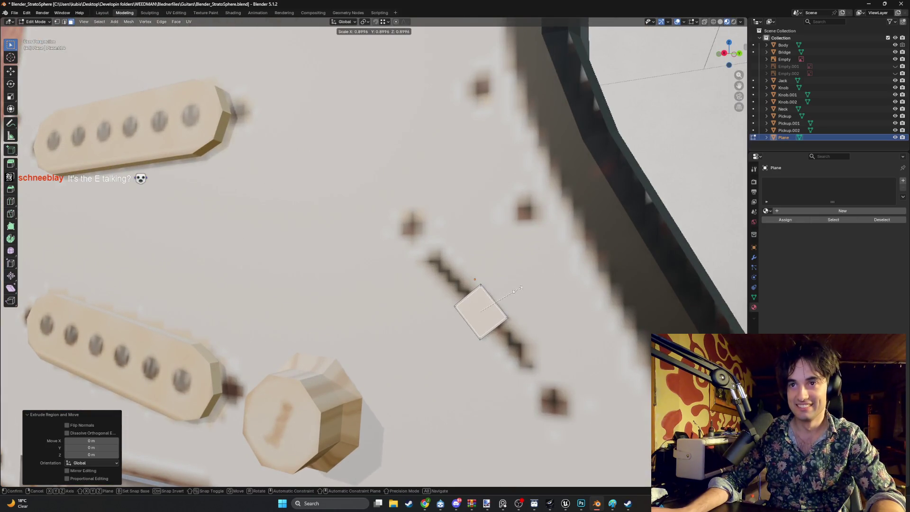
{"action": "key", "text": "Escape"}
{"action": "key", "text": "ctrl+s"}
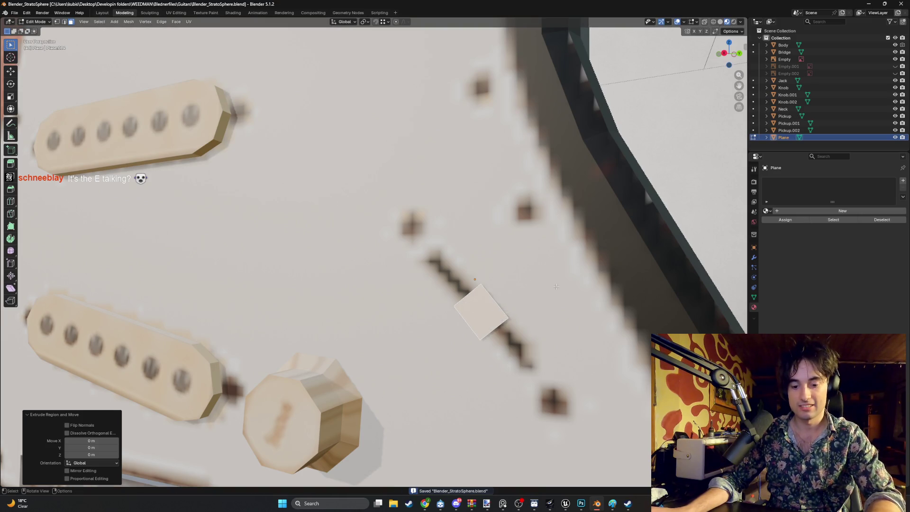
{"action": "key", "text": "ctrl+z"}
{"action": "key", "text": "s"}
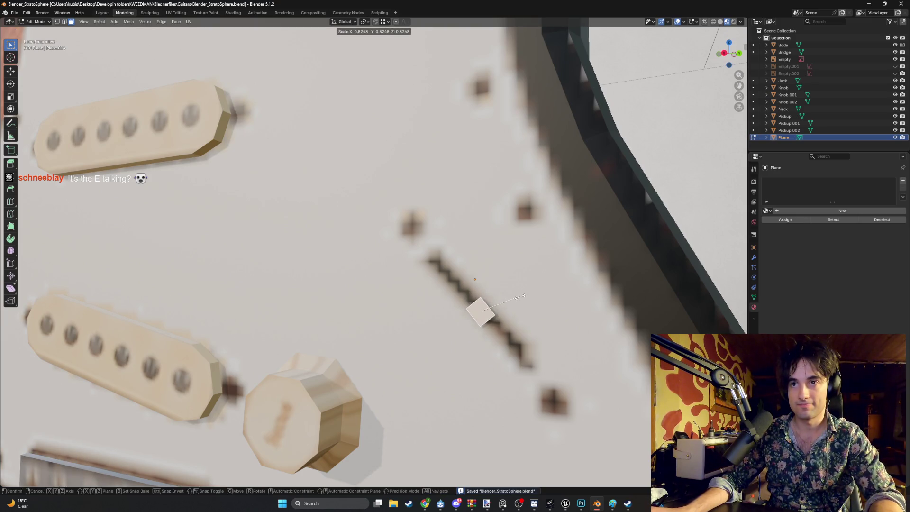
{"action": "left_click", "coordinate": [512, 299]}
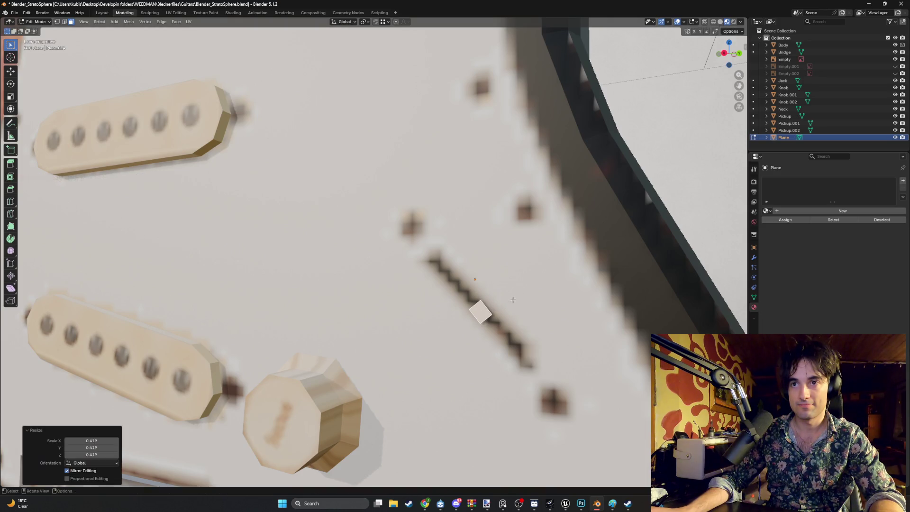
Step: Extrude the face twice to form the lever shaft and a short end section
{"action": "mouse_move", "coordinate": [512, 299]}
{"action": "middle_mouse_down"}
{"action": "mouse_move", "coordinate": [474, 307]}
{"action": "mouse_move", "coordinate": [524, 296]}
{"action": "mouse_move", "coordinate": [478, 301]}
{"action": "middle_mouse_up"}
{"action": "key", "text": "e"}
{"action": "left_click", "coordinate": [534, 289]}
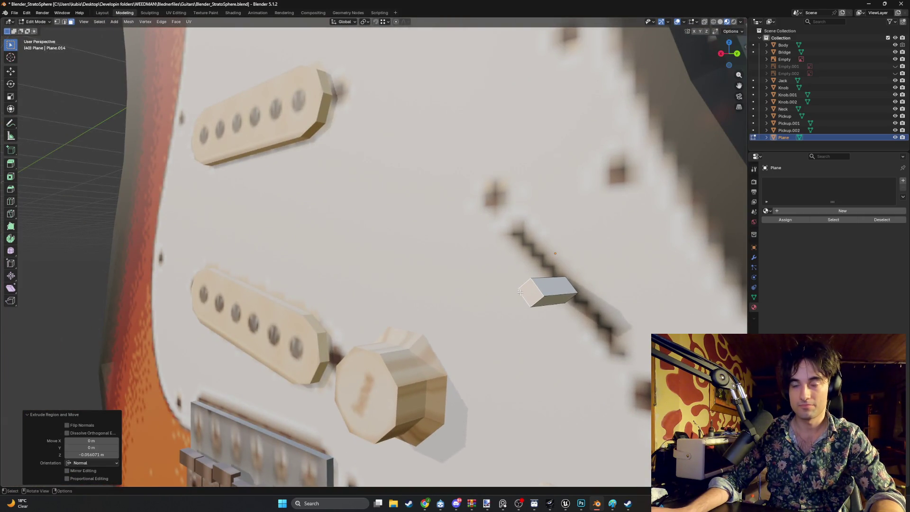
{"action": "key", "text": "e"}
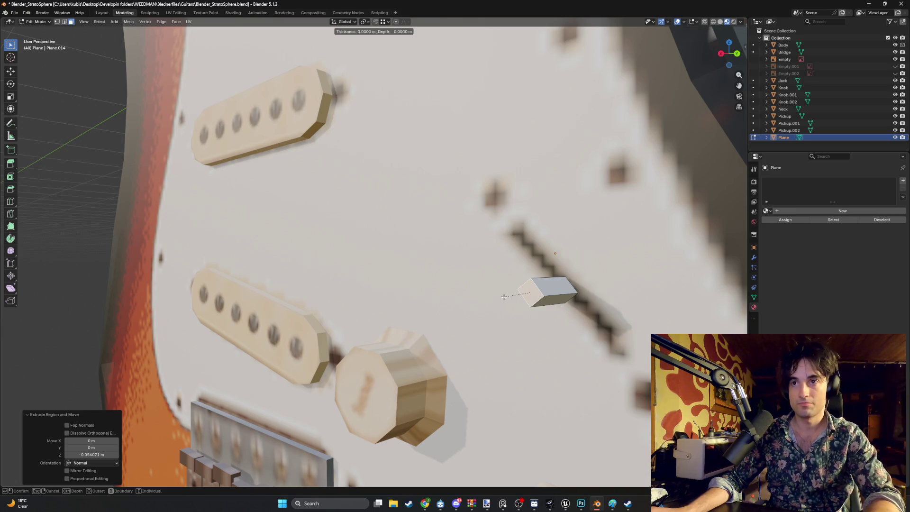
{"action": "left_click", "coordinate": [507, 287]}
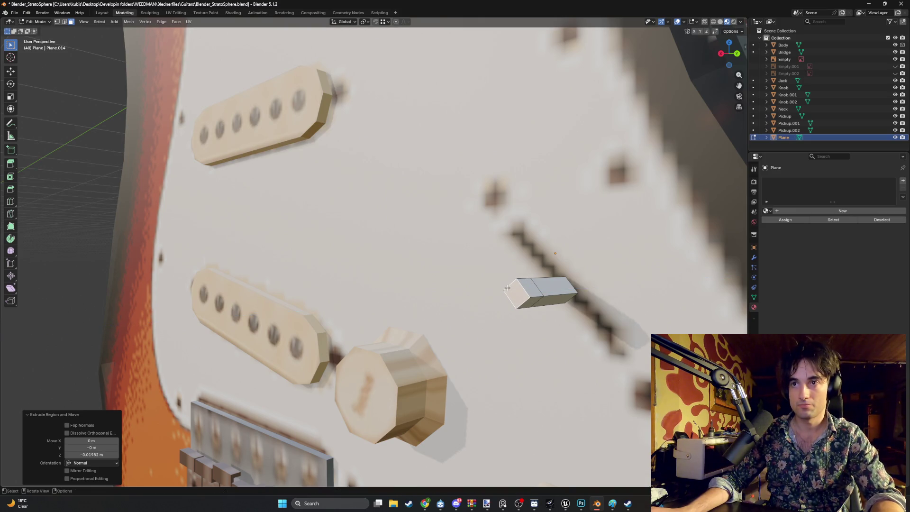
Step: Enlarge the lever's end face to 1.818 and shift it along X
{"action": "middle_click_drag", "start_coordinate": [519, 289], "coordinate": [535, 288]}
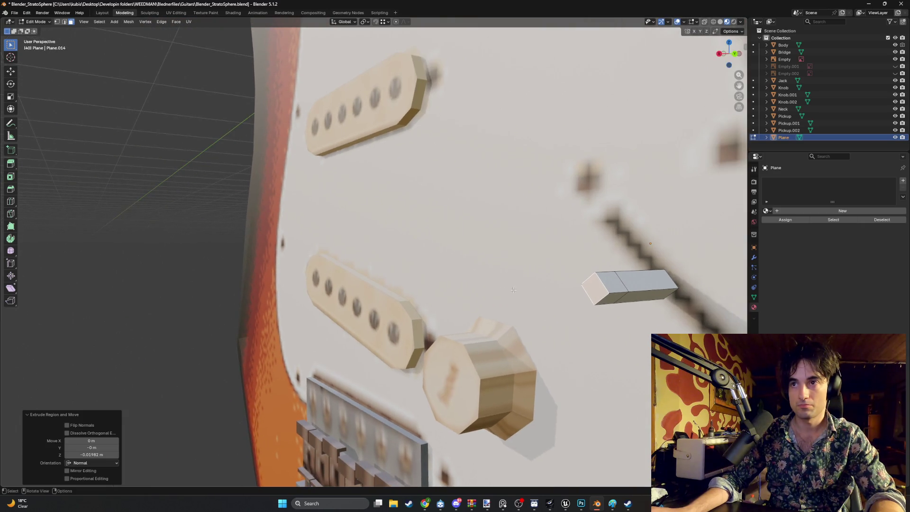
{"action": "key", "text": "s"}
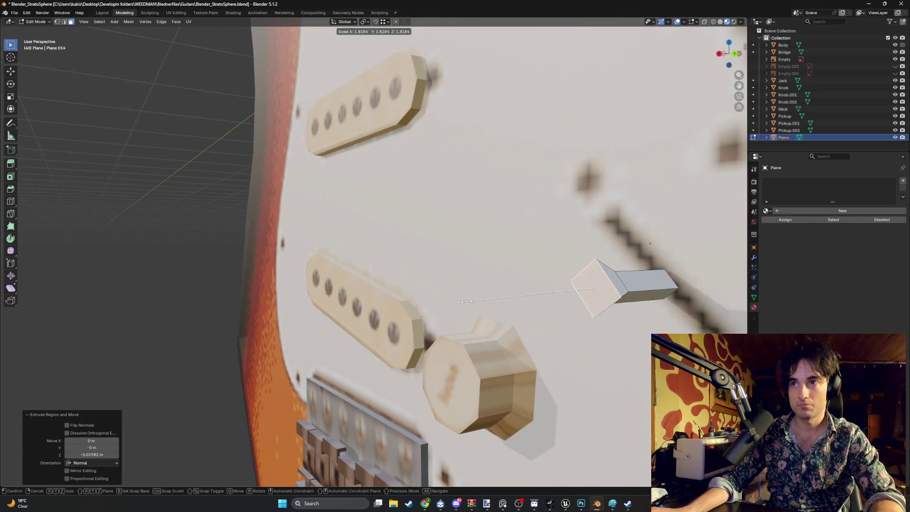
{"action": "left_click", "coordinate": [467, 302]}
{"action": "mouse_move", "coordinate": [469, 302]}
{"action": "middle_mouse_down", "text": "alt"}
{"action": "mouse_move", "coordinate": [595, 308]}
{"action": "mouse_move", "coordinate": [491, 309]}
{"action": "mouse_move", "coordinate": [474, 290]}
{"action": "middle_mouse_up", "text": "alt"}
{"action": "scroll", "coordinate": [514, 309], "scroll_direction": "down", "scroll_amount": 3}
{"action": "scroll", "coordinate": [459, 275], "scroll_direction": "up", "scroll_amount": 2}
{"action": "key", "text": "g"}
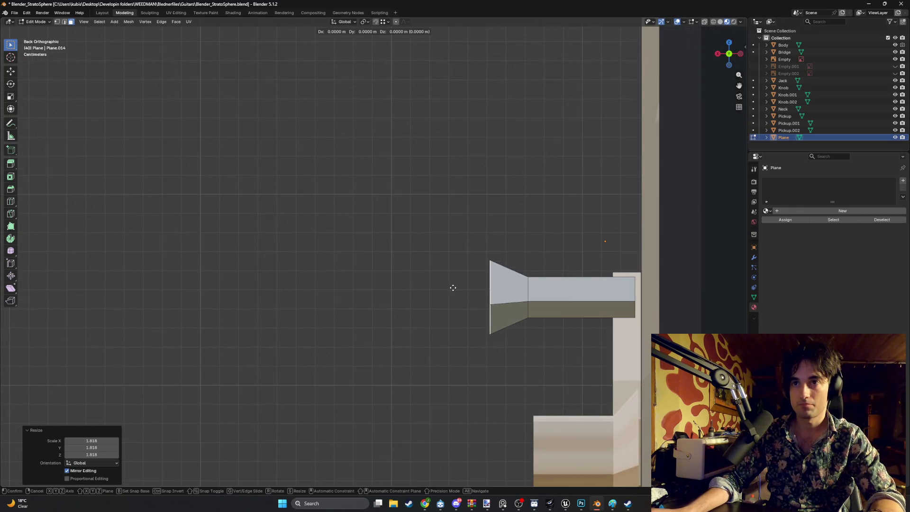
{"action": "key", "text": "x"}
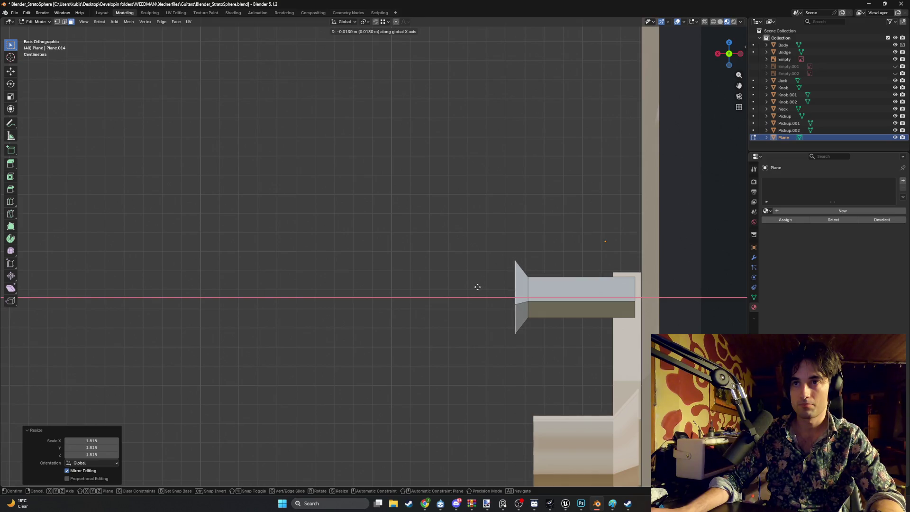
{"action": "left_click", "coordinate": [477, 287]}
Step: Move the end face outward along X and taper the tip to 0.410
{"action": "middle_click_drag", "start_coordinate": [475, 286], "coordinate": [466, 276]}
{"action": "key", "text": "e"}
{"action": "right_click", "coordinate": [467, 276]}
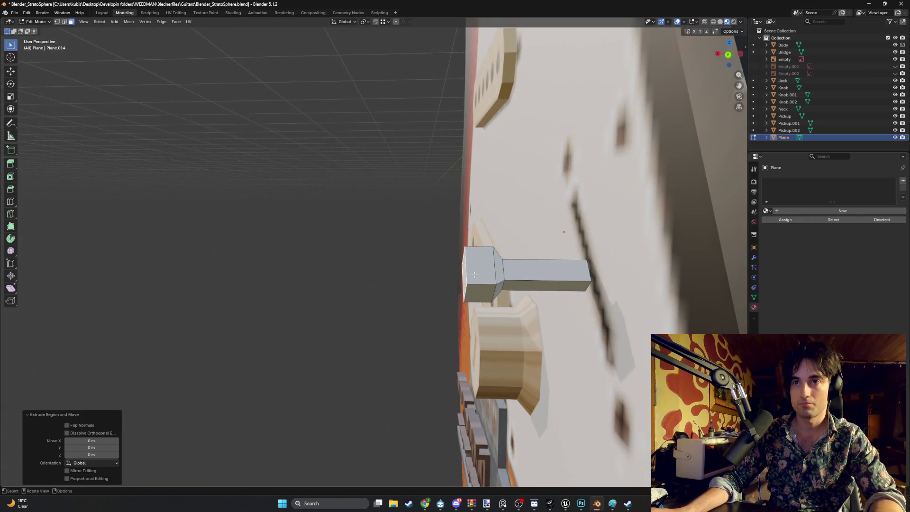
{"action": "key", "text": "g"}
{"action": "key", "text": "x"}
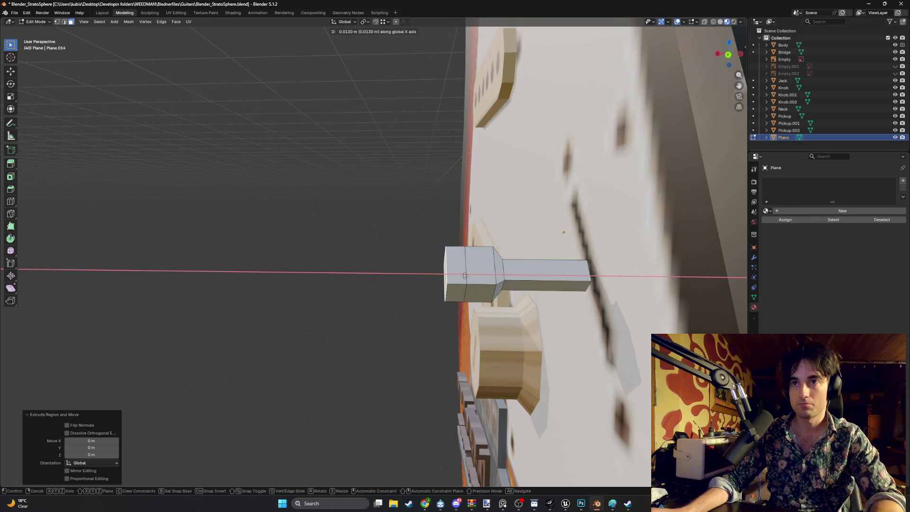
{"action": "right_click", "coordinate": [465, 275]}
{"action": "key", "text": "g"}
{"action": "key", "text": "x"}
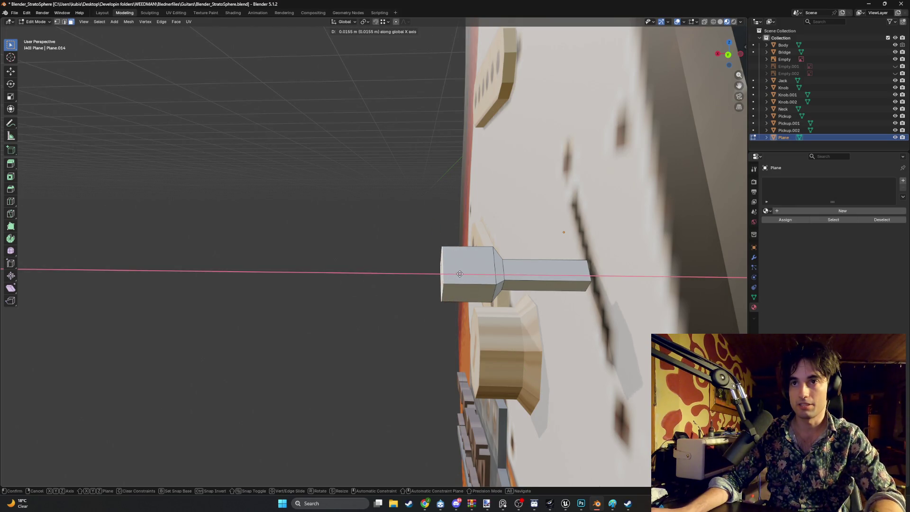
{"action": "left_click", "coordinate": [456, 274]}
{"action": "key", "text": "s"}
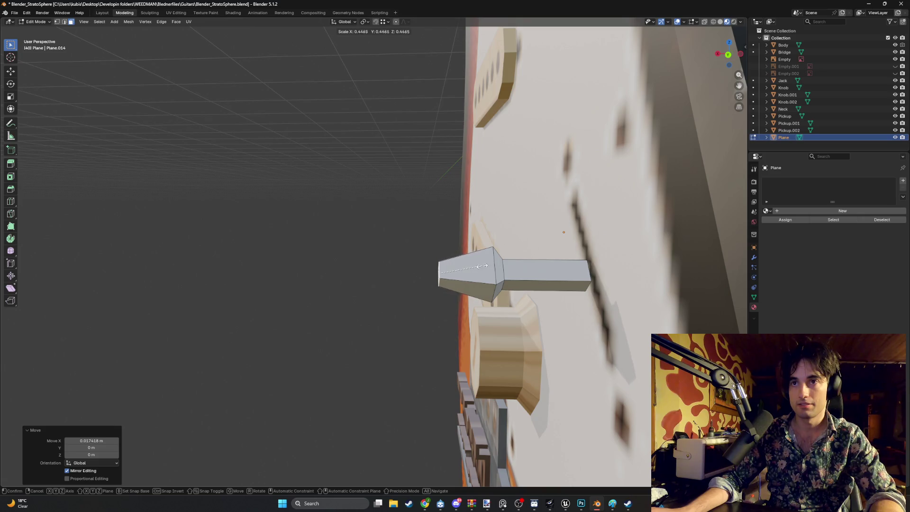
{"action": "left_click", "coordinate": [479, 267]}
Step: With see-through on, box-select the shaft-tip junction edges and shift them along X
{"action": "mouse_move", "coordinate": [478, 266]}
{"action": "middle_mouse_down"}
{"action": "mouse_move", "coordinate": [534, 237]}
{"action": "mouse_move", "coordinate": [564, 251]}
{"action": "mouse_move", "coordinate": [301, 267]}
{"action": "mouse_move", "coordinate": [333, 272]}
{"action": "mouse_move", "coordinate": [337, 283]}
{"action": "middle_mouse_up"}
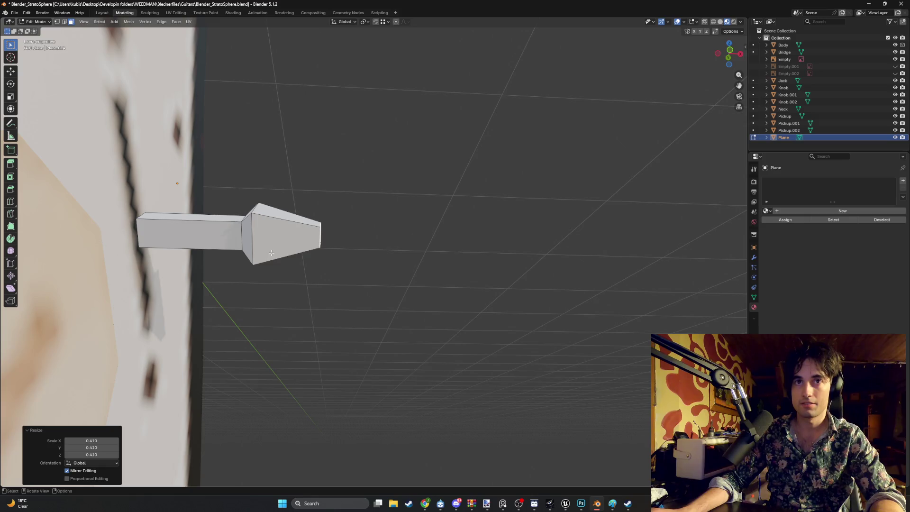
{"action": "mouse_move", "coordinate": [238, 237]}
{"action": "middle_mouse_down", "text": "shift"}
{"action": "mouse_move", "coordinate": [273, 253]}
{"action": "mouse_move", "coordinate": [276, 275]}
{"action": "middle_mouse_up", "text": "shift"}
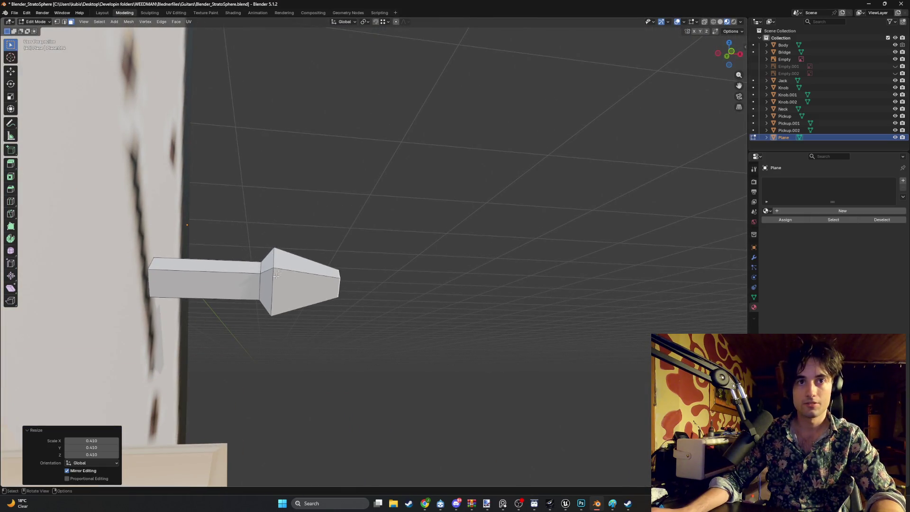
{"action": "left_click", "coordinate": [244, 249], "text": "alt"}
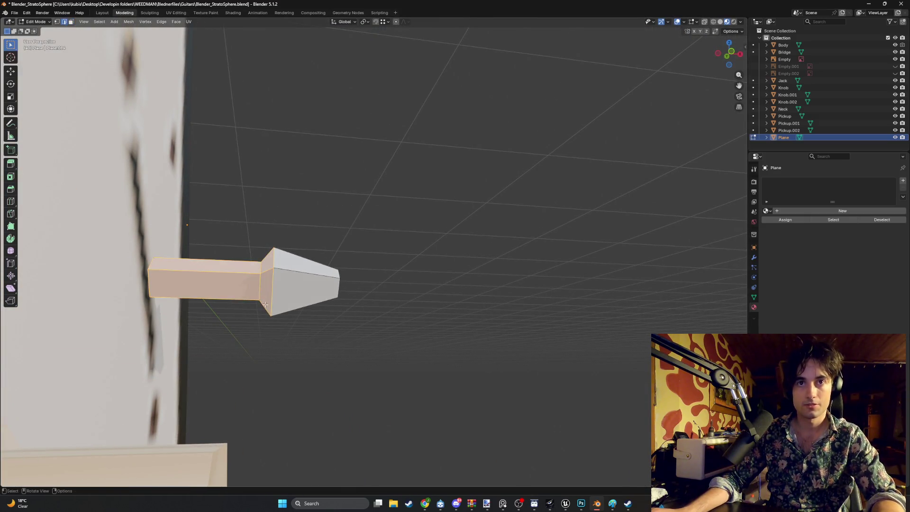
{"action": "key", "text": "alt+a"}
{"action": "left_click", "coordinate": [261, 290]}
{"action": "key", "text": "alt+z"}
{"action": "key", "text": "b"}
{"action": "left_click_drag", "start_coordinate": [256, 315], "coordinate": [250, 255]}
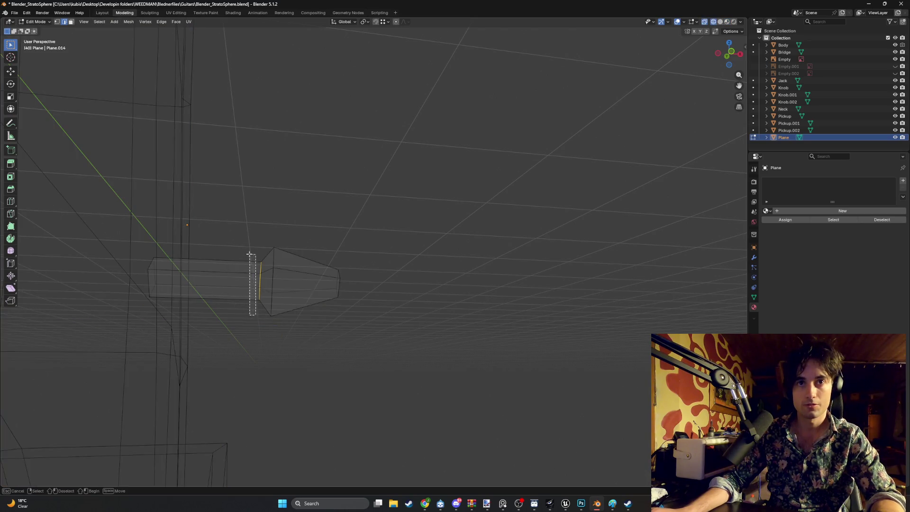
{"action": "key", "text": "g"}
{"action": "key", "text": "x"}
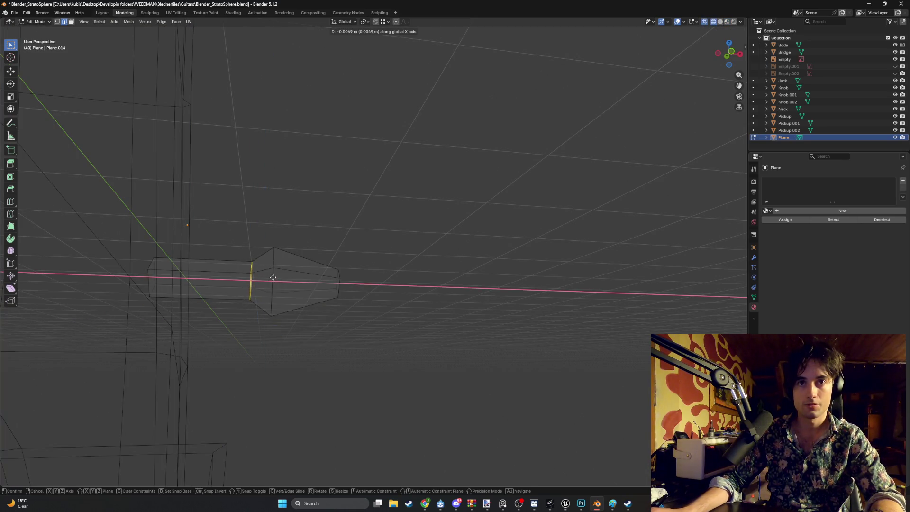
{"action": "left_click", "coordinate": [269, 276]}
Step: Inspect the lever in solid, wireframe and material preview shading
{"action": "mouse_move", "coordinate": [297, 280]}
{"action": "middle_mouse_down"}
{"action": "mouse_move", "coordinate": [265, 270]}
{"action": "mouse_move", "coordinate": [346, 278]}
{"action": "mouse_move", "coordinate": [230, 295]}
{"action": "middle_mouse_up"}
{"action": "scroll", "coordinate": [278, 285], "scroll_direction": "down", "scroll_amount": 3}
{"action": "key", "text": "z"}
{"action": "left_click", "coordinate": [270, 295]}
{"action": "scroll", "coordinate": [331, 297], "scroll_direction": "up", "scroll_amount": 5}
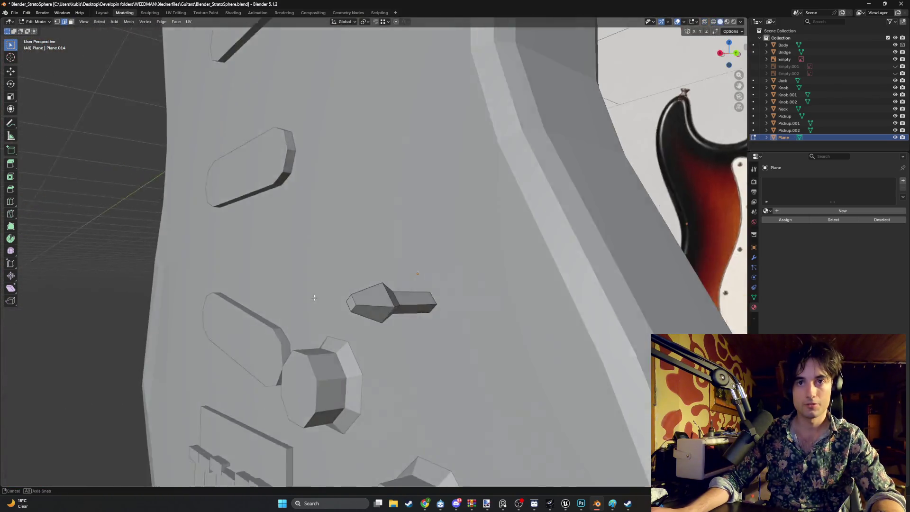
{"action": "key", "text": "z"}
{"action": "left_click", "coordinate": [315, 298]}
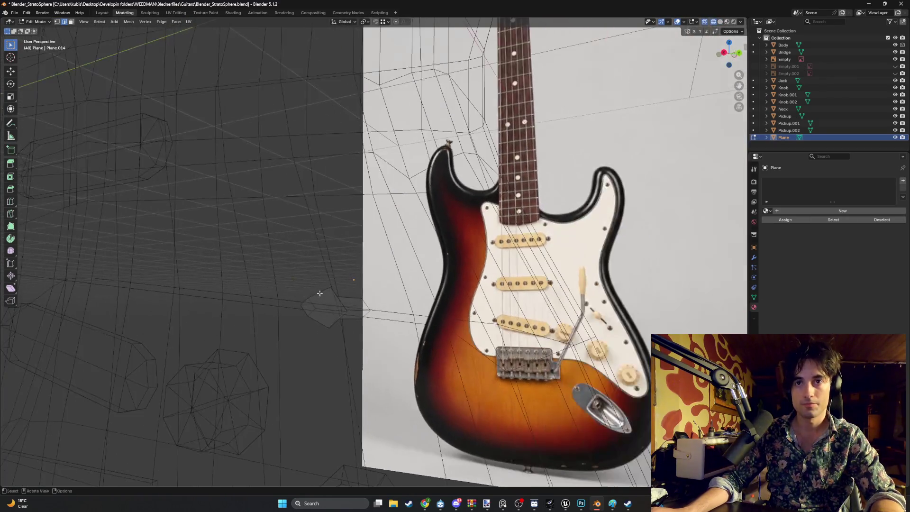
{"action": "key", "text": "z"}
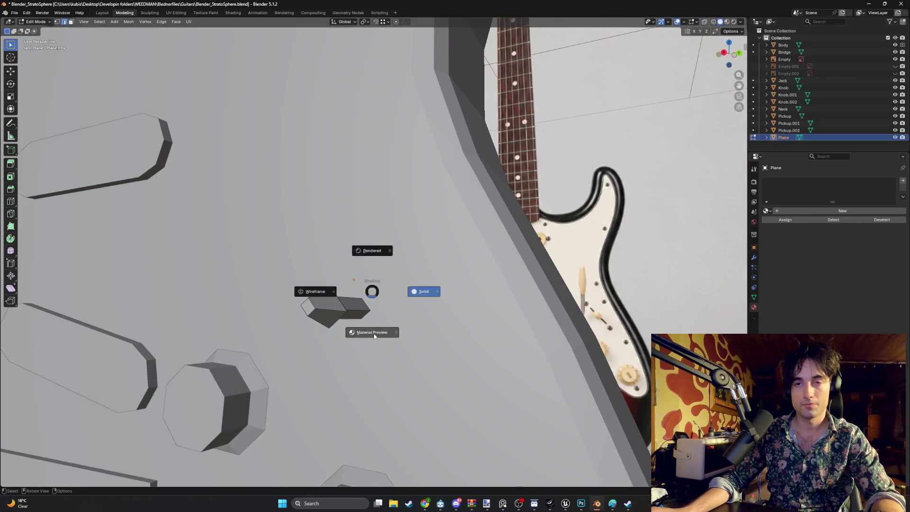
{"action": "left_click", "coordinate": [374, 333]}
{"action": "scroll", "coordinate": [374, 334], "scroll_direction": "up", "scroll_amount": 5}
{"action": "mouse_move", "coordinate": [400, 309]}
{"action": "middle_mouse_down"}
{"action": "mouse_move", "coordinate": [428, 317]}
{"action": "mouse_move", "coordinate": [356, 297]}
{"action": "mouse_move", "coordinate": [416, 303]}
{"action": "middle_mouse_up"}
Step: In Object Mode, shift the whole switch lever along the X axis
{"action": "key", "text": "Tab"}
{"action": "key", "text": "g"}
{"action": "key", "text": "x"}
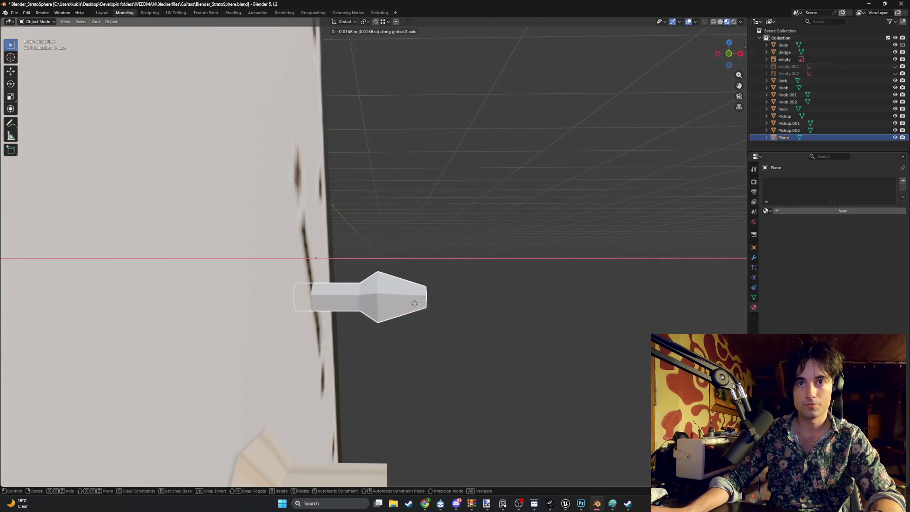
{"action": "left_click", "coordinate": [415, 303]}
Step: Set the lever's origin to its geometry so it rotates about its own centre
{"action": "middle_click_drag", "start_coordinate": [415, 304], "coordinate": [340, 282]}
{"action": "key", "text": "r"}
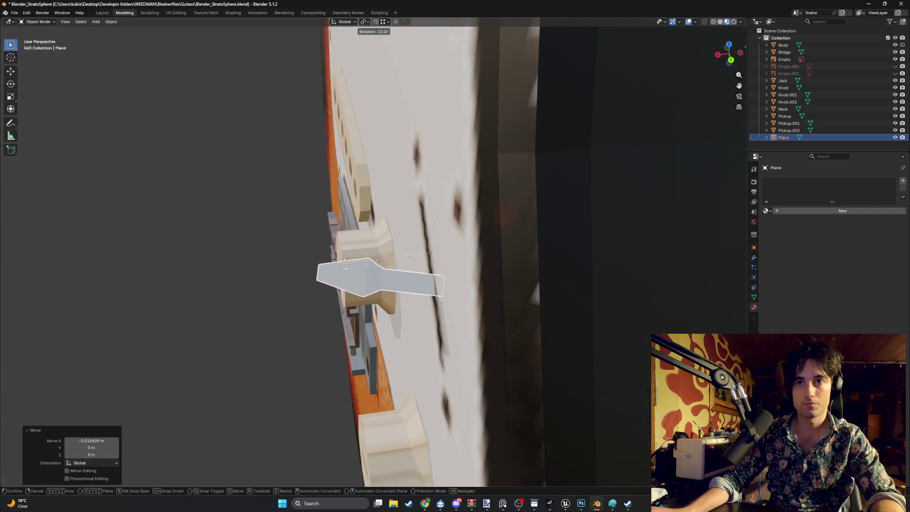
{"action": "right_click", "coordinate": [345, 255]}
{"action": "right_click", "coordinate": [368, 246]}
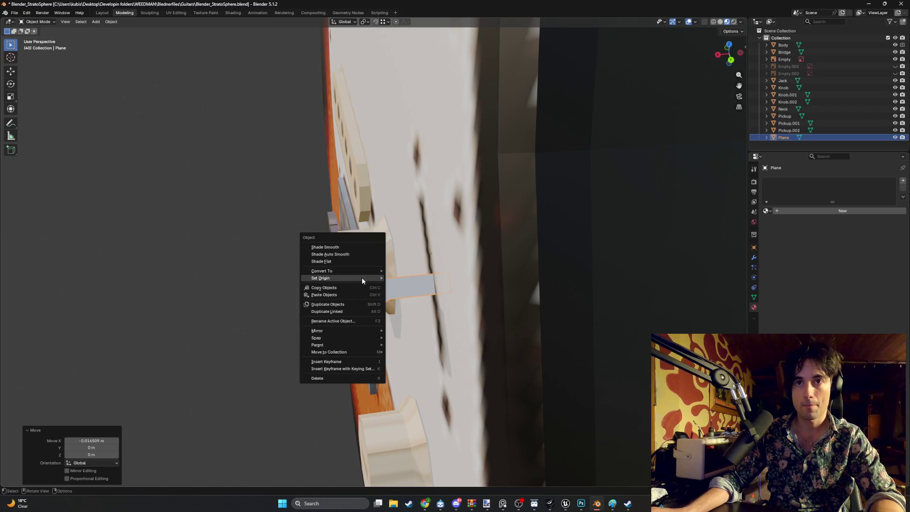
{"action": "mouse_move", "coordinate": [363, 277]}
{"action": "left_click", "coordinate": [408, 284]}
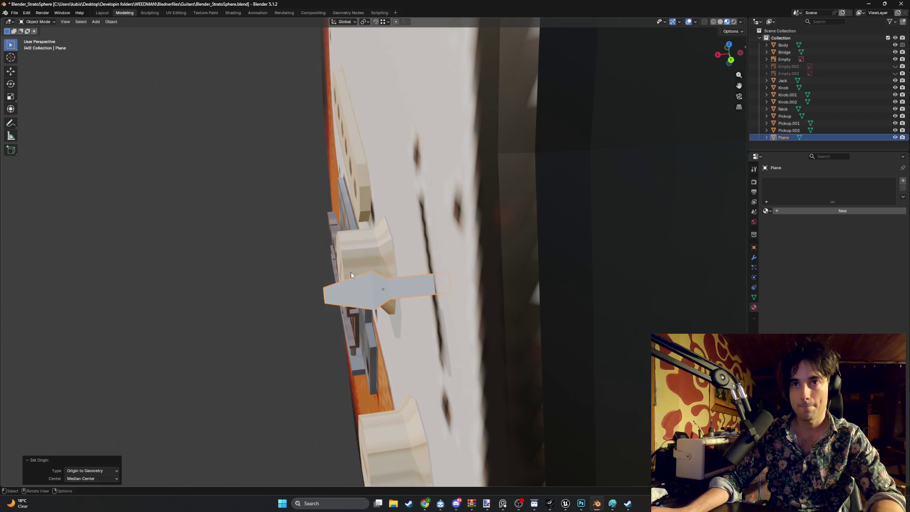
Step: Tilt the lever around the X axis, then refine its angle
{"action": "key", "text": "r"}
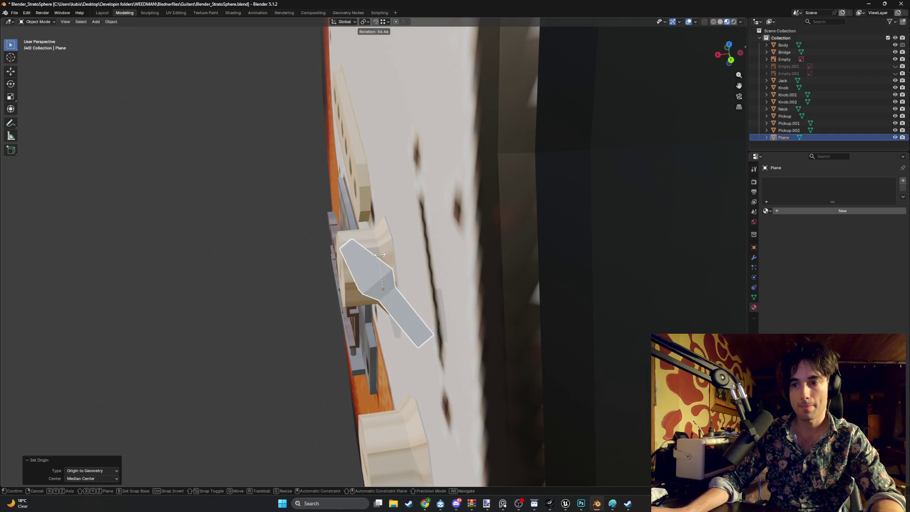
{"action": "key", "text": "x"}
{"action": "left_click", "coordinate": [347, 256]}
{"action": "scroll", "coordinate": [400, 249], "scroll_direction": "up", "scroll_amount": 3}
{"action": "mouse_move", "coordinate": [347, 256]}
{"action": "middle_mouse_down"}
{"action": "mouse_move", "coordinate": [400, 250]}
{"action": "mouse_move", "coordinate": [359, 272]}
{"action": "mouse_move", "coordinate": [371, 293]}
{"action": "mouse_move", "coordinate": [365, 307]}
{"action": "mouse_move", "coordinate": [421, 294]}
{"action": "mouse_move", "coordinate": [464, 269]}
{"action": "mouse_move", "coordinate": [446, 291]}
{"action": "mouse_move", "coordinate": [507, 287]}
{"action": "mouse_move", "coordinate": [491, 296]}
{"action": "middle_mouse_up"}
{"action": "key", "text": "r"}
{"action": "left_click", "coordinate": [354, 261]}
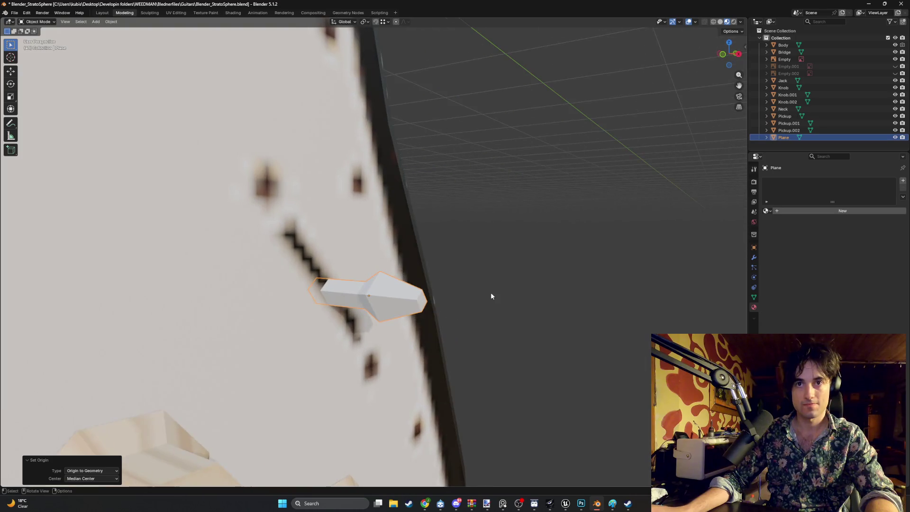
Step: From the back and side orthographic views, tilt the lever twice more to match the slot
{"action": "mouse_move", "coordinate": [397, 290]}
{"action": "middle_mouse_down"}
{"action": "mouse_move", "coordinate": [432, 260]}
{"action": "mouse_move", "coordinate": [437, 273]}
{"action": "middle_mouse_up"}
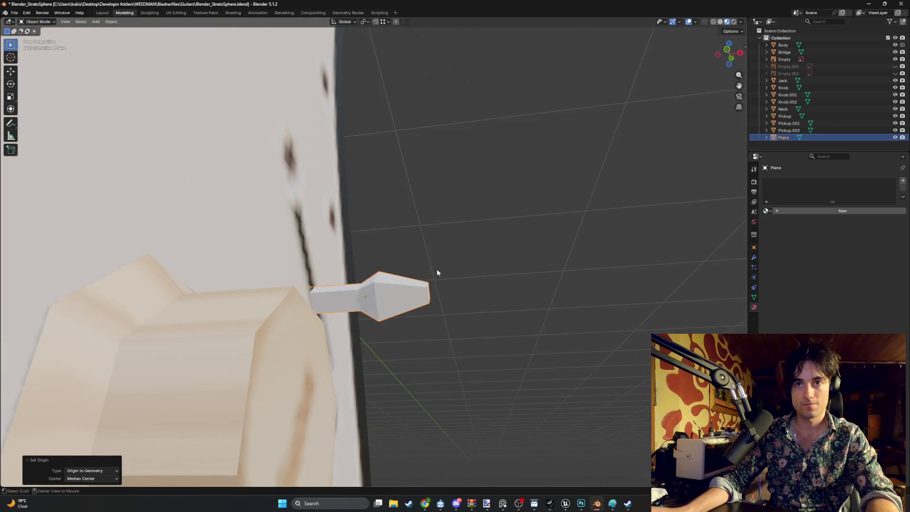
{"action": "key", "text": "ctrl+KP_1"}
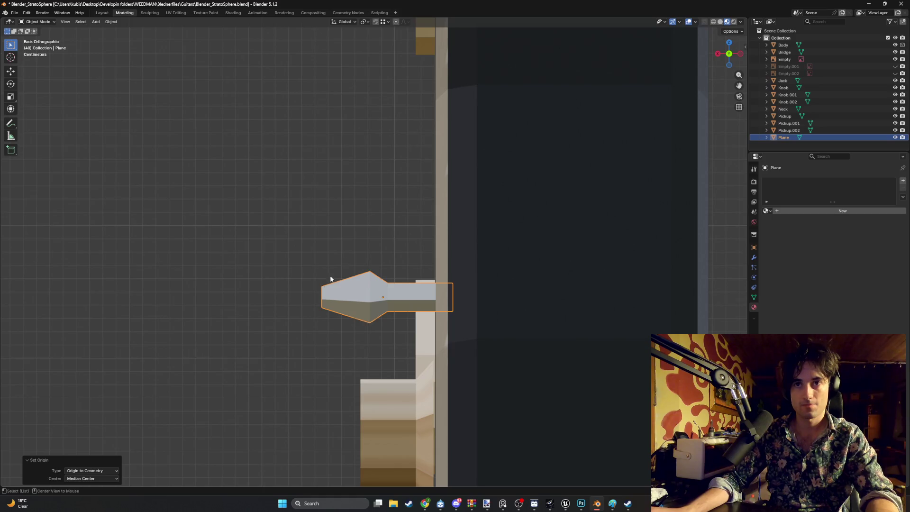
{"action": "key", "text": "KP_3"}
{"action": "key", "text": "r"}
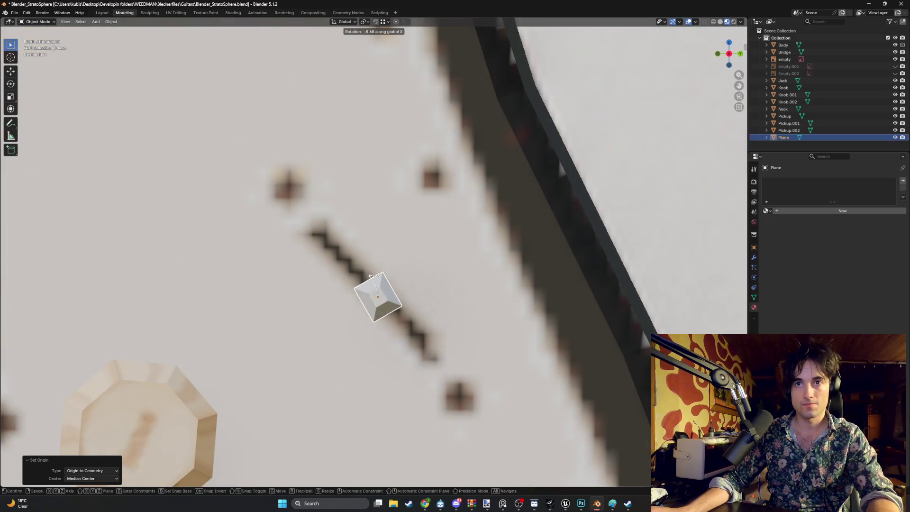
{"action": "left_click", "coordinate": [355, 272]}
{"action": "mouse_move", "coordinate": [355, 272]}
{"action": "middle_mouse_down"}
{"action": "mouse_move", "coordinate": [388, 319]}
{"action": "mouse_move", "coordinate": [386, 284]}
{"action": "mouse_move", "coordinate": [374, 280]}
{"action": "mouse_move", "coordinate": [390, 309]}
{"action": "middle_mouse_up"}
{"action": "key", "text": "r"}
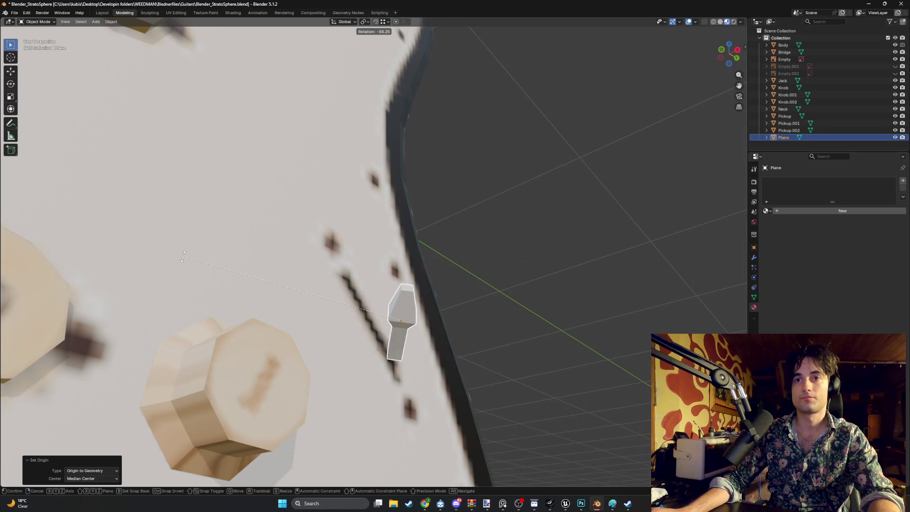
{"action": "left_click", "coordinate": [183, 257]}
Step: Make small rotation tweaks, then turn the lever around Z to run along the slot
{"action": "mouse_move", "coordinate": [183, 256]}
{"action": "middle_mouse_down"}
{"action": "mouse_move", "coordinate": [342, 294]}
{"action": "mouse_move", "coordinate": [457, 257]}
{"action": "mouse_move", "coordinate": [308, 307]}
{"action": "mouse_move", "coordinate": [295, 280]}
{"action": "middle_mouse_up"}
{"action": "key", "text": "r"}
{"action": "left_click", "coordinate": [367, 300]}
{"action": "key", "text": "r"}
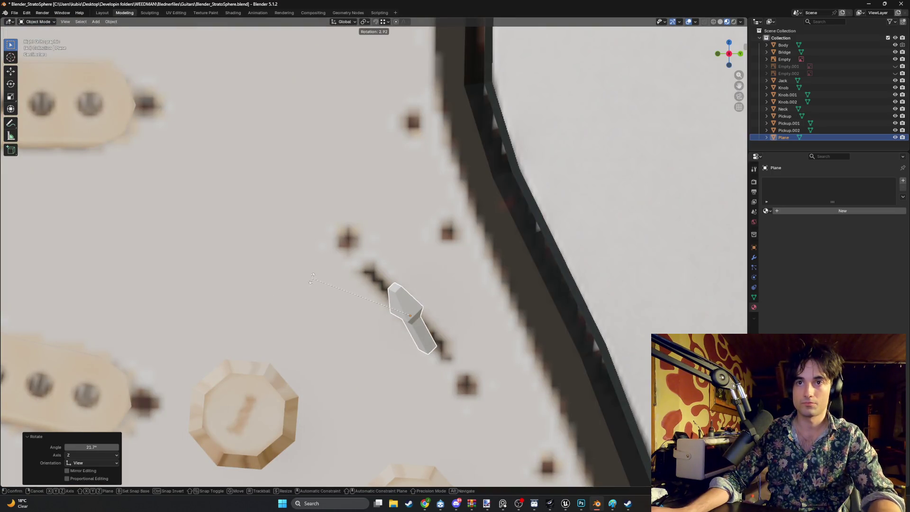
{"action": "left_click", "coordinate": [311, 277]}
{"action": "key", "text": "r"}
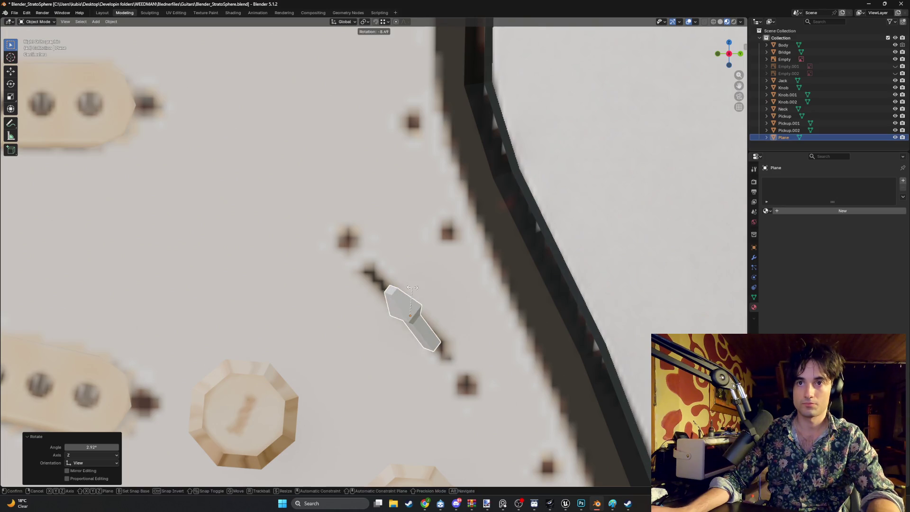
{"action": "key", "text": "z"}
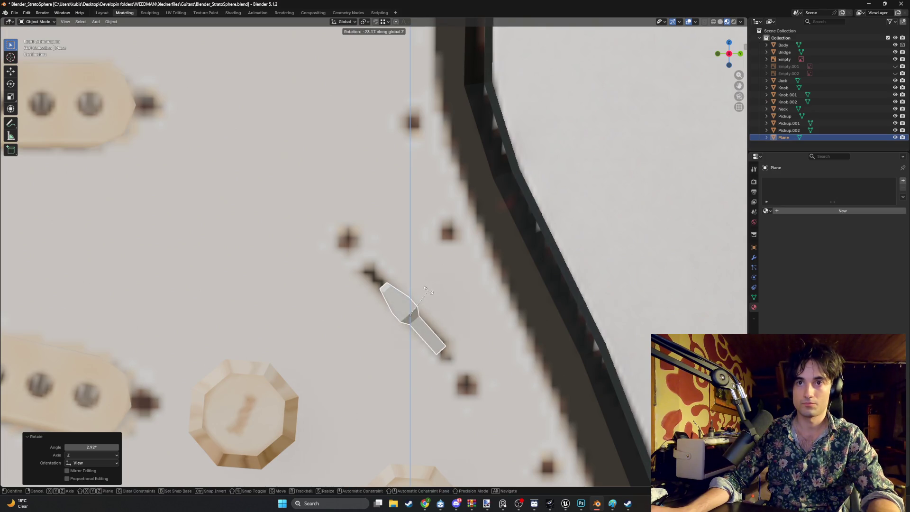
{"action": "left_click", "coordinate": [425, 291]}
{"action": "middle_click_drag", "start_coordinate": [426, 291], "coordinate": [461, 266]}
Step: Move the lever down into the pickguard's selector slot and nudge it into place
{"action": "key", "text": "Tab"}
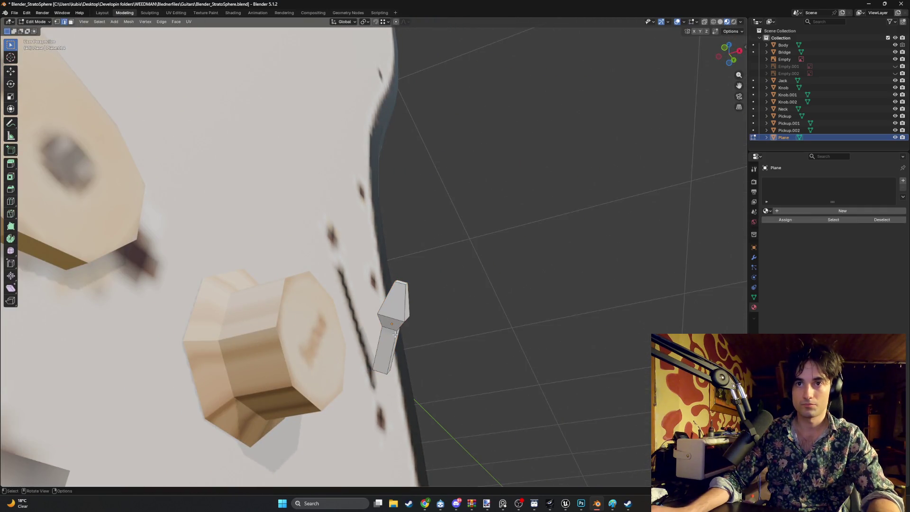
{"action": "key", "text": "Tab"}
{"action": "key", "text": "g"}
{"action": "left_click", "coordinate": [362, 299]}
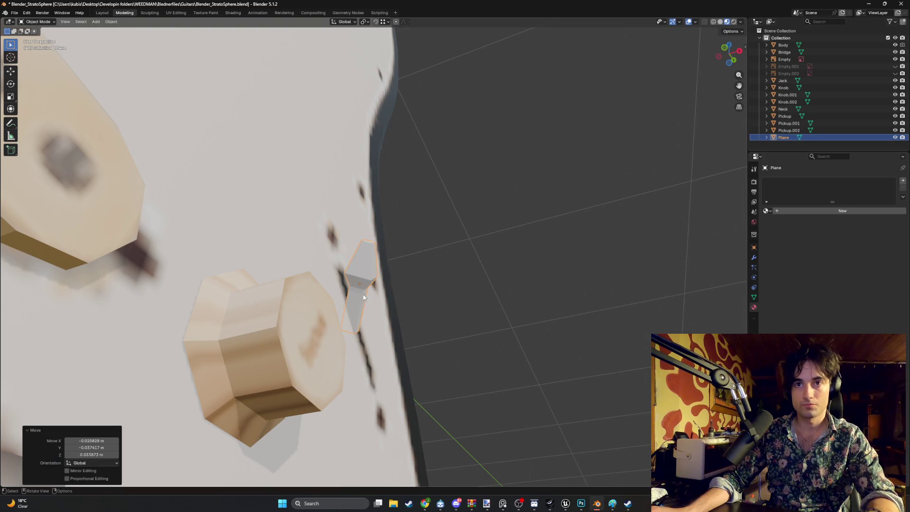
{"action": "mouse_move", "coordinate": [361, 299]}
{"action": "middle_mouse_down"}
{"action": "mouse_move", "coordinate": [332, 305]}
{"action": "mouse_move", "coordinate": [395, 283]}
{"action": "mouse_move", "coordinate": [311, 324]}
{"action": "mouse_move", "coordinate": [428, 279]}
{"action": "middle_mouse_up"}
{"action": "key", "text": "g"}
{"action": "left_click", "coordinate": [355, 287]}
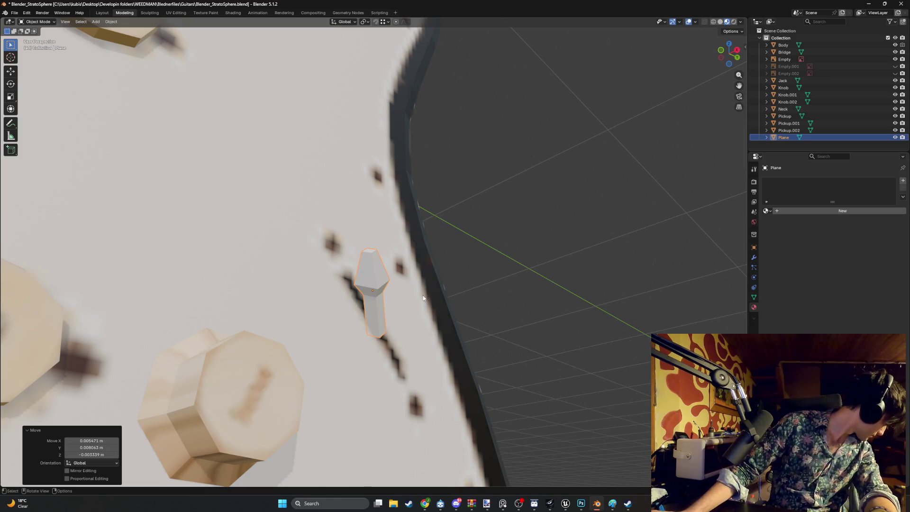
{"action": "mouse_move", "coordinate": [372, 305]}
{"action": "middle_mouse_down"}
{"action": "mouse_move", "coordinate": [286, 261]}
{"action": "mouse_move", "coordinate": [389, 327]}
{"action": "middle_mouse_up"}
Step: In Edit Mode, move the selected lever geometry along the X axis
{"action": "key", "text": "Tab"}
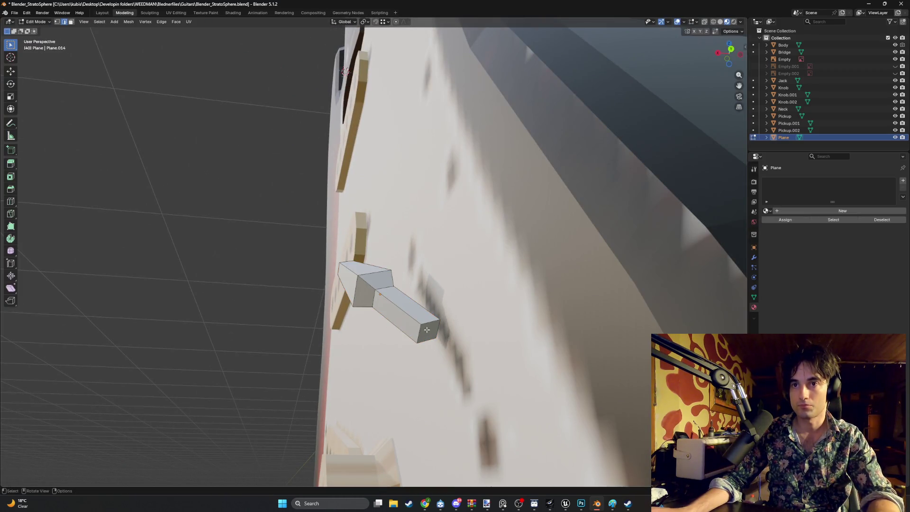
{"action": "key", "text": "g"}
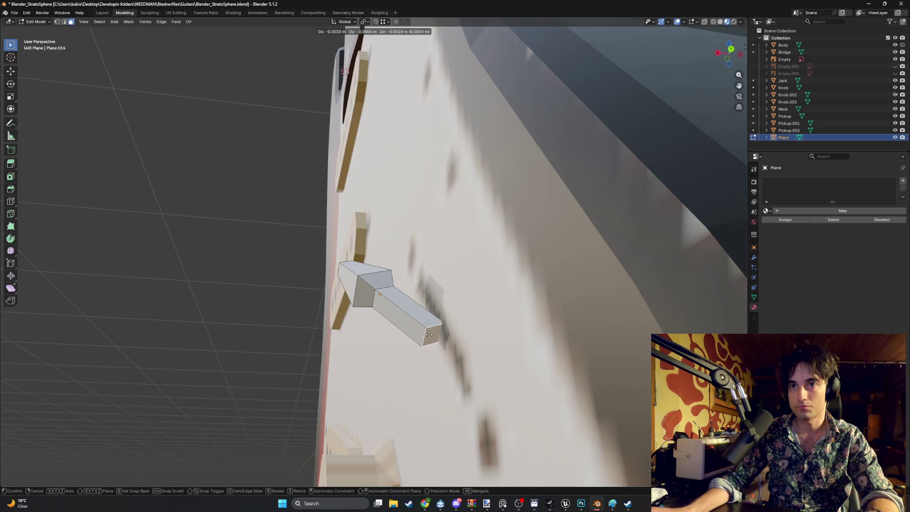
{"action": "key", "text": "x"}
{"action": "key", "text": "x"}
{"action": "key", "text": "z"}
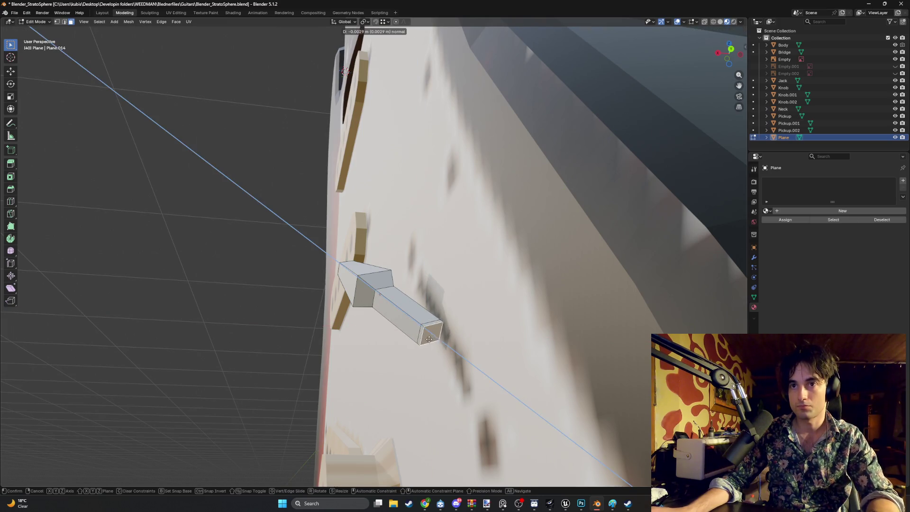
{"action": "key", "text": "Escape"}
{"action": "key", "text": "g"}
{"action": "key", "text": "Escape"}
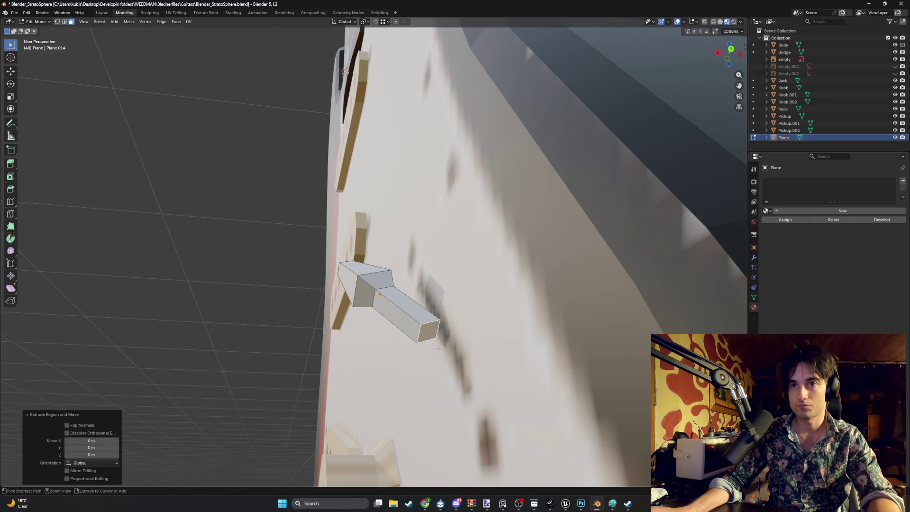
{"action": "key", "text": "g"}
{"action": "key", "text": "x"}
{"action": "key", "text": "x"}
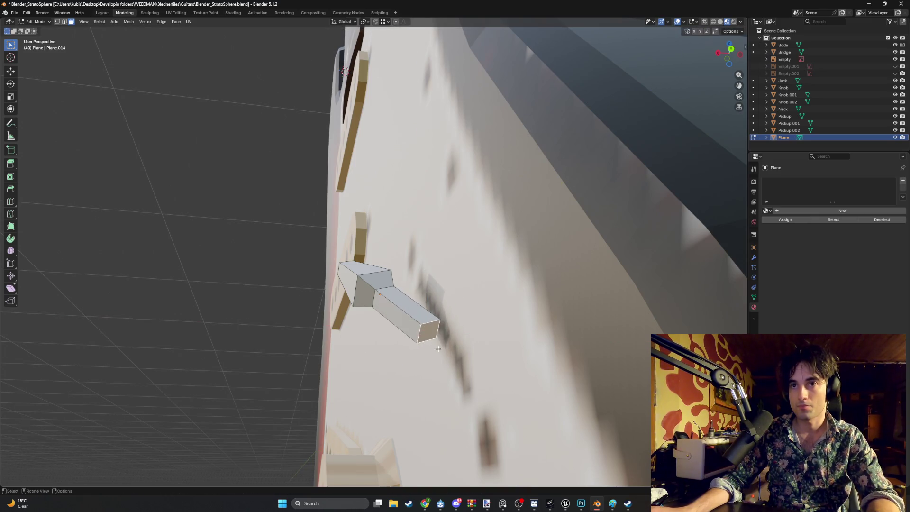
{"action": "left_click", "coordinate": [442, 353]}
{"action": "mouse_move", "coordinate": [442, 353]}
{"action": "middle_mouse_down"}
{"action": "mouse_move", "coordinate": [403, 342]}
{"action": "mouse_move", "coordinate": [415, 339]}
{"action": "mouse_move", "coordinate": [411, 317]}
{"action": "mouse_move", "coordinate": [413, 329]}
{"action": "mouse_move", "coordinate": [346, 348]}
{"action": "mouse_move", "coordinate": [488, 320]}
{"action": "mouse_move", "coordinate": [423, 343]}
{"action": "mouse_move", "coordinate": [415, 326]}
{"action": "middle_mouse_up"}
Step: Back in Object Mode, reposition the whole lever over the pickguard slot
{"action": "key", "text": "g"}
{"action": "right_click", "coordinate": [410, 323]}
{"action": "key", "text": "Tab"}
{"action": "key", "text": "g"}
{"action": "left_click", "coordinate": [398, 325]}
{"action": "key", "text": "g"}
{"action": "left_click", "coordinate": [365, 347]}
{"action": "scroll", "coordinate": [390, 325], "scroll_direction": "up", "scroll_amount": 5}
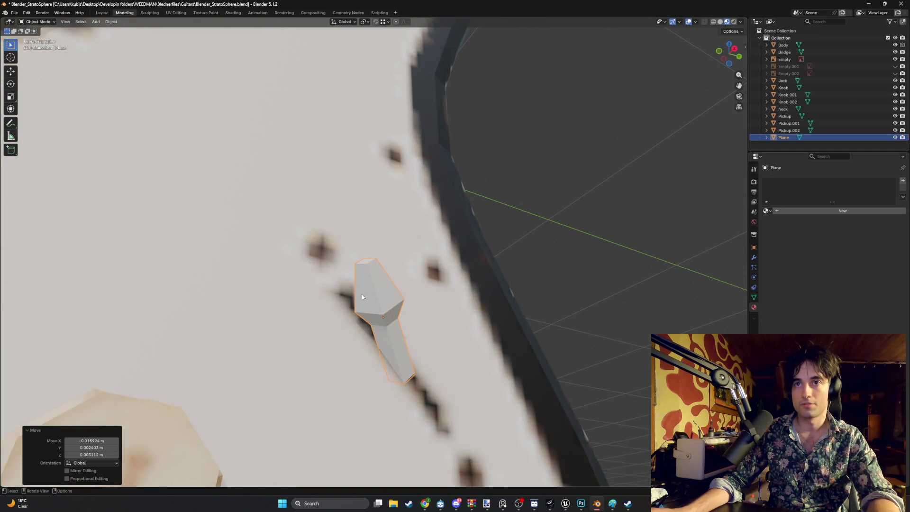
Step: Scale the lever's tip face up by about 1.108 in Edit Mode
{"action": "key", "text": "Tab"}
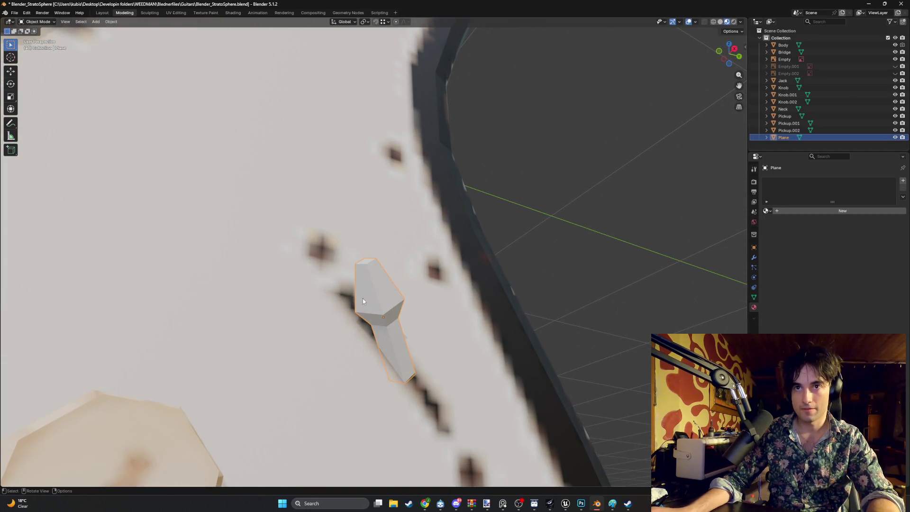
{"action": "mouse_move", "coordinate": [384, 304]}
{"action": "middle_mouse_down"}
{"action": "mouse_move", "coordinate": [380, 258]}
{"action": "mouse_move", "coordinate": [400, 256]}
{"action": "middle_mouse_up"}
{"action": "scroll", "coordinate": [396, 306], "scroll_direction": "up", "scroll_amount": 4}
{"action": "key", "text": "s"}
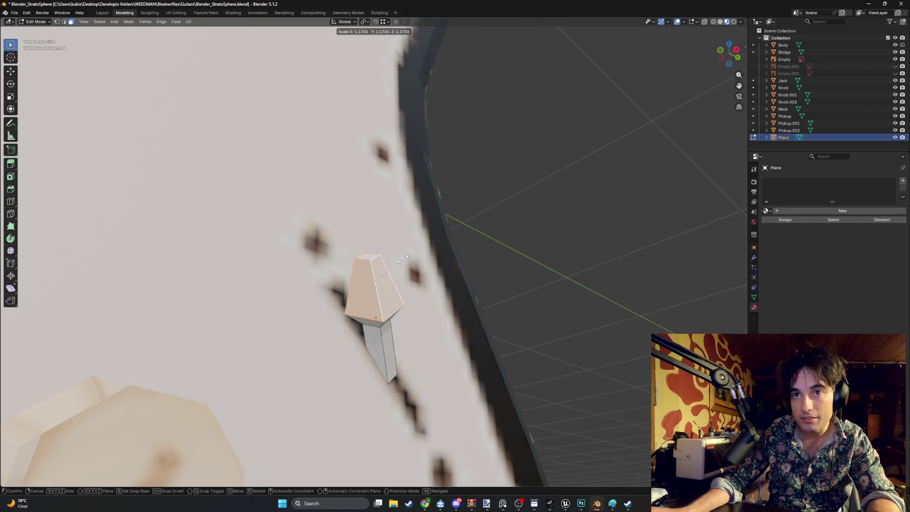
{"action": "left_click", "coordinate": [397, 260]}
{"action": "middle_click_drag", "start_coordinate": [397, 260], "coordinate": [390, 262]}
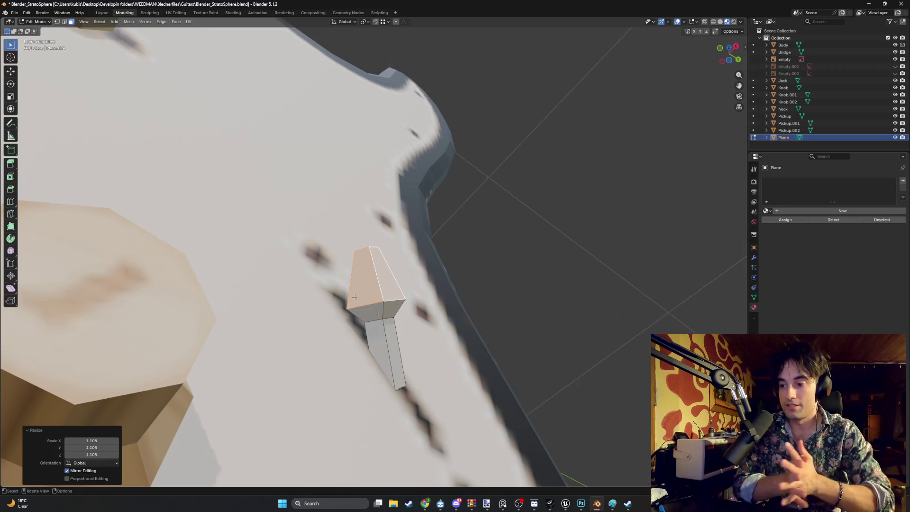
{"action": "mouse_move", "coordinate": [310, 306]}
{"action": "middle_mouse_down"}
{"action": "mouse_move", "coordinate": [281, 363]}
{"action": "mouse_move", "coordinate": [415, 372]}
{"action": "middle_mouse_up"}
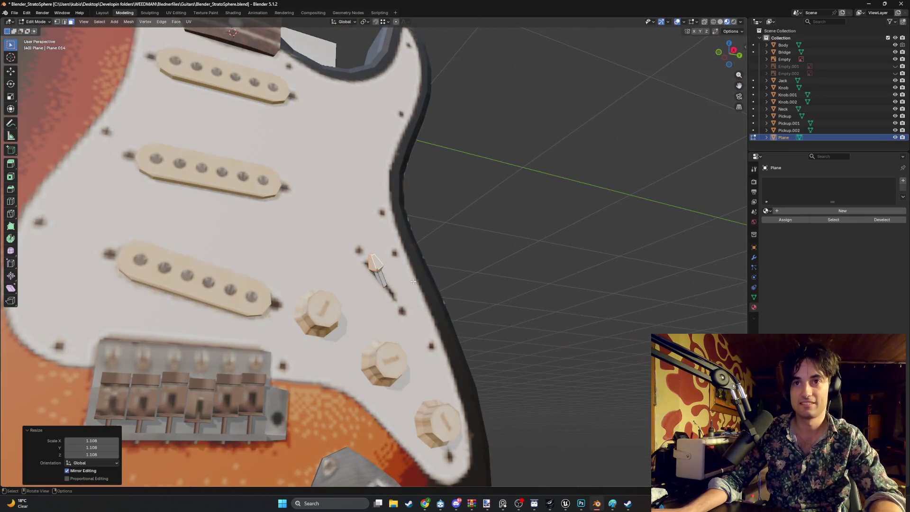
Step: In Object Mode, rotate the switch lever slightly
{"action": "scroll", "coordinate": [405, 284], "scroll_direction": "down", "scroll_amount": 3}
{"action": "mouse_move", "coordinate": [398, 260]}
{"action": "middle_mouse_down"}
{"action": "mouse_move", "coordinate": [465, 229]}
{"action": "mouse_move", "coordinate": [393, 263]}
{"action": "mouse_move", "coordinate": [423, 279]}
{"action": "mouse_move", "coordinate": [506, 256]}
{"action": "mouse_move", "coordinate": [491, 246]}
{"action": "middle_mouse_up"}
{"action": "scroll", "coordinate": [393, 263], "scroll_direction": "down", "scroll_amount": 2}
{"action": "scroll", "coordinate": [491, 246], "scroll_direction": "up", "scroll_amount": 5}
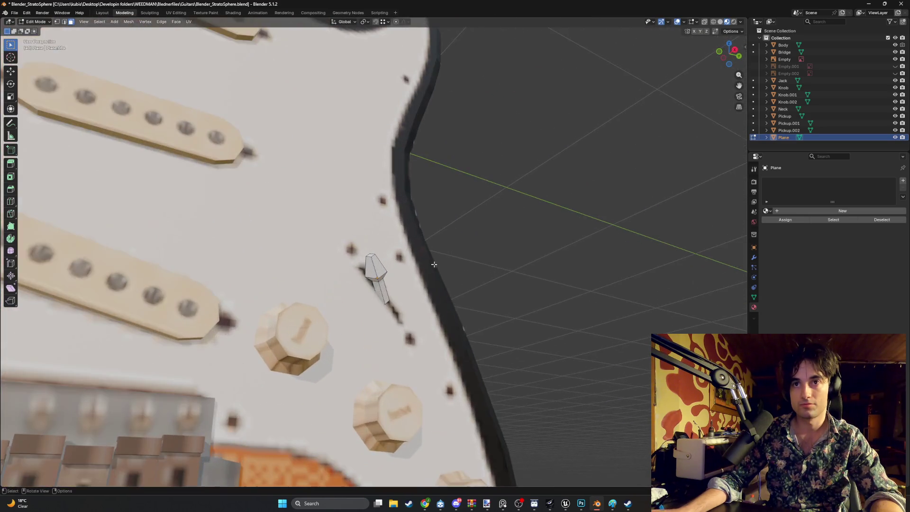
{"action": "key", "text": "Tab"}
{"action": "key", "text": "r"}
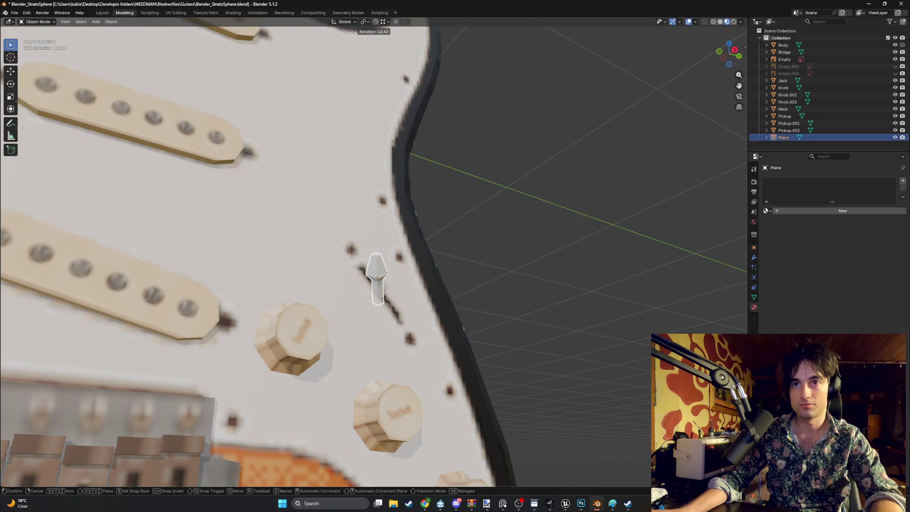
{"action": "left_click", "coordinate": [384, 279]}
{"action": "mouse_move", "coordinate": [384, 279]}
{"action": "middle_mouse_down"}
{"action": "mouse_move", "coordinate": [444, 284]}
{"action": "mouse_move", "coordinate": [372, 297]}
{"action": "middle_mouse_up"}
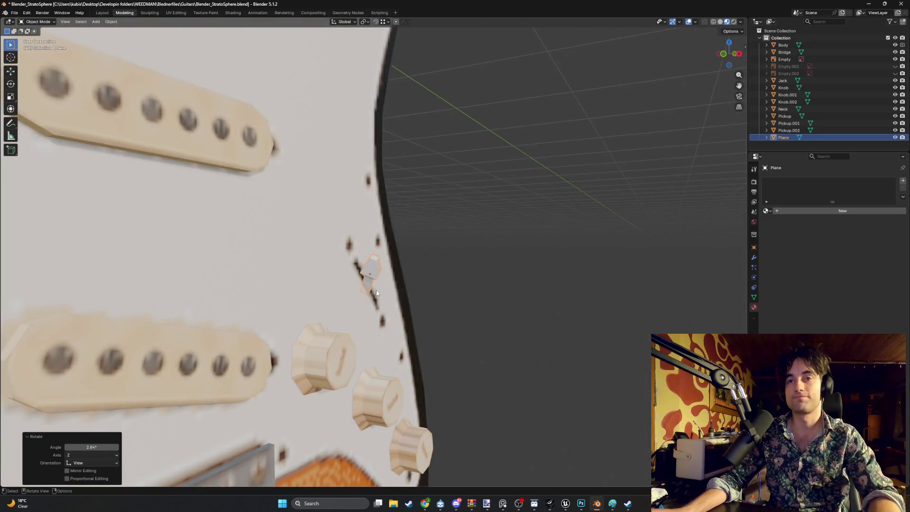
Step: In front orthographic view, tilt the lever about -26.8° on X and nudge it into the slot
{"action": "key", "text": "KP_5"}
{"action": "key", "text": "KP_1"}
{"action": "key", "text": "r"}
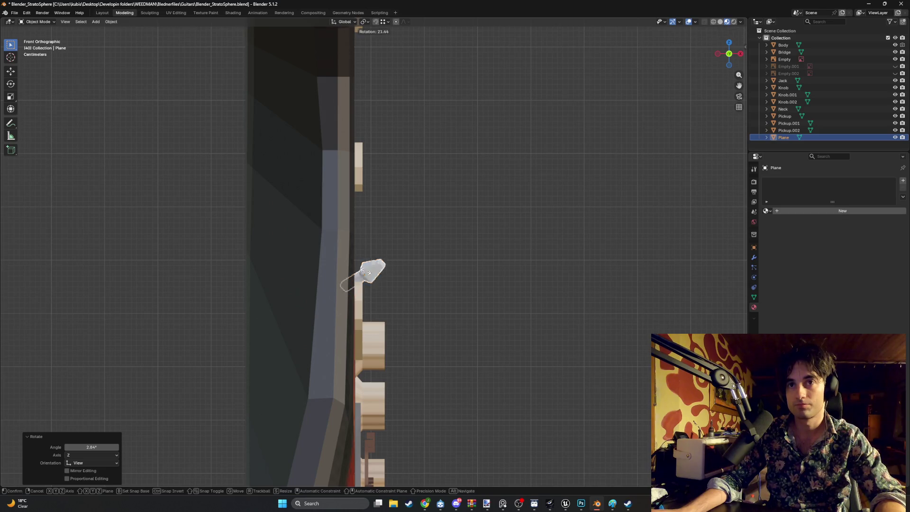
{"action": "middle_click_drag", "start_coordinate": [406, 274], "coordinate": [365, 274], "text": "alt"}
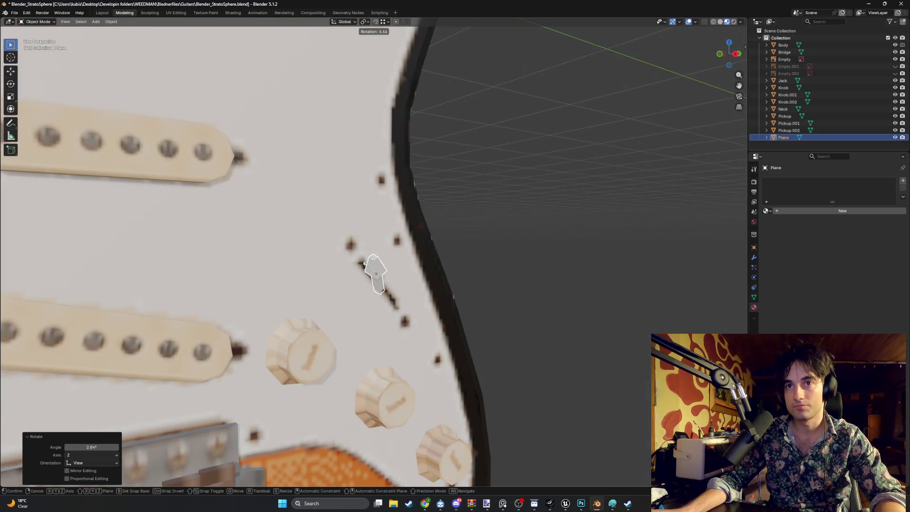
{"action": "key", "text": "x"}
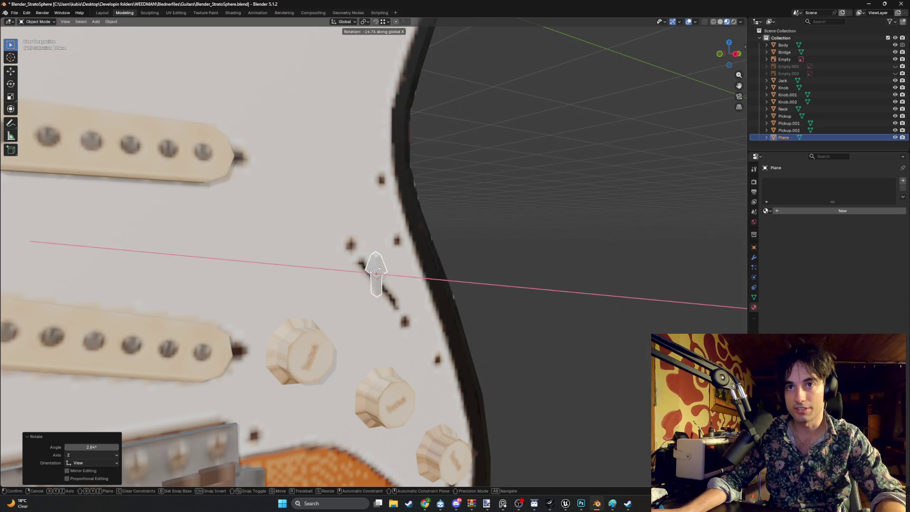
{"action": "right_click", "coordinate": [373, 267]}
{"action": "mouse_move", "coordinate": [373, 267]}
{"action": "middle_mouse_down"}
{"action": "mouse_move", "coordinate": [379, 246]}
{"action": "mouse_move", "coordinate": [407, 245]}
{"action": "mouse_move", "coordinate": [402, 237]}
{"action": "mouse_move", "coordinate": [437, 216]}
{"action": "middle_mouse_up"}
{"action": "left_click", "coordinate": [370, 258]}
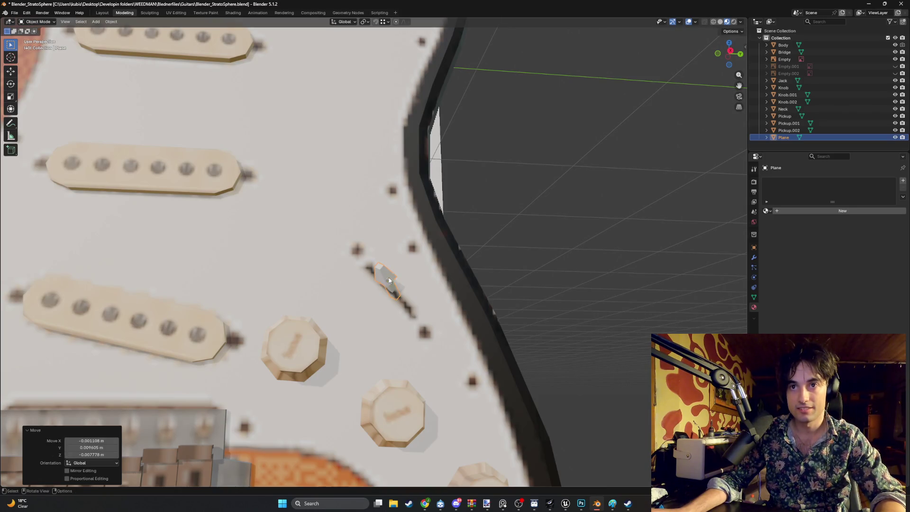
{"action": "left_click", "coordinate": [381, 278]}
{"action": "key", "text": "g"}
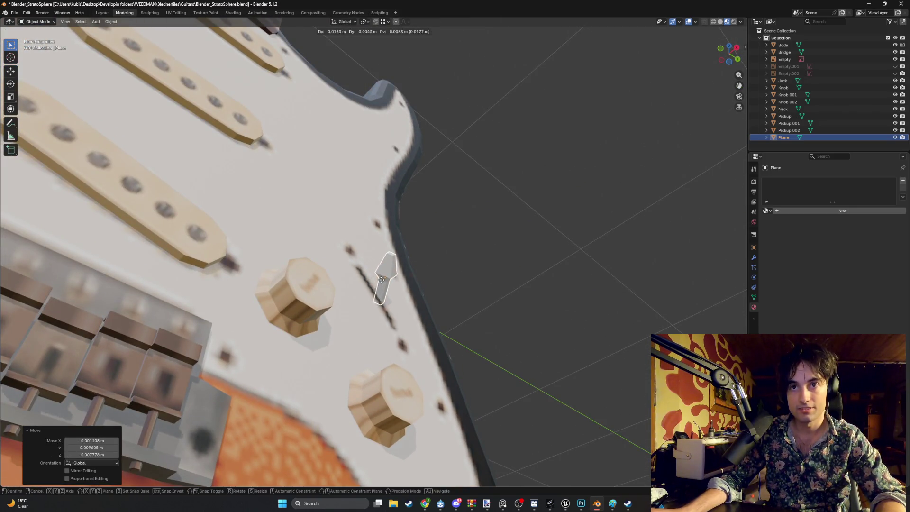